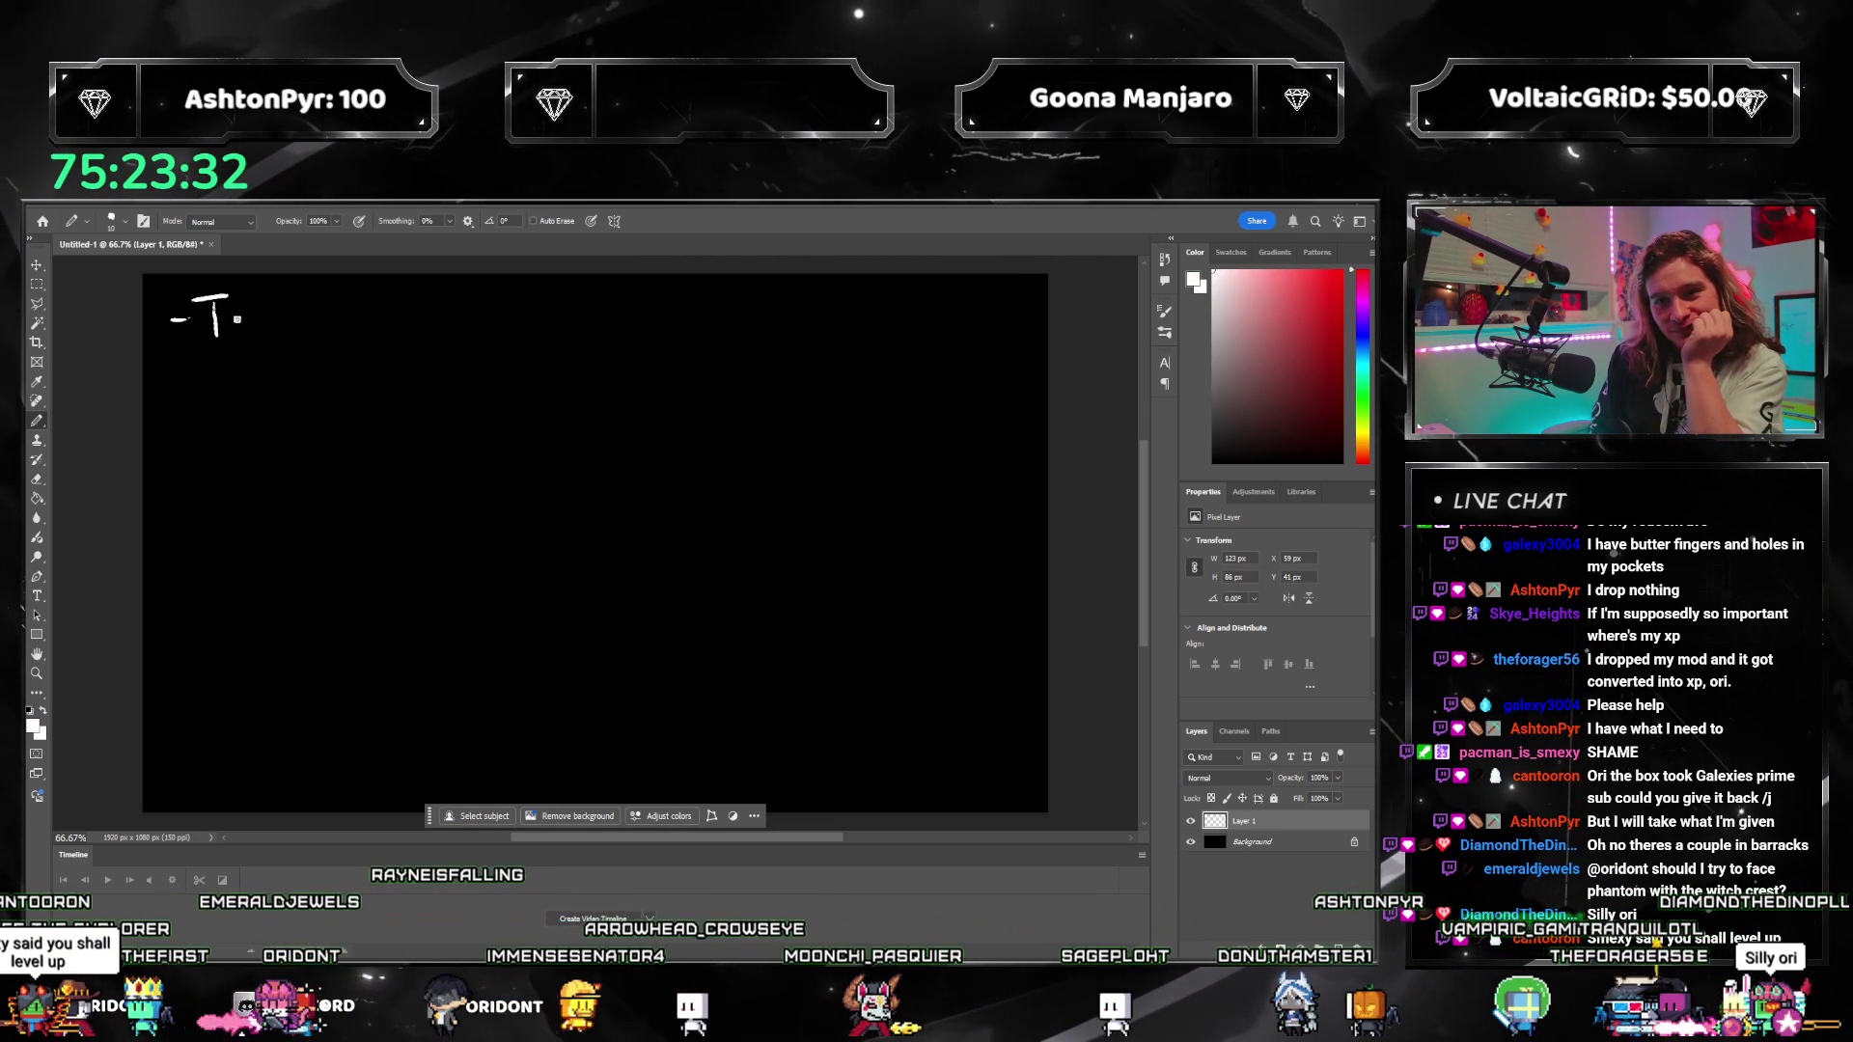
Step: Finish the 'Top Spd' line and handwrite 'ACCELERATION' below it
left_click_drag(264, 316, 286, 315)
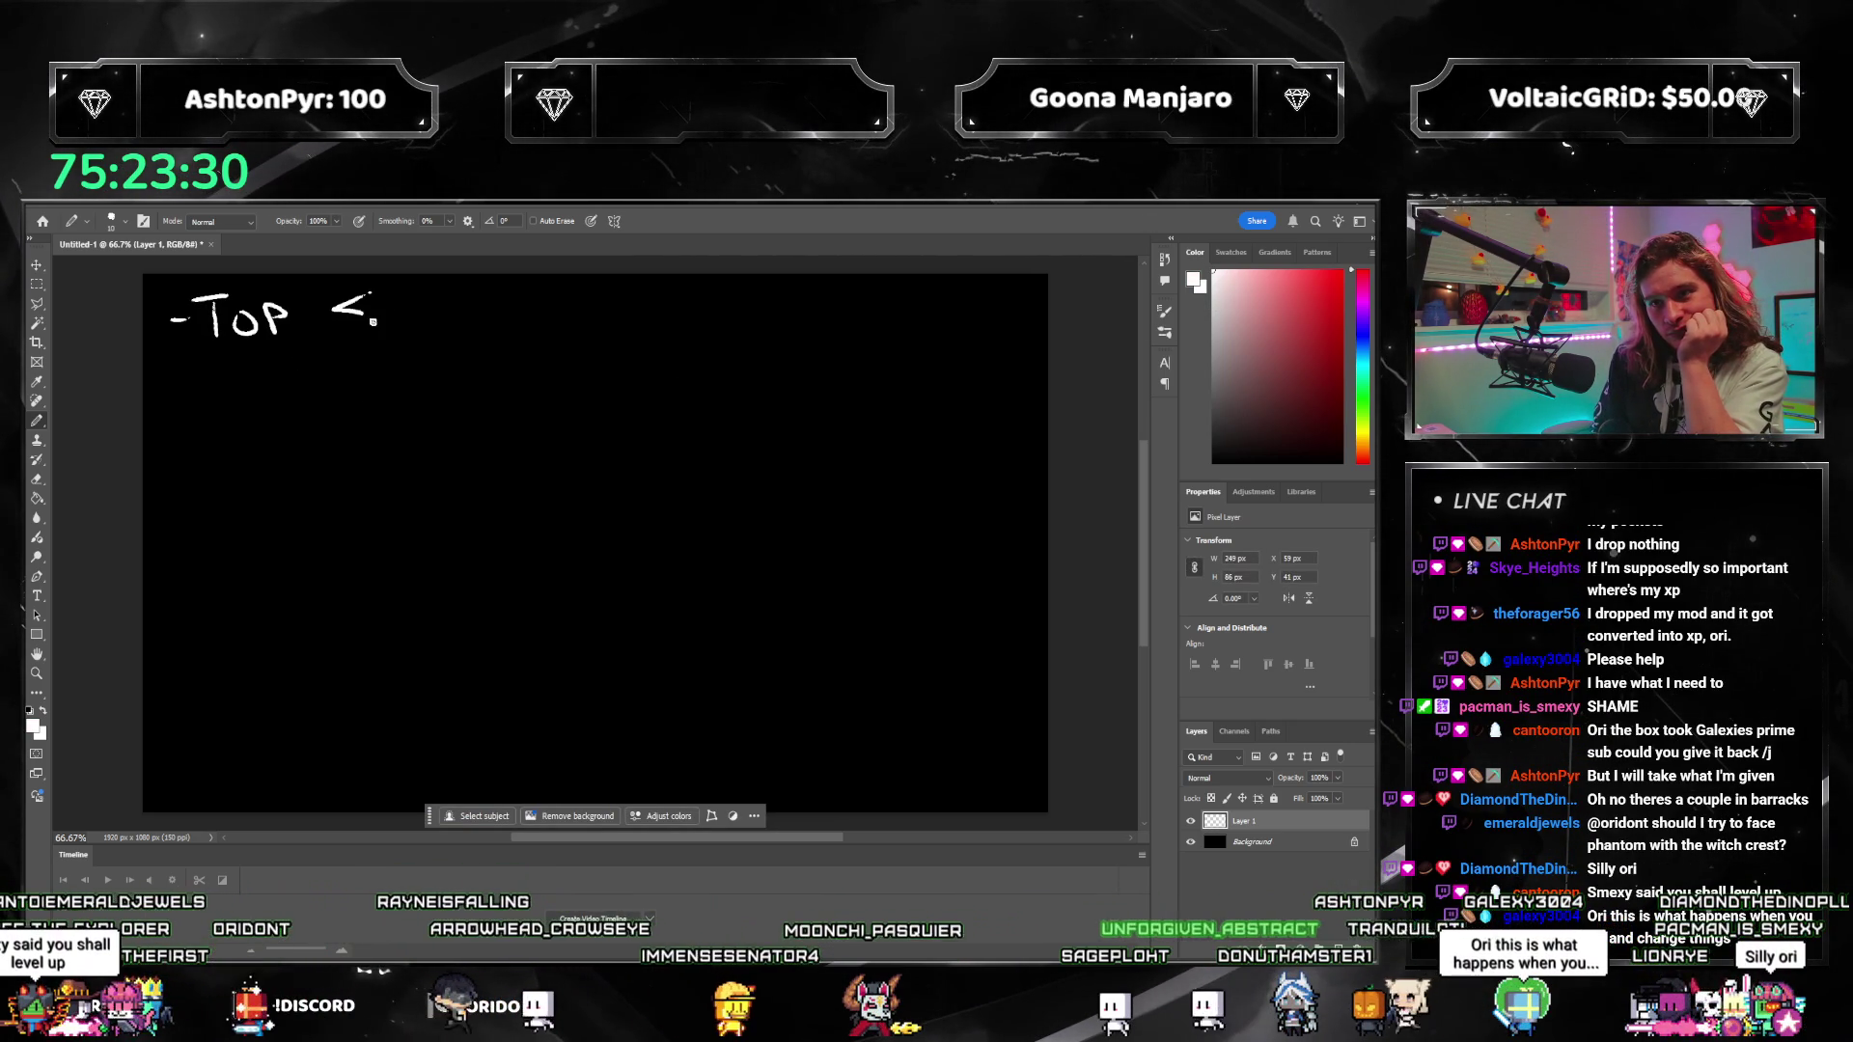
left_click_drag(172, 386, 289, 407)
mouse_move(321, 377)
left_mouse_down()
mouse_move(340, 406)
mouse_move(359, 375)
left_mouse_up()
mouse_move(338, 393)
left_mouse_down()
mouse_move(418, 395)
mouse_move(434, 364)
left_mouse_up()
left_click_drag(416, 381, 503, 380)
left_click_drag(515, 364, 545, 363)
mouse_move(530, 365)
left_mouse_down()
mouse_move(531, 391)
mouse_move(568, 364)
left_mouse_up()
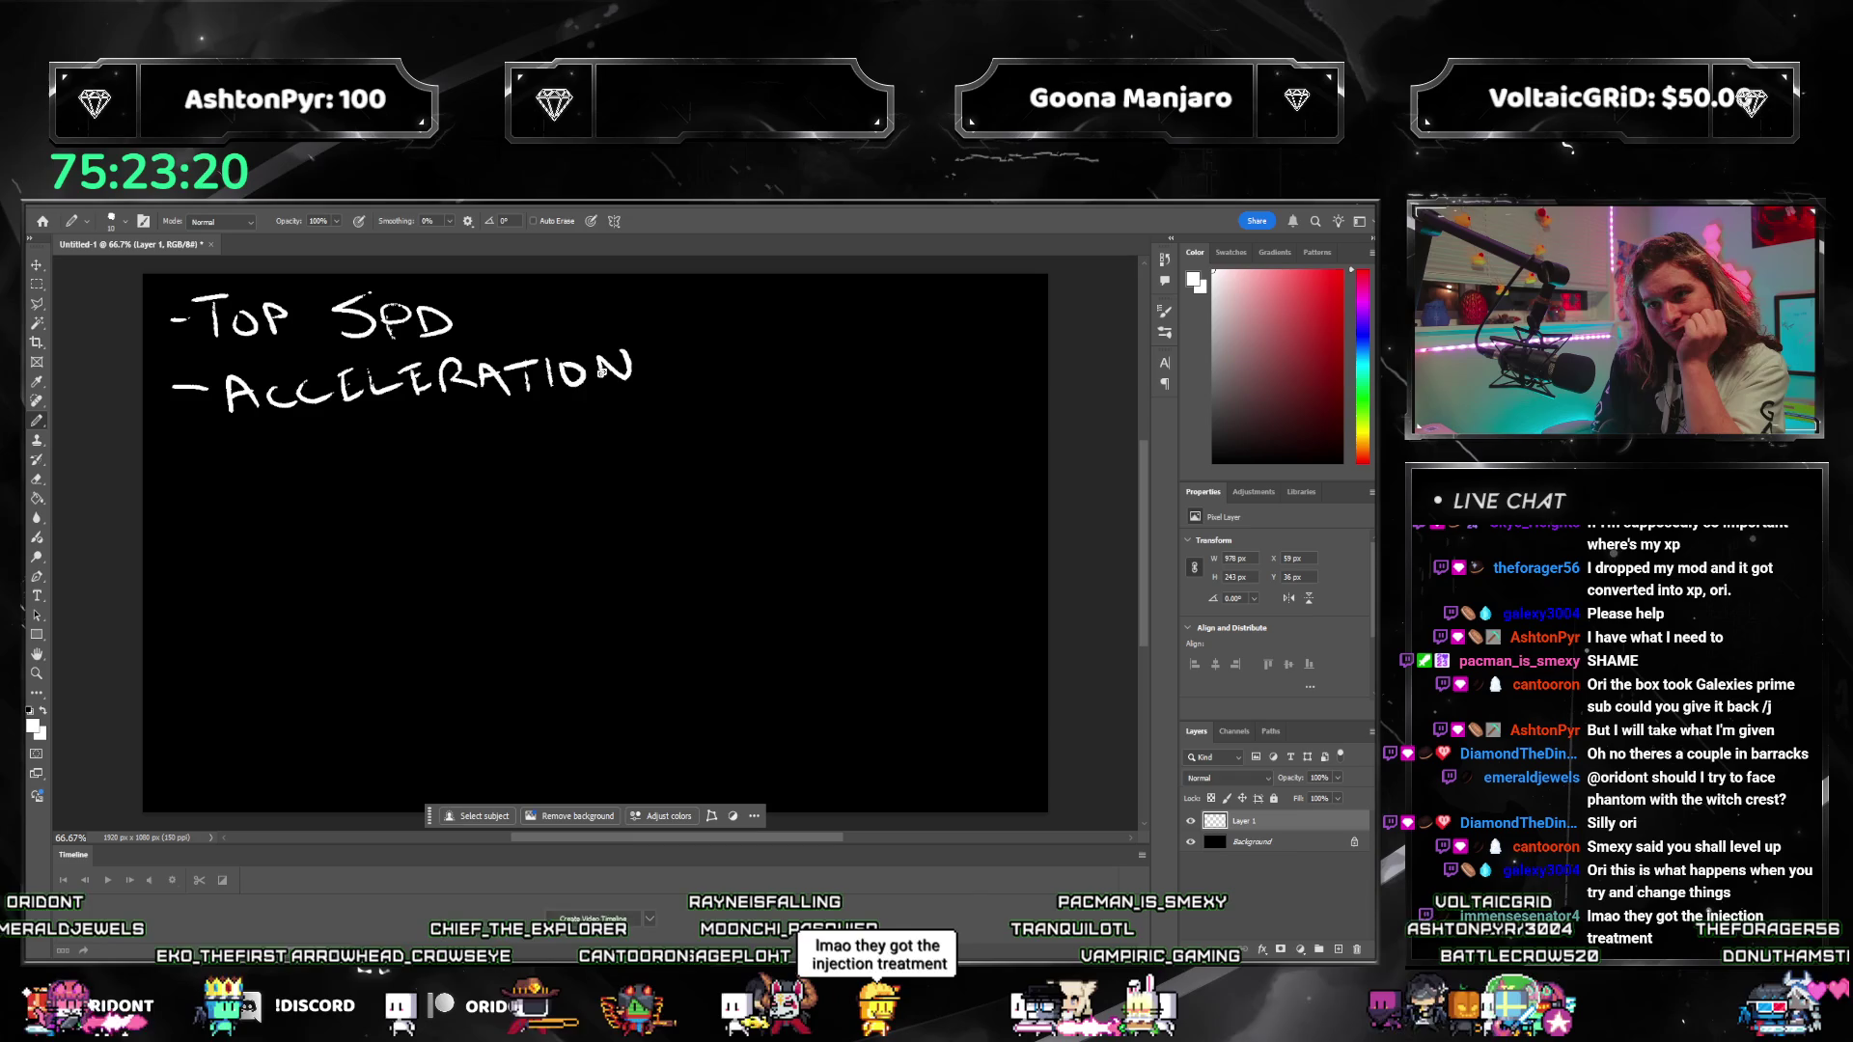
Step: Handwrite 'DECCELERATION' on the third line
left_click_drag(183, 462, 236, 480)
mouse_move(293, 466)
left_mouse_down()
mouse_move(314, 473)
mouse_move(293, 477)
left_mouse_up()
mouse_move(340, 452)
left_mouse_down()
mouse_move(342, 474)
mouse_move(382, 471)
left_mouse_up()
mouse_move(396, 435)
left_mouse_down()
mouse_move(406, 467)
mouse_move(502, 462)
left_mouse_up()
left_click_drag(474, 451, 495, 449)
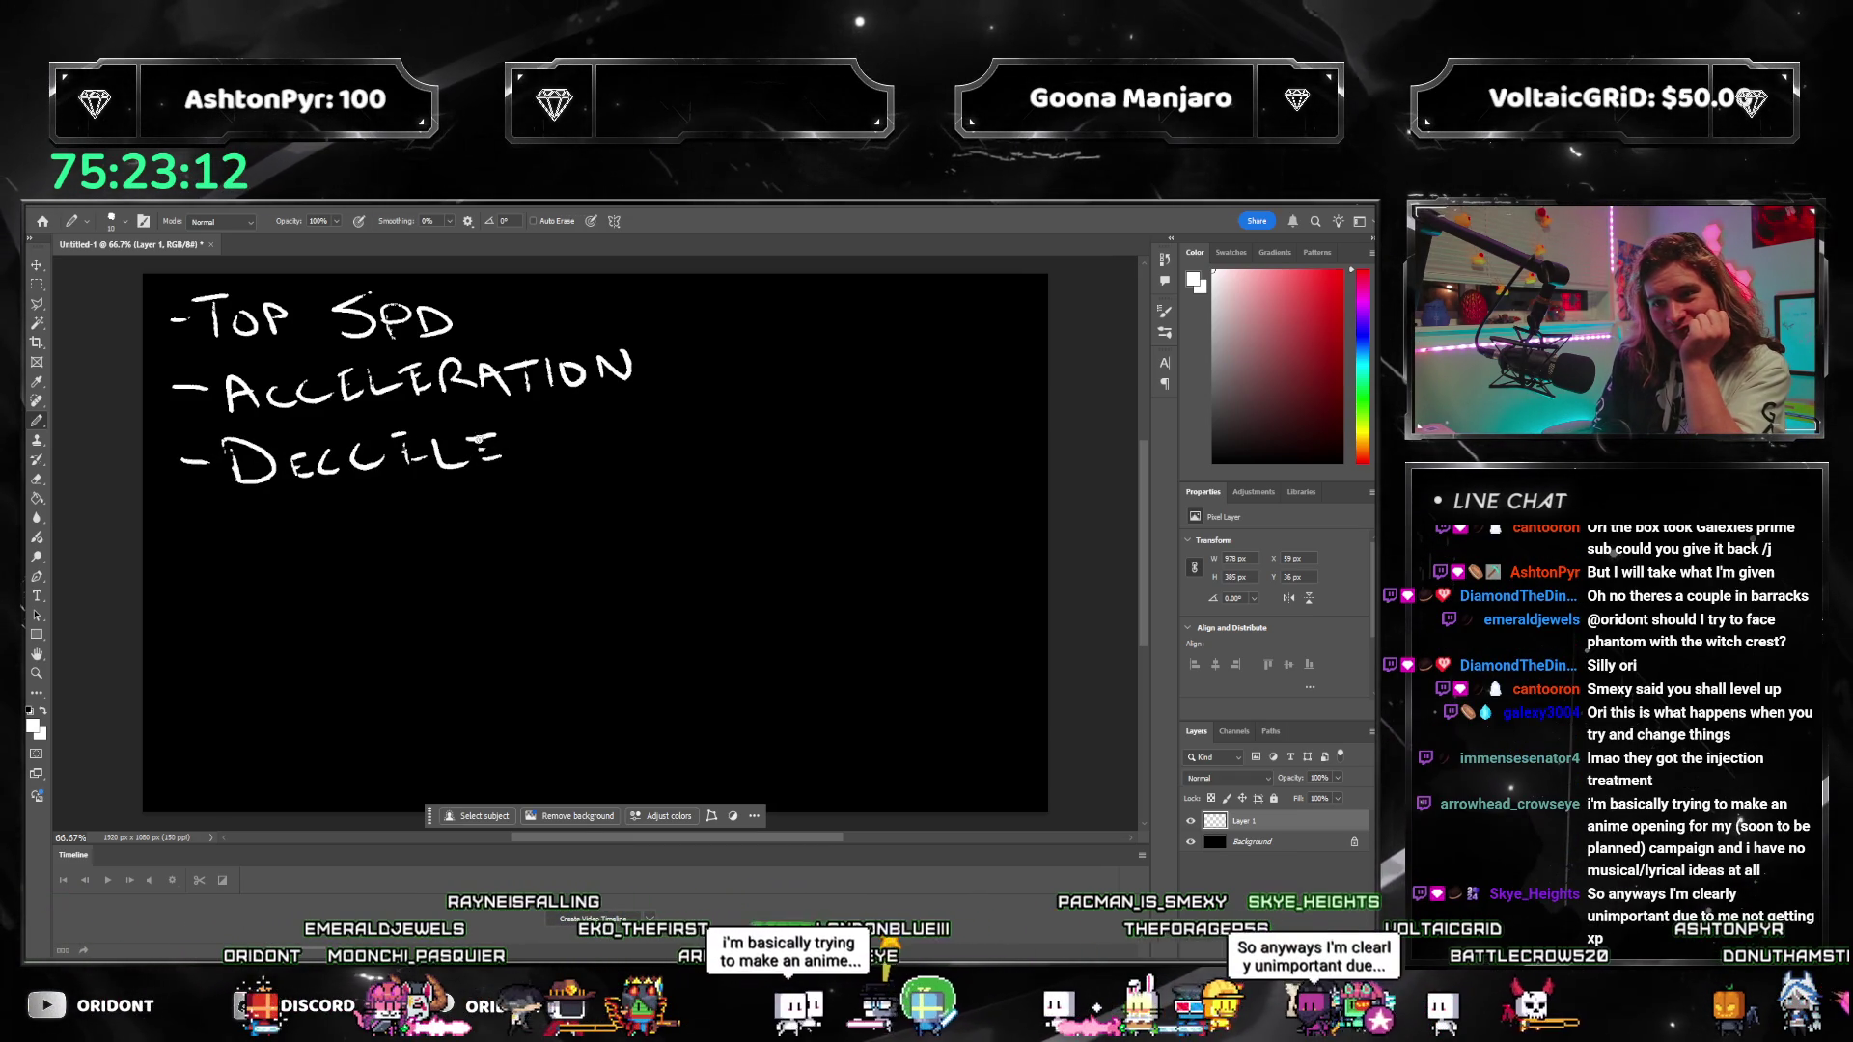
mouse_move(624, 424)
left_mouse_down()
mouse_move(627, 450)
mouse_move(654, 422)
left_mouse_up()
Step: Handwrite 'MANEUVERABILITY' on the fourth line, erasing and redrawing the misdrawn letters
mouse_move(182, 526)
left_mouse_down()
mouse_move(307, 550)
mouse_move(340, 521)
mouse_move(352, 548)
left_mouse_up()
mouse_move(351, 521)
left_mouse_down()
mouse_move(384, 519)
mouse_move(386, 546)
left_mouse_up()
left_click_drag(353, 534, 425, 517)
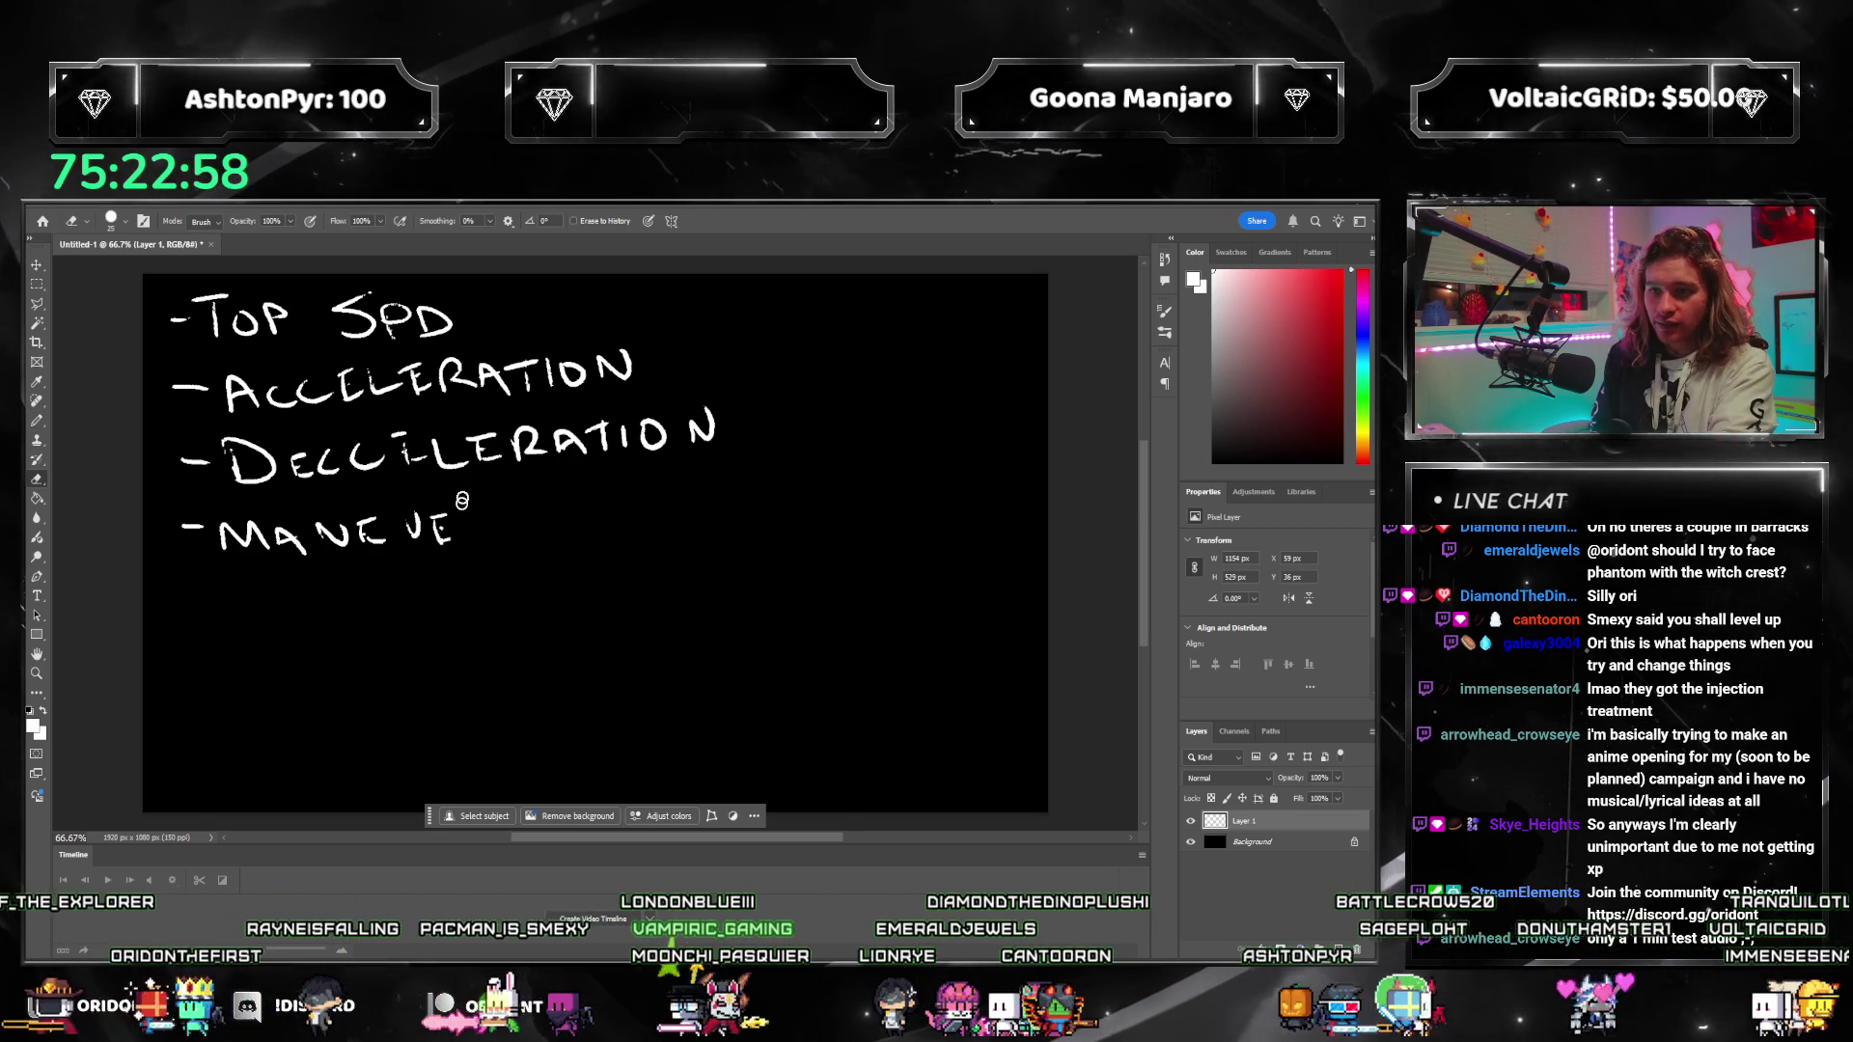
key("e")
mouse_move(442, 538)
left_mouse_down()
mouse_move(396, 517)
mouse_move(488, 530)
left_mouse_up()
key("b")
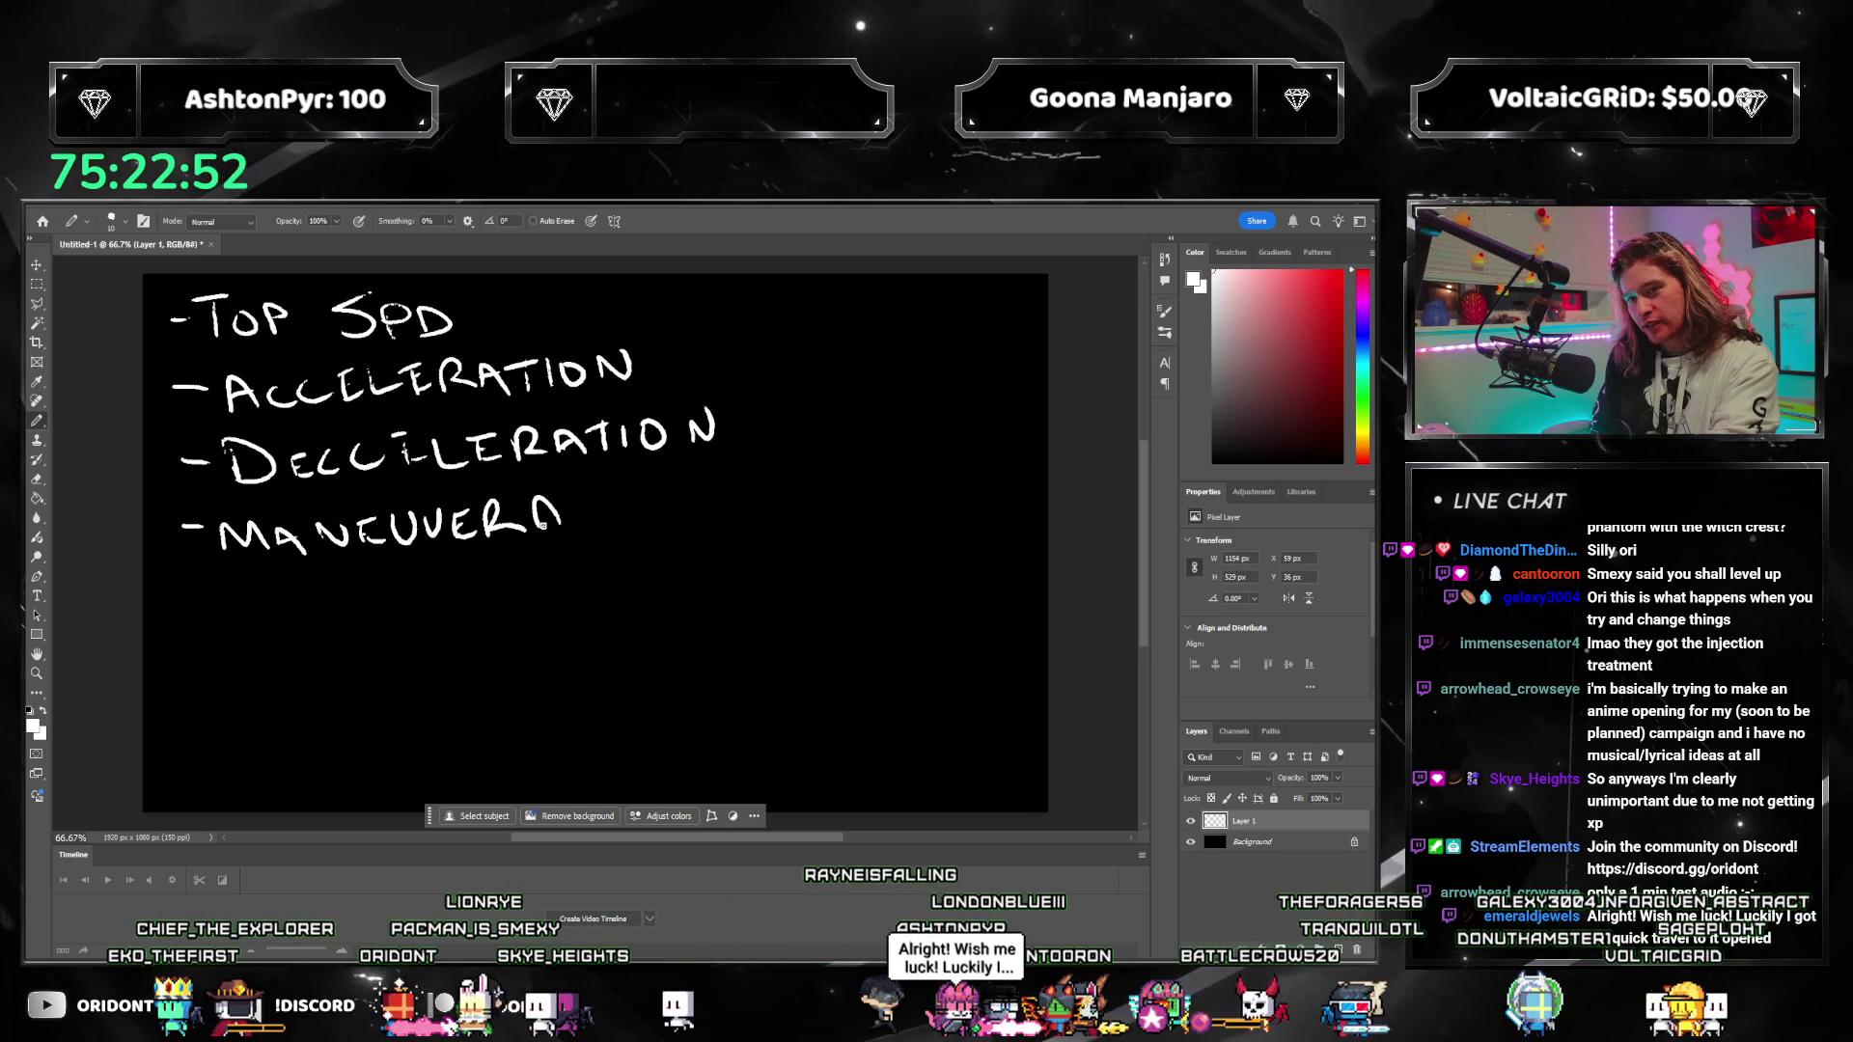
left_click_drag(608, 494, 609, 526)
left_click_drag(623, 495, 641, 523)
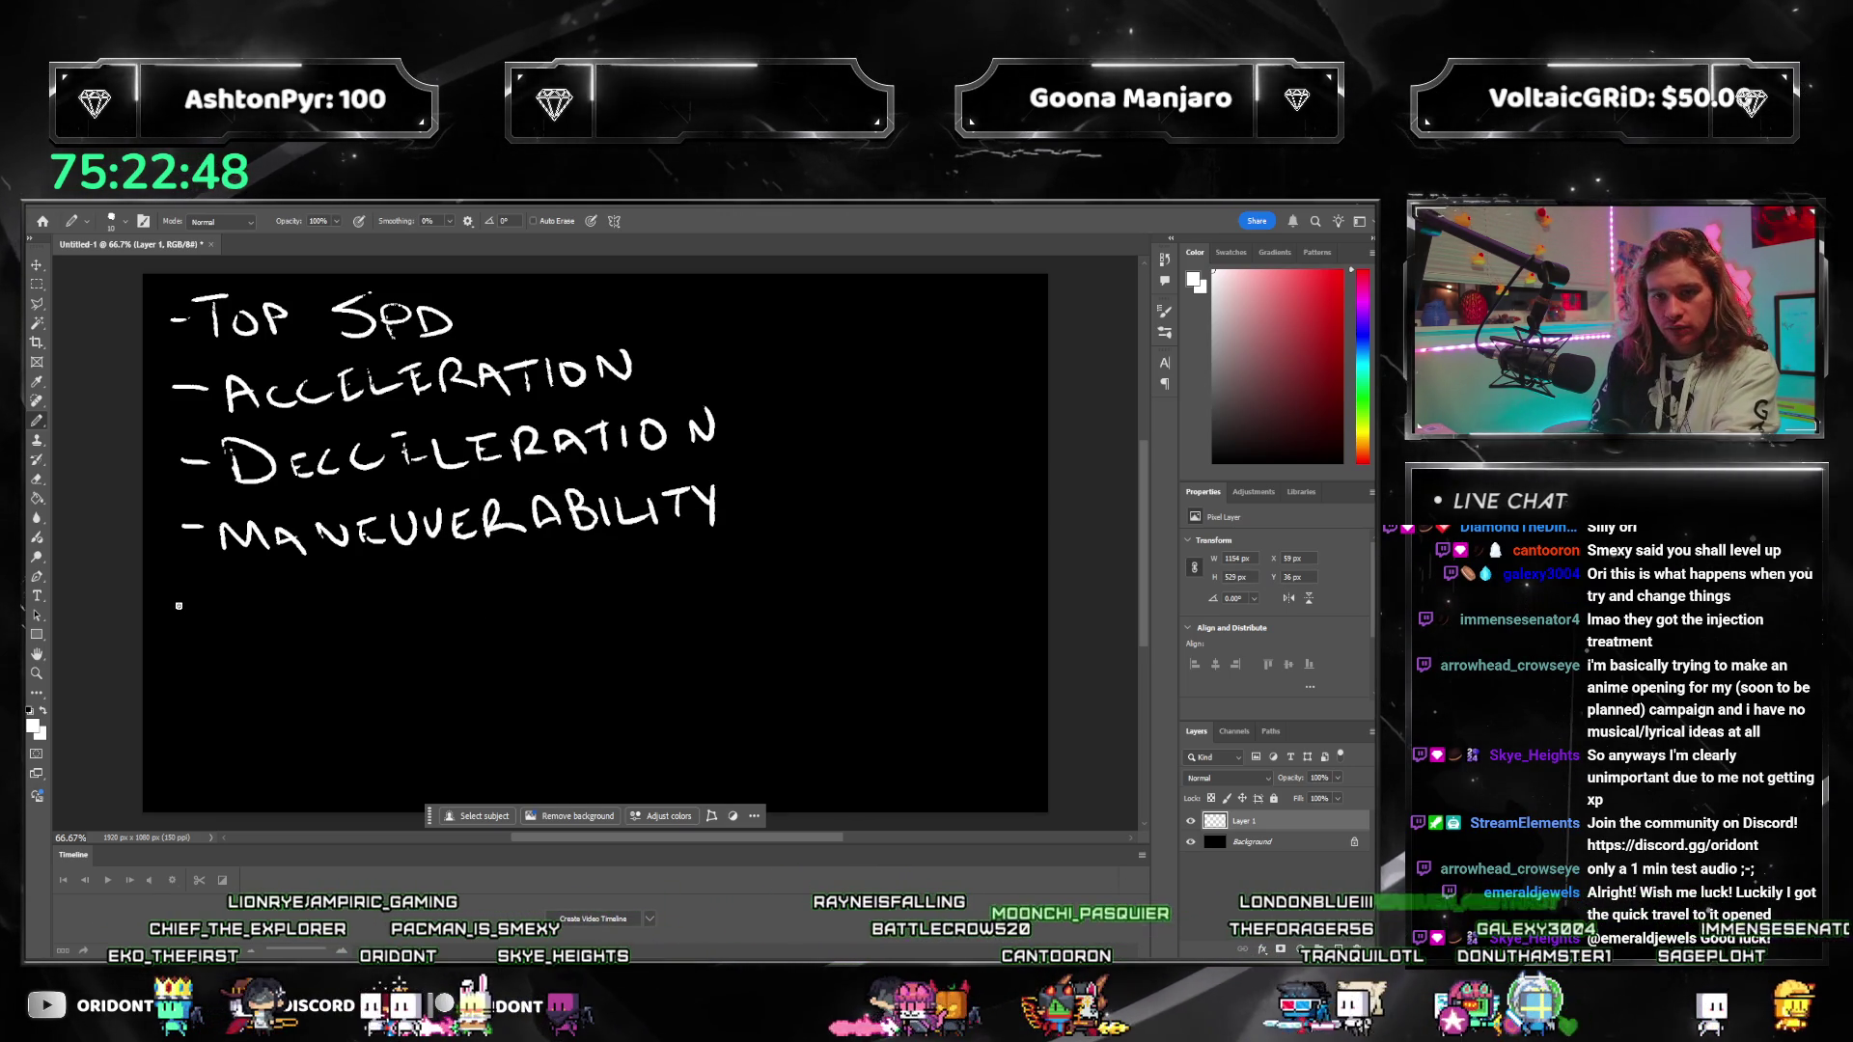
Step: Draw an arrowed sub-item under Maneuverability and start writing 'MIN TILE'
mouse_move(245, 589)
left_mouse_down()
mouse_move(297, 607)
mouse_move(281, 618)
mouse_move(384, 616)
left_mouse_up()
left_click(333, 592)
mouse_move(391, 615)
left_mouse_down()
mouse_move(492, 581)
mouse_move(476, 610)
left_mouse_up()
mouse_move(501, 583)
left_mouse_down()
mouse_move(503, 600)
mouse_move(648, 577)
mouse_move(631, 610)
mouse_move(684, 579)
mouse_move(726, 605)
mouse_move(760, 564)
left_mouse_up()
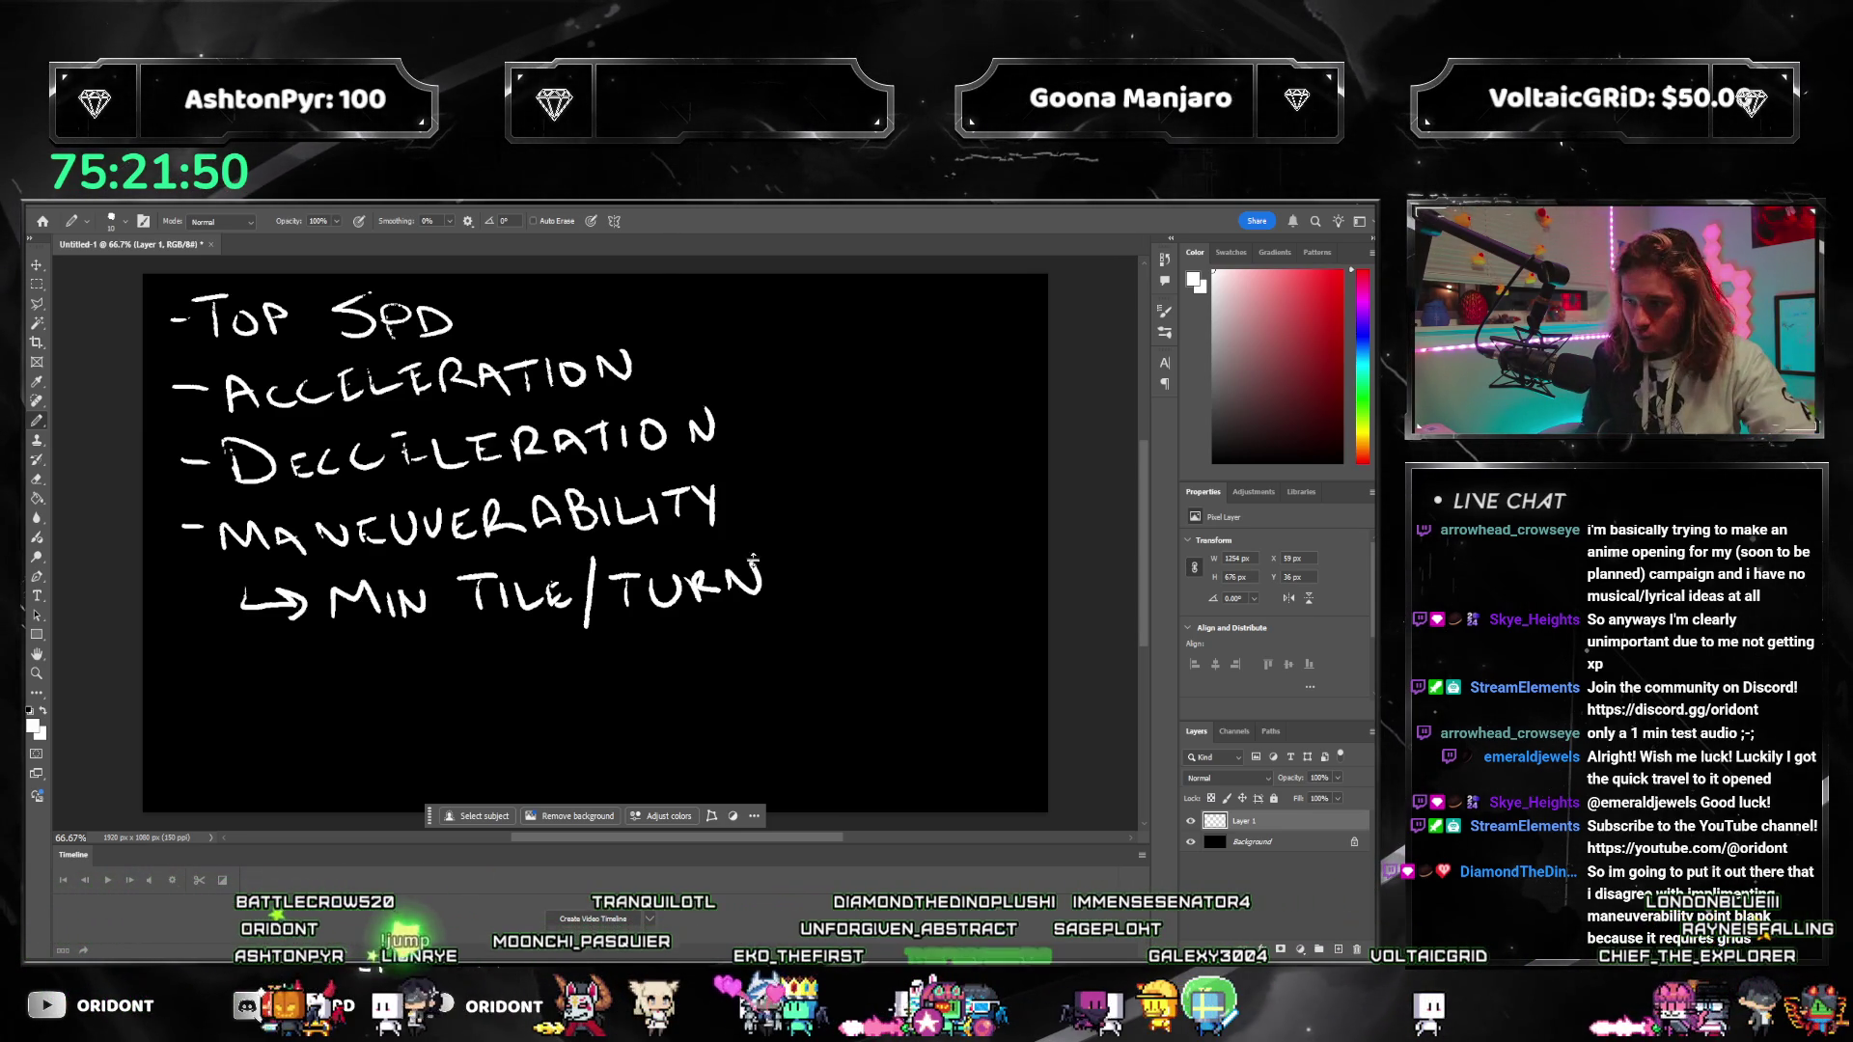
Step: Add a new empty Layer 2 above Layer 1 for the diagram
left_click(1340, 951)
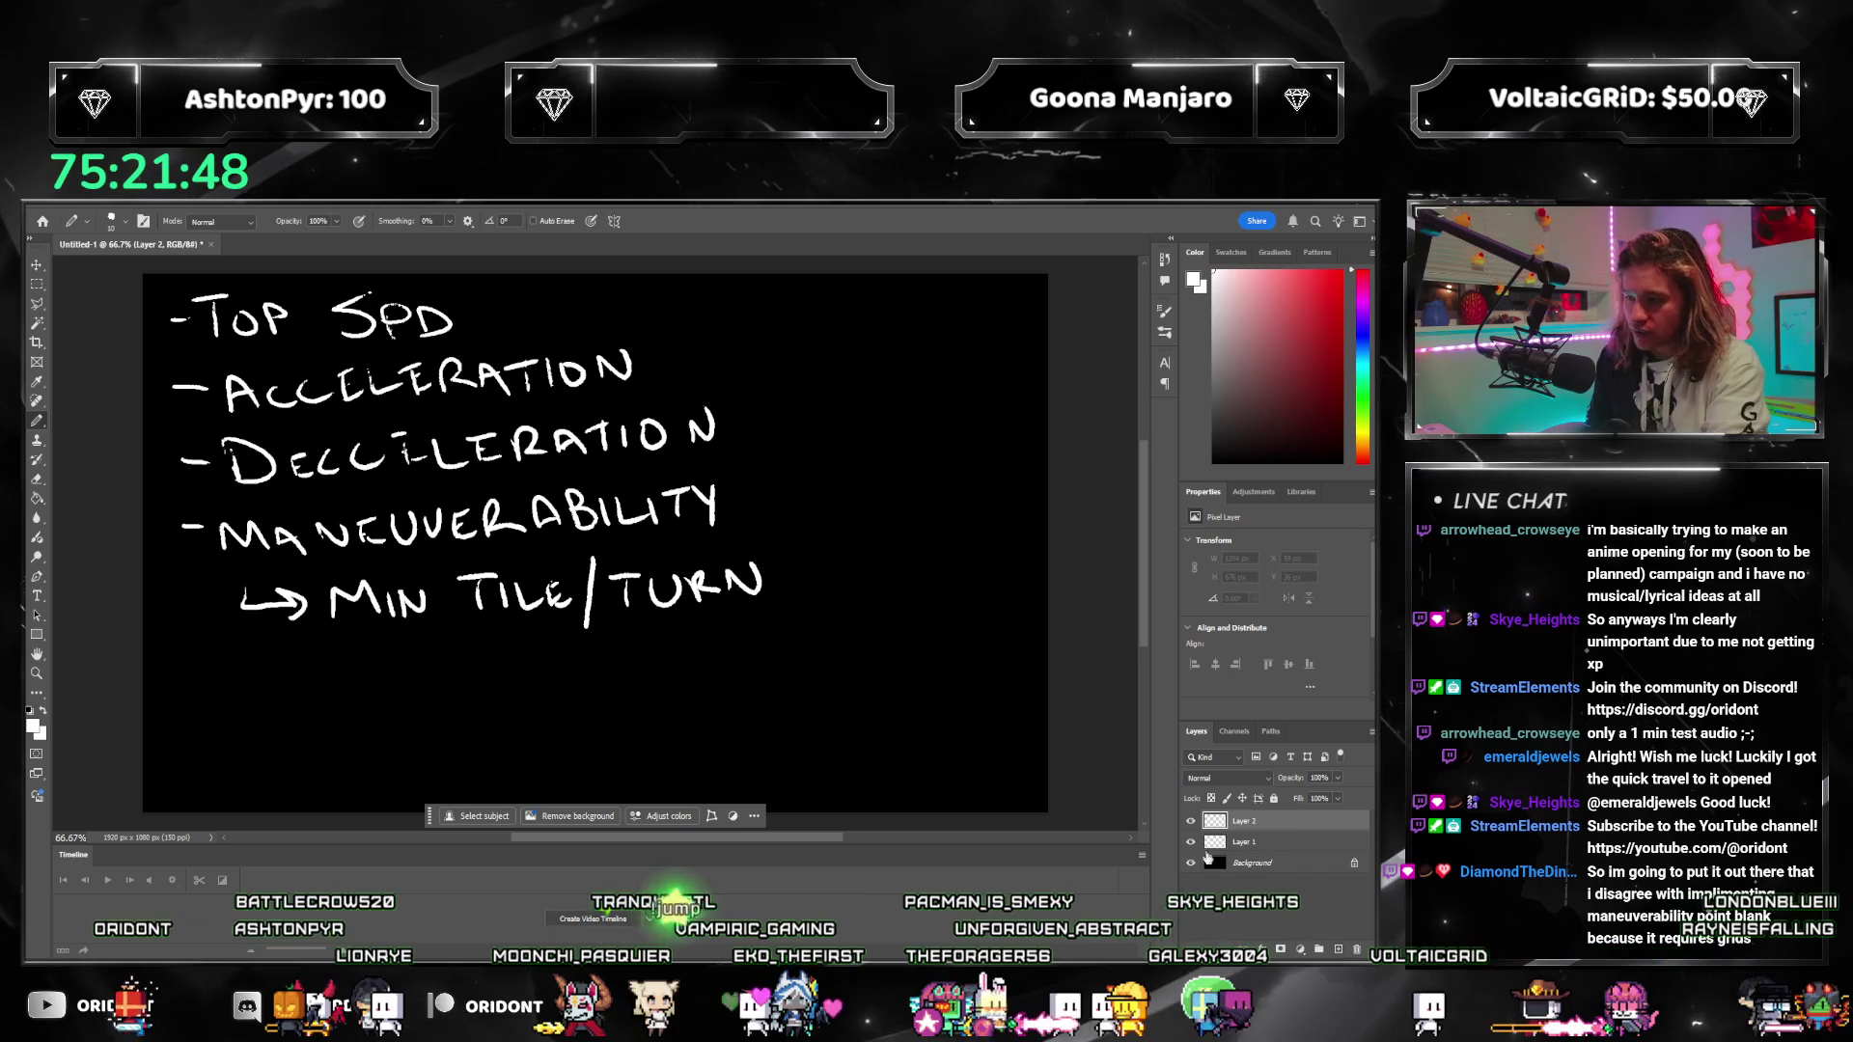
Step: Hide the handwritten list layer and pencil white vertical grid lines
left_click(1190, 842)
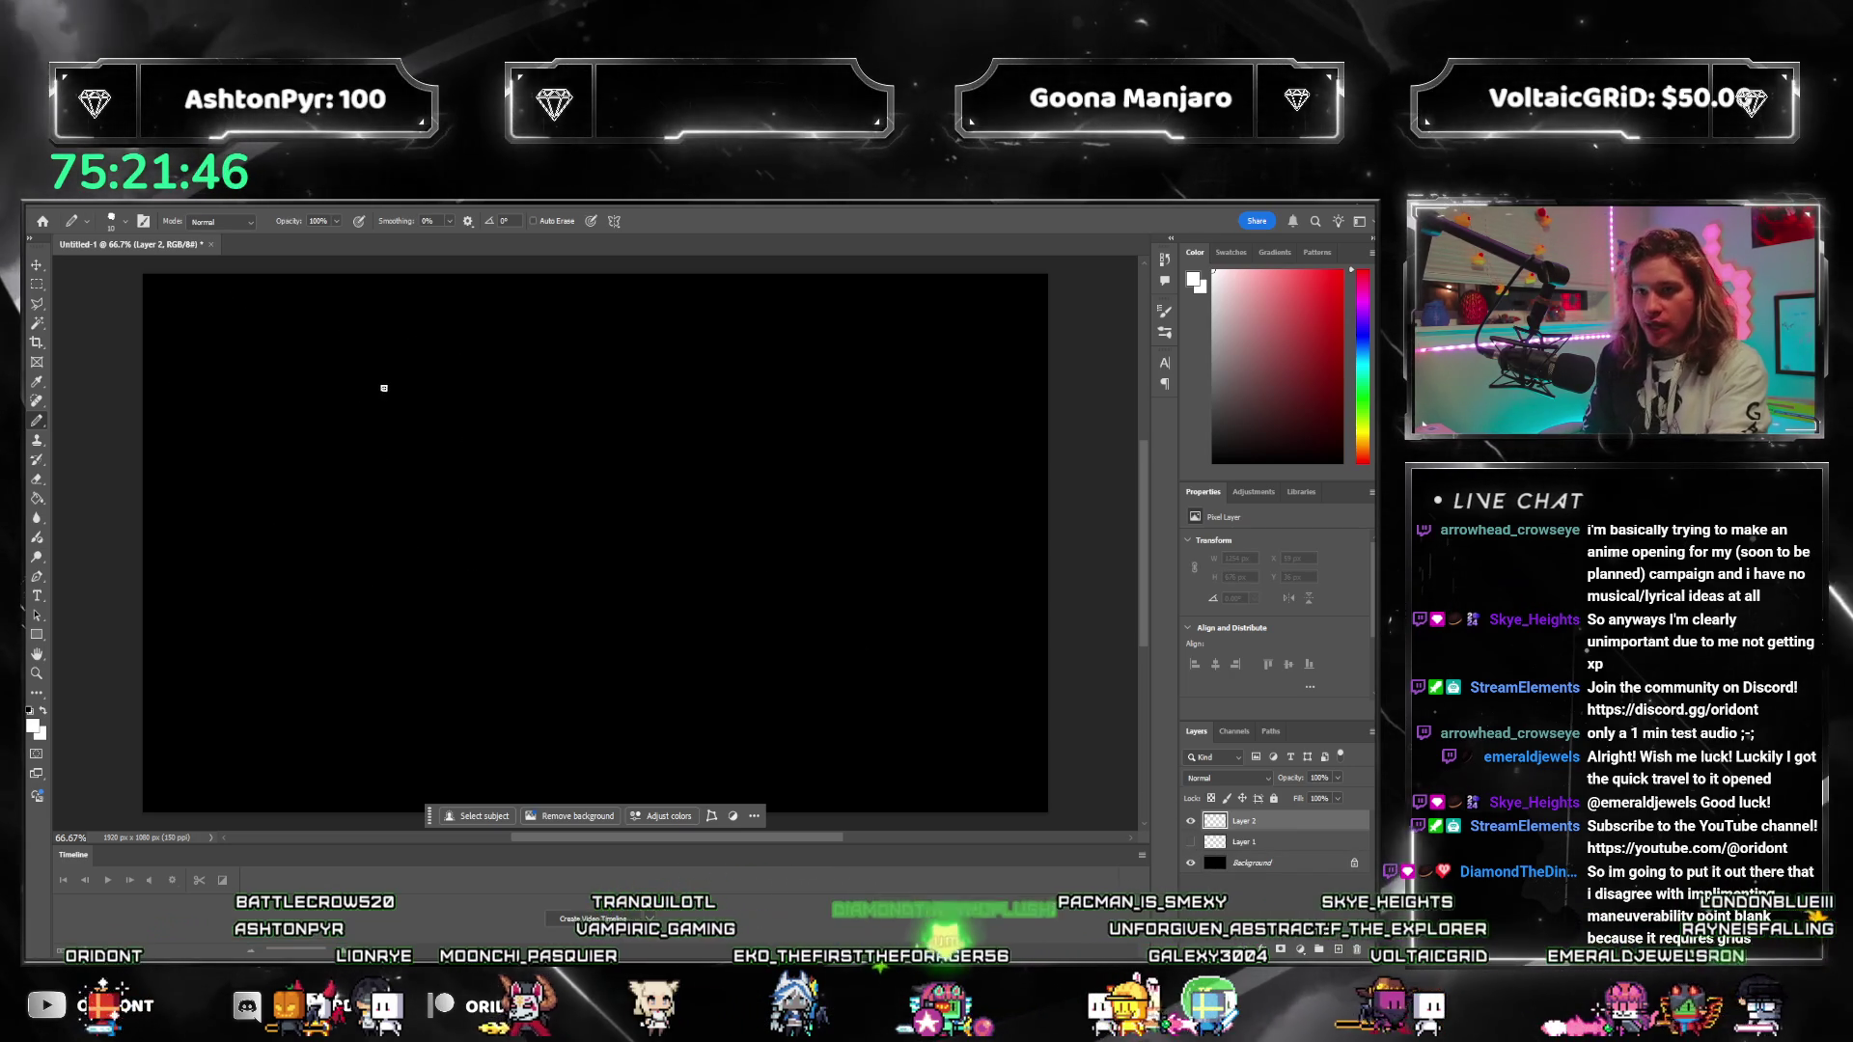
left_click_drag(527, 363, 526, 714)
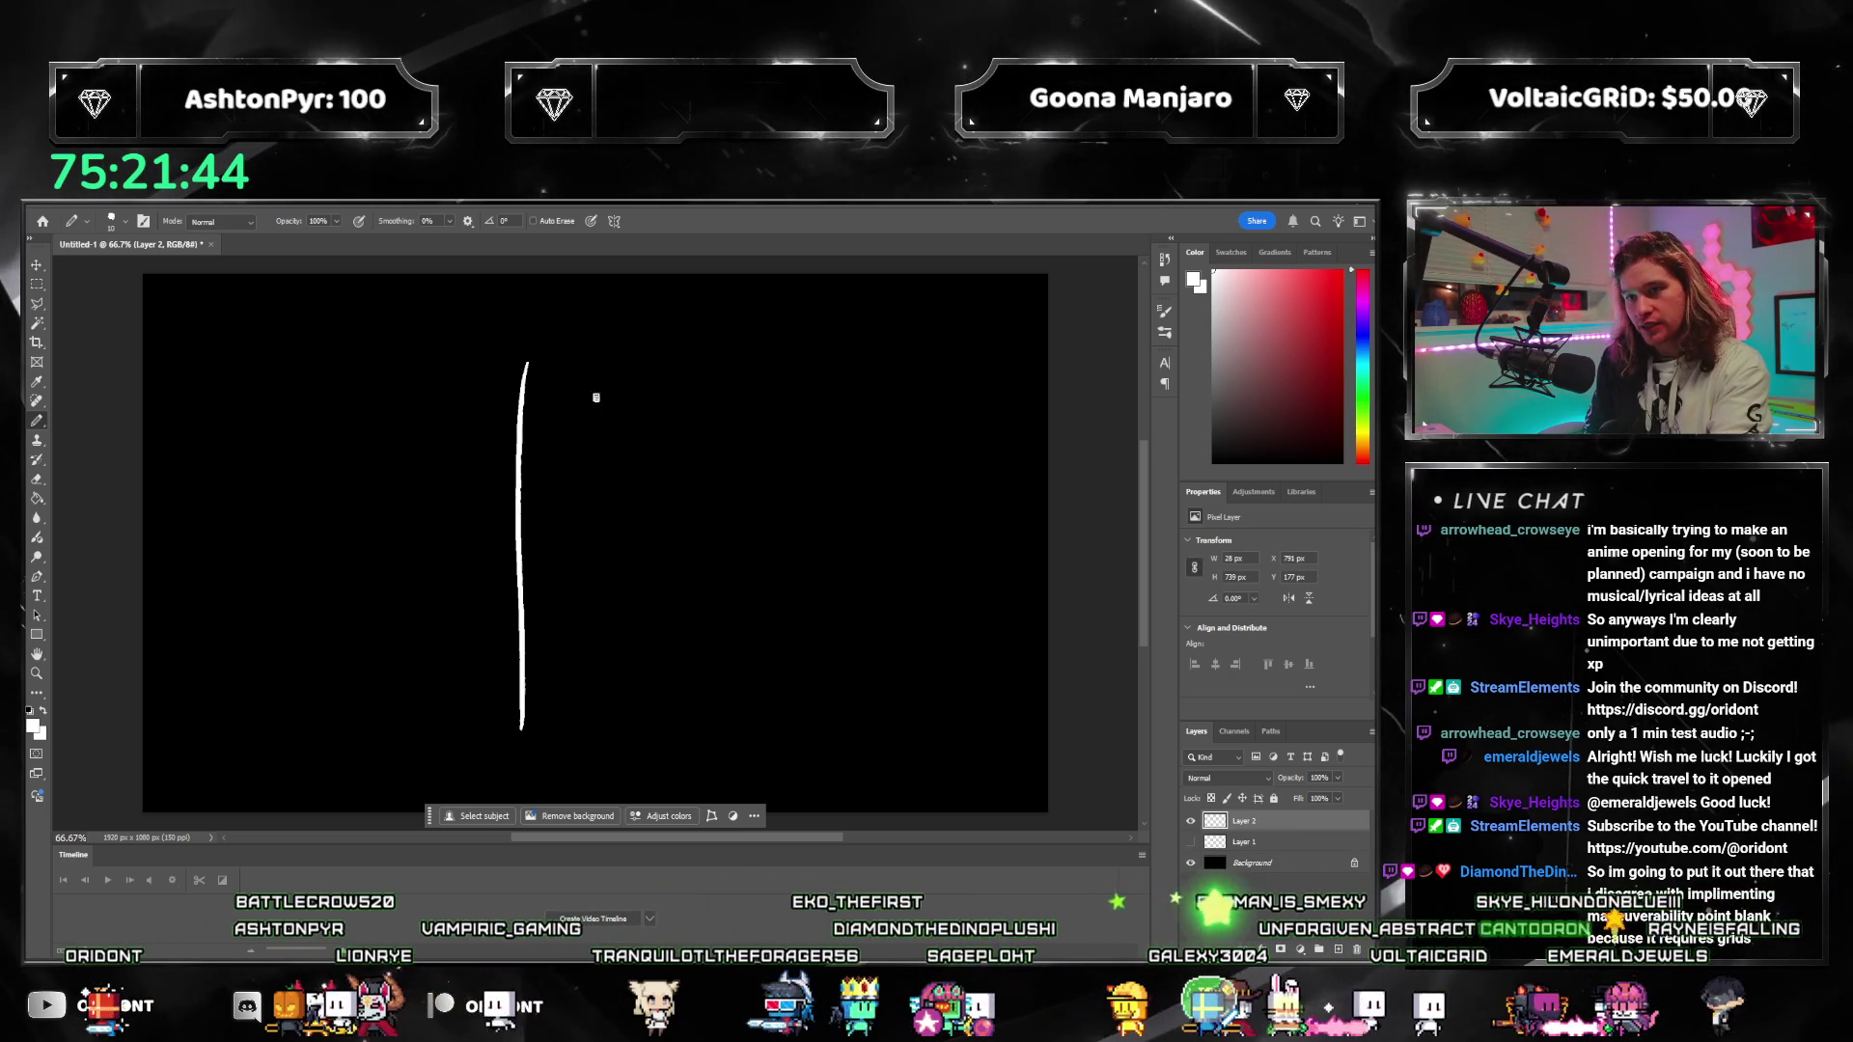
left_click_drag(604, 370, 629, 690)
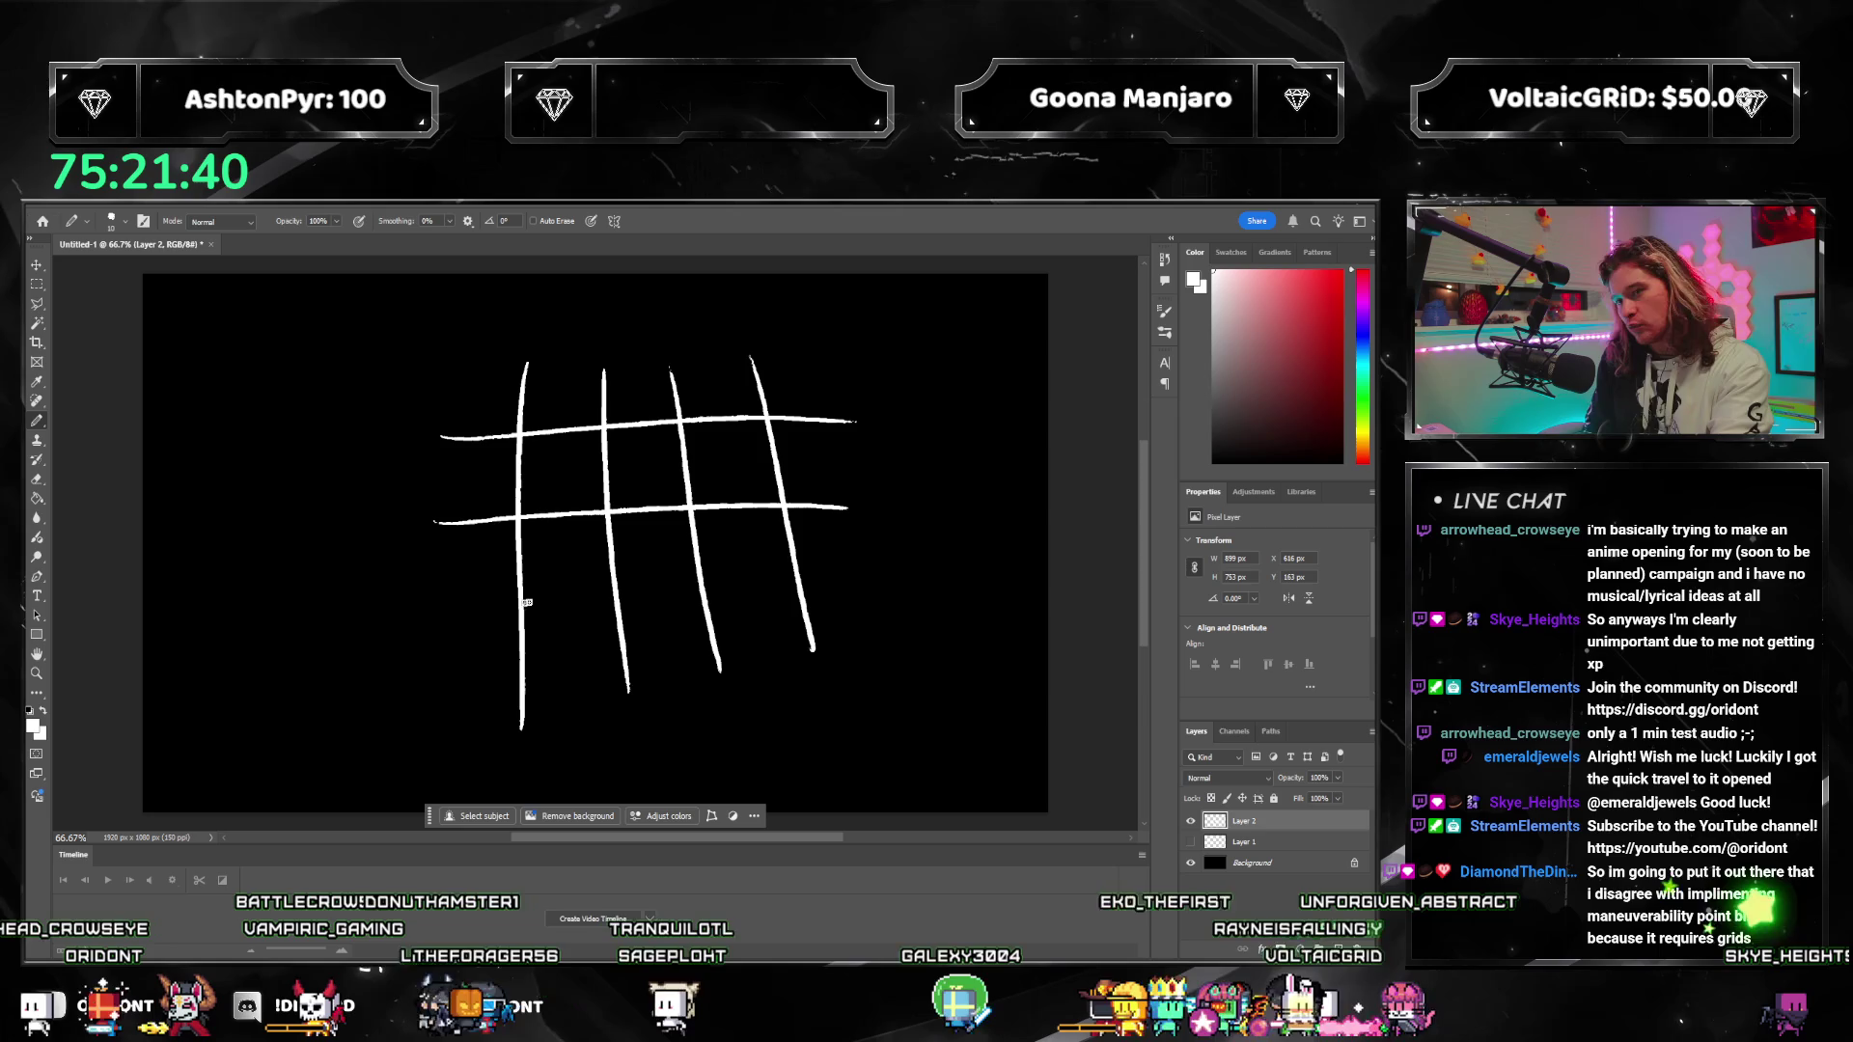
Step: On a new Layer 3, draw a red circle in a grid cell with directional arrows
left_click(1339, 950)
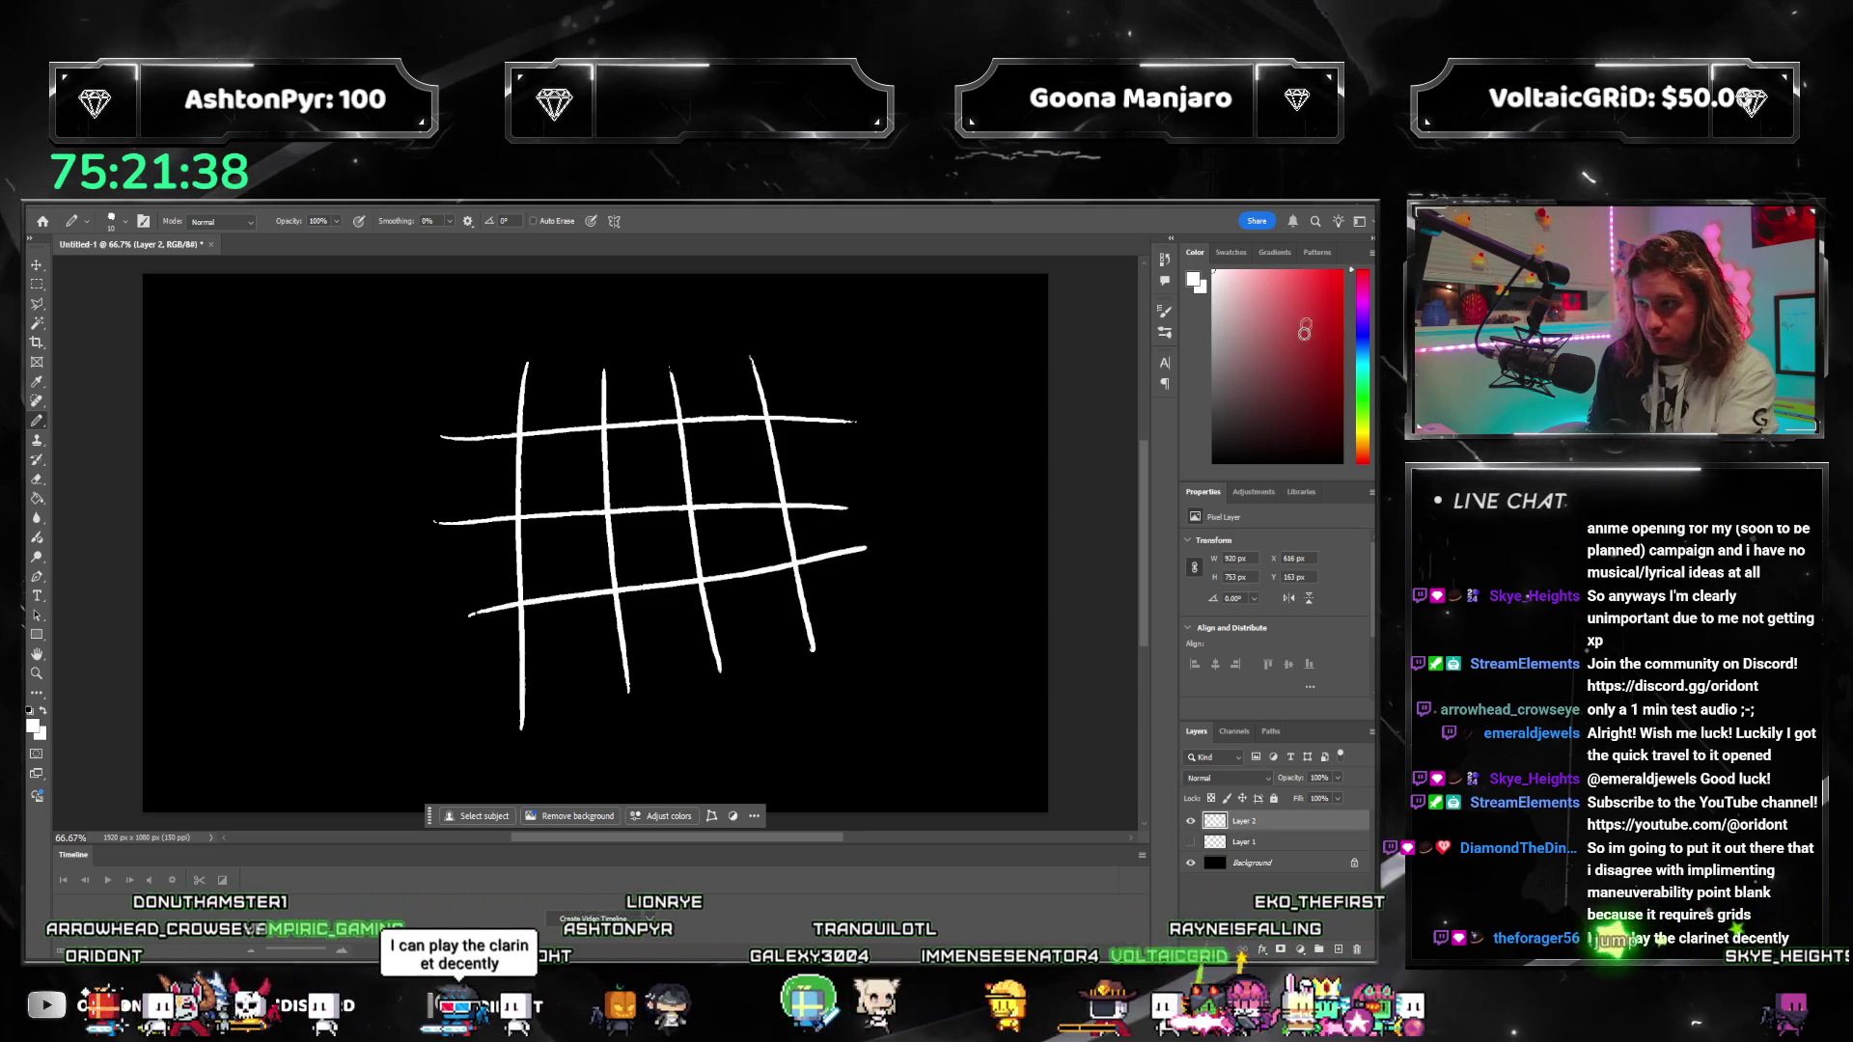
left_click(1341, 273)
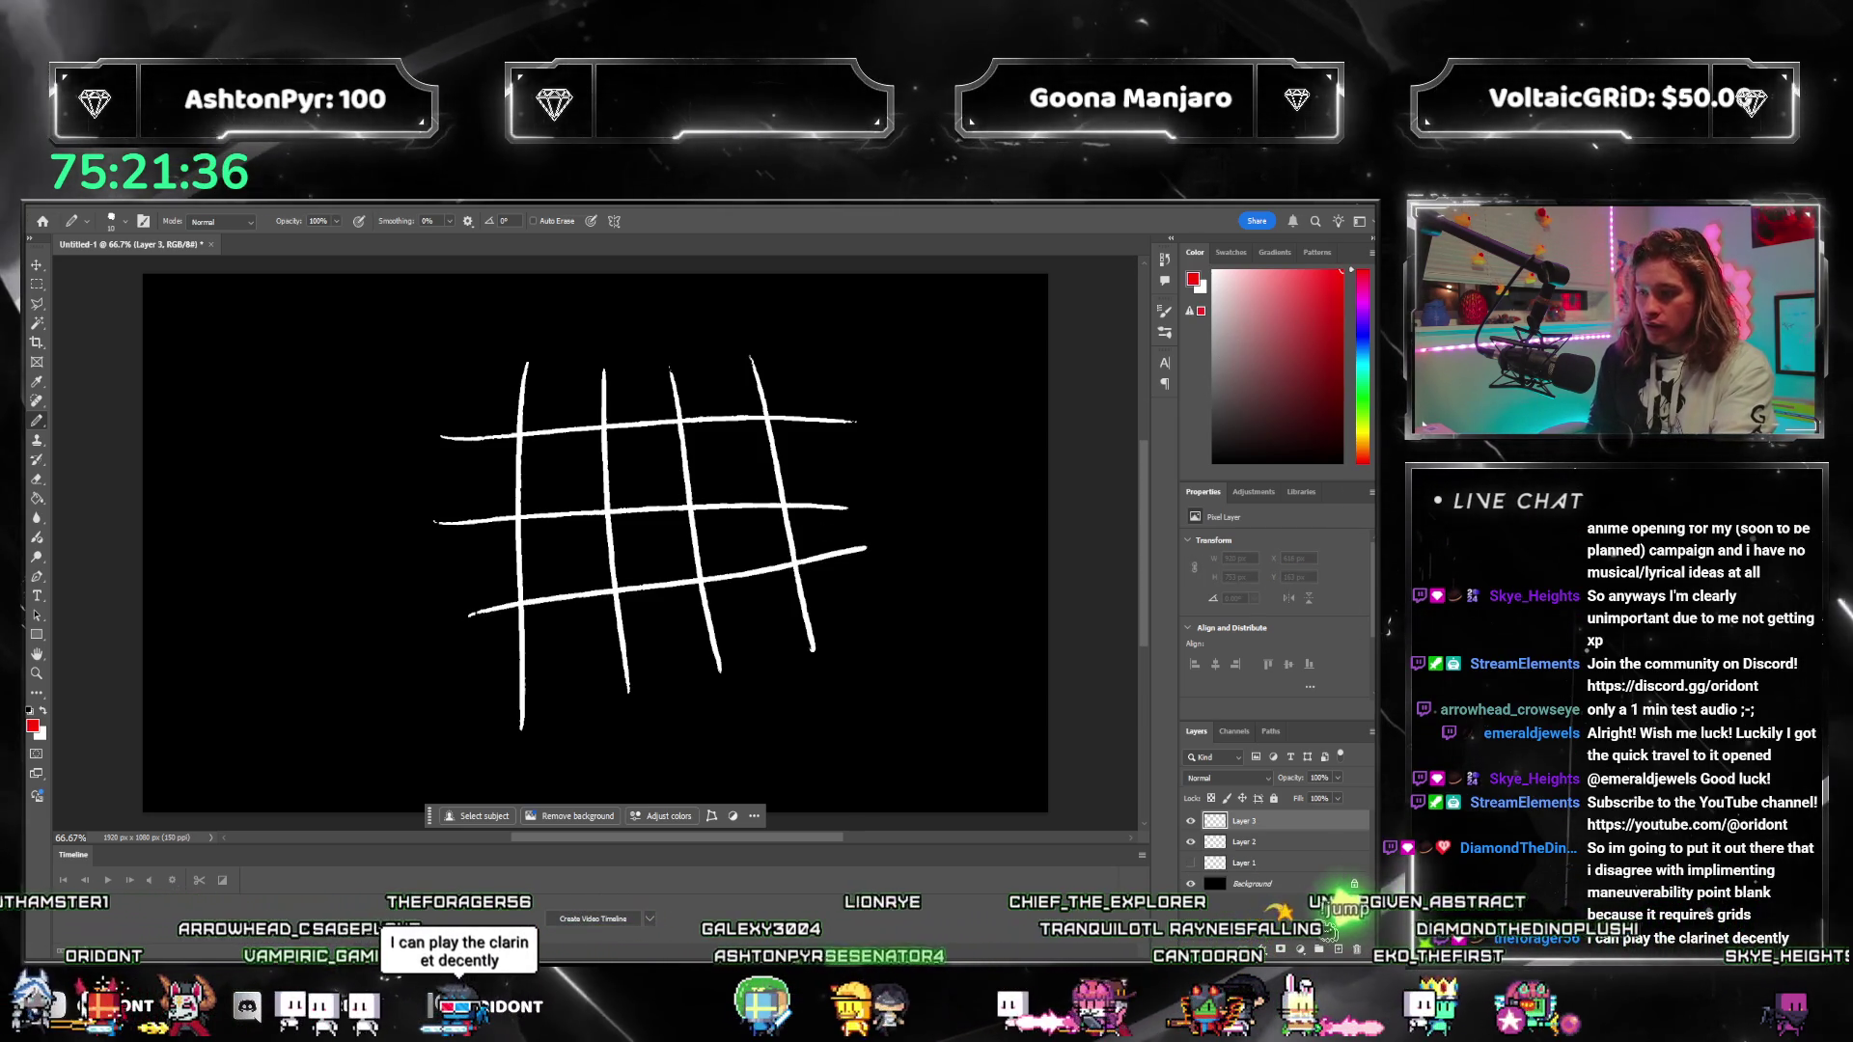
mouse_move(637, 450)
left_mouse_down()
mouse_move(629, 469)
mouse_move(625, 384)
mouse_move(652, 403)
left_mouse_up()
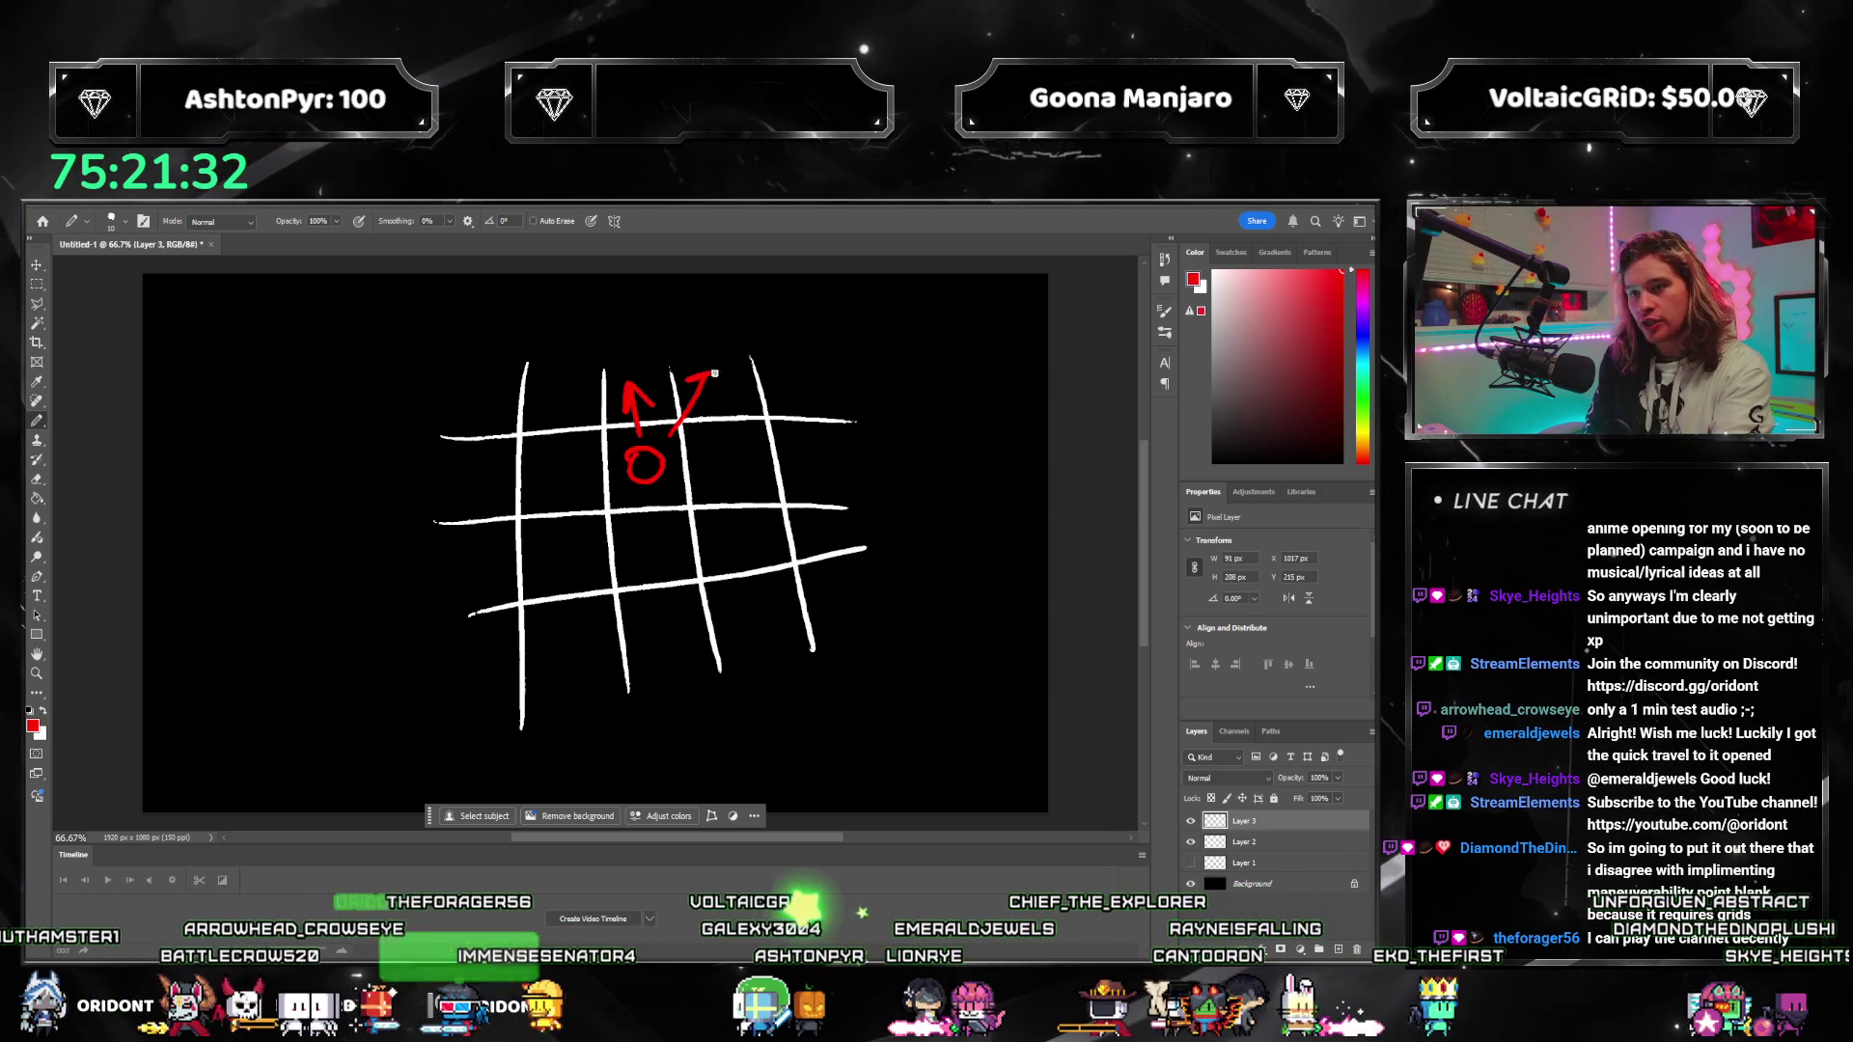
mouse_move(680, 463)
left_mouse_down()
mouse_move(738, 469)
mouse_move(651, 552)
mouse_move(668, 529)
mouse_move(584, 545)
mouse_move(606, 551)
left_mouse_up()
mouse_move(567, 458)
left_mouse_down()
mouse_move(568, 488)
mouse_move(599, 472)
mouse_move(582, 395)
left_mouse_up()
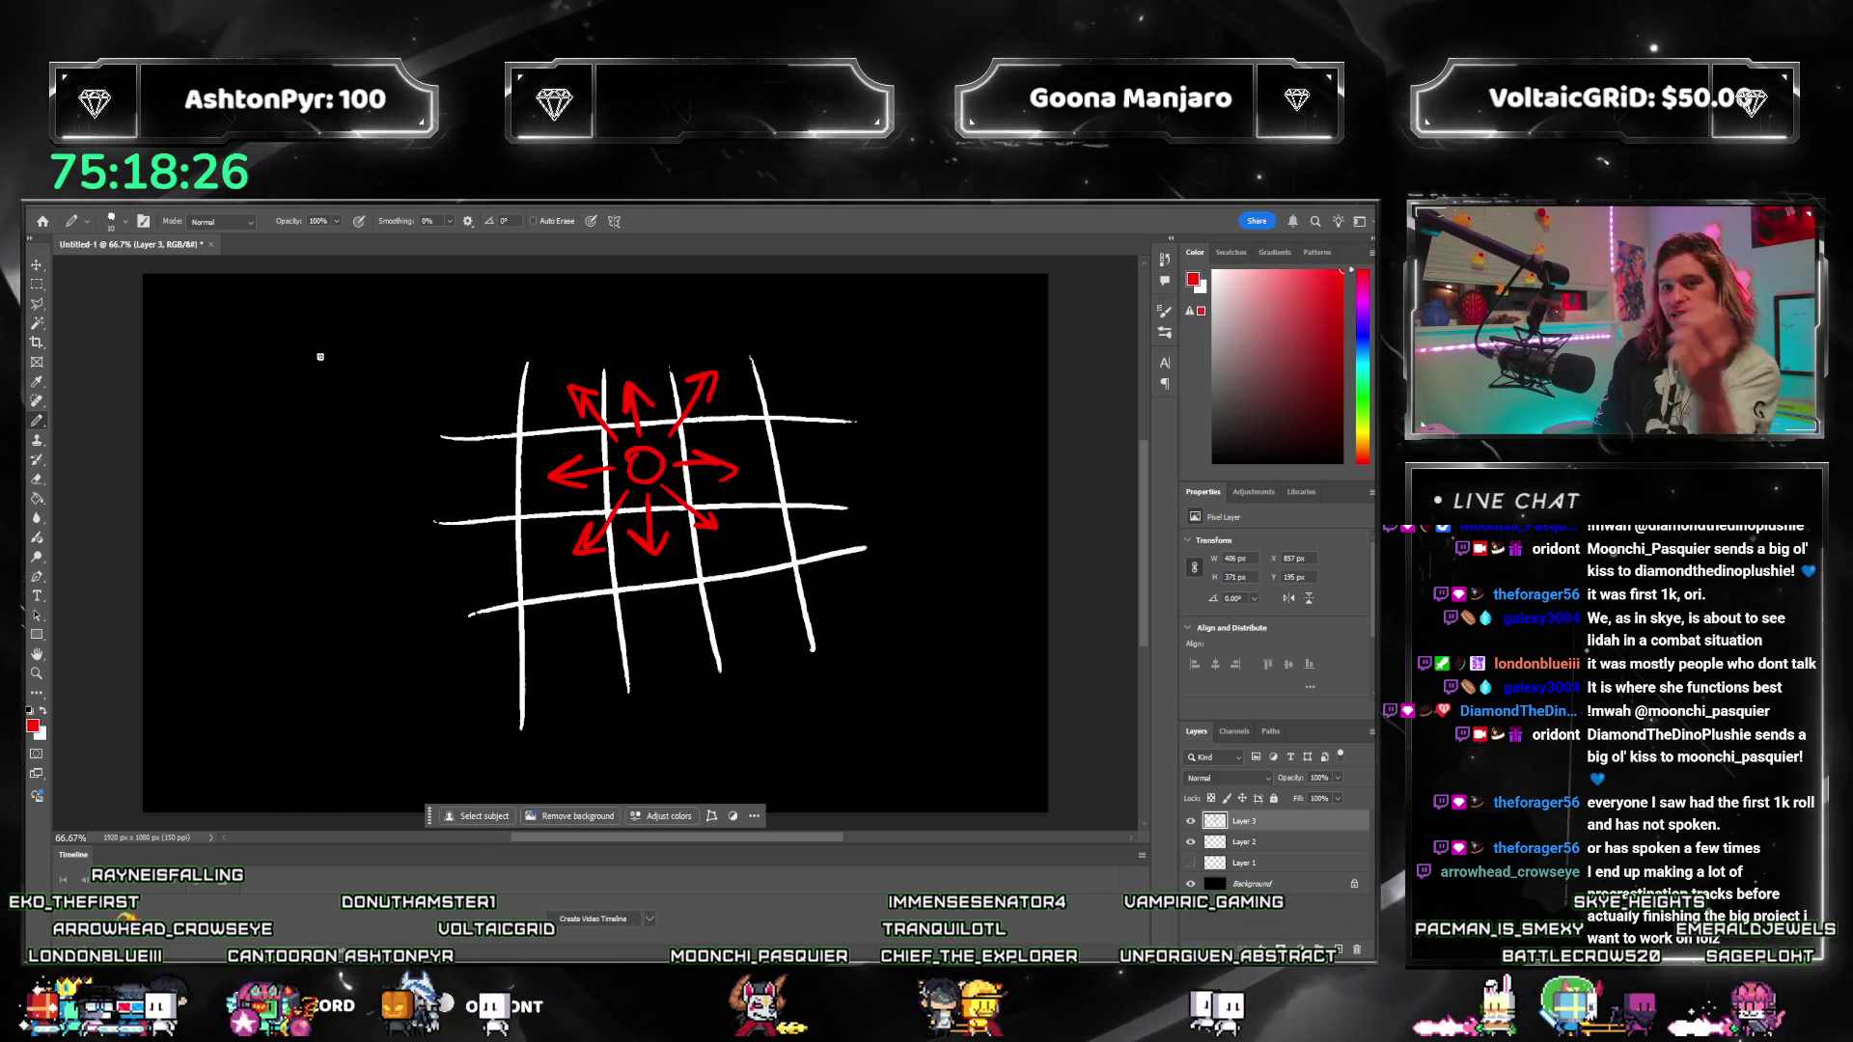
Step: Handwrite 'VEHICLES IN UTOPIA' in red across the top-left of the canvas
mouse_move(191, 298)
left_mouse_down()
mouse_move(220, 299)
mouse_move(257, 348)
mouse_move(260, 314)
mouse_move(312, 338)
left_mouse_up()
mouse_move(350, 311)
left_mouse_down()
mouse_move(354, 337)
mouse_move(394, 334)
left_mouse_up()
mouse_move(393, 321)
left_mouse_down()
mouse_move(510, 322)
mouse_move(539, 300)
mouse_move(608, 326)
mouse_move(637, 294)
mouse_move(677, 294)
left_mouse_up()
mouse_move(660, 298)
left_mouse_down()
mouse_move(658, 326)
mouse_move(709, 294)
mouse_move(753, 321)
left_mouse_up()
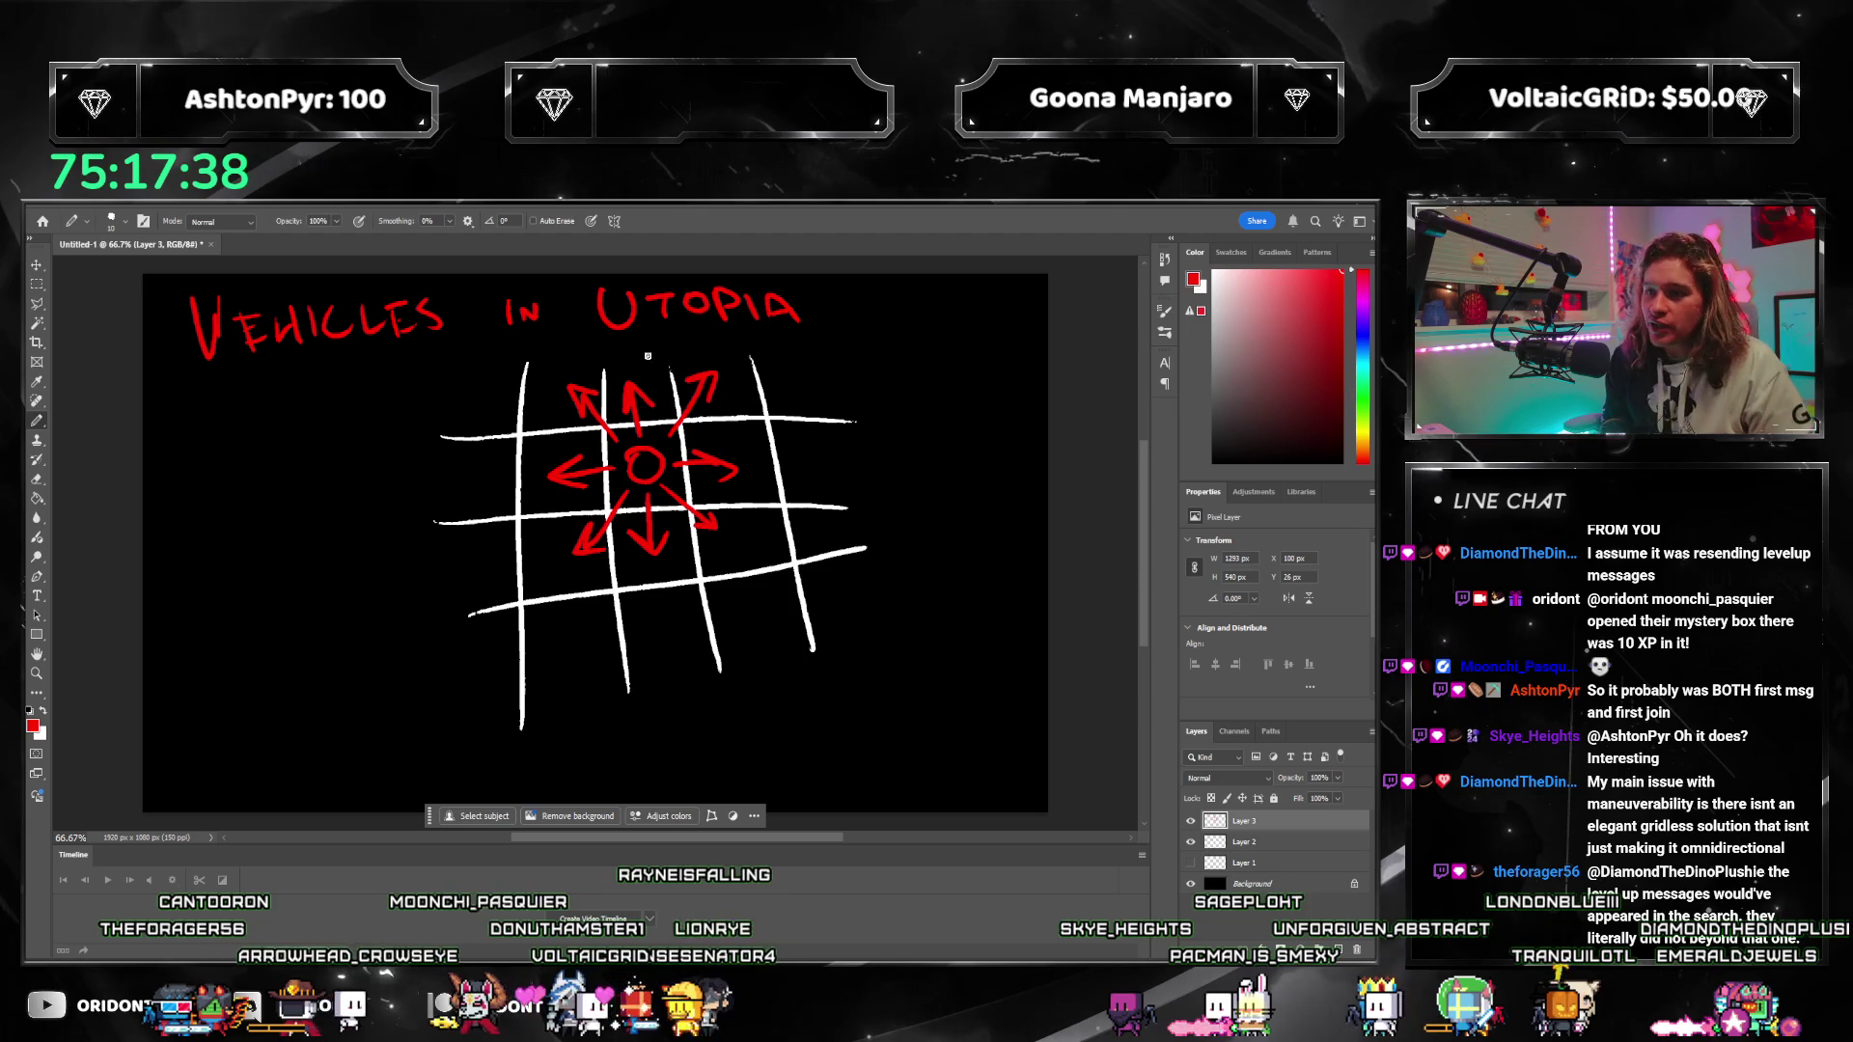
left_click_drag(643, 344, 702, 363)
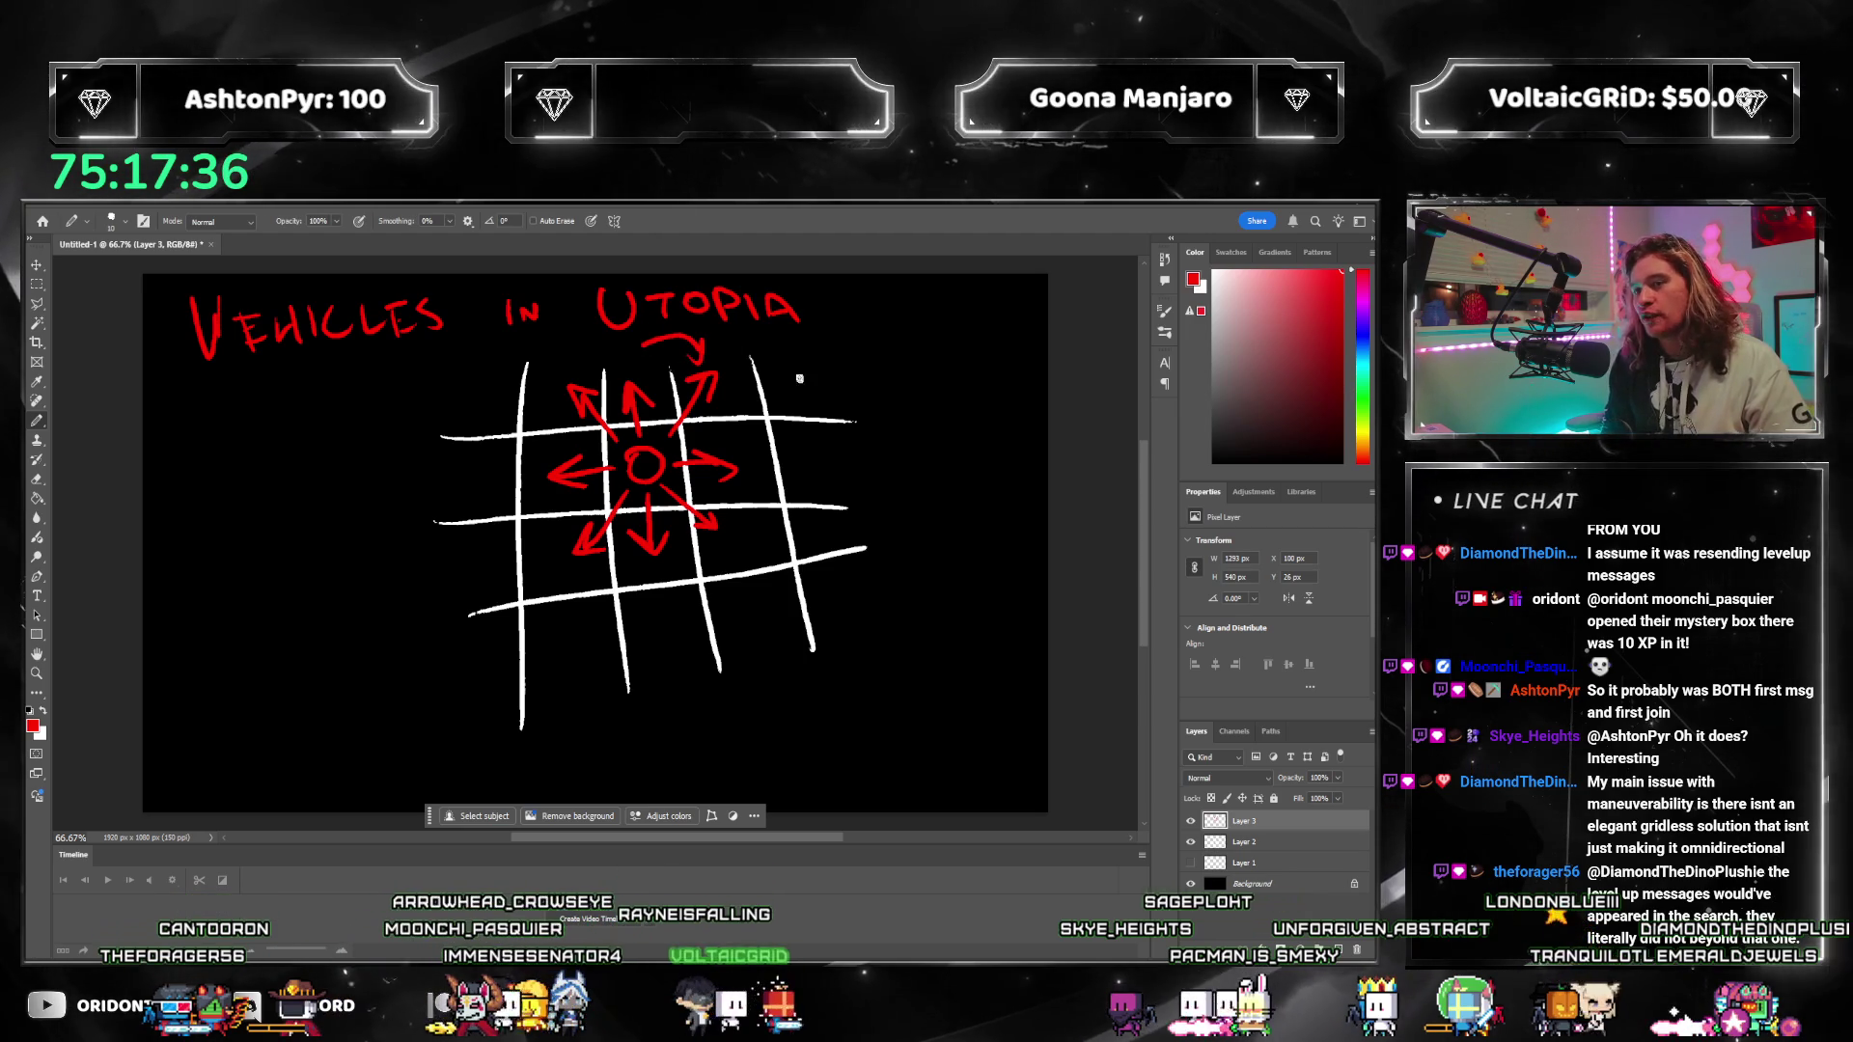
key("e")
mouse_move(693, 339)
left_mouse_down()
mouse_move(659, 336)
mouse_move(701, 358)
left_mouse_up()
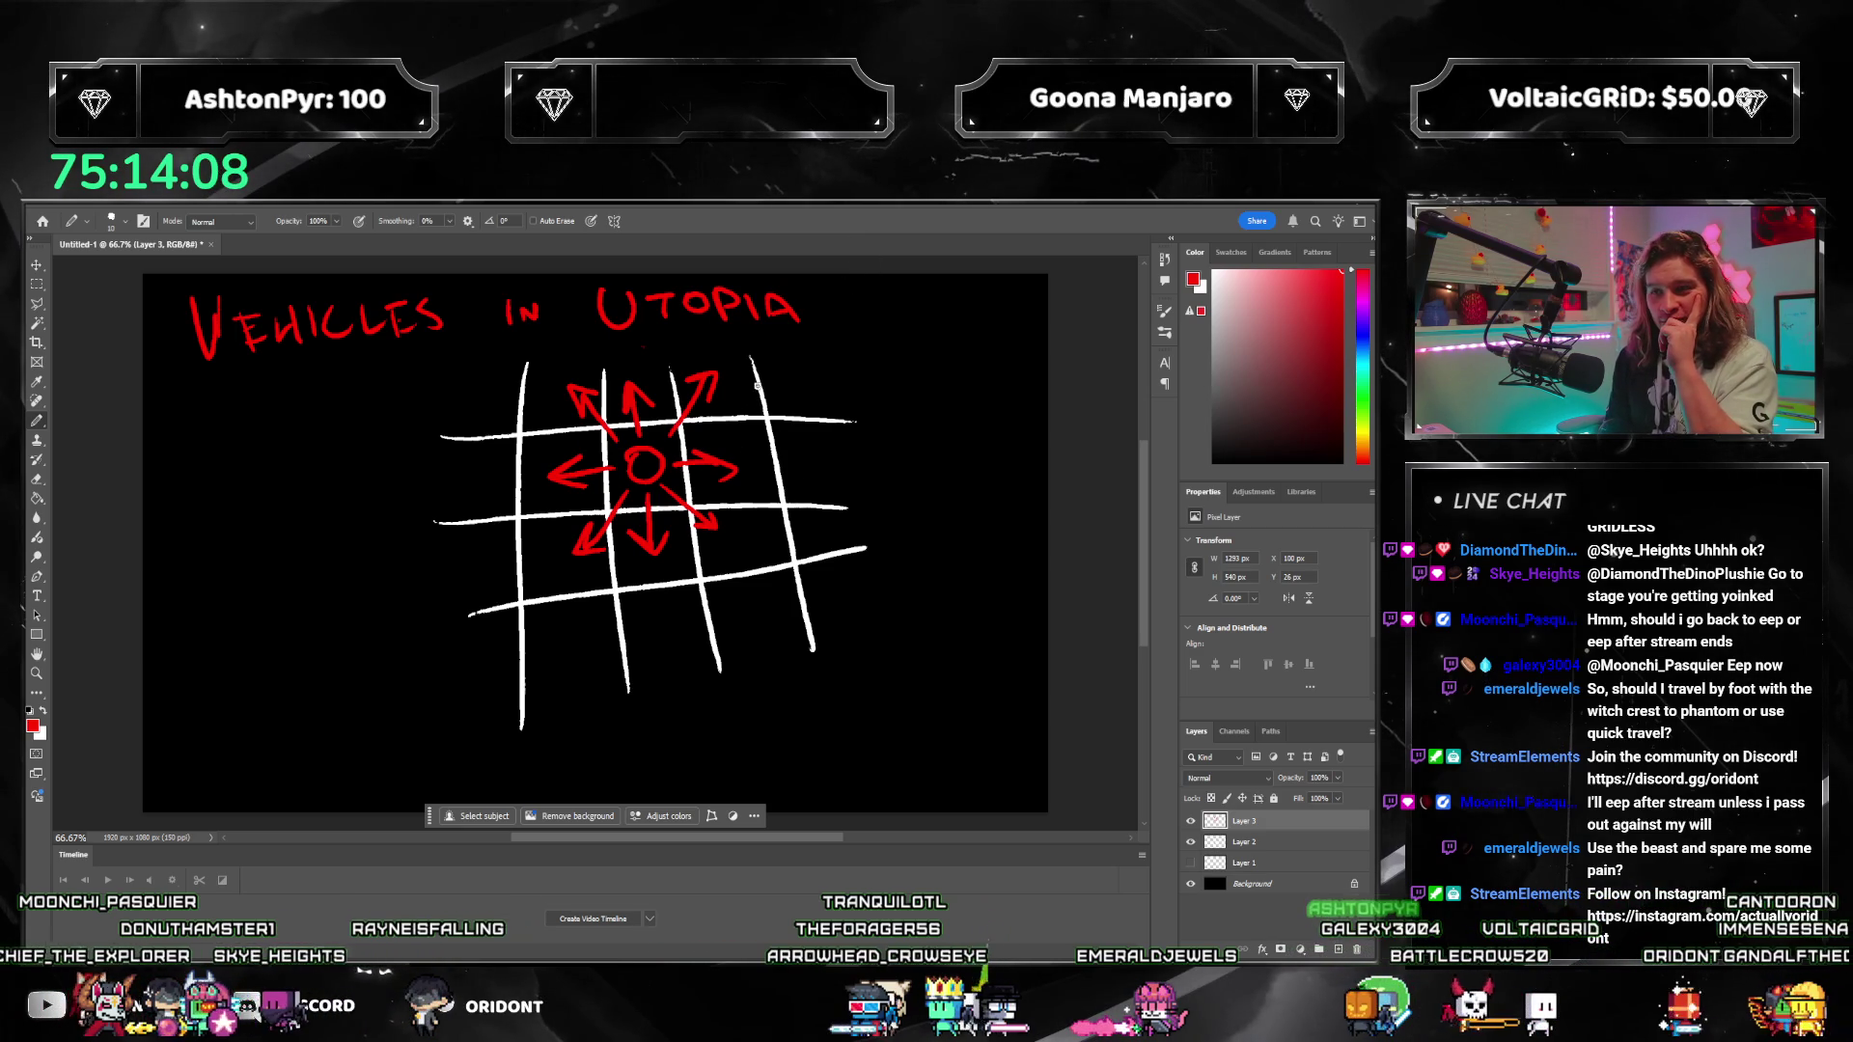
mouse_move(637, 358)
left_mouse_down()
mouse_move(705, 350)
mouse_move(691, 359)
mouse_move(777, 455)
mouse_move(790, 439)
left_mouse_up()
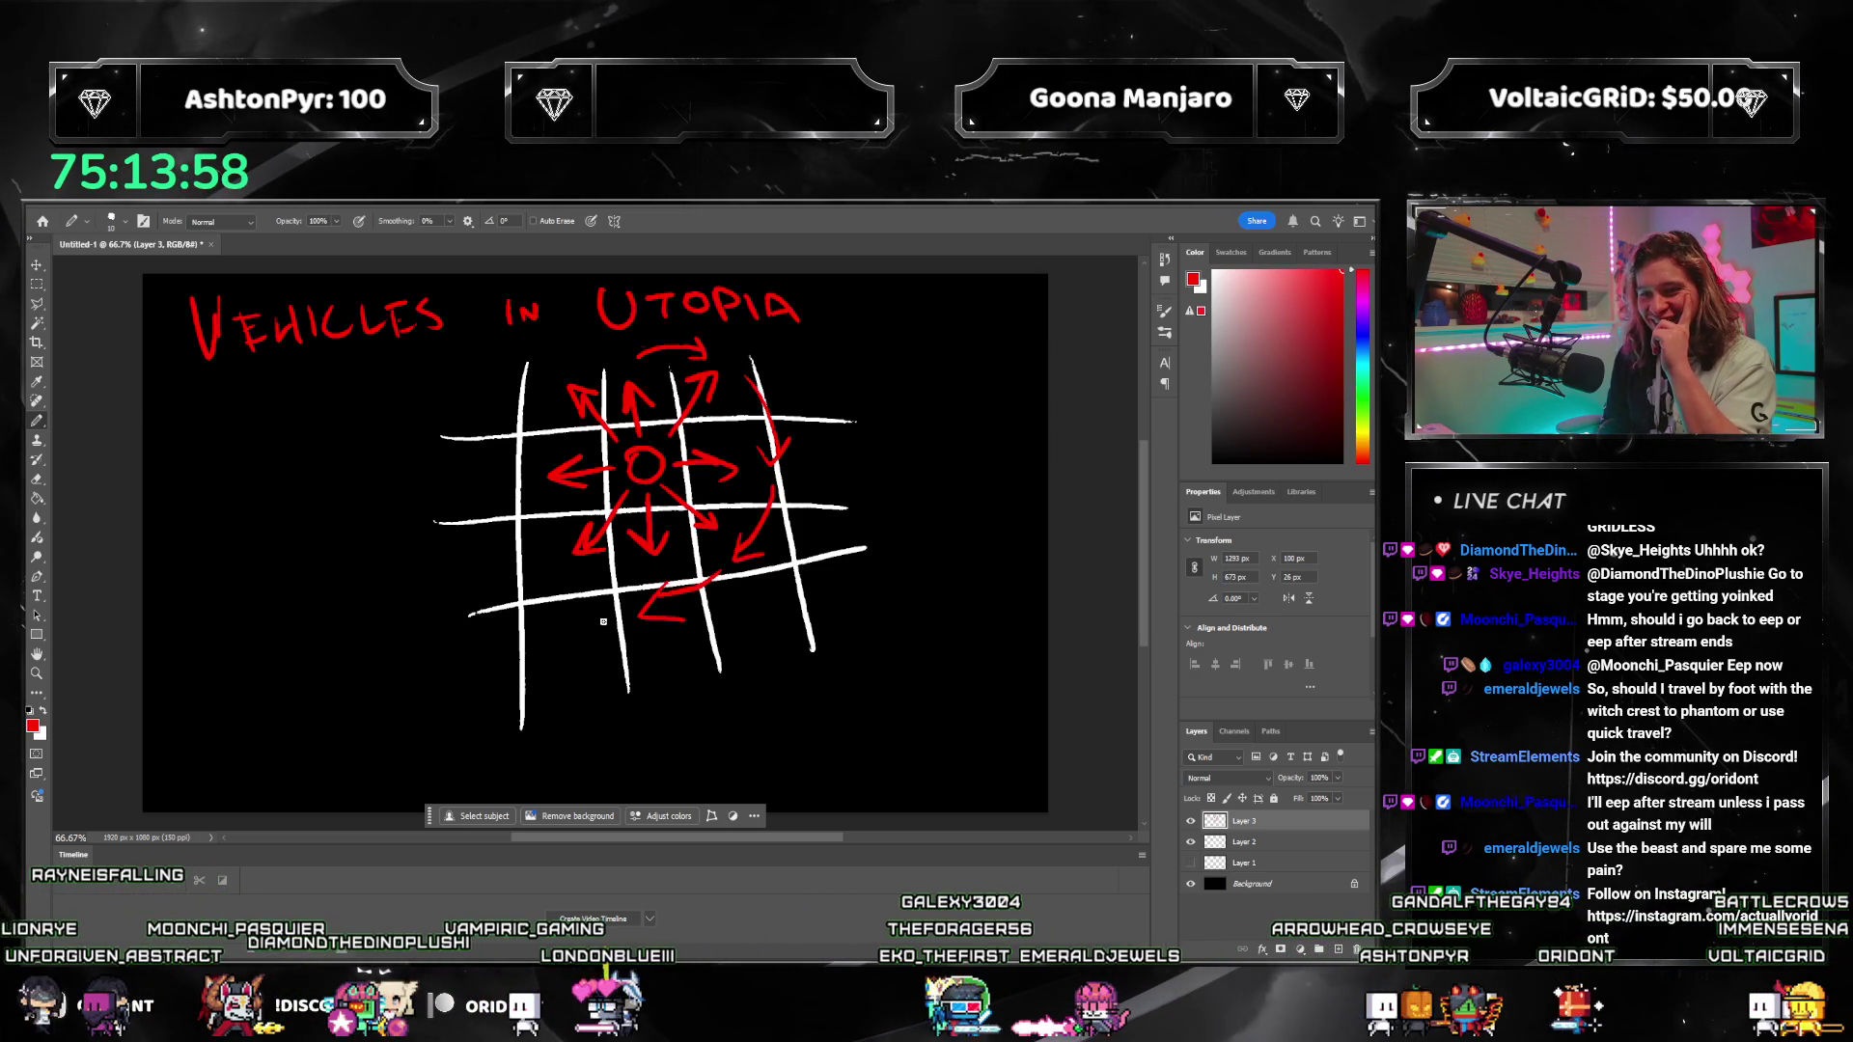
Step: Draw a red upward arrow along a grid line and a red vertical arrow at lower right
mouse_move(529, 548)
left_mouse_down()
mouse_move(509, 473)
mouse_move(523, 485)
mouse_move(552, 365)
mouse_move(624, 355)
left_mouse_up()
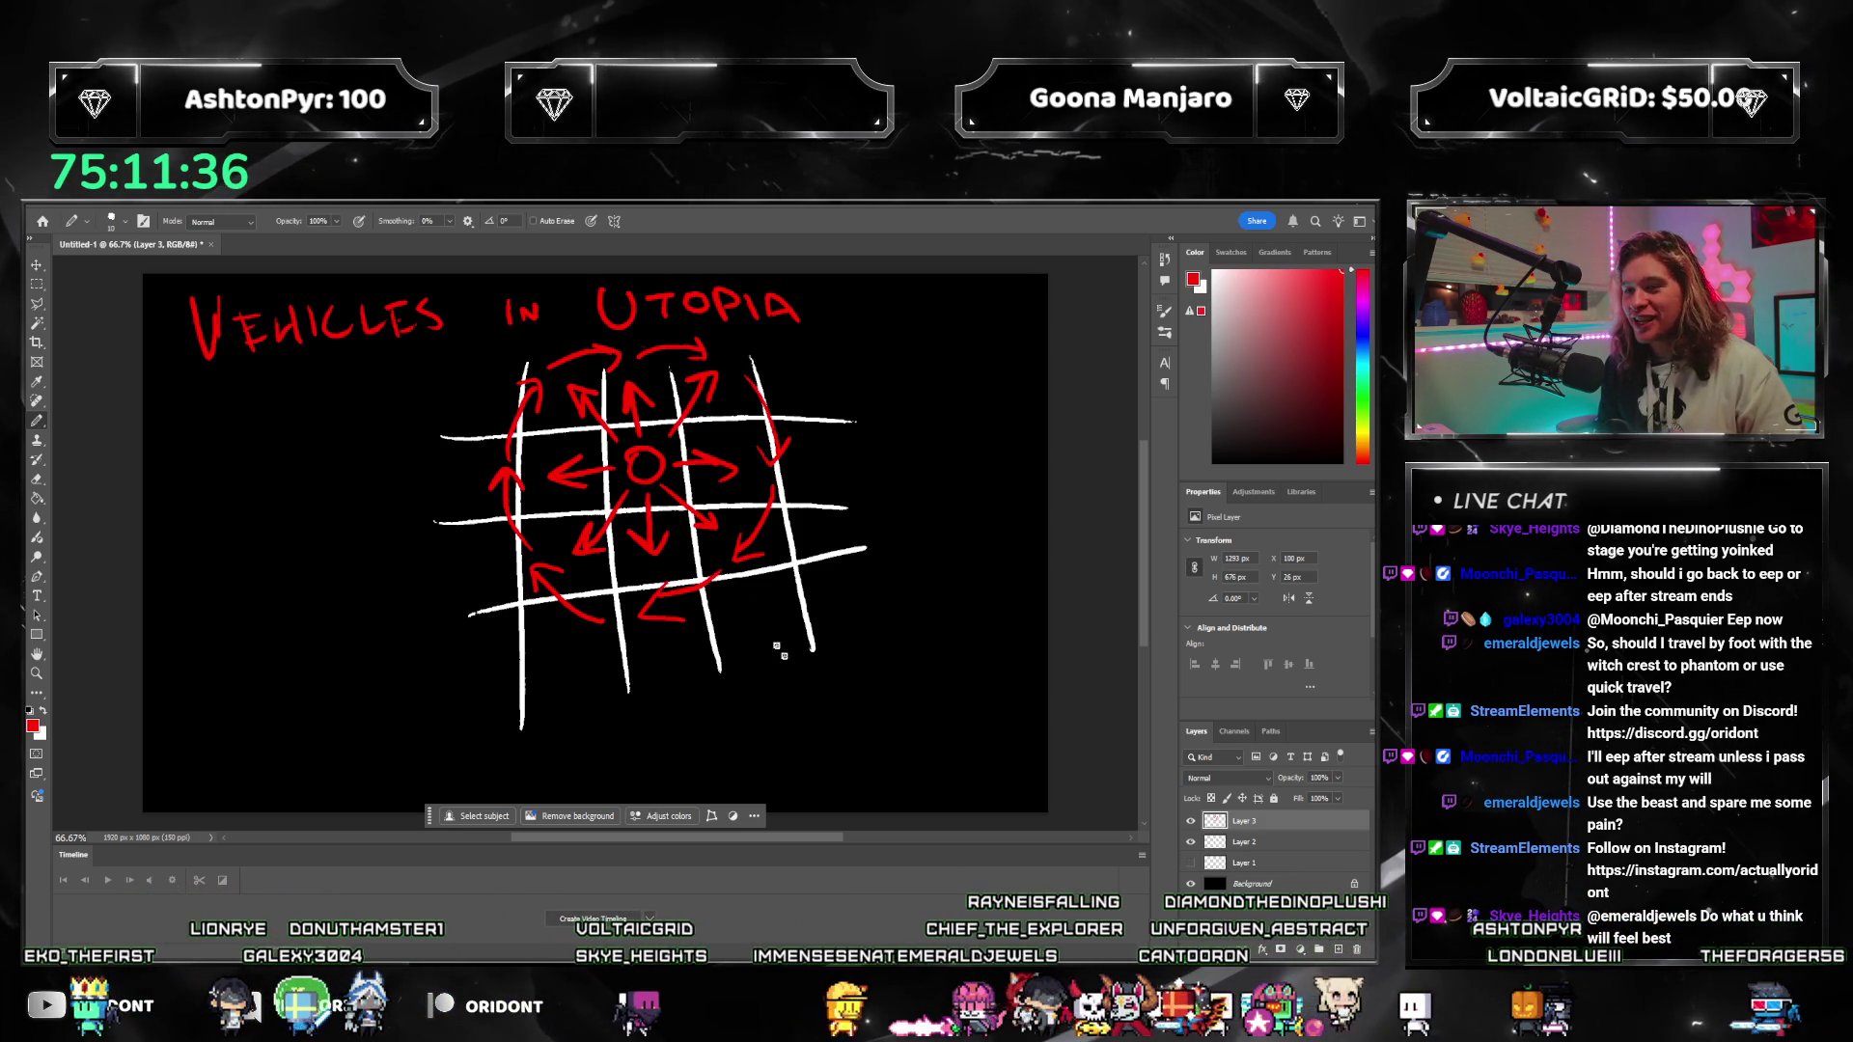
mouse_move(936, 719)
left_mouse_down()
mouse_move(956, 546)
mouse_move(949, 741)
mouse_move(968, 709)
left_mouse_up()
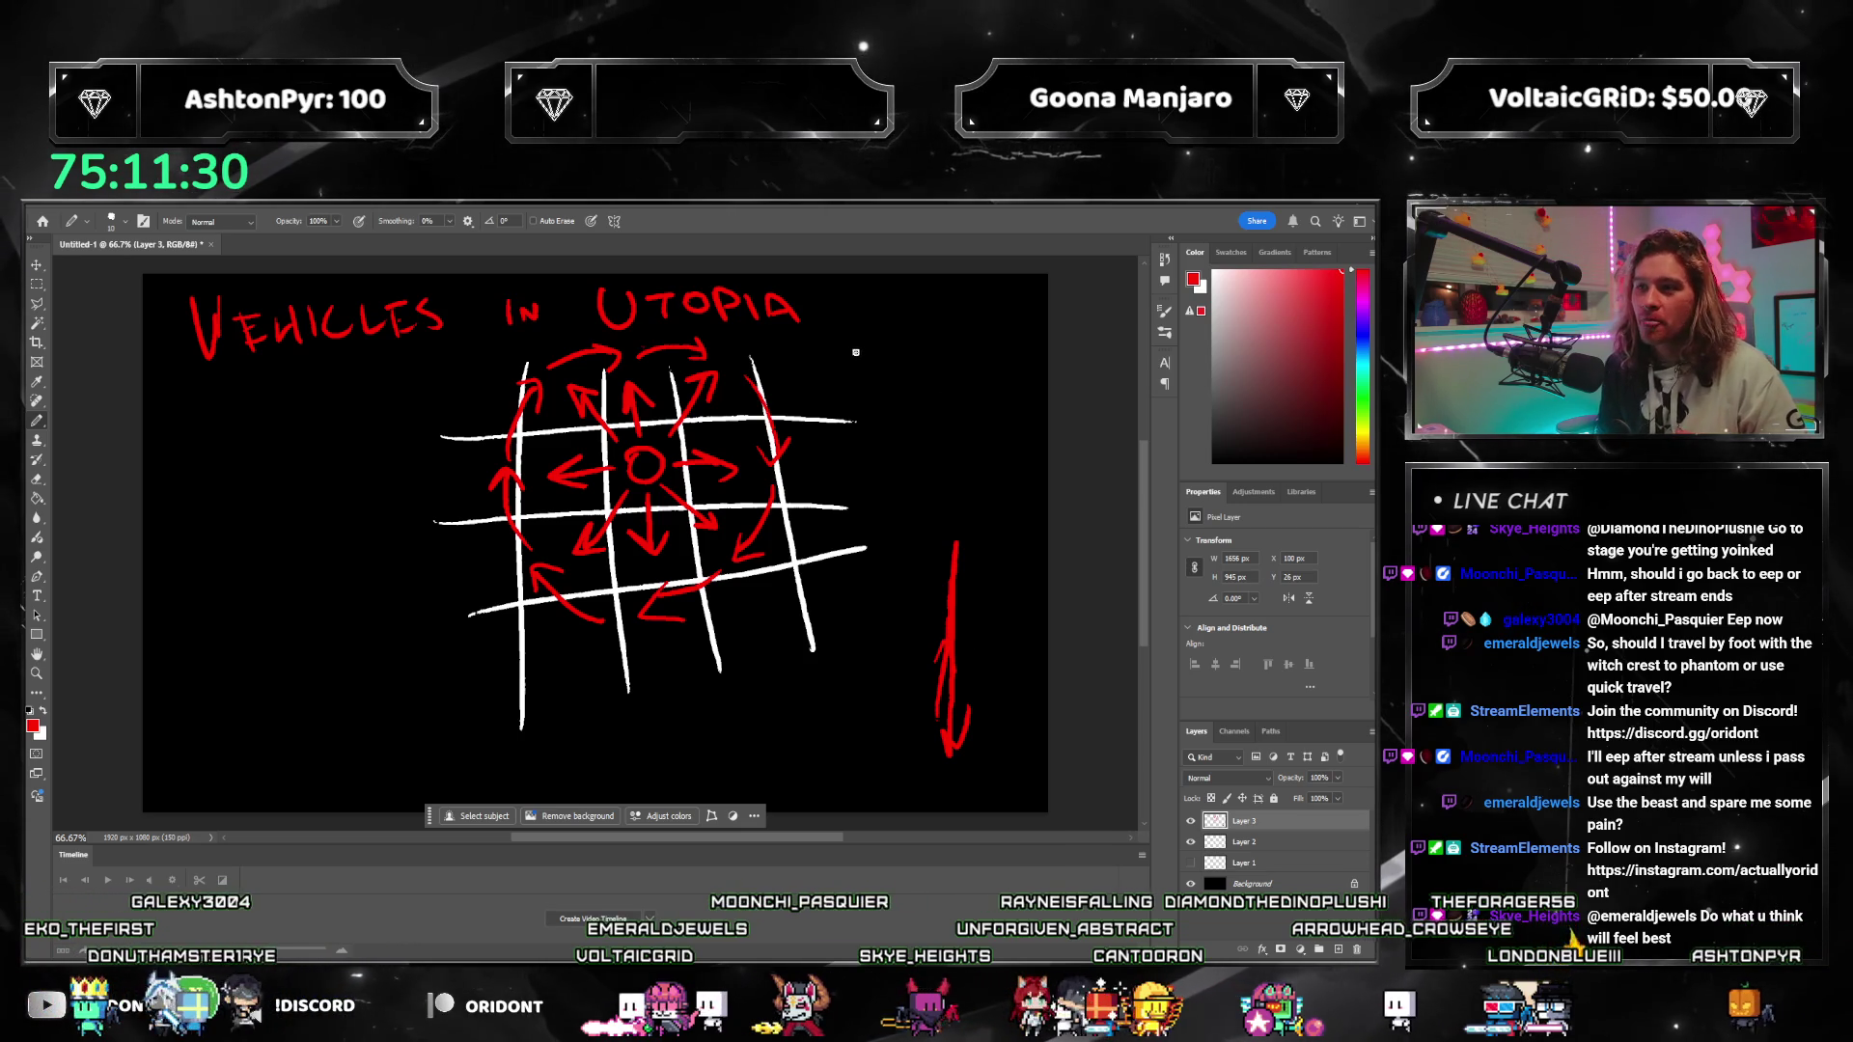
Step: Toggle layer visibility so only Layer 1's stats list shows, with grid Layers 2 and 3 hidden
left_click(1189, 822)
left_click(1190, 824)
left_click(1193, 862)
left_click(1193, 863, "alt")
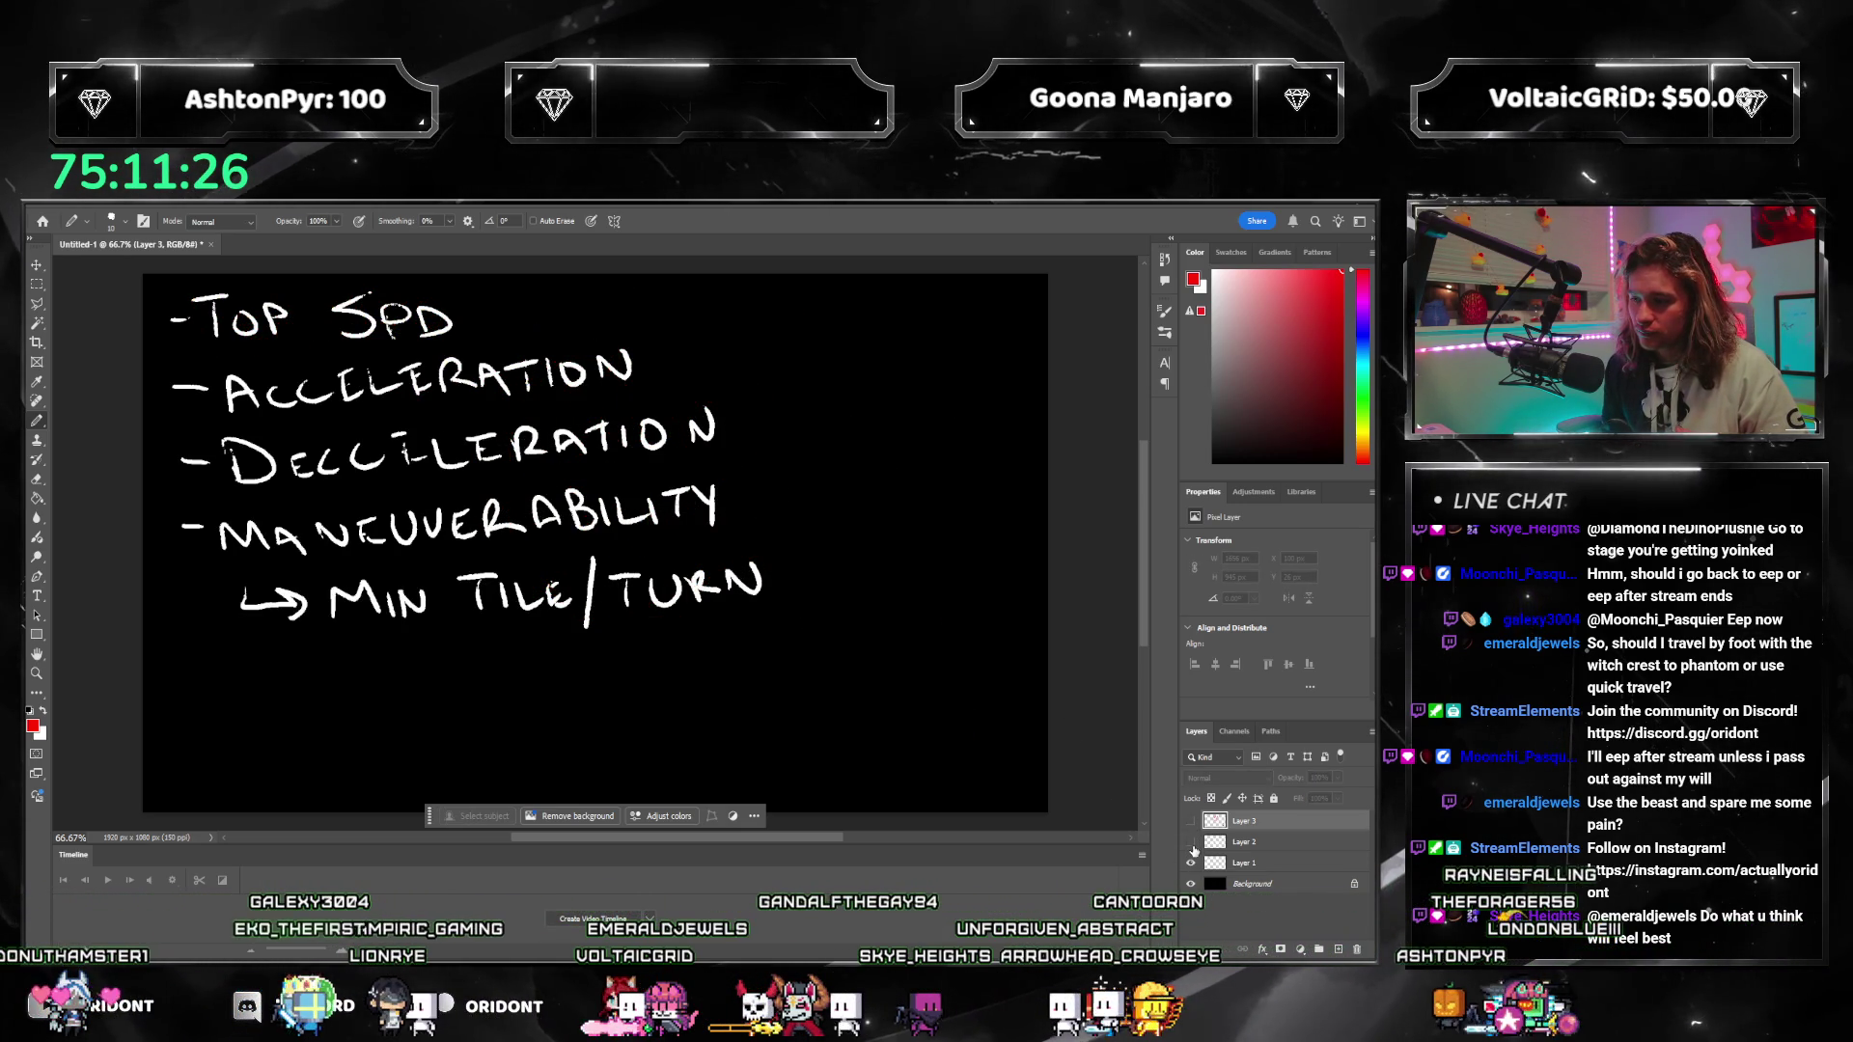
left_click(1193, 863)
left_click_drag(1190, 841, 1191, 820)
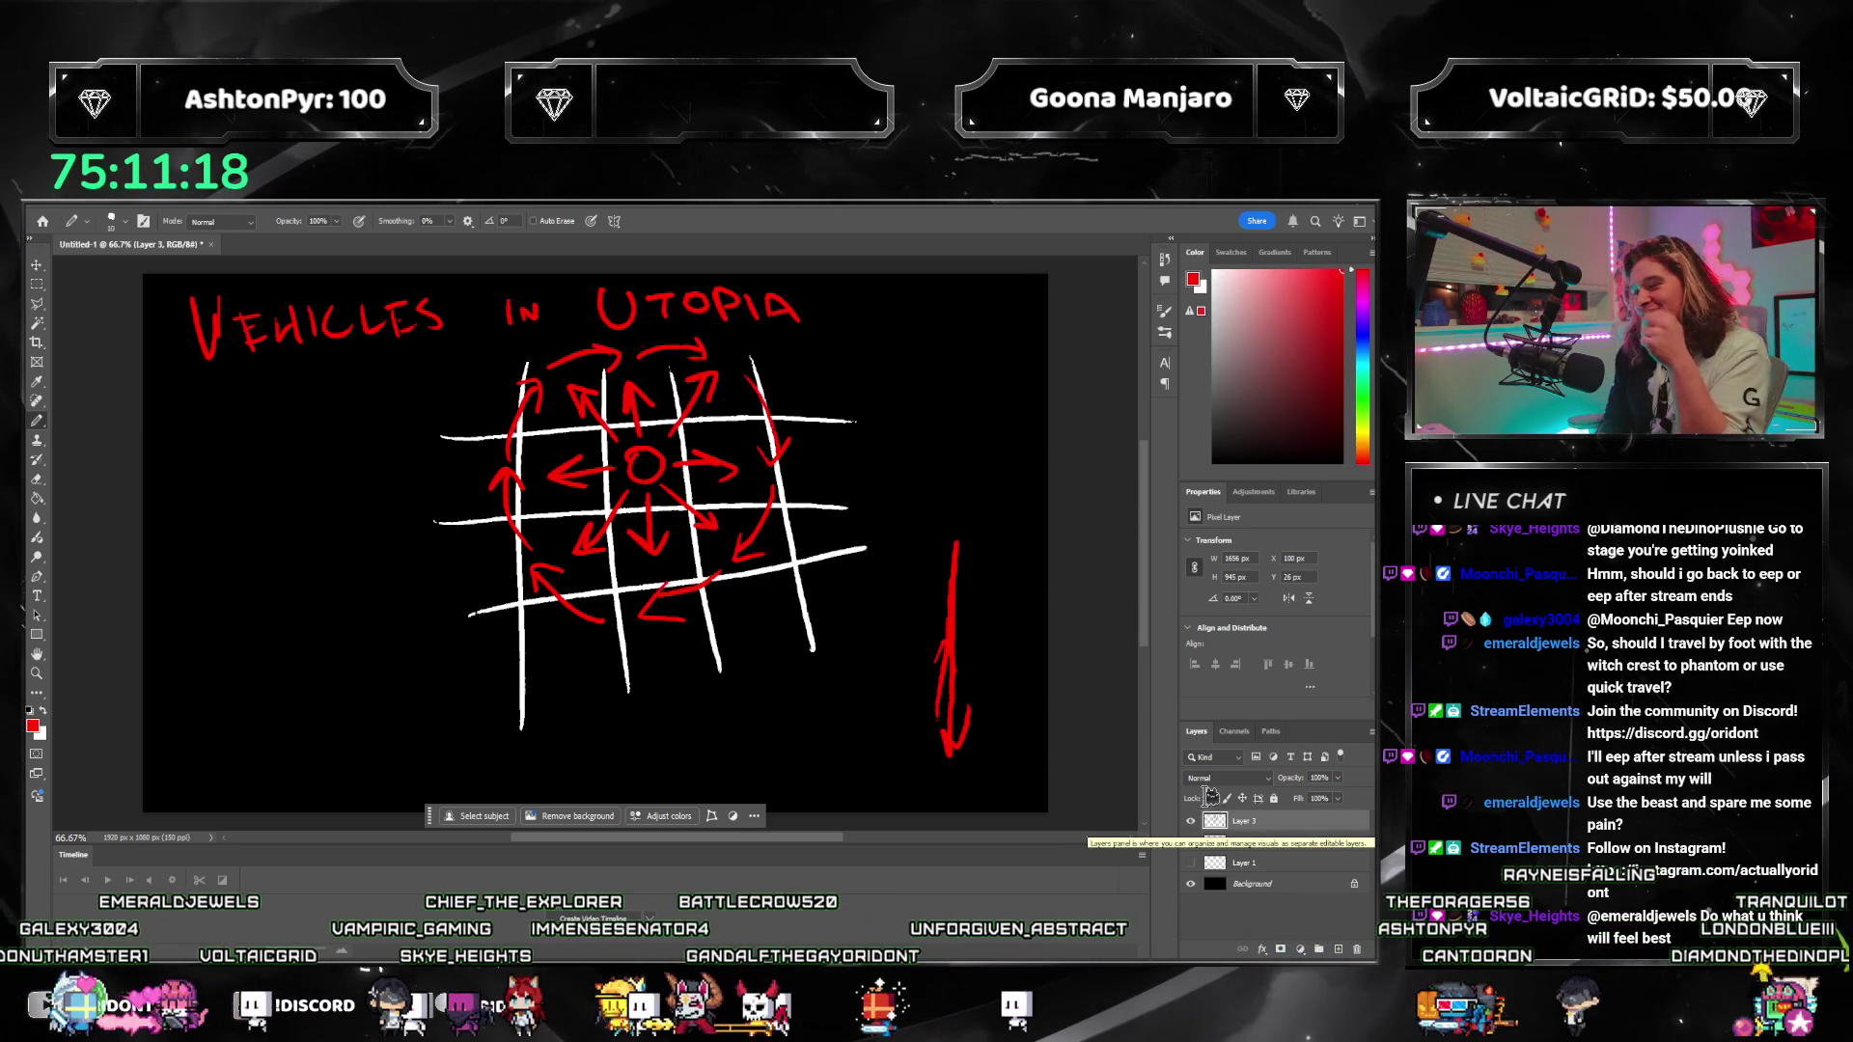
left_click_drag(1191, 821, 1191, 841)
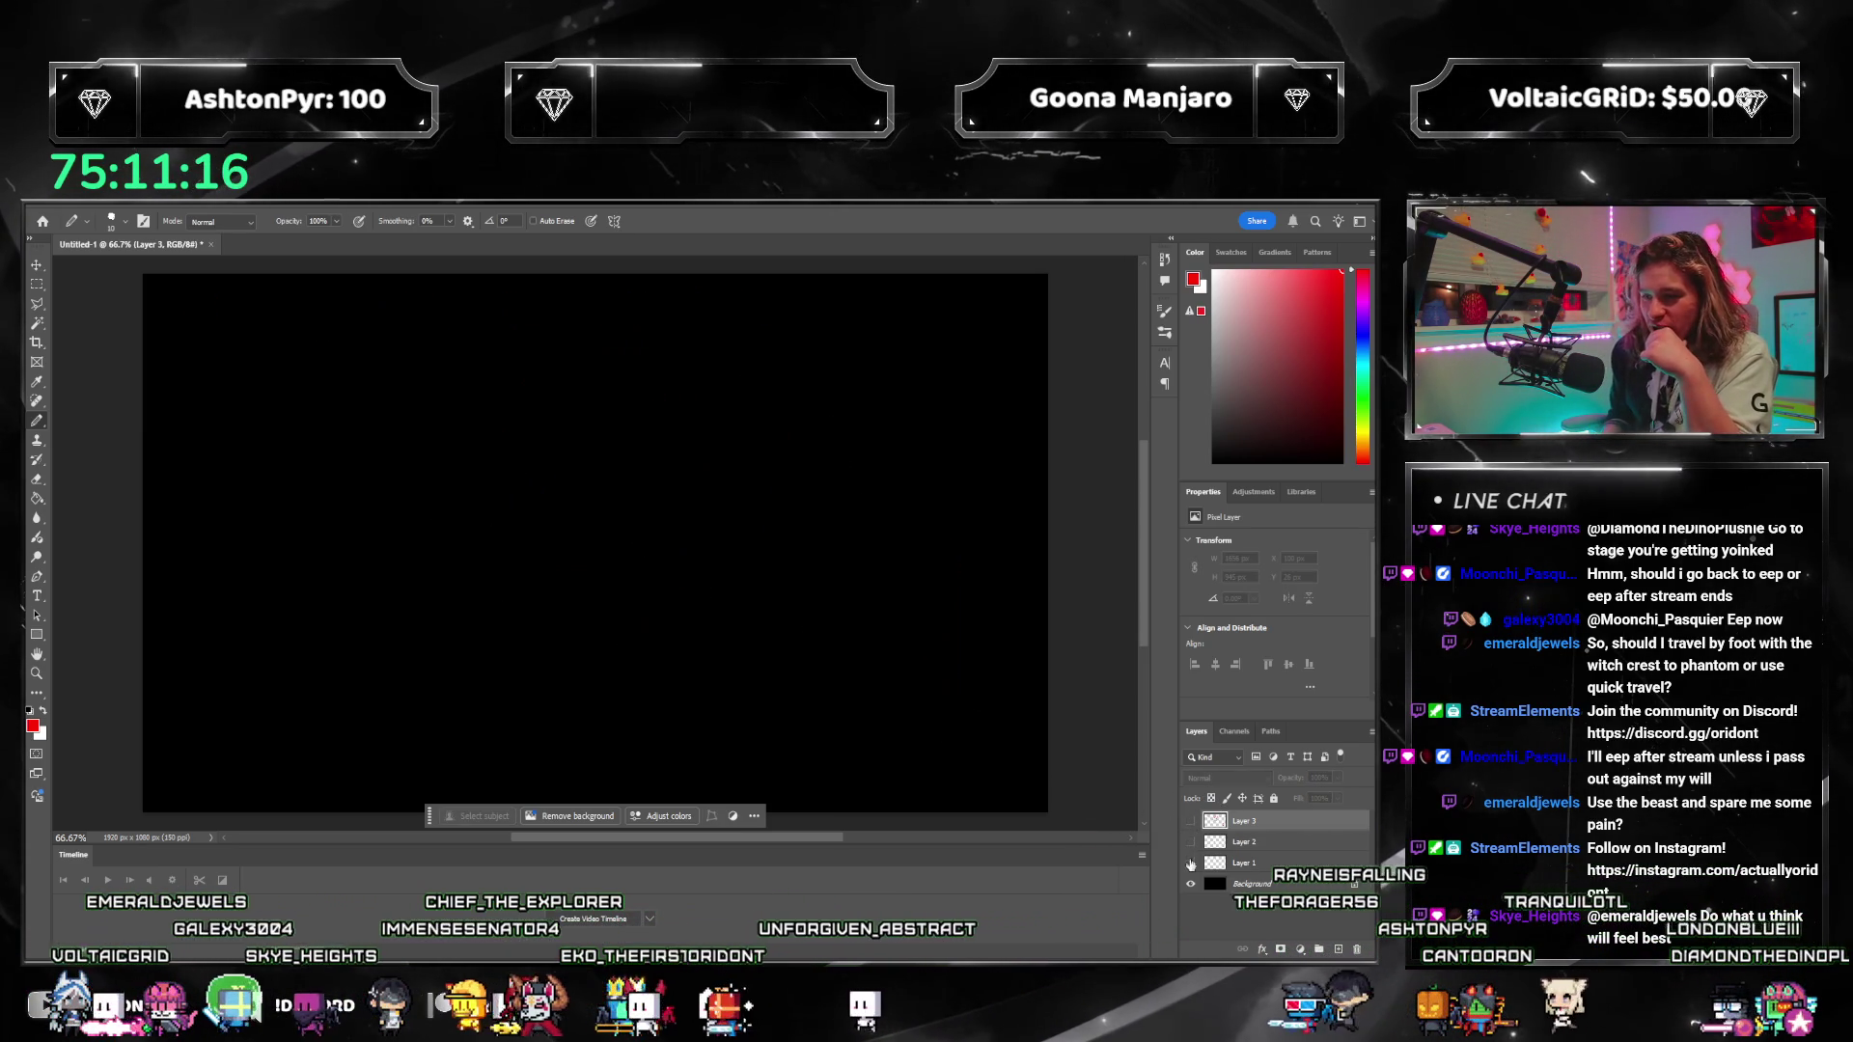
left_click(1191, 863)
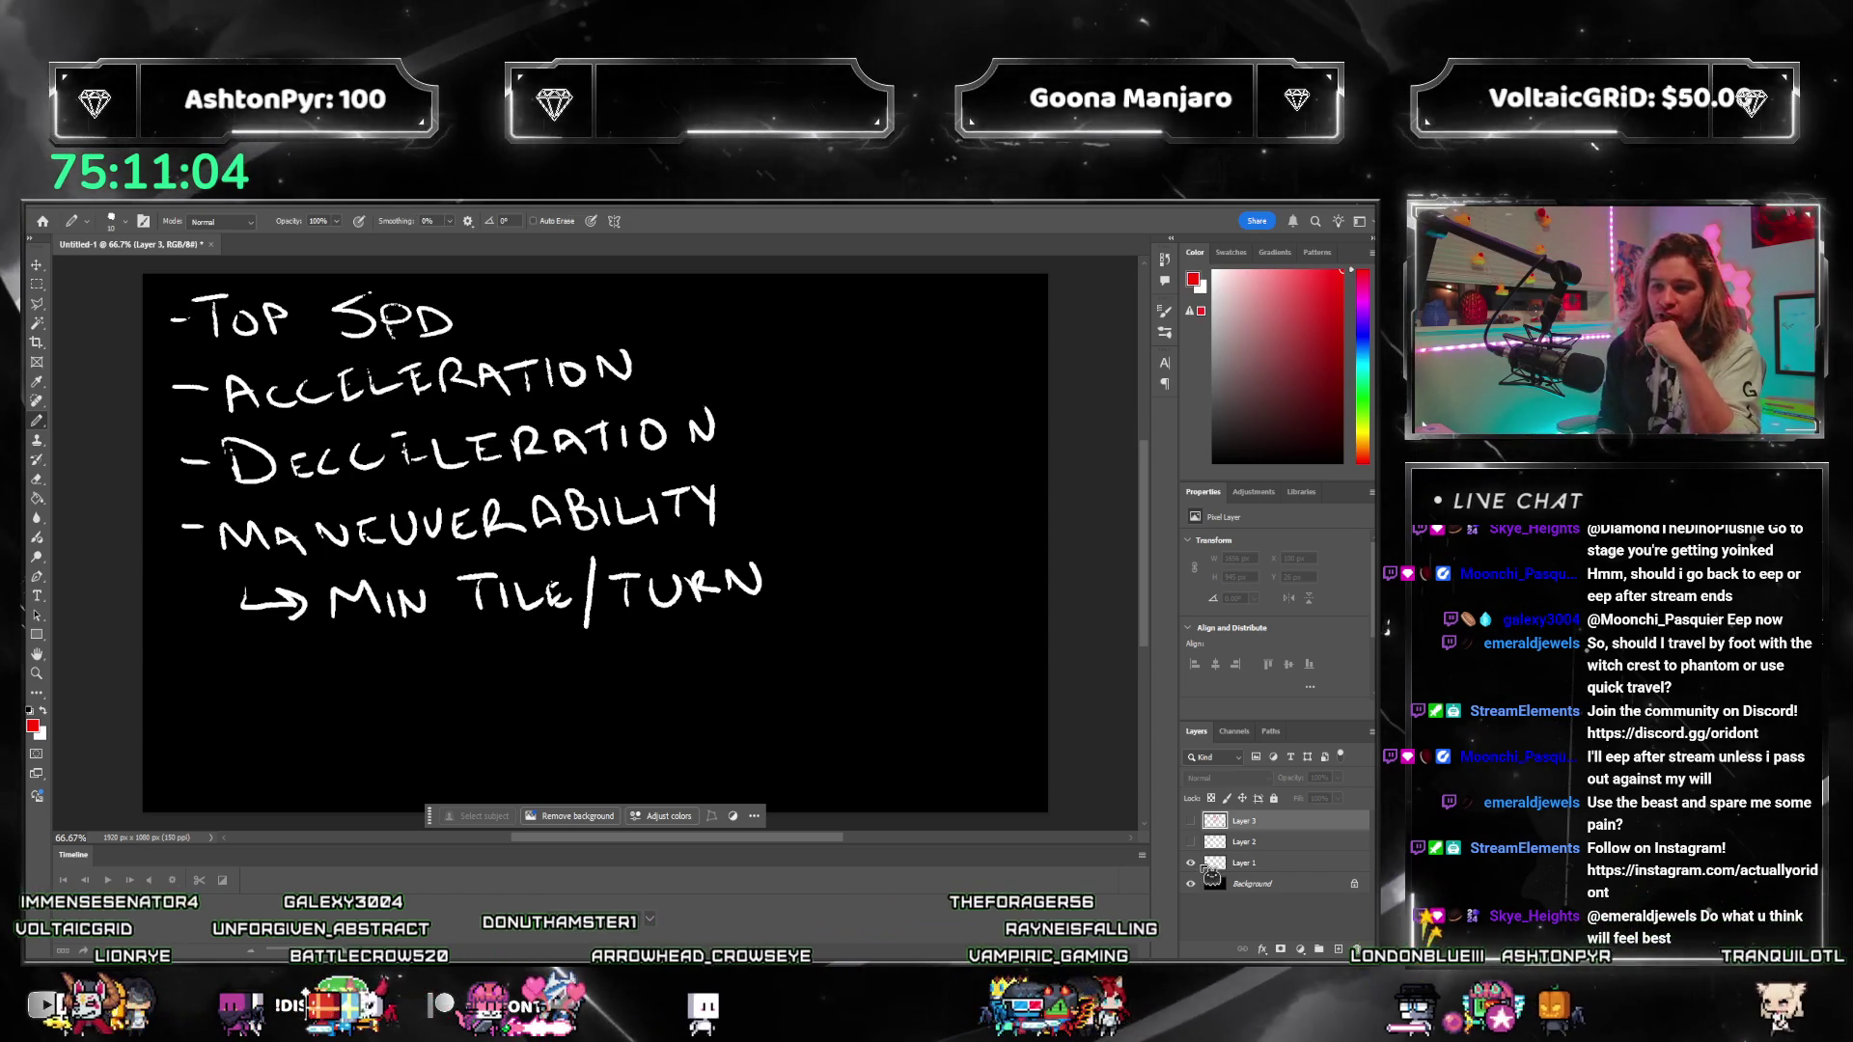
Step: On the selected layer, write red '# OF TIMES TURN/TURN 90°' beside Maneuverability and '10' above it
left_click(1245, 862)
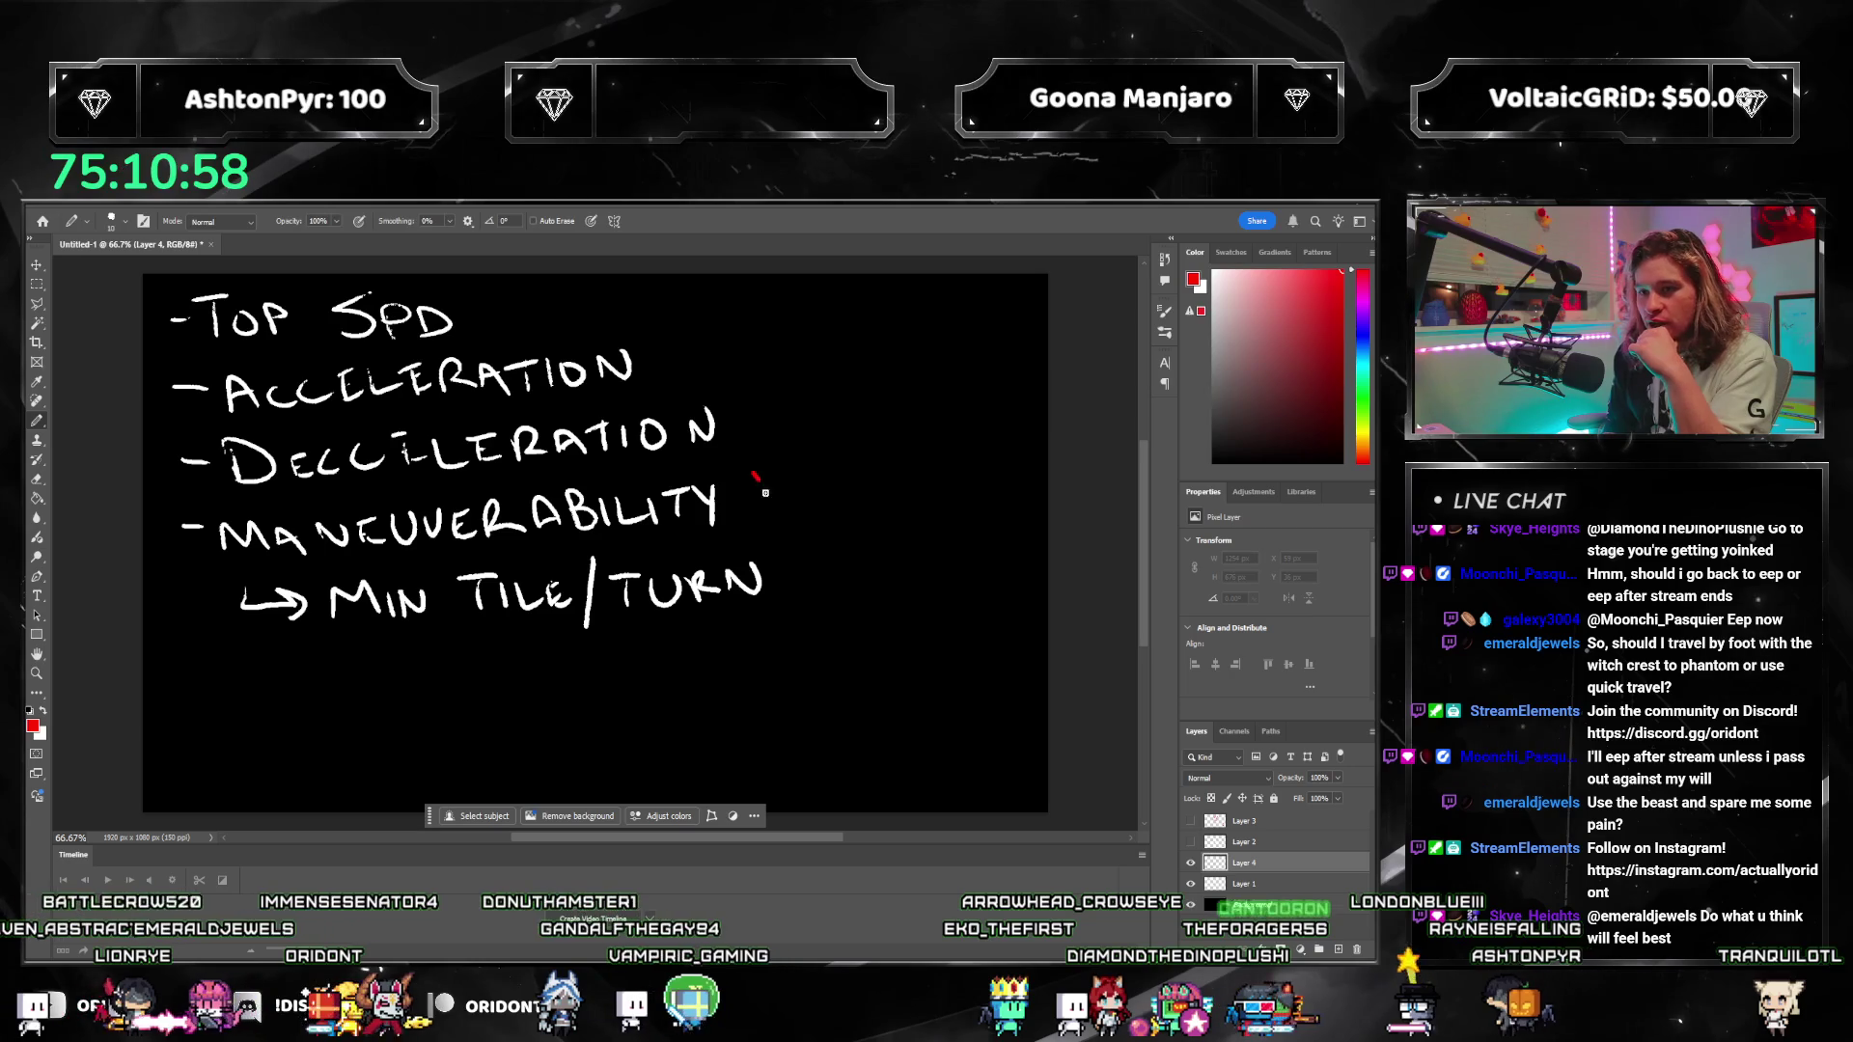
left_click_drag(831, 483, 950, 453)
mouse_move(932, 460)
left_mouse_down()
mouse_move(929, 492)
mouse_move(989, 456)
mouse_move(1003, 480)
left_mouse_up()
left_click_drag(1031, 436, 1015, 473)
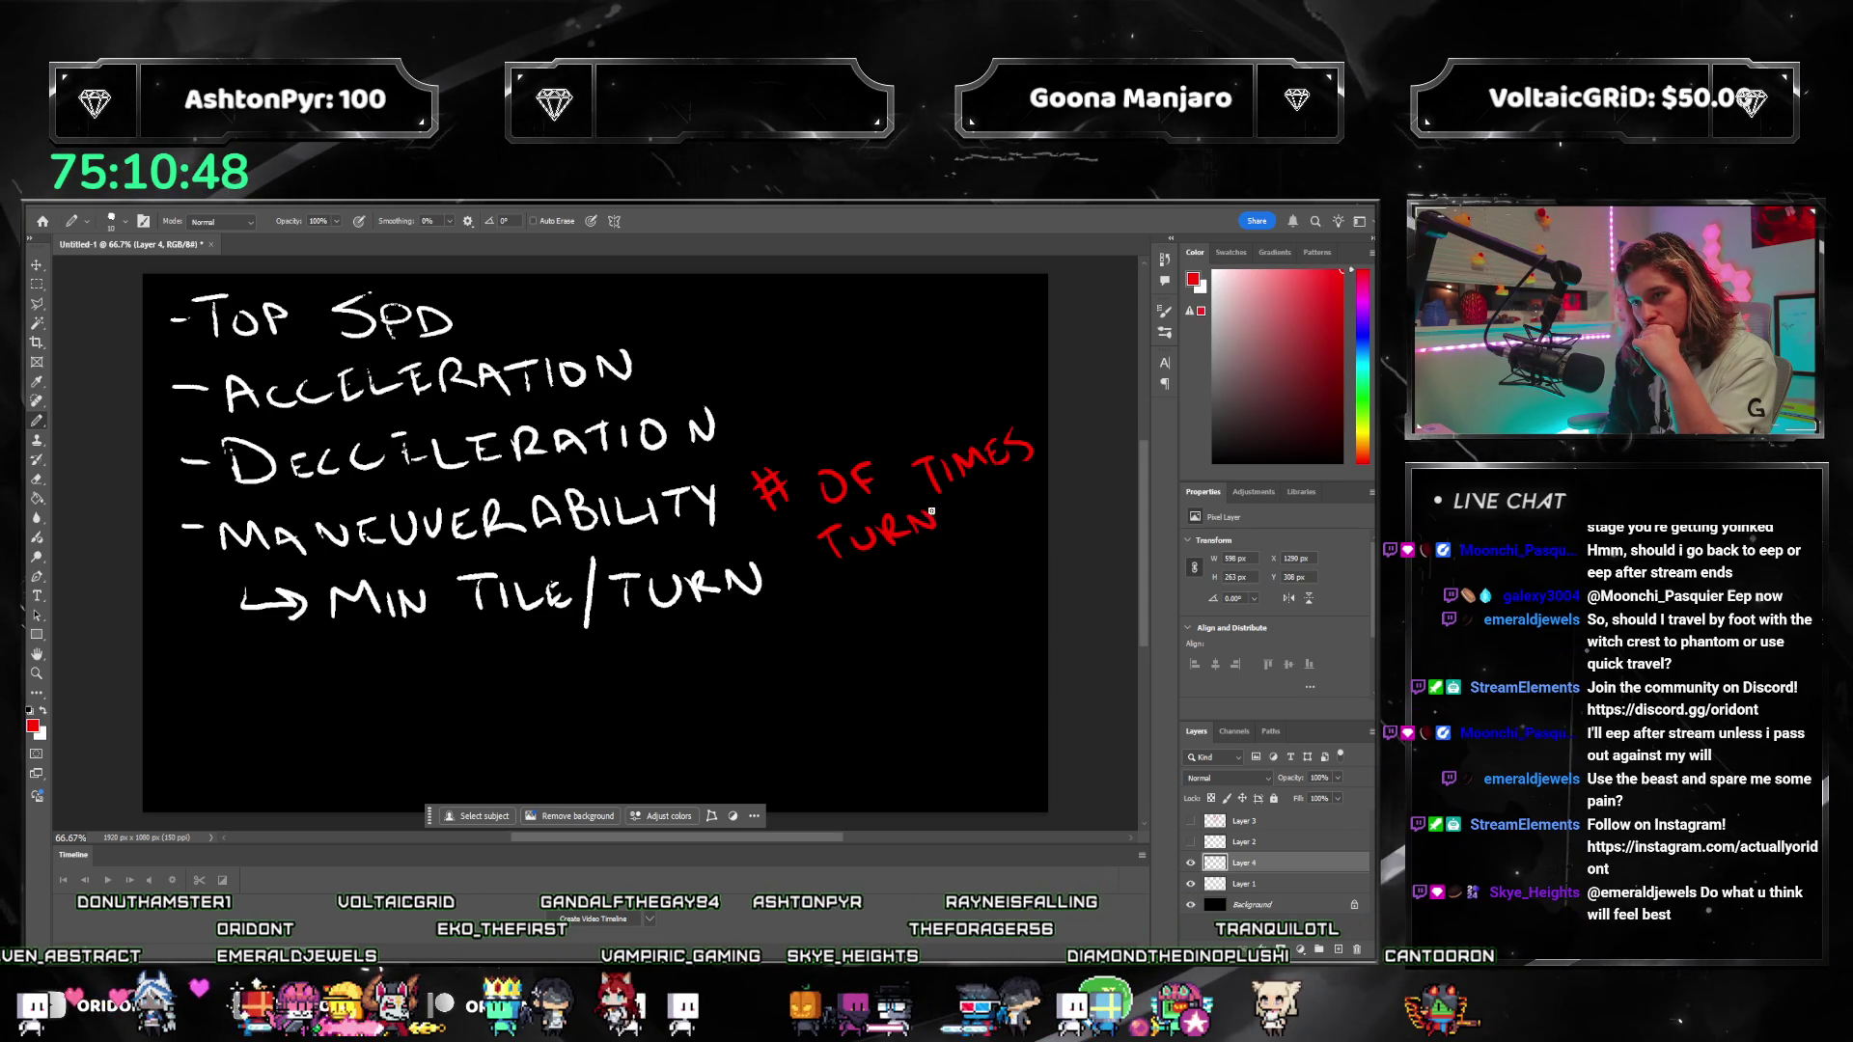
left_click_drag(1009, 516, 1042, 473)
mouse_move(912, 584)
left_mouse_down()
mouse_move(903, 623)
mouse_move(946, 573)
left_mouse_up()
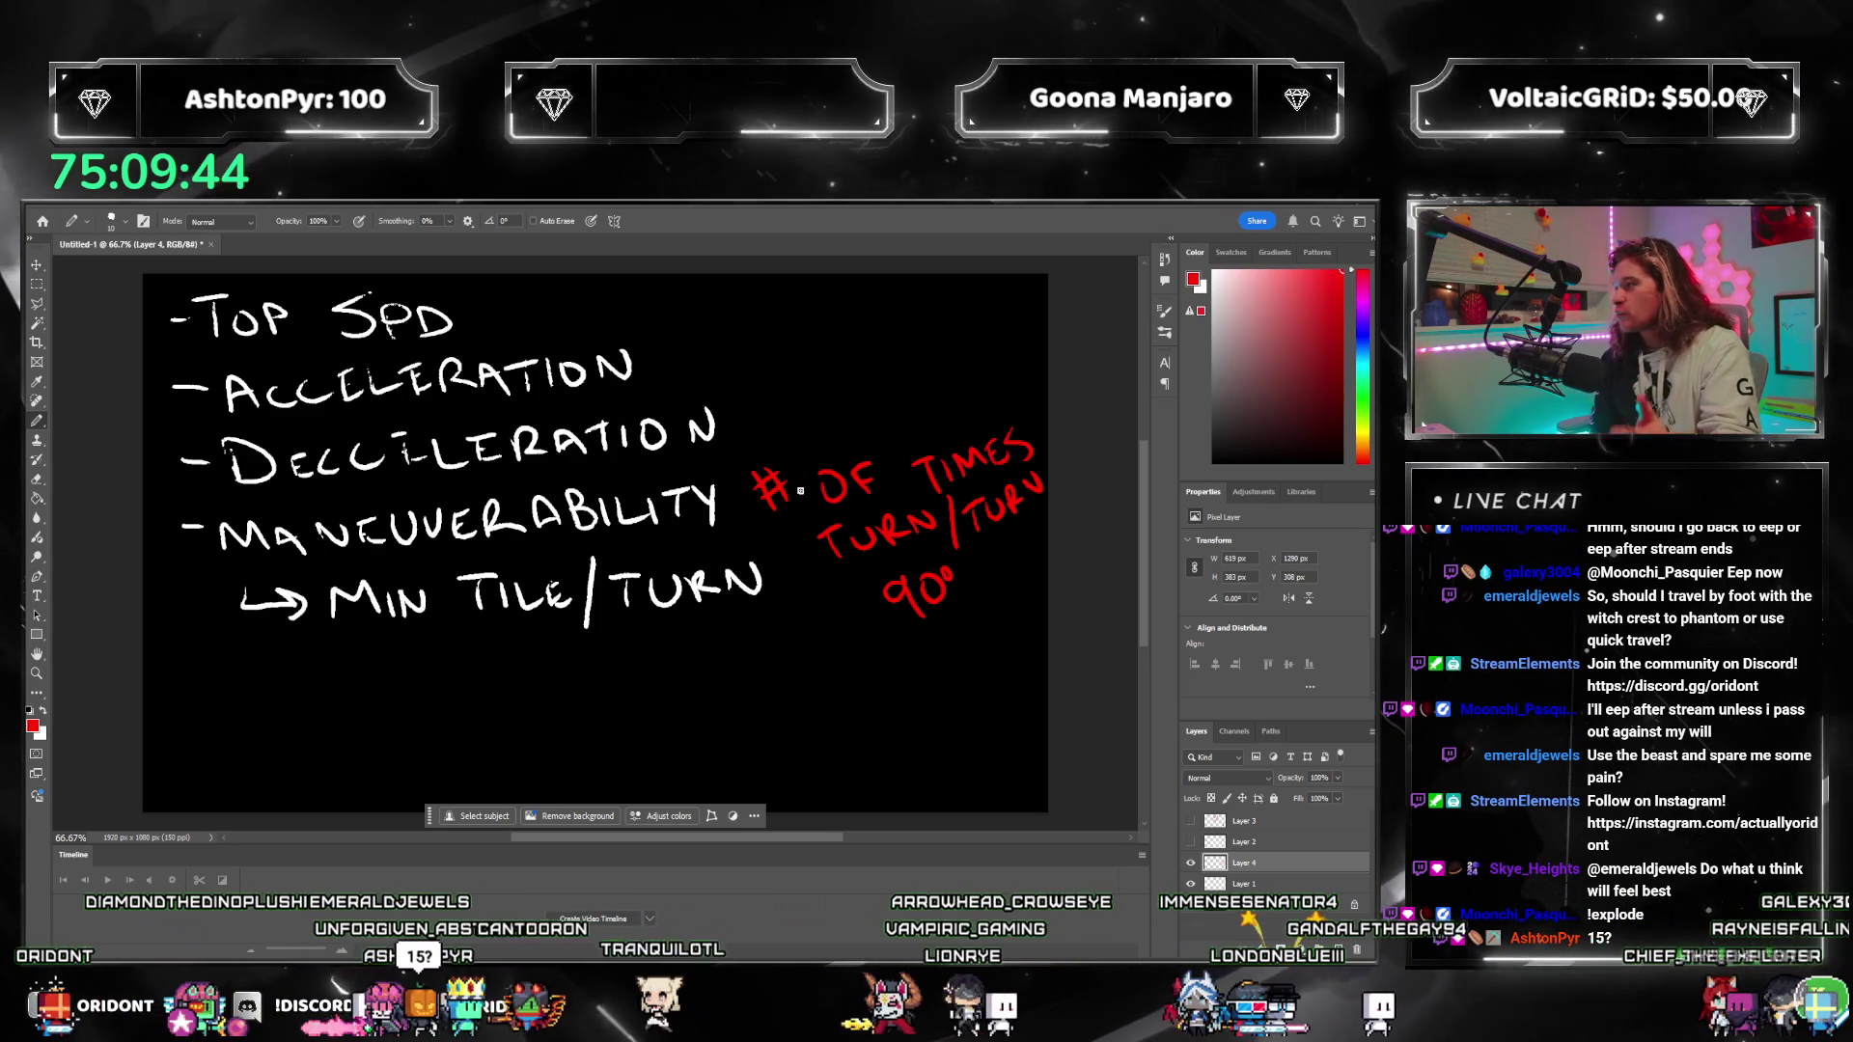
left_click_drag(823, 352, 828, 388)
left_click_drag(854, 353, 880, 405)
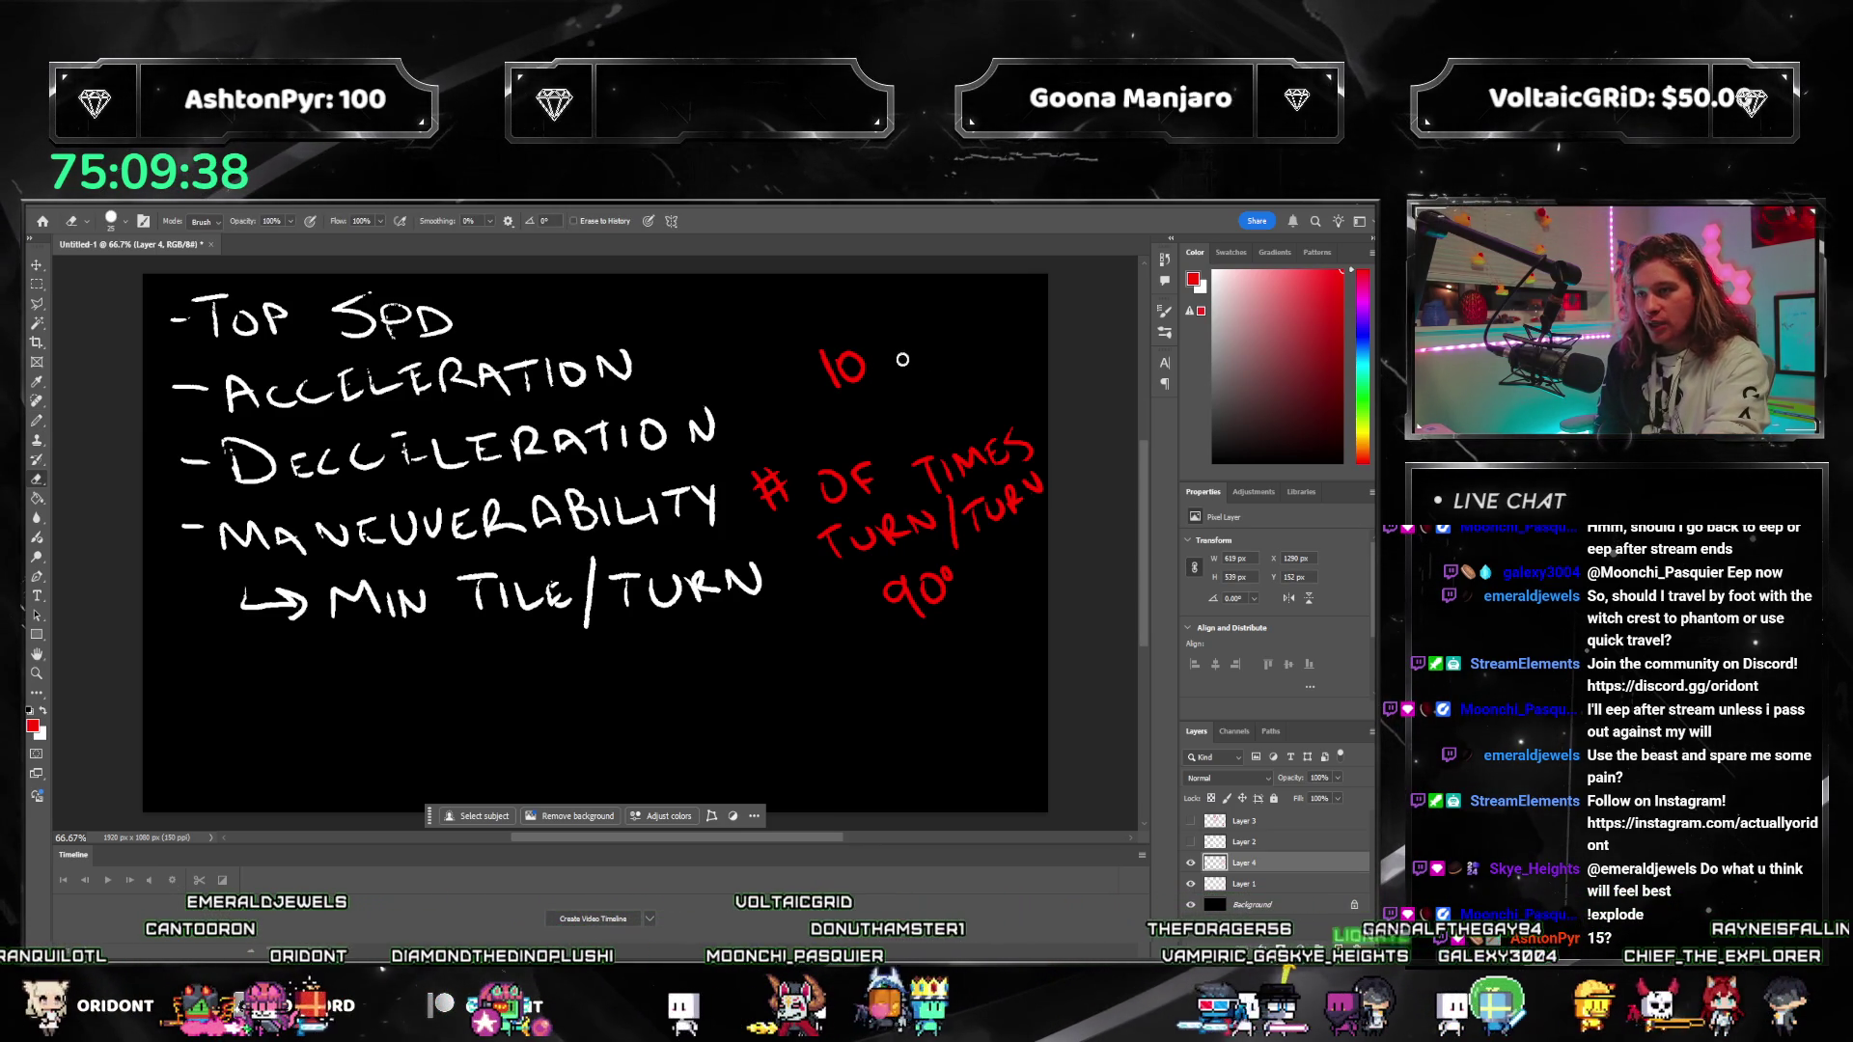
Step: Complete the red note above so it reads '10 M/S'
left_click_drag(906, 351, 922, 381)
mouse_move(936, 317)
left_mouse_down()
mouse_move(924, 371)
mouse_move(945, 359)
left_mouse_up()
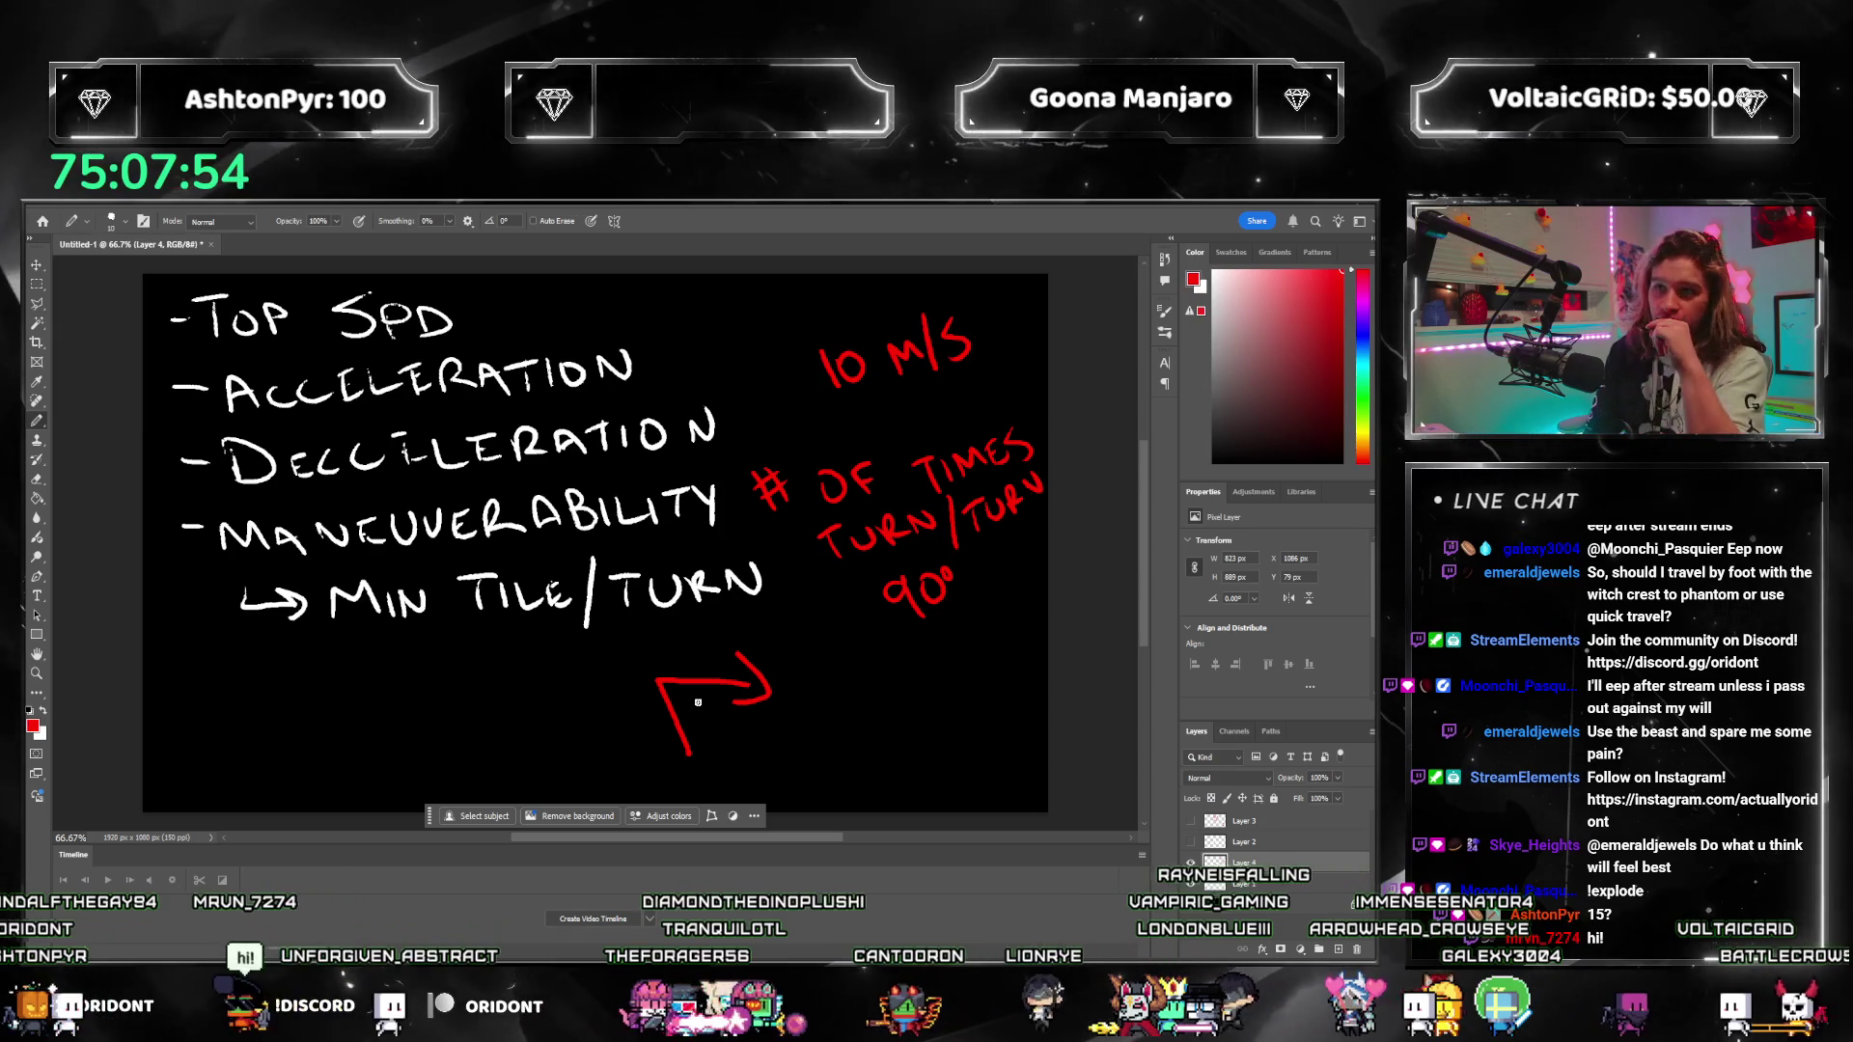
Step: Erase the arrow's stray diagonal red stroke and return to the Pencil tool
key("e")
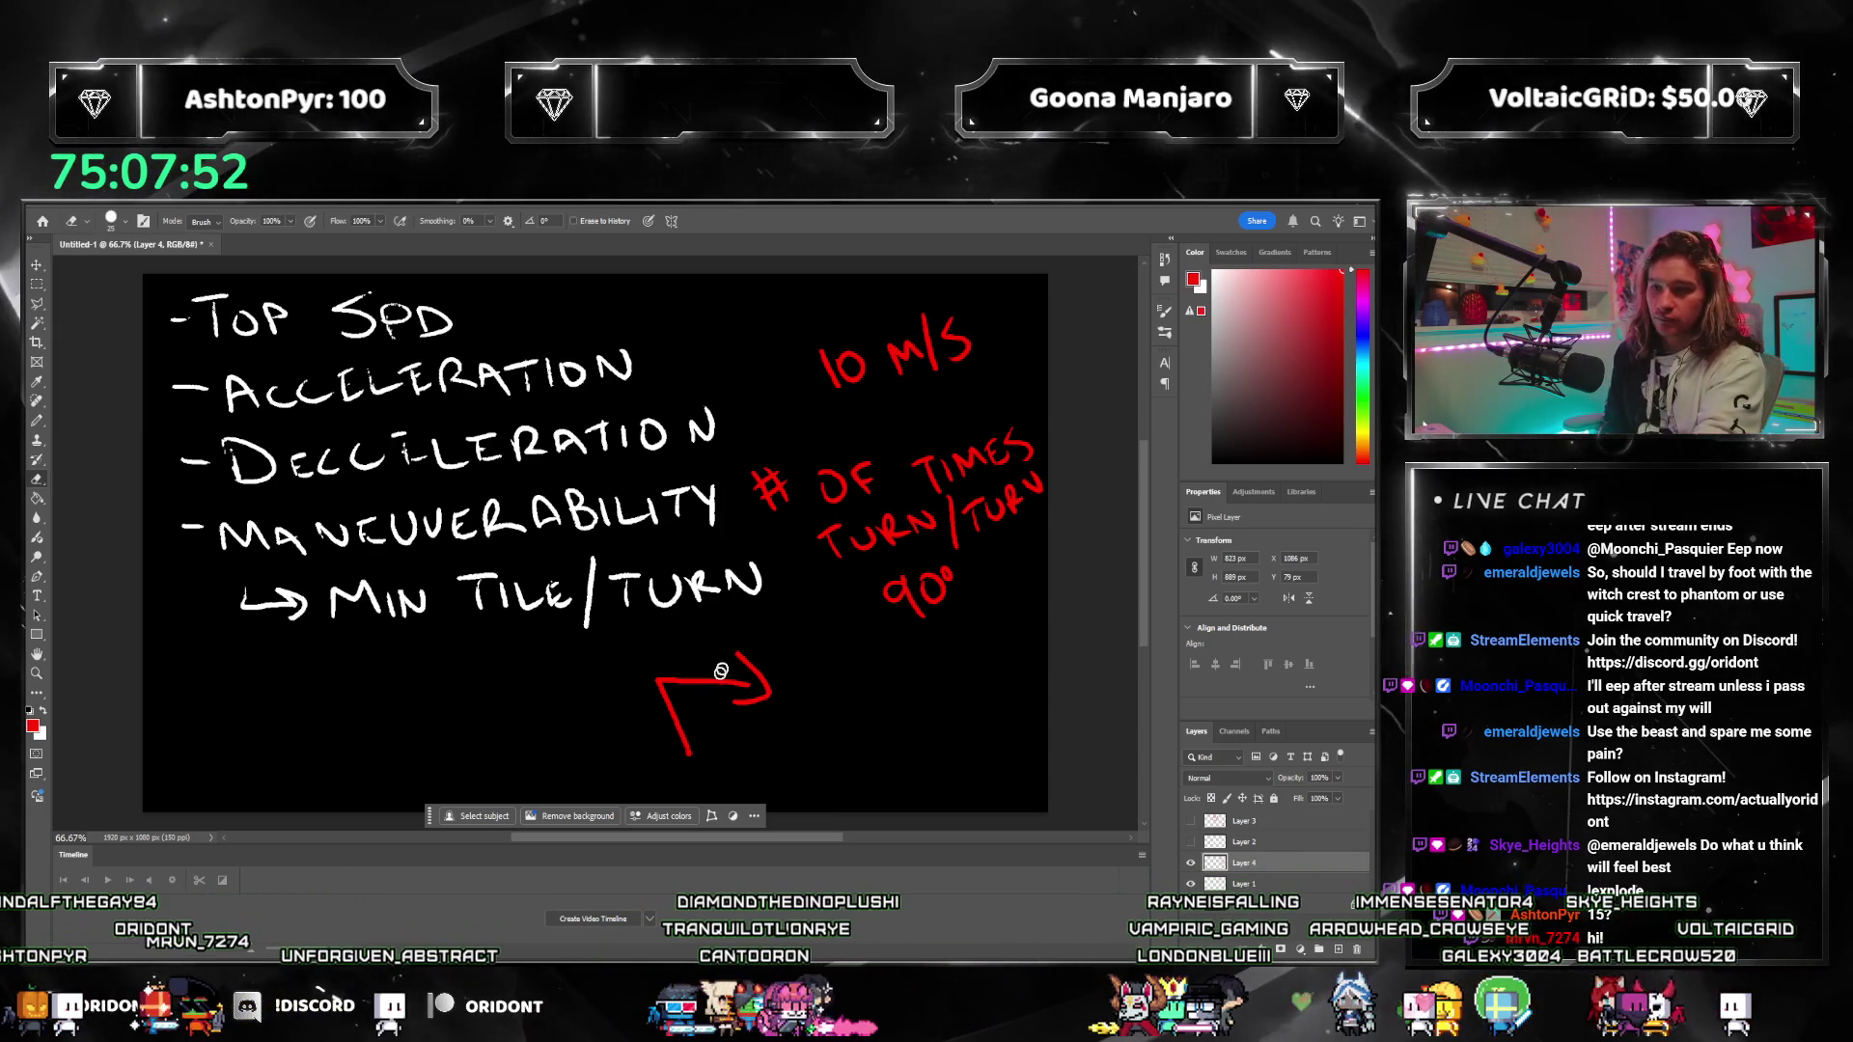
left_click_drag(690, 736, 664, 682)
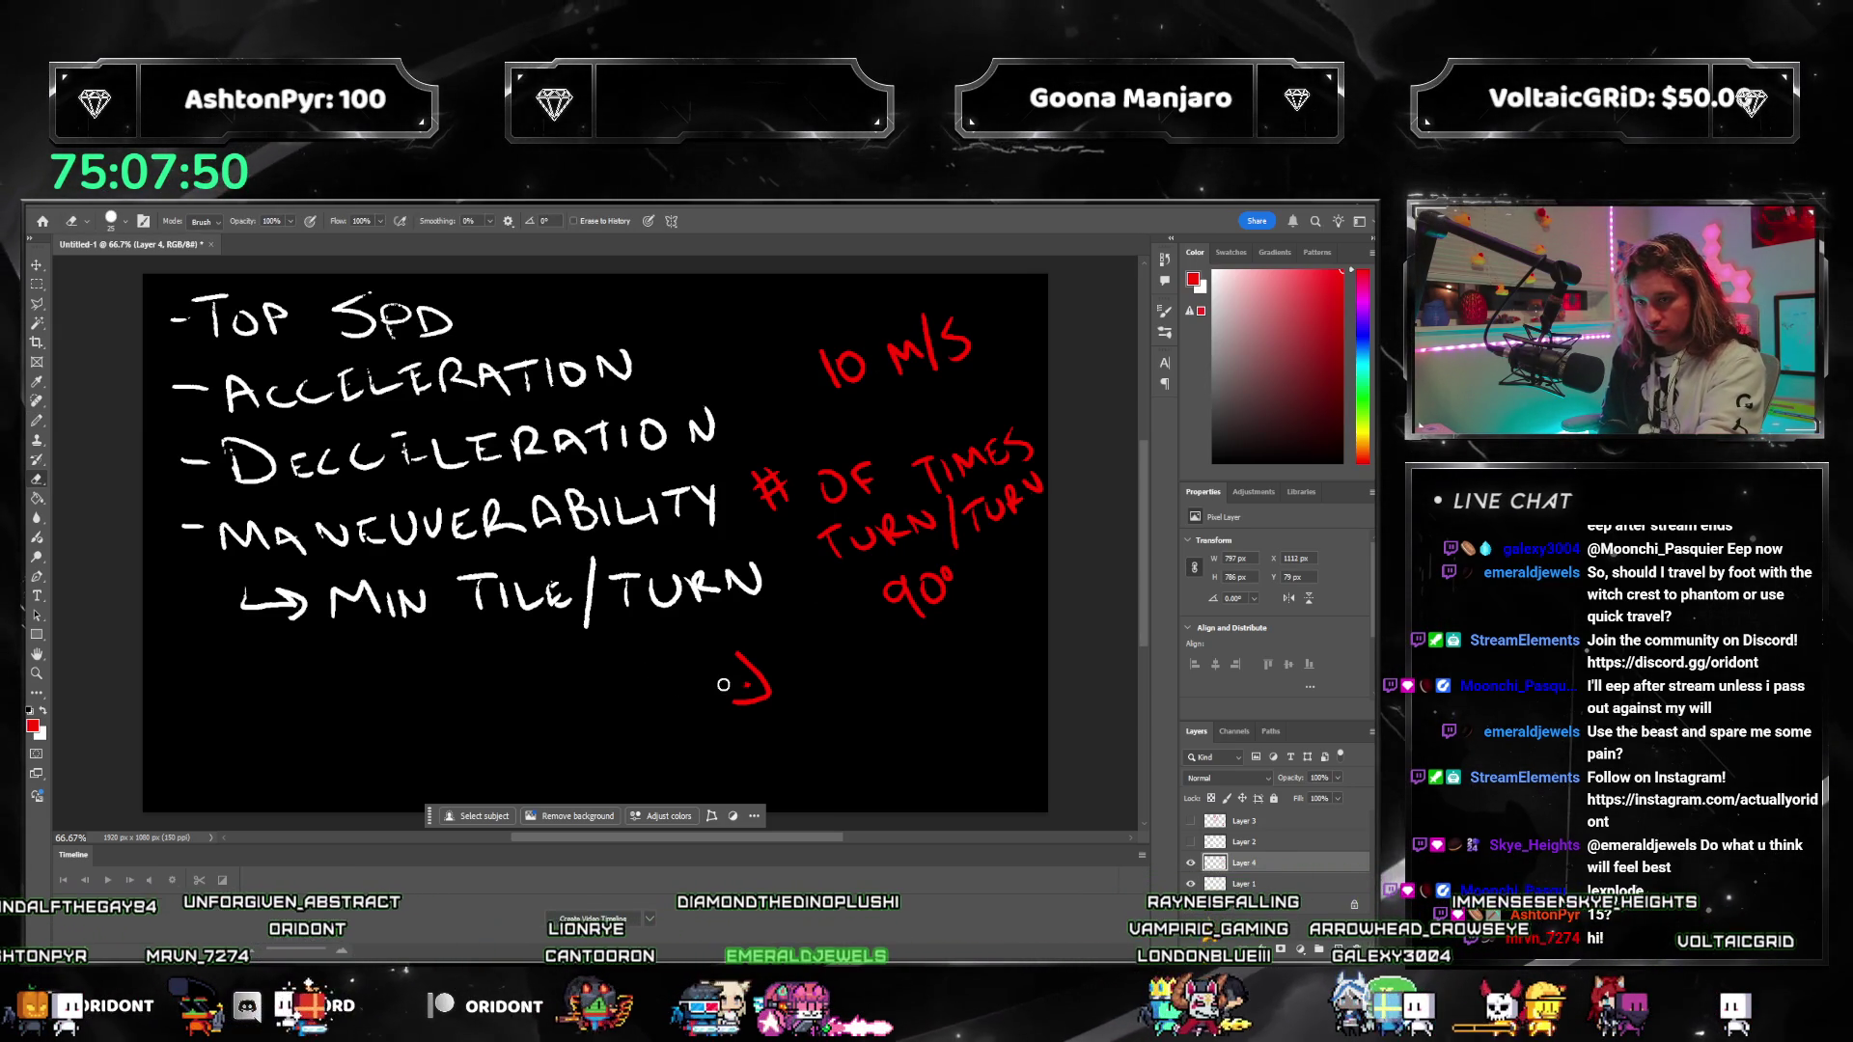
key("b")
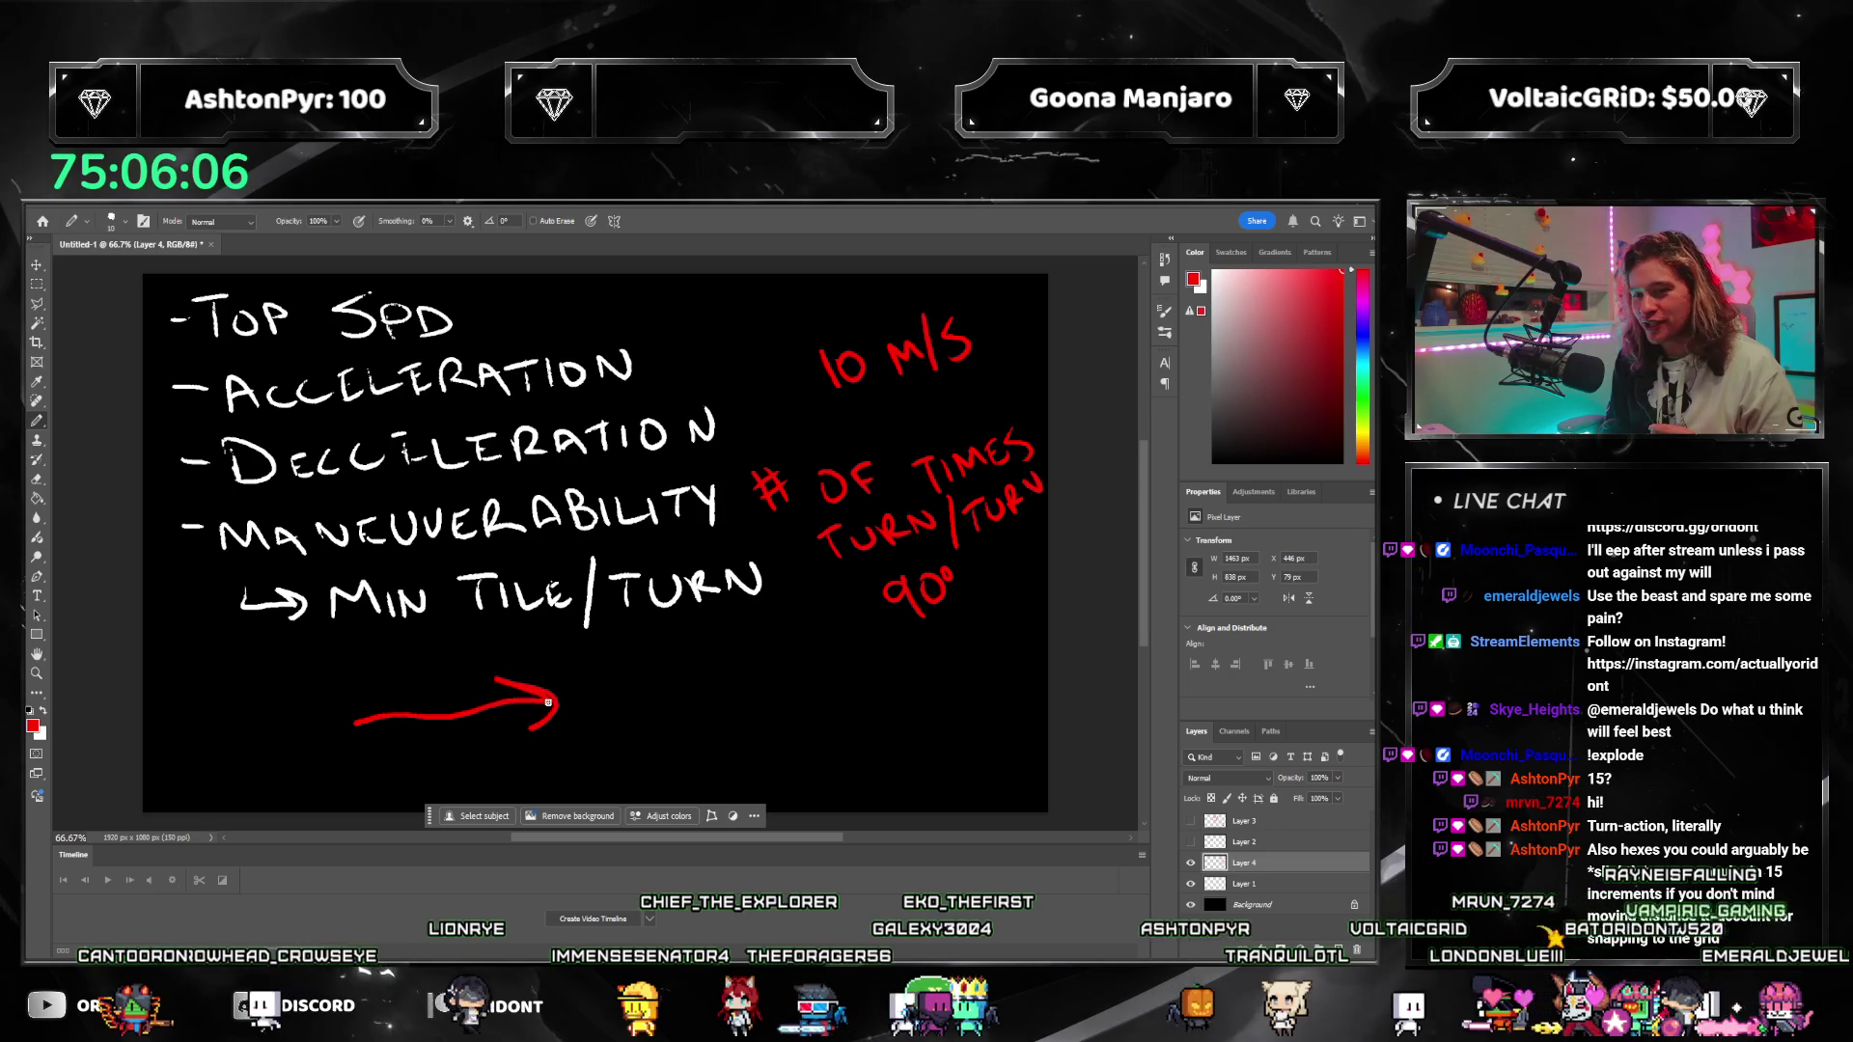
Step: Draw red left- and right-pointing arrows under MIN TILE/TURN, then hide the annotation and list layers
mouse_move(556, 660)
left_mouse_down()
mouse_move(333, 681)
mouse_move(380, 705)
left_mouse_up()
left_click_drag(326, 644, 501, 620)
left_click_drag(449, 607, 478, 637)
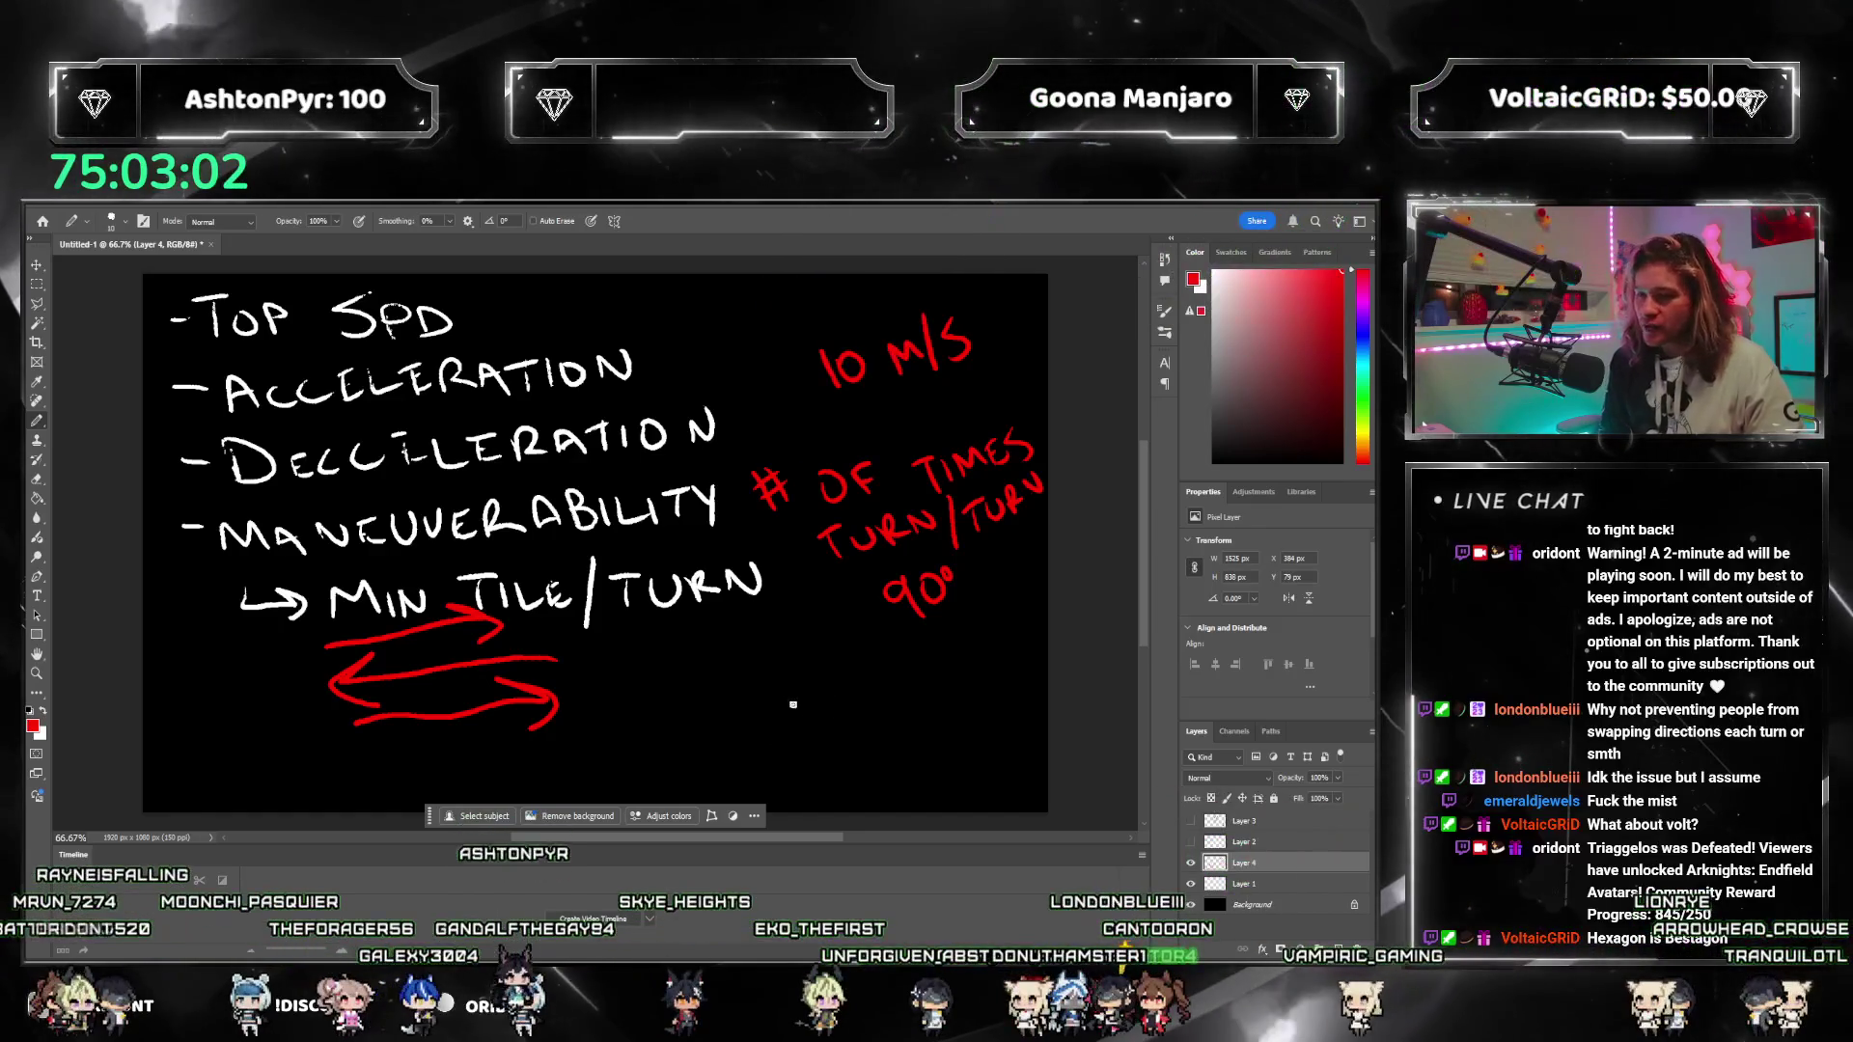
left_click(1190, 863)
left_click(1190, 884)
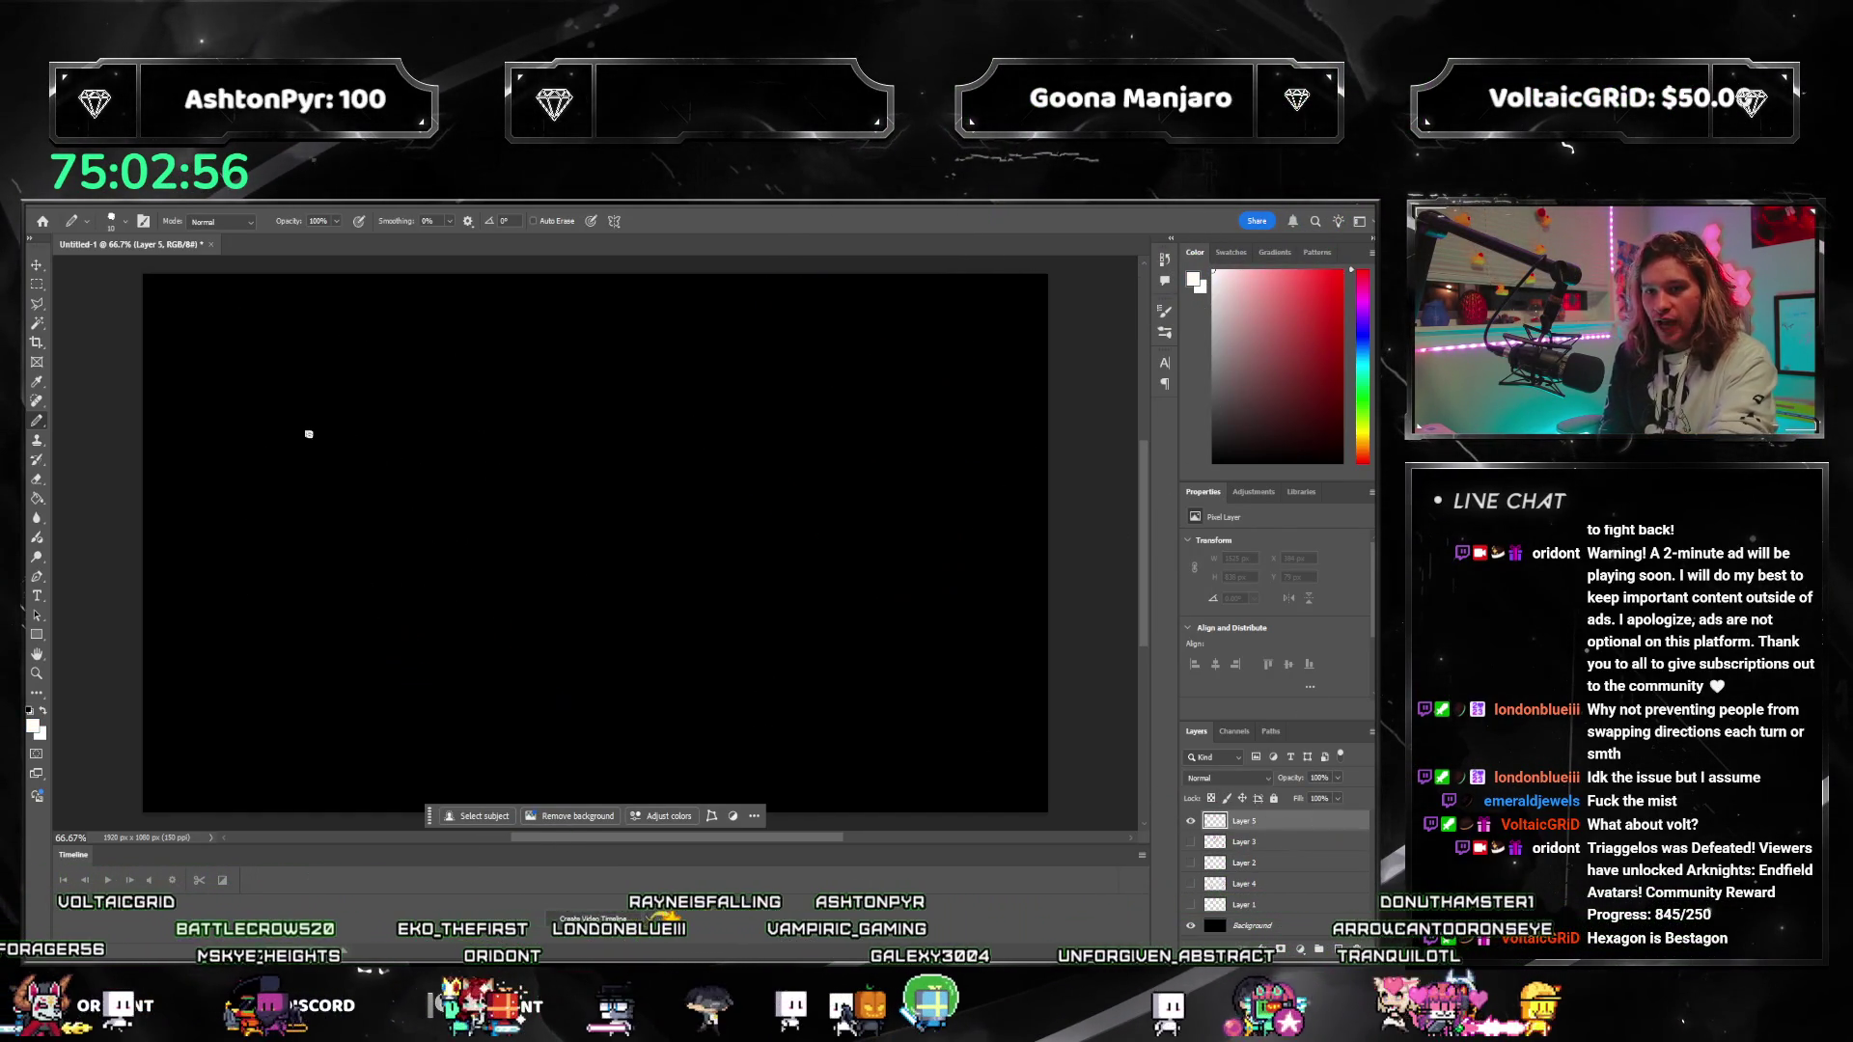
Step: Close the box around 10 and write Top SPD = 20 and ACC = 5
left_click_drag(351, 529, 294, 536)
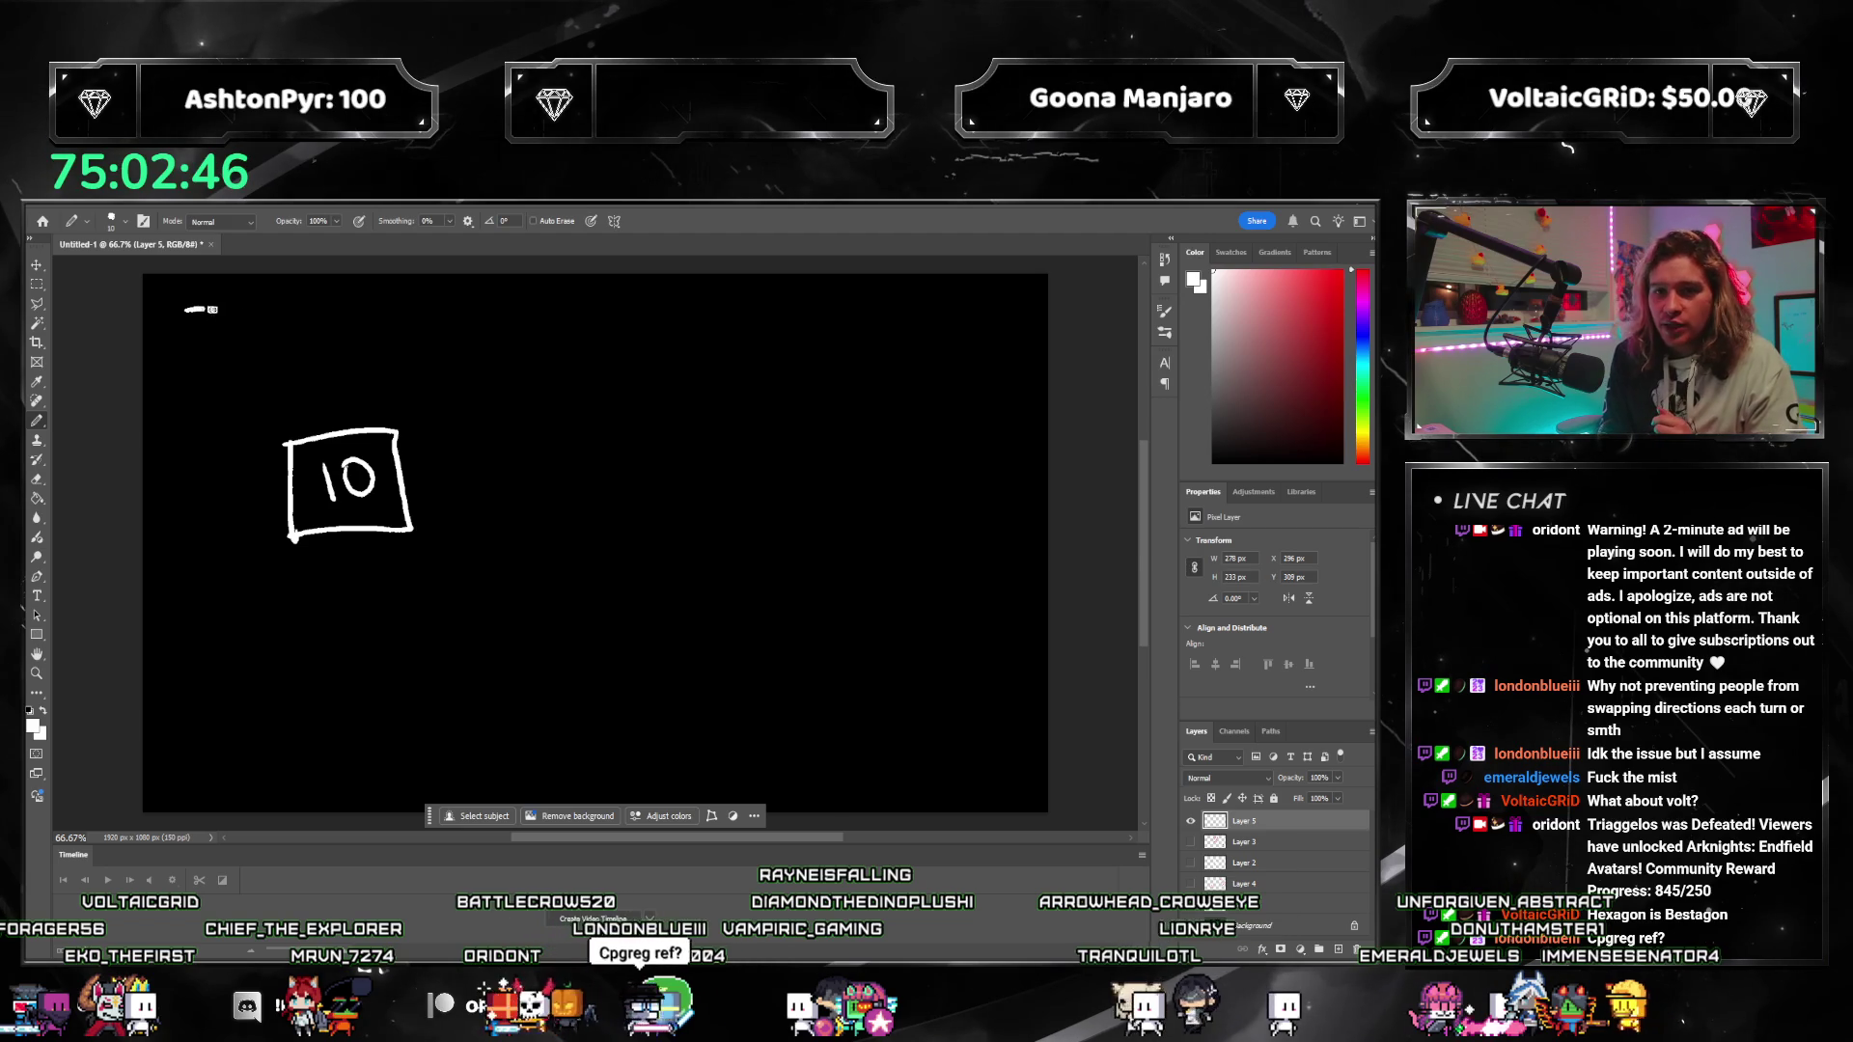
mouse_move(376, 297)
left_mouse_down()
mouse_move(338, 337)
mouse_move(439, 309)
mouse_move(425, 340)
mouse_move(542, 335)
mouse_move(560, 307)
left_mouse_up()
mouse_move(228, 378)
left_mouse_down()
mouse_move(216, 415)
mouse_move(248, 410)
left_mouse_up()
mouse_move(257, 381)
left_mouse_down()
mouse_move(290, 405)
mouse_move(330, 393)
left_mouse_up()
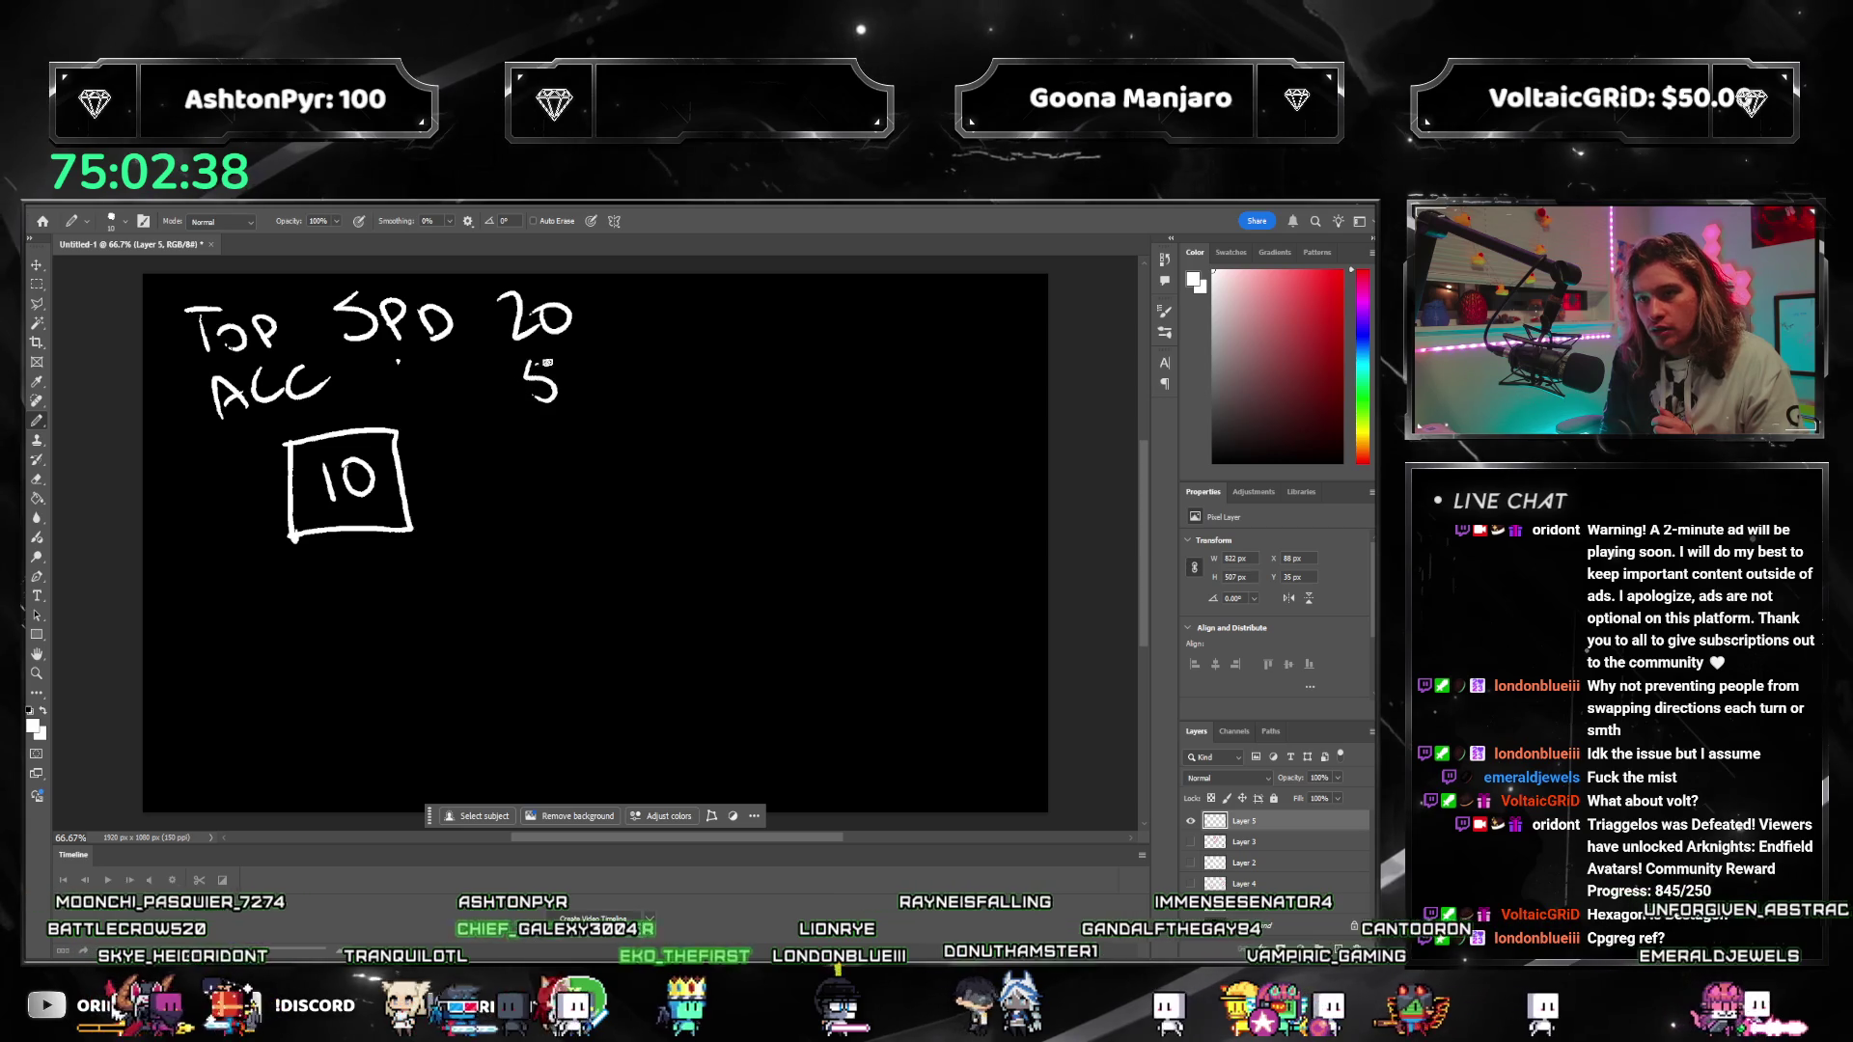
left_click(472, 325)
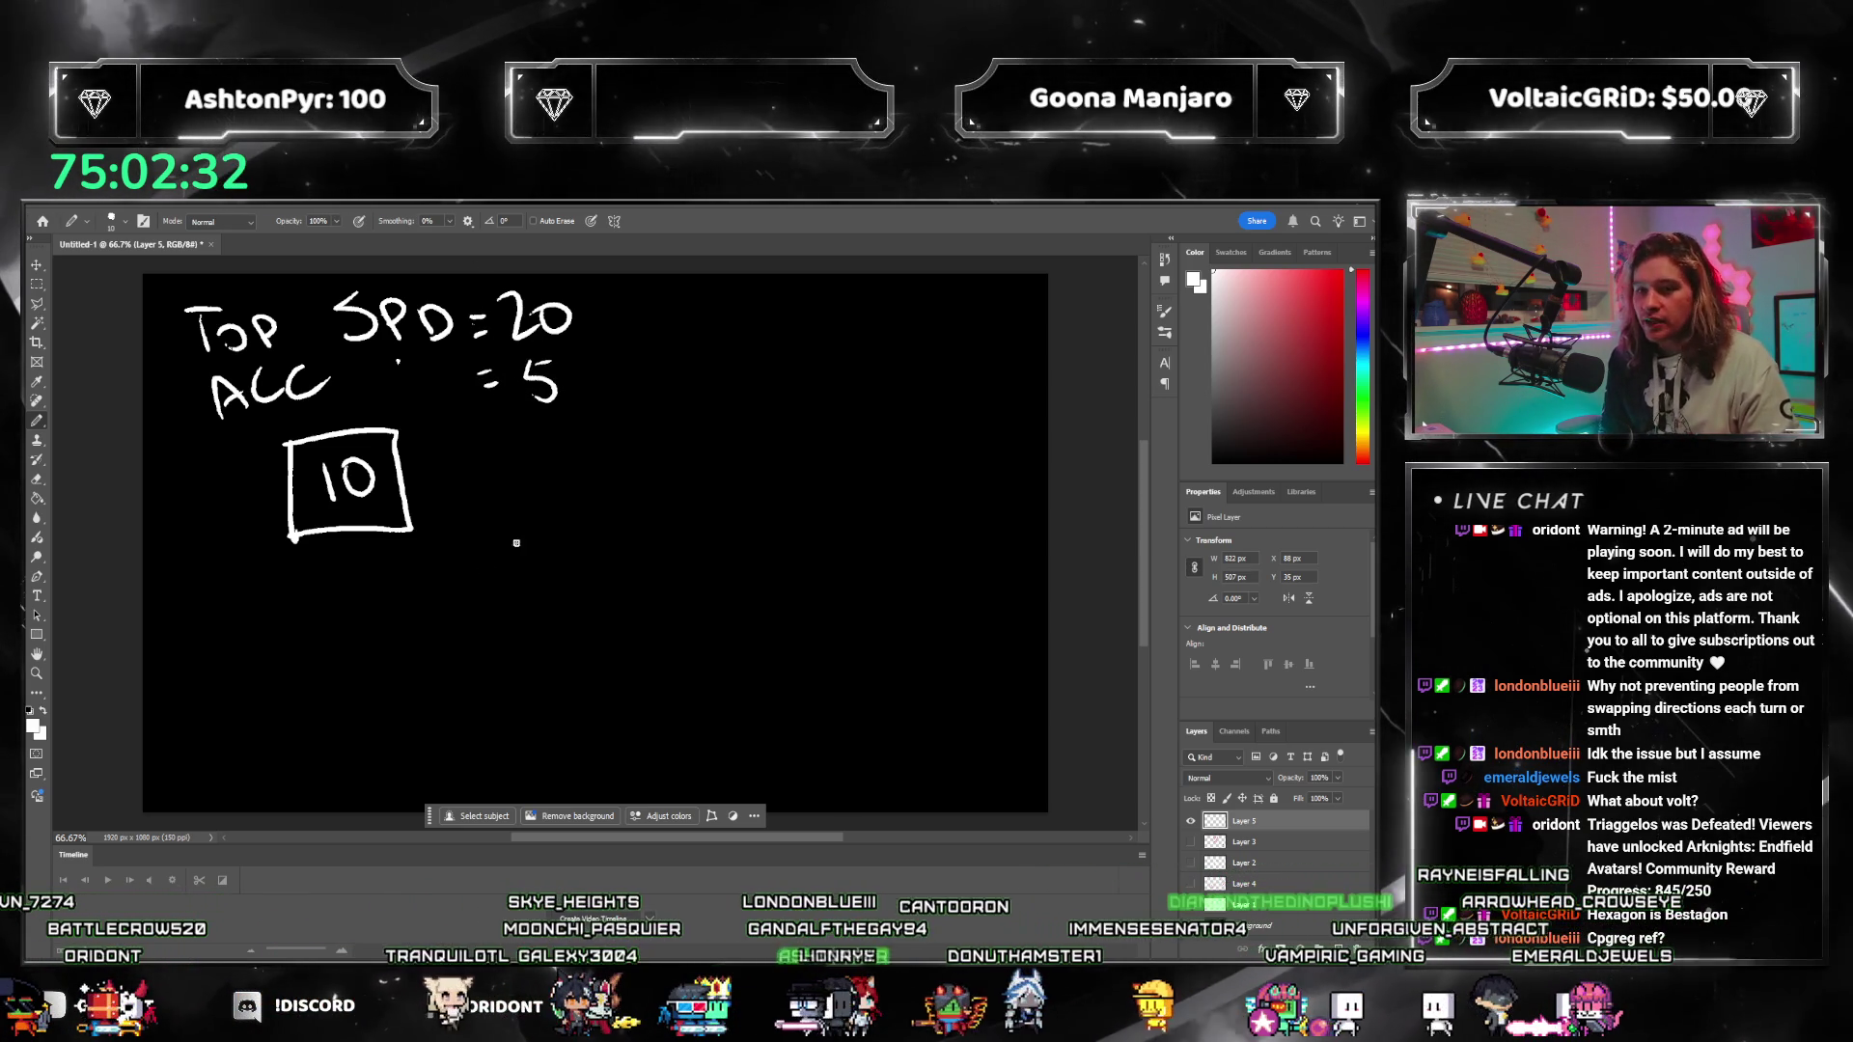
Step: Draw an arrow right of the boxed 10 and erase the stray arrow pointing at the values
left_click_drag(420, 490, 511, 487)
mouse_move(458, 471)
left_mouse_down()
mouse_move(516, 493)
mouse_move(489, 503)
left_mouse_up()
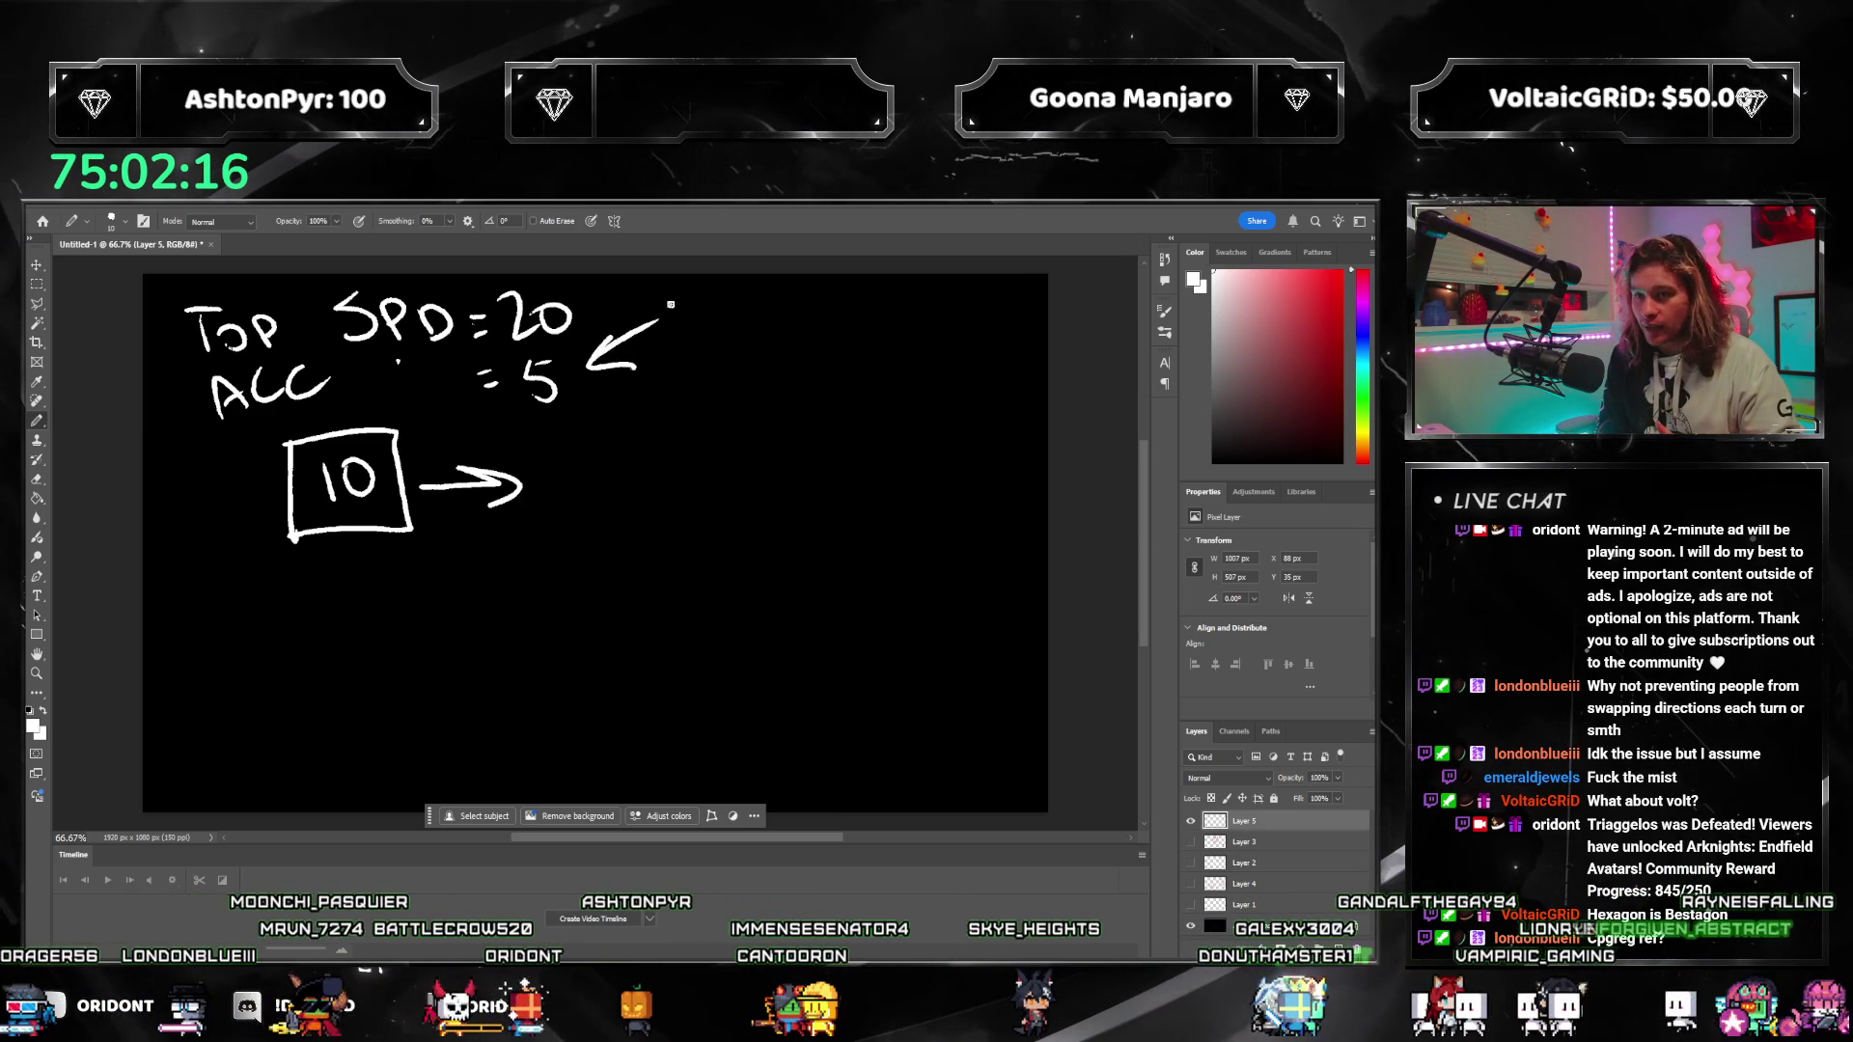
left_click_drag(605, 342, 623, 352)
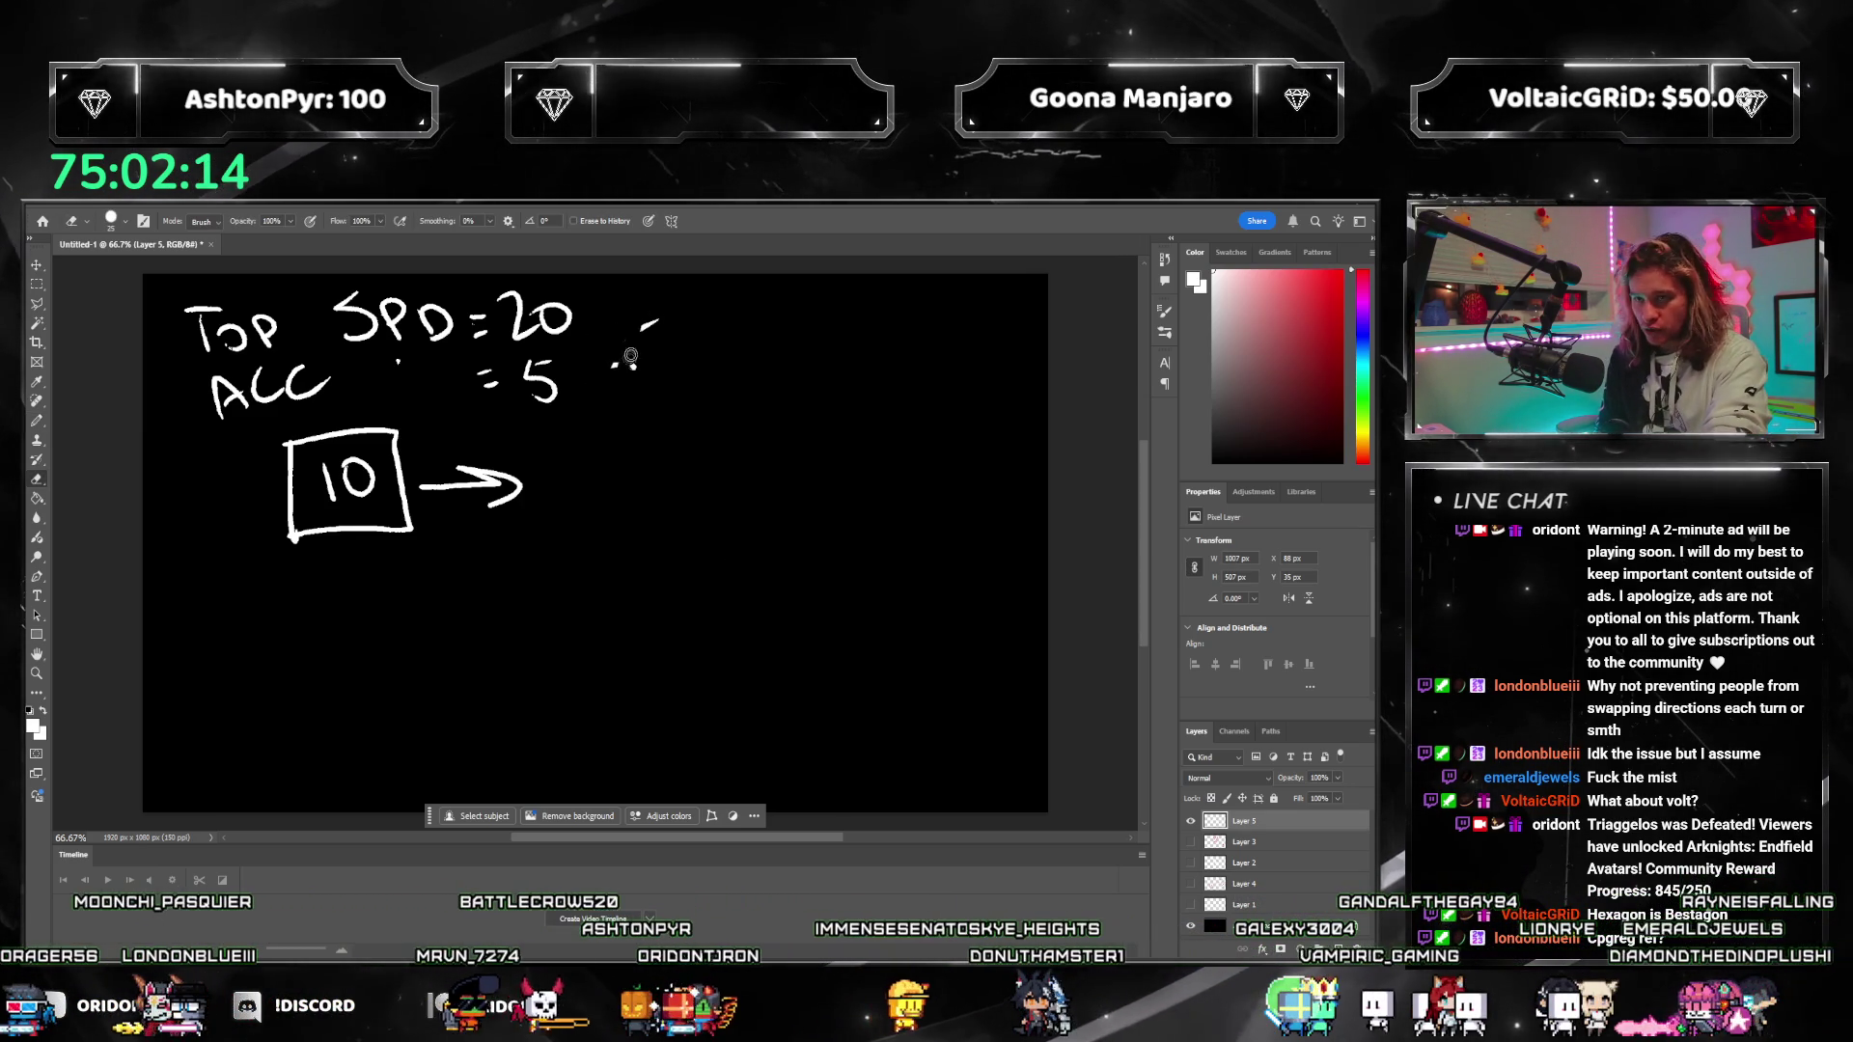
Step: Return to the brush and begin writing +5 after the arrow
key("b")
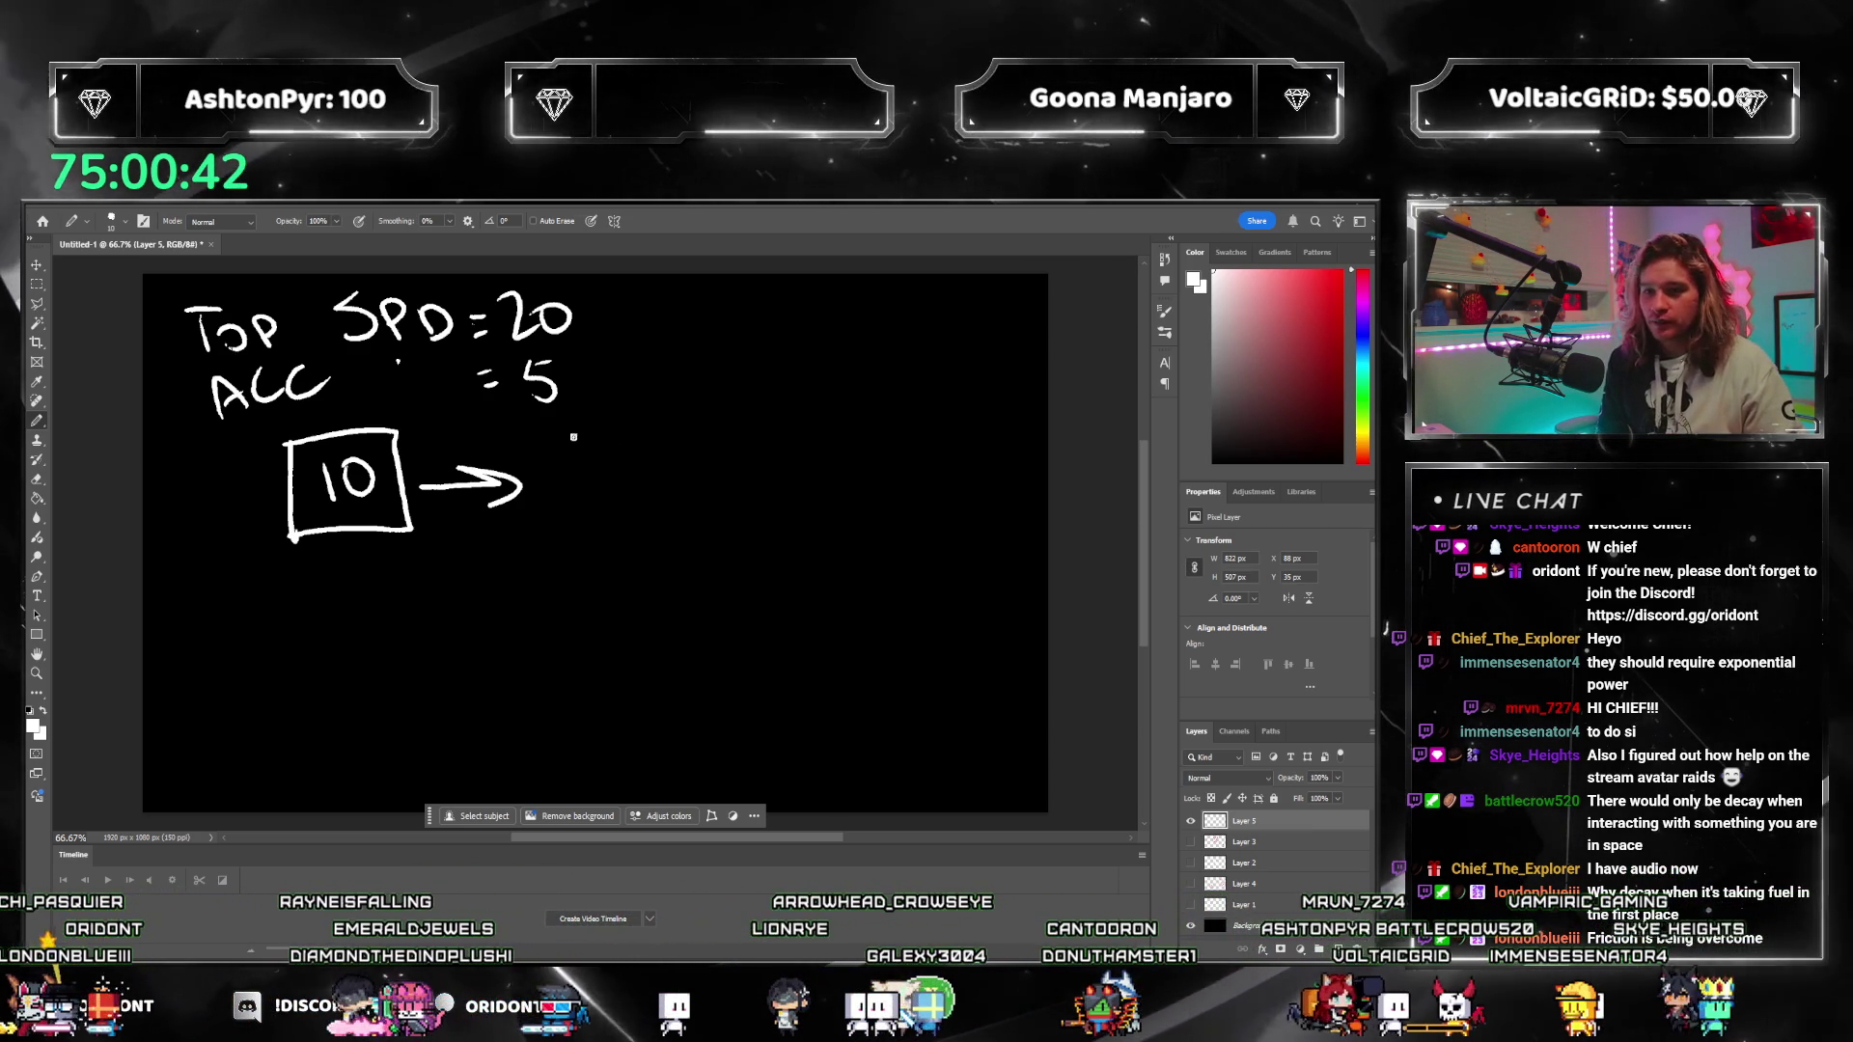
mouse_move(546, 454)
left_mouse_down()
mouse_move(561, 446)
mouse_move(551, 460)
left_mouse_up()
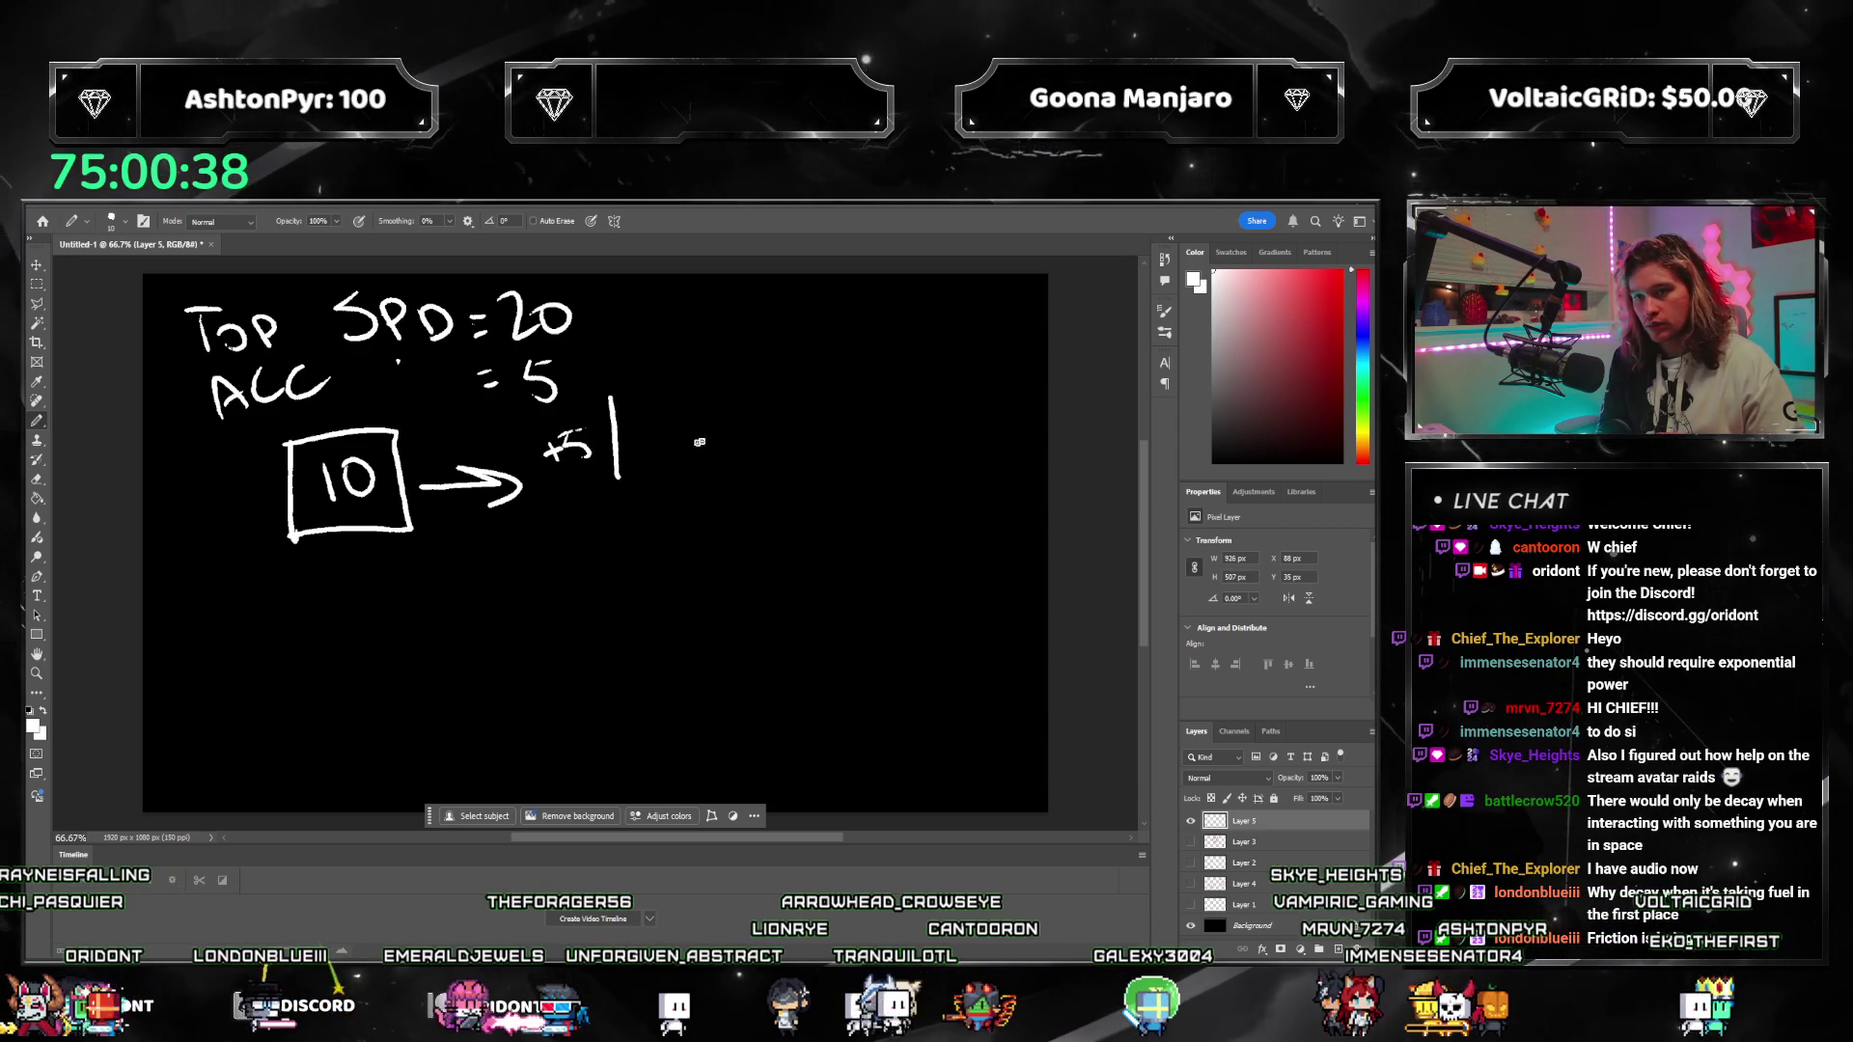
Step: Write +0 after the first divider and handwrite MANEUVER below the boxed 10
left_click_drag(671, 433, 674, 424)
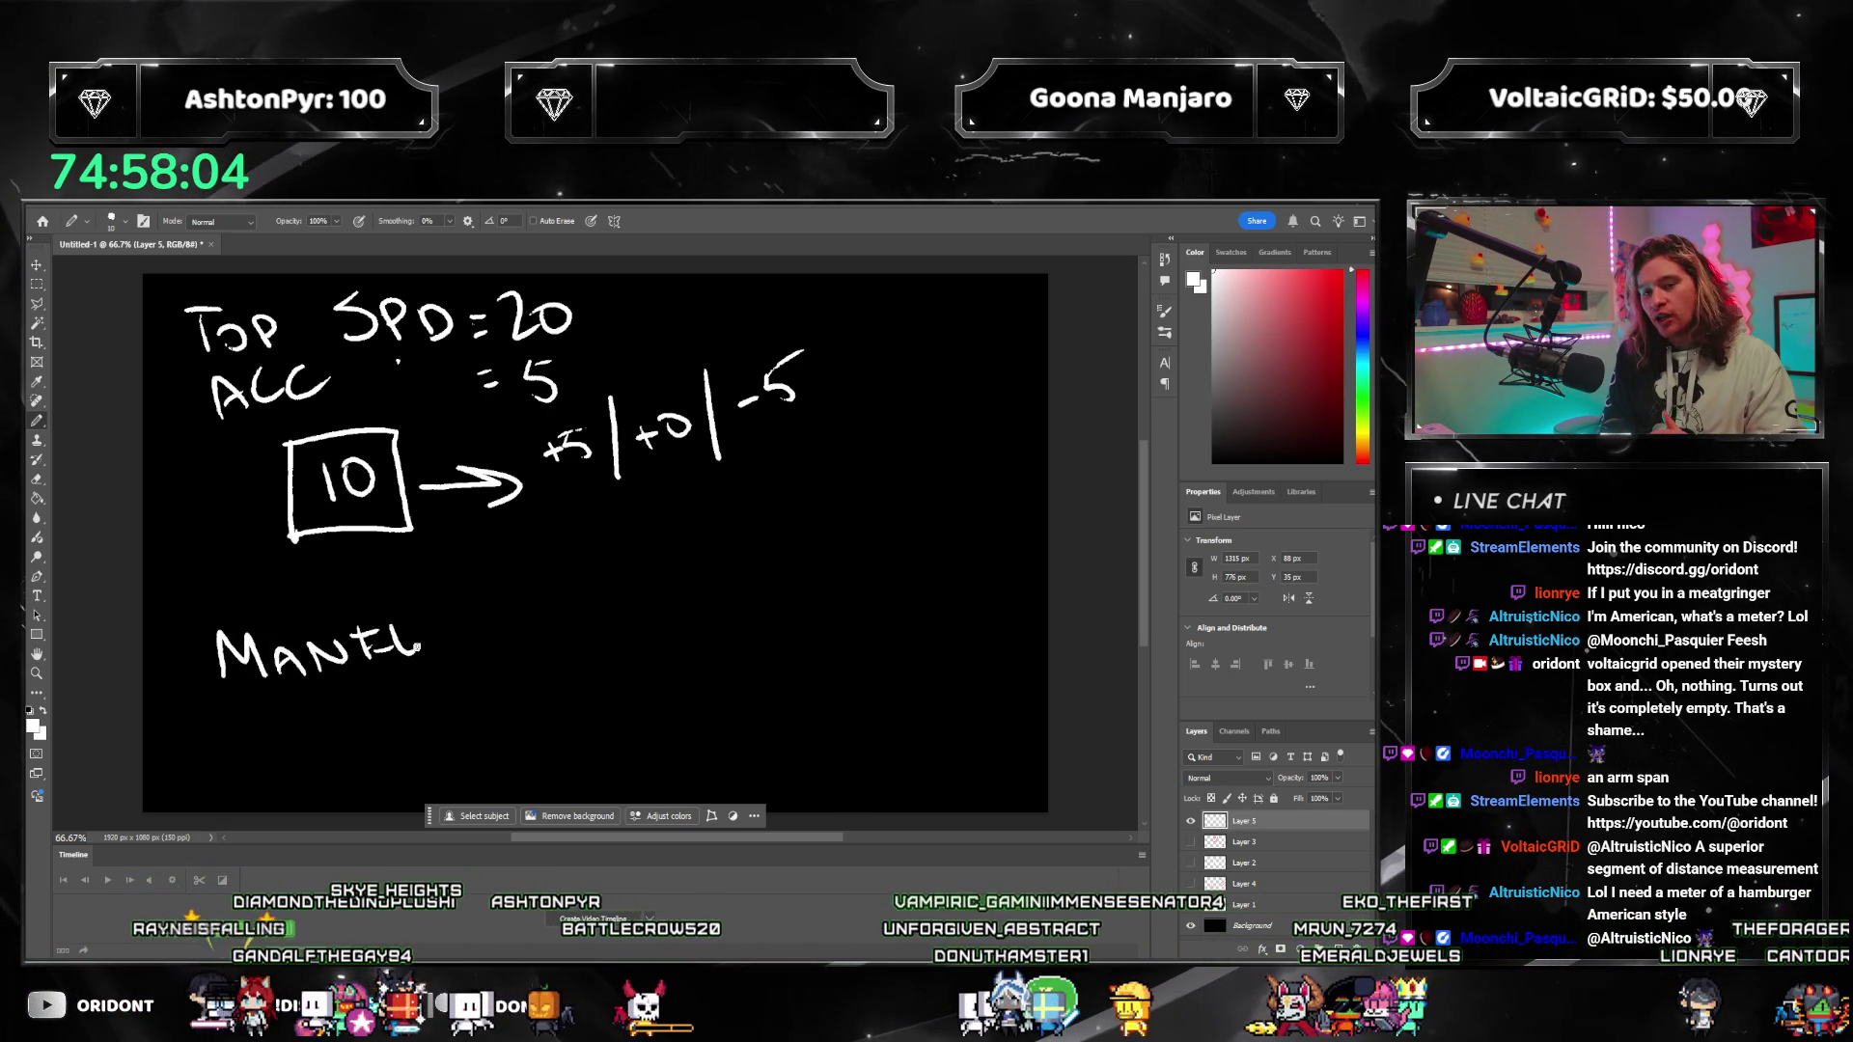
mouse_move(455, 656)
left_mouse_down()
mouse_move(467, 632)
mouse_move(550, 634)
left_mouse_up()
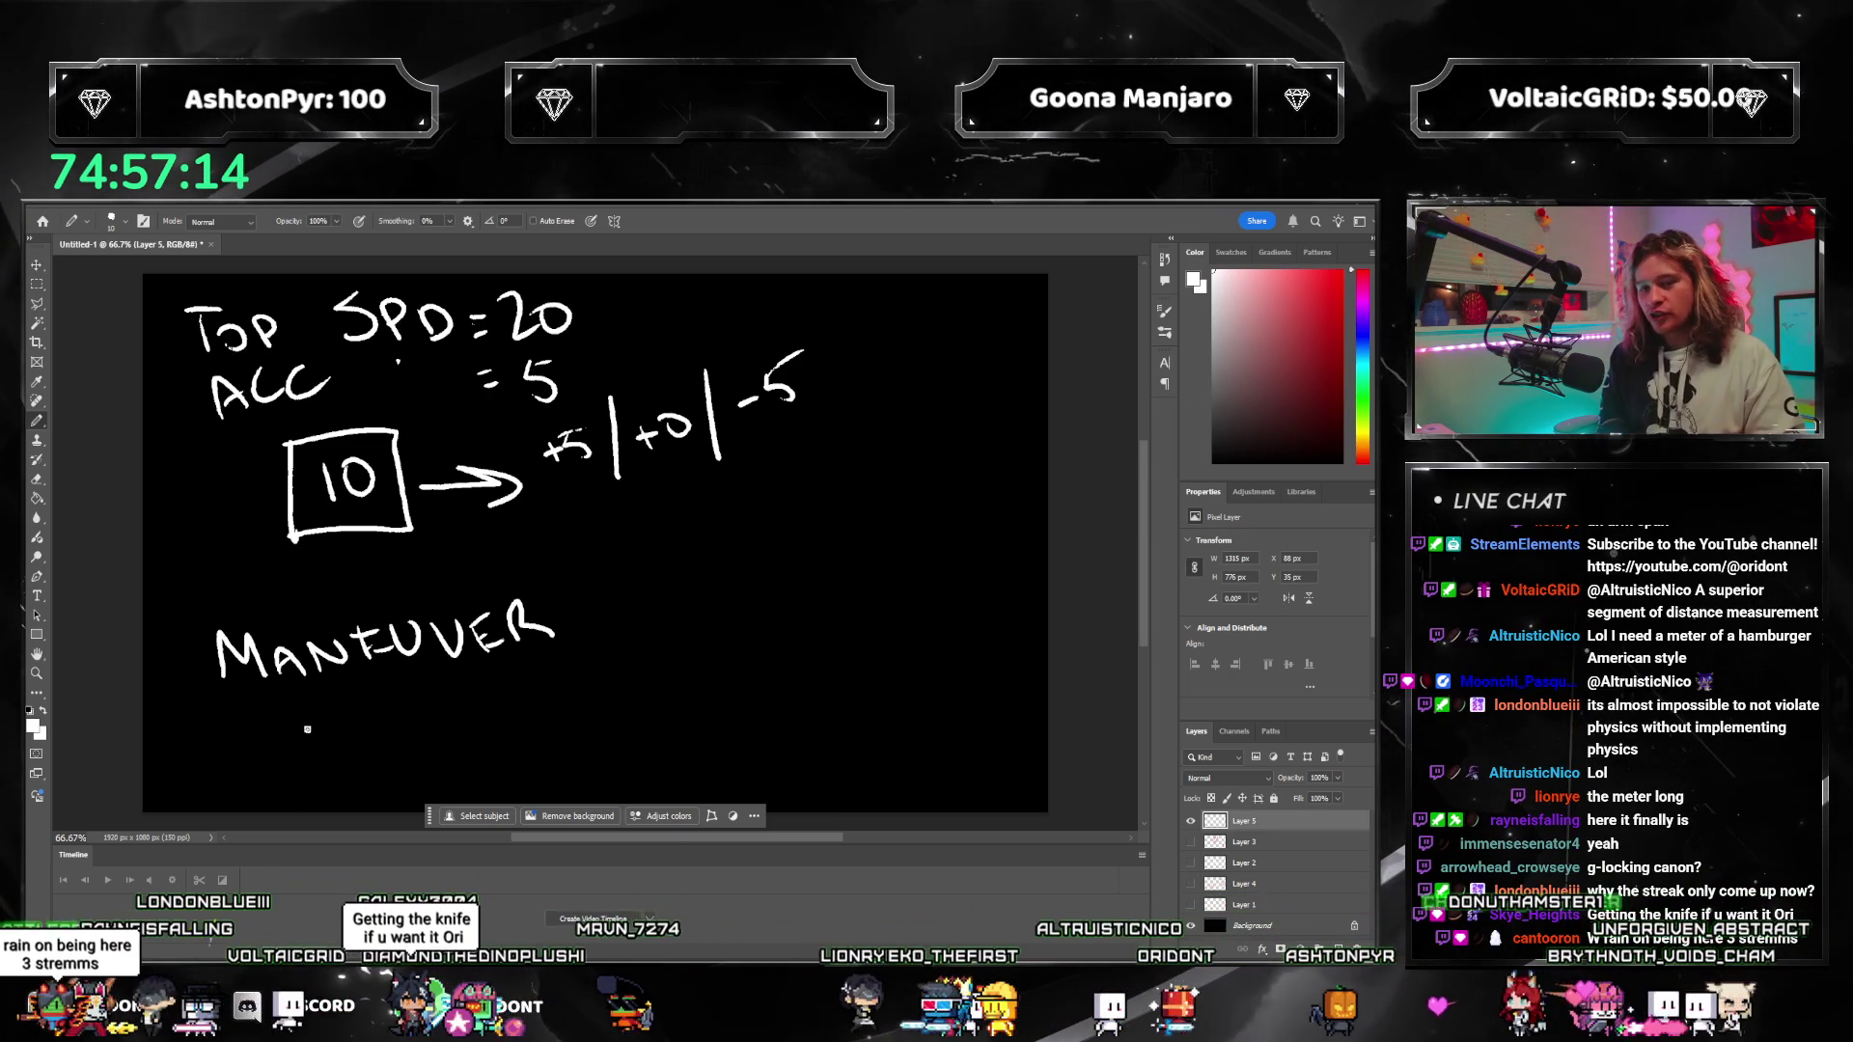
Step: Draw a hooked arrow under MANEUVER and a long diagonal line, then switch to the Eraser
left_click_drag(309, 691, 339, 738)
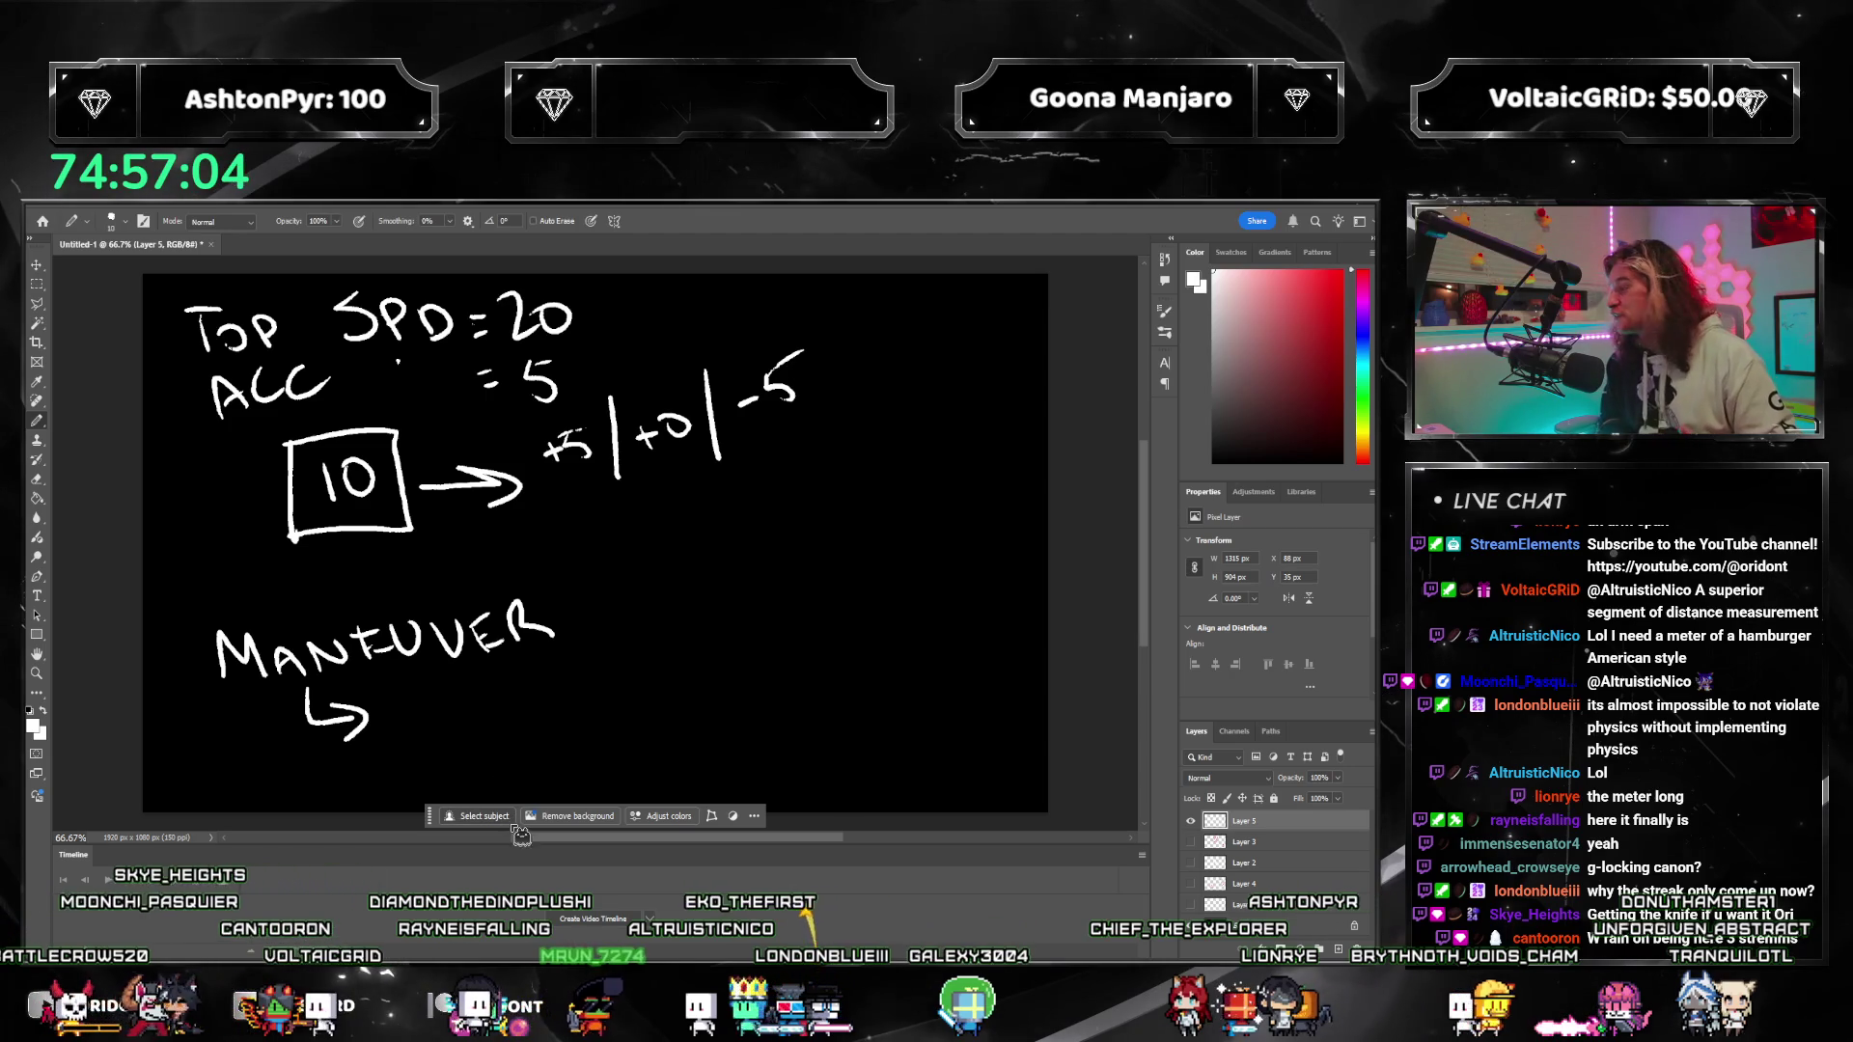
left_click_drag(569, 715, 924, 565)
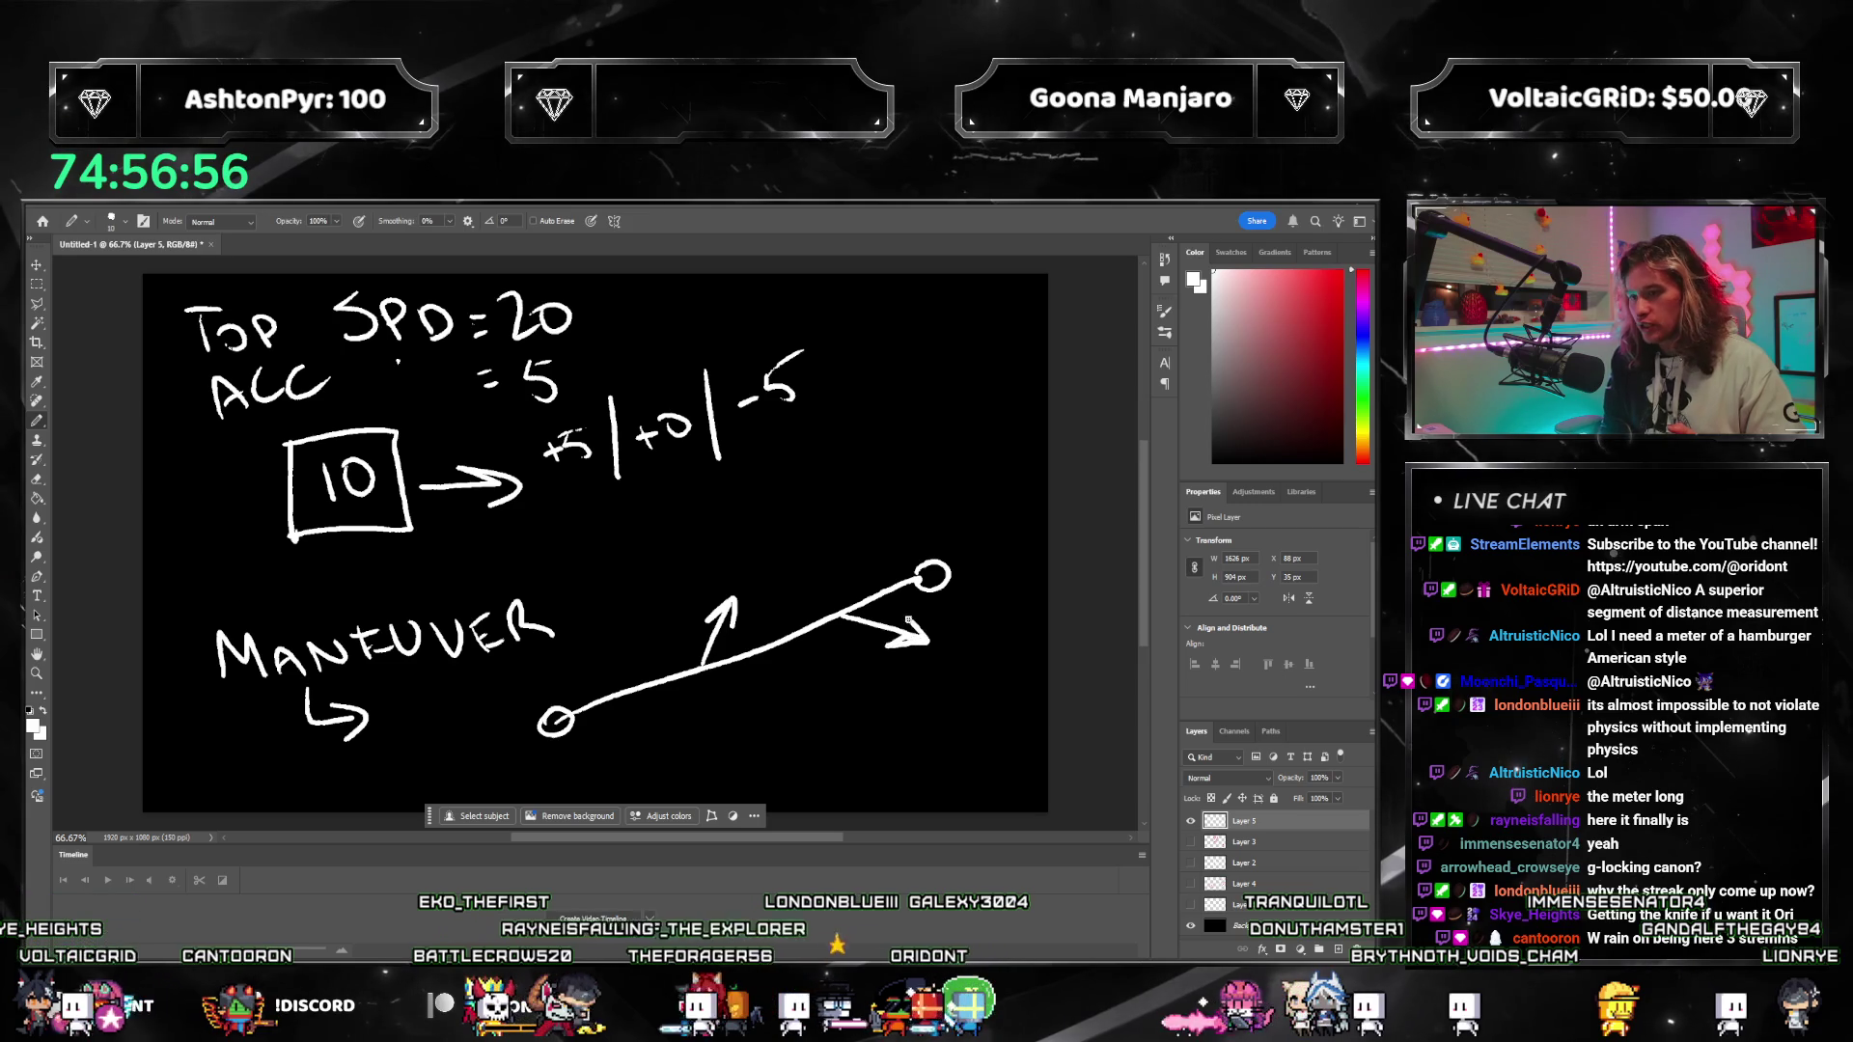
key("e")
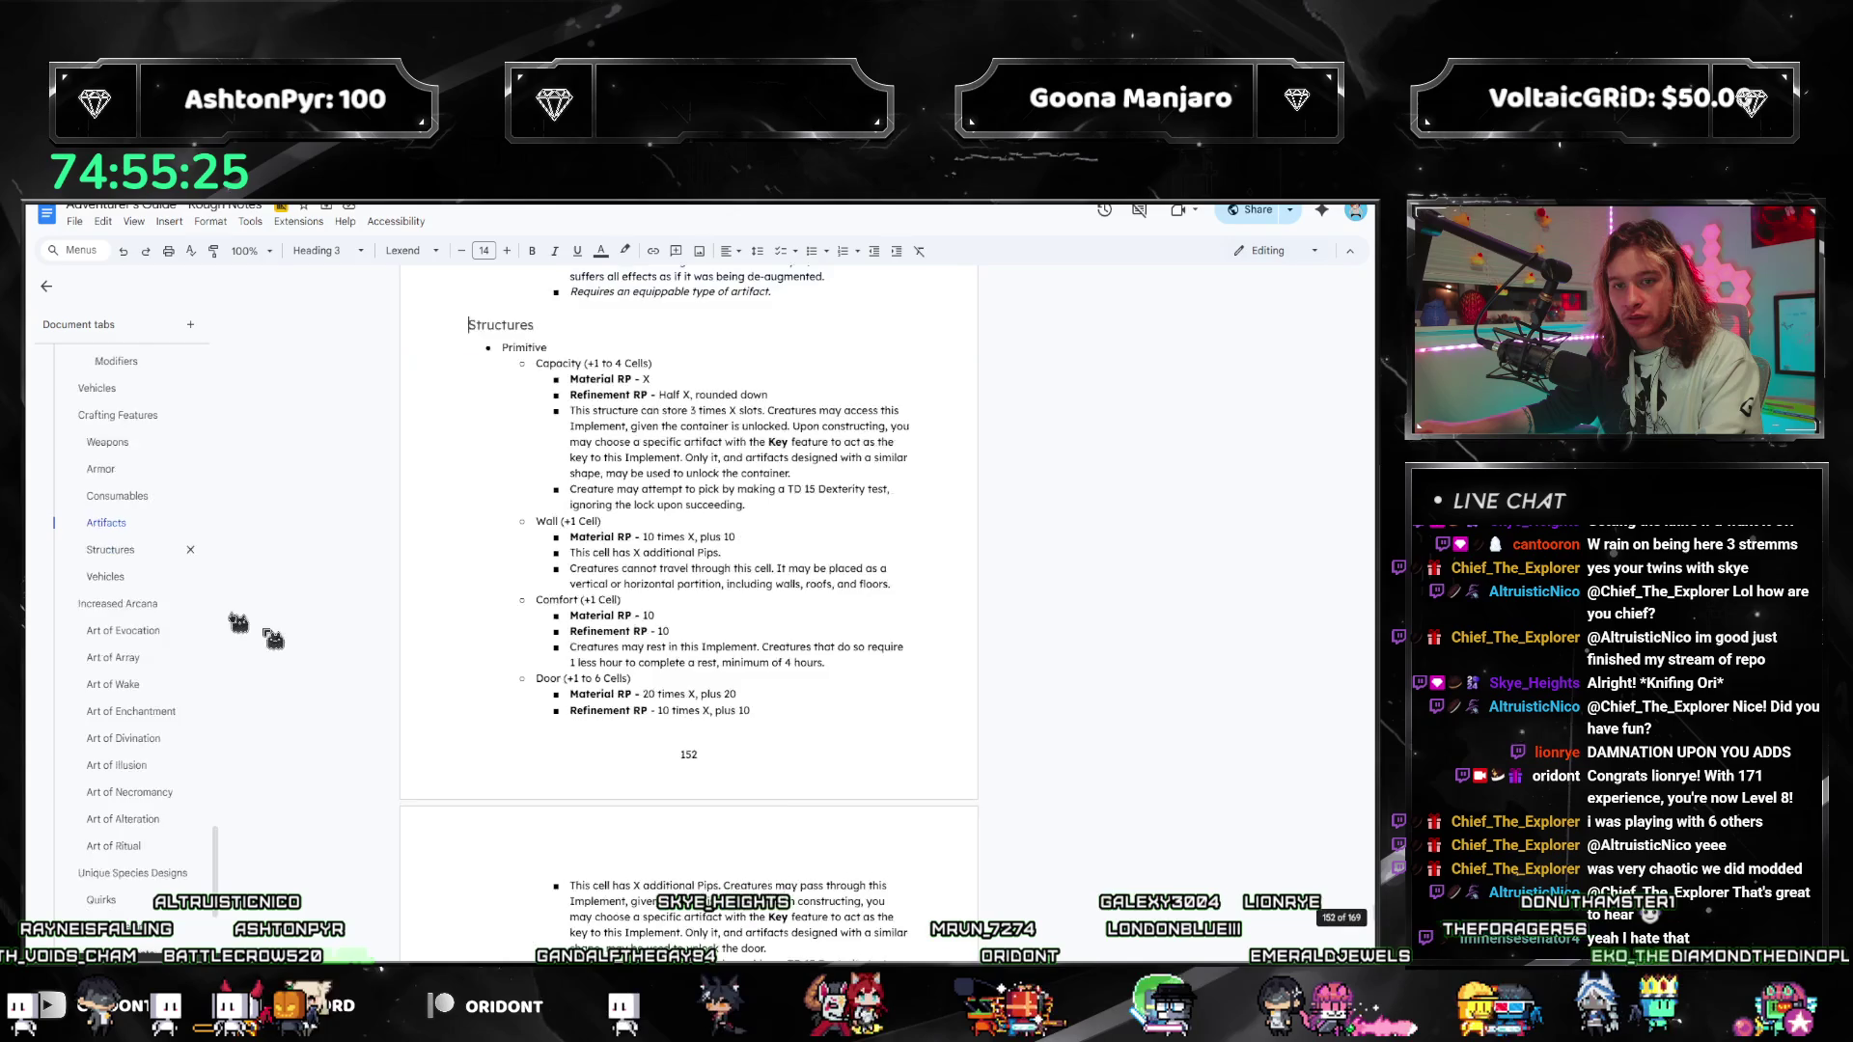
scroll(273, 639, "down", 10)
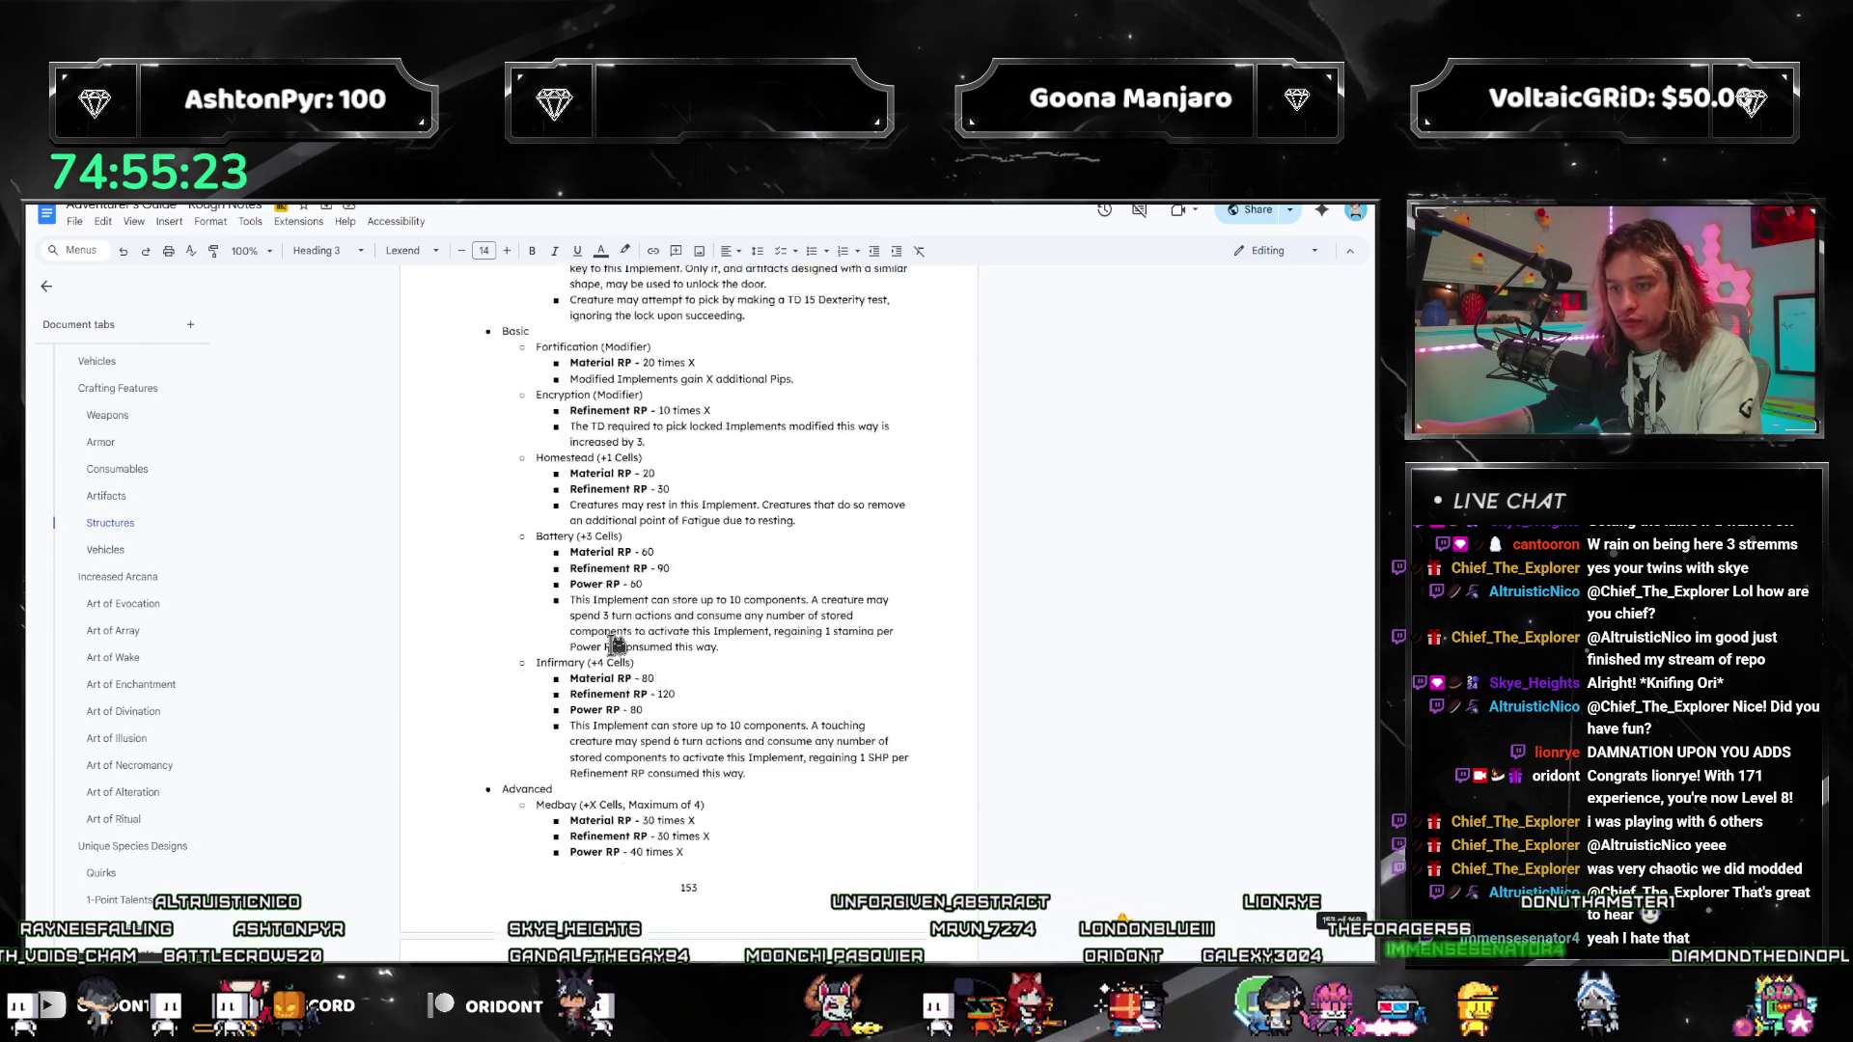
Step: Copy the Mounted per-cell cost bullets and paste them over the Engine's costs in Vehicles
scroll(616, 646, "down", 3)
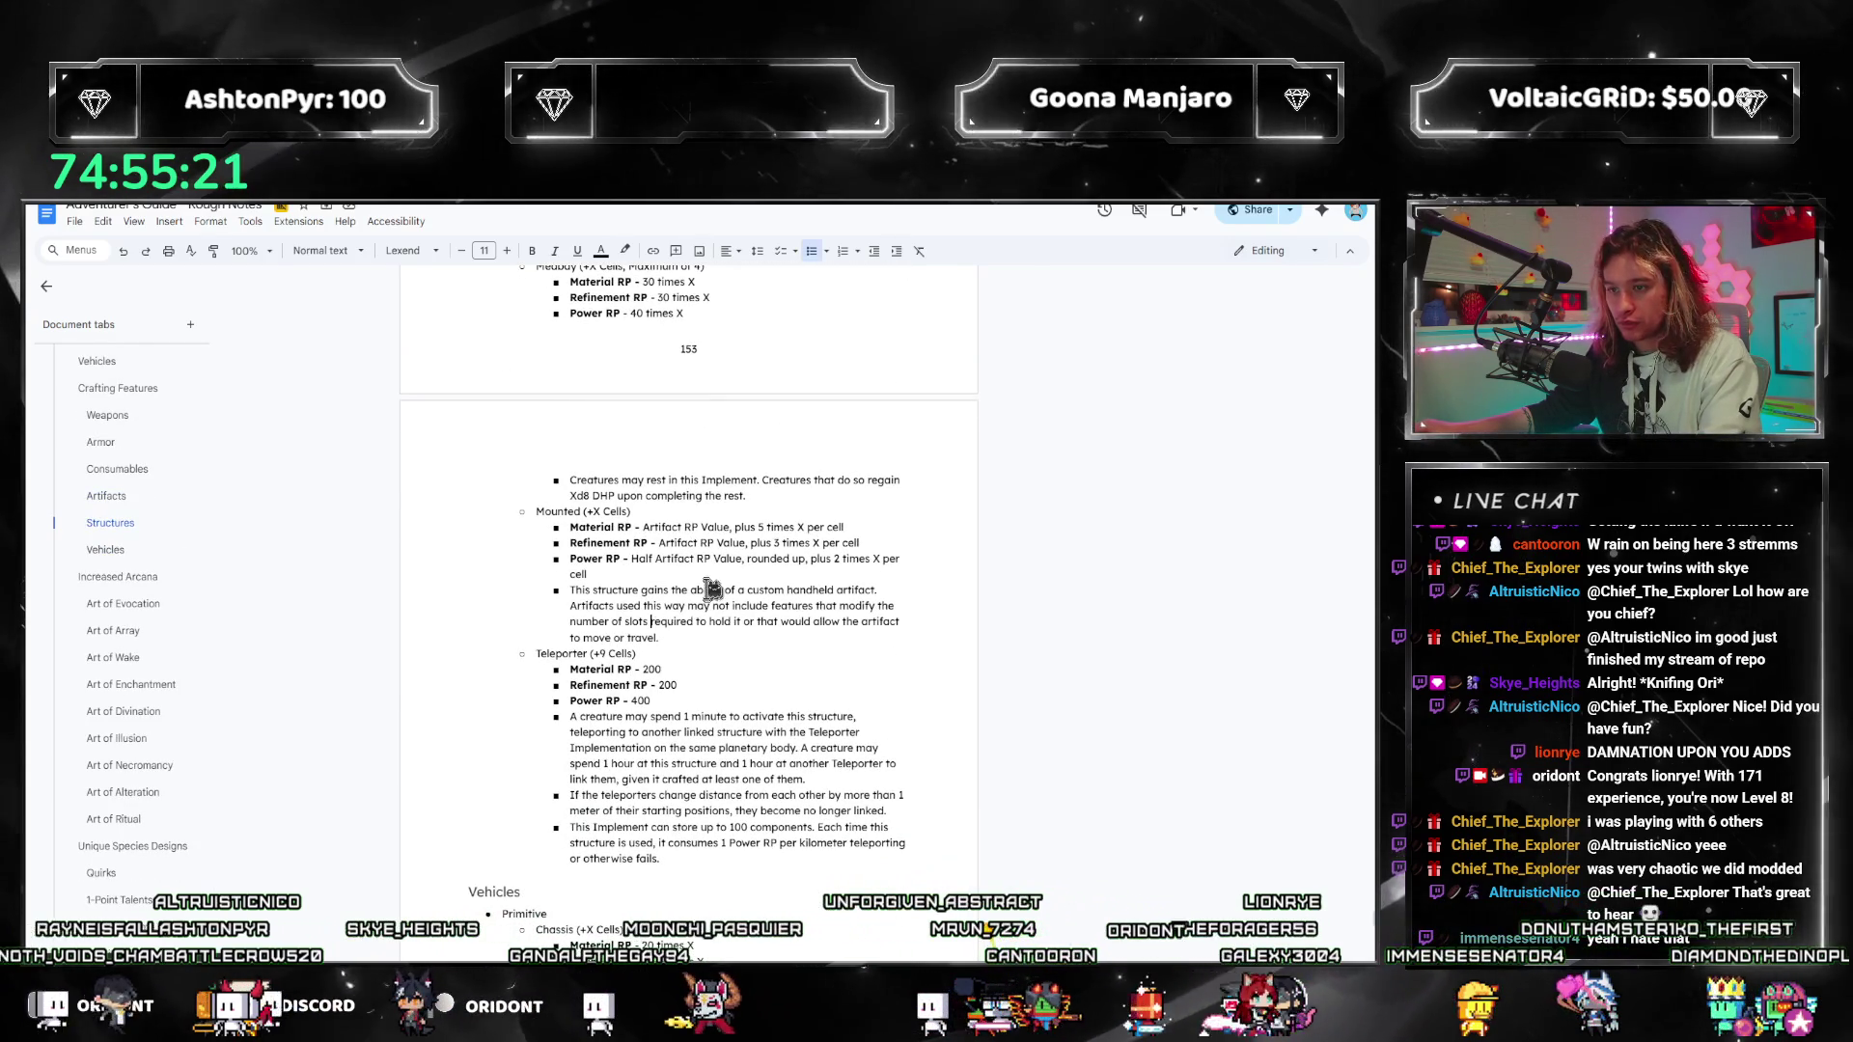
mouse_move(587, 575)
left_mouse_down()
mouse_move(608, 546)
mouse_move(568, 529)
left_mouse_up()
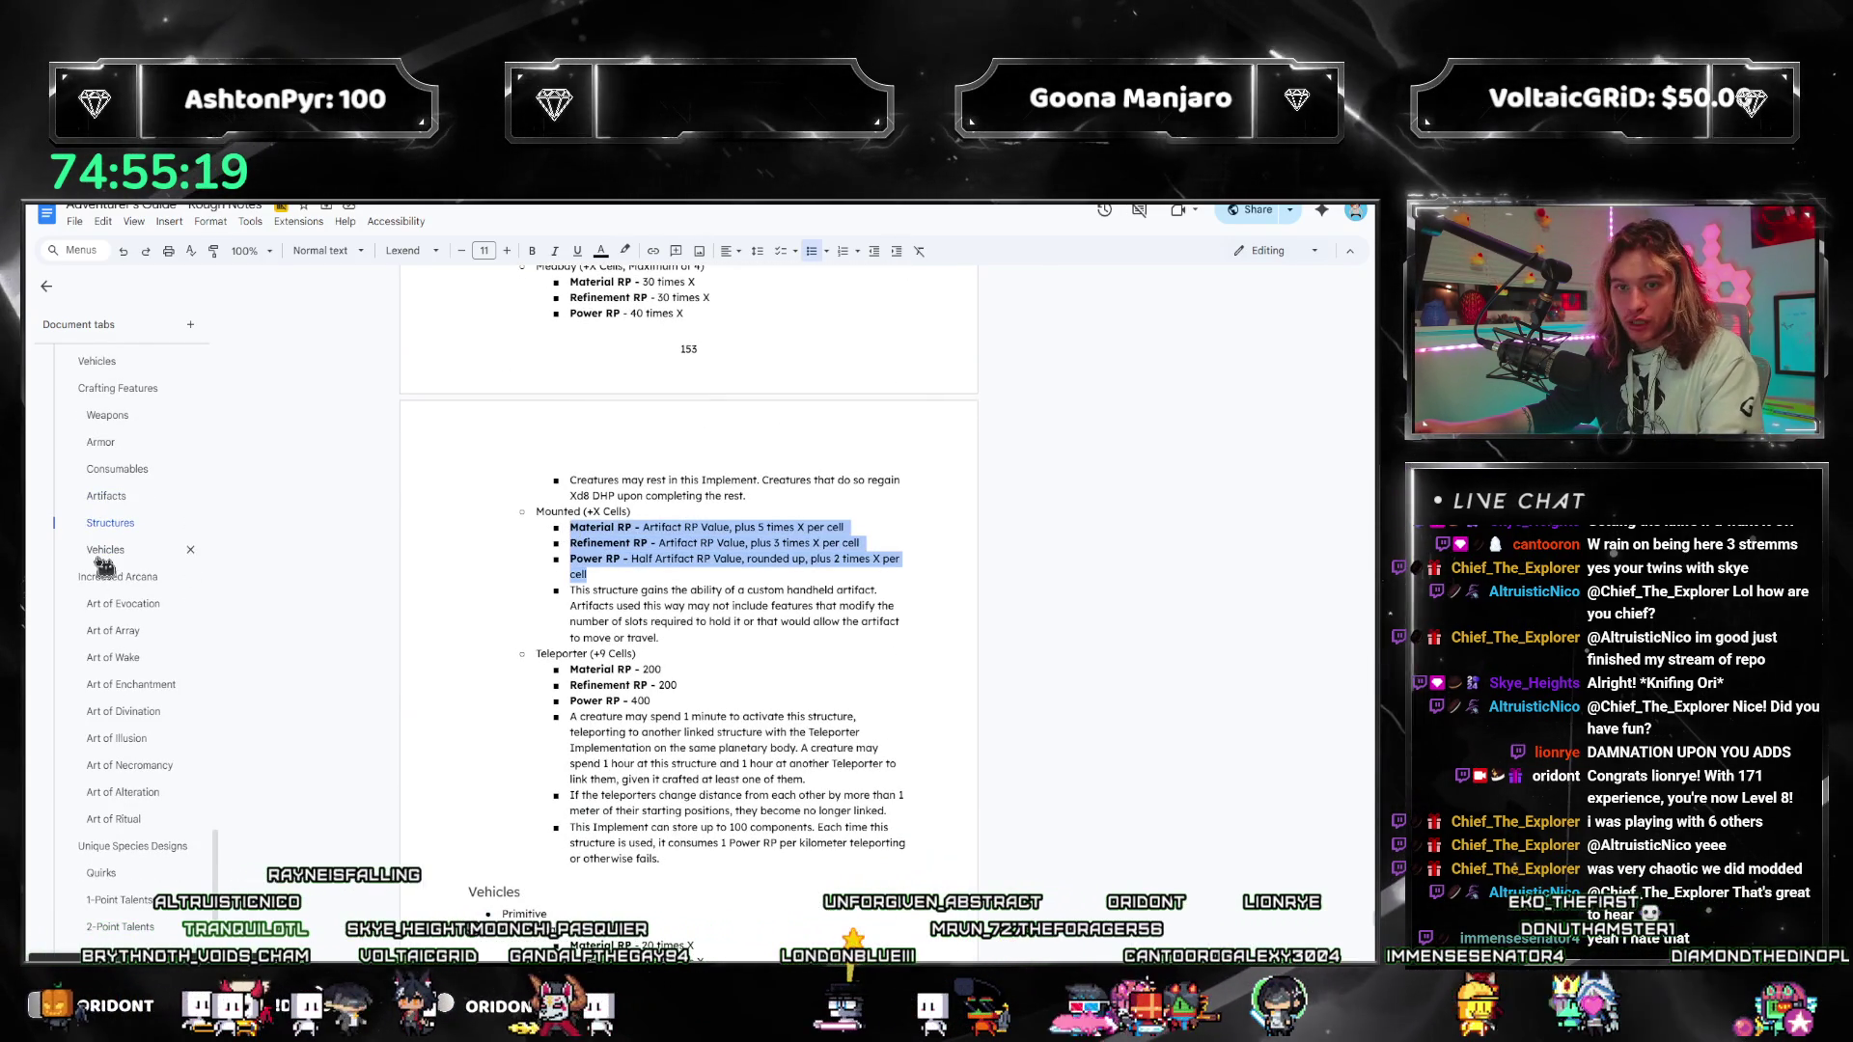
left_click(106, 549)
scroll(662, 503, "down", 5)
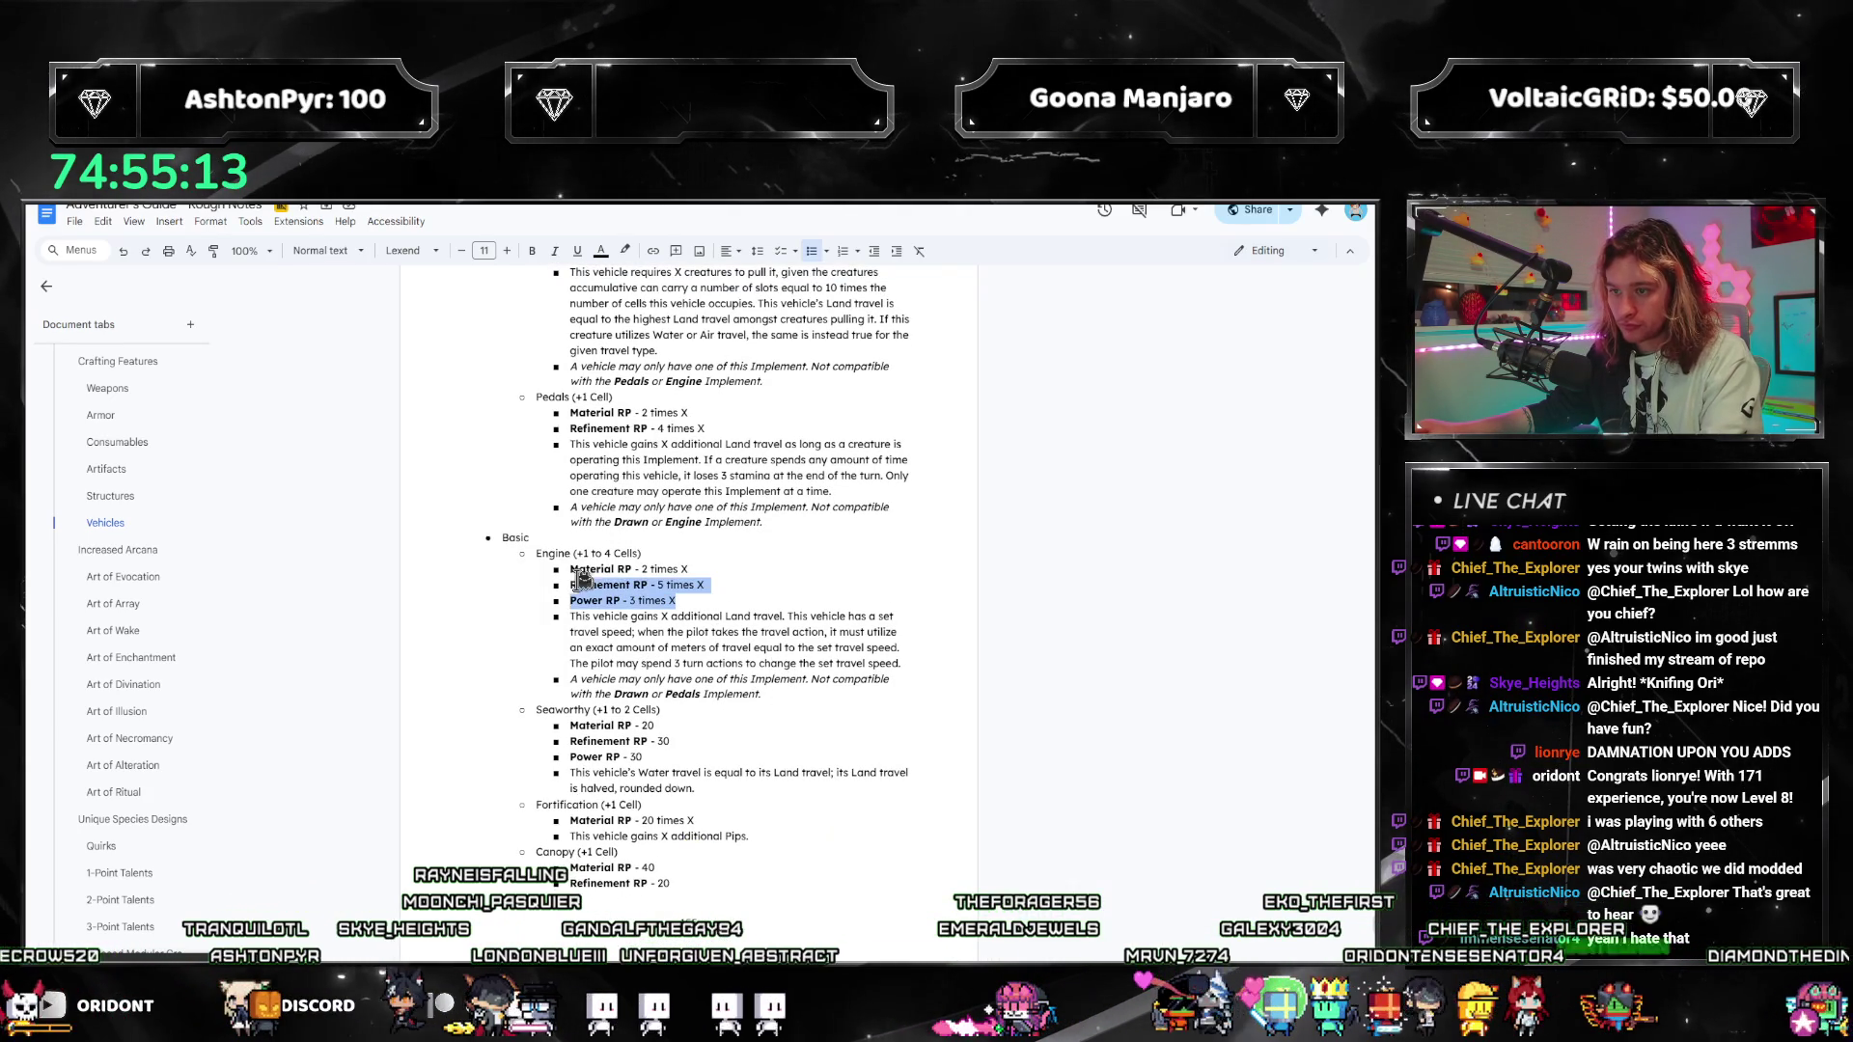
type("Material RP - Artifact RP Value, plus 5 times X per cell Refinement RP - Artifact RP Value, plus 3 times X per cell Power RP - Half Artifact RP Value, rounded up, plus 2 times X per cell")
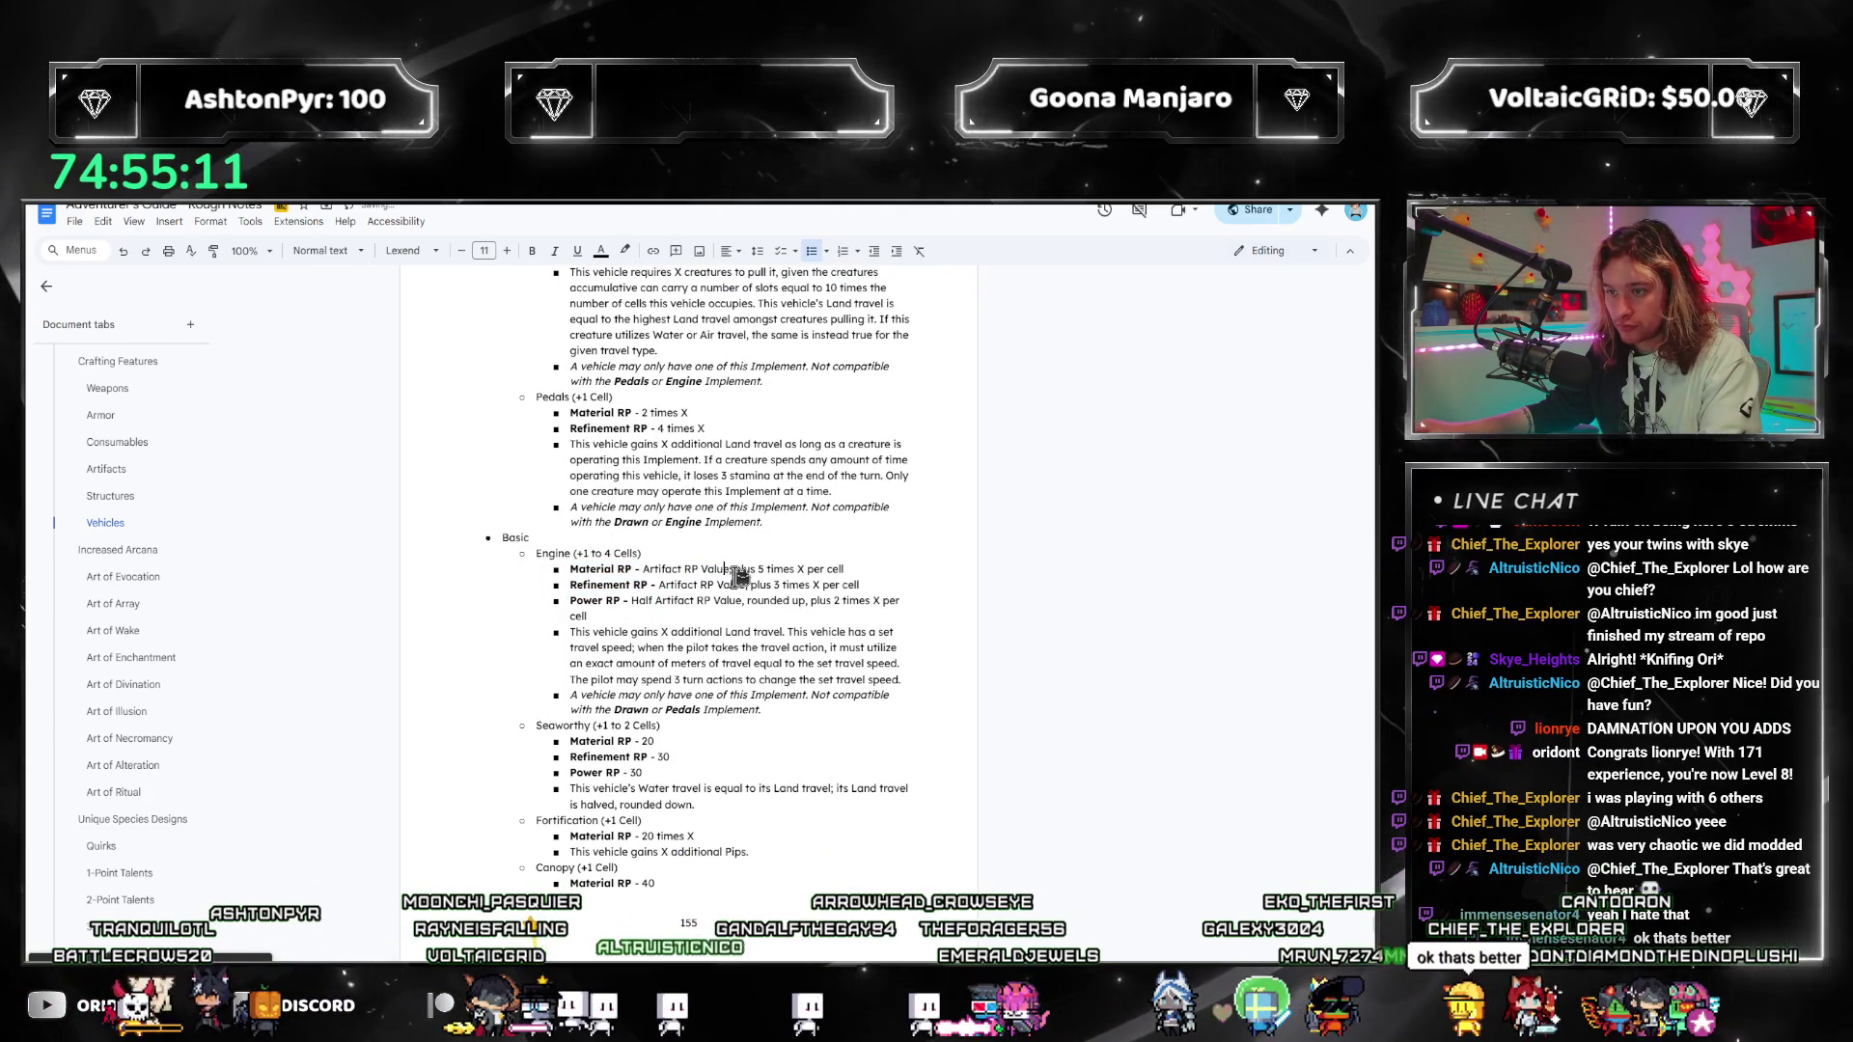
Step: Delete the Artifact RP Value wording from the Material RP and Power RP bullets
left_click_drag(757, 569, 643, 569)
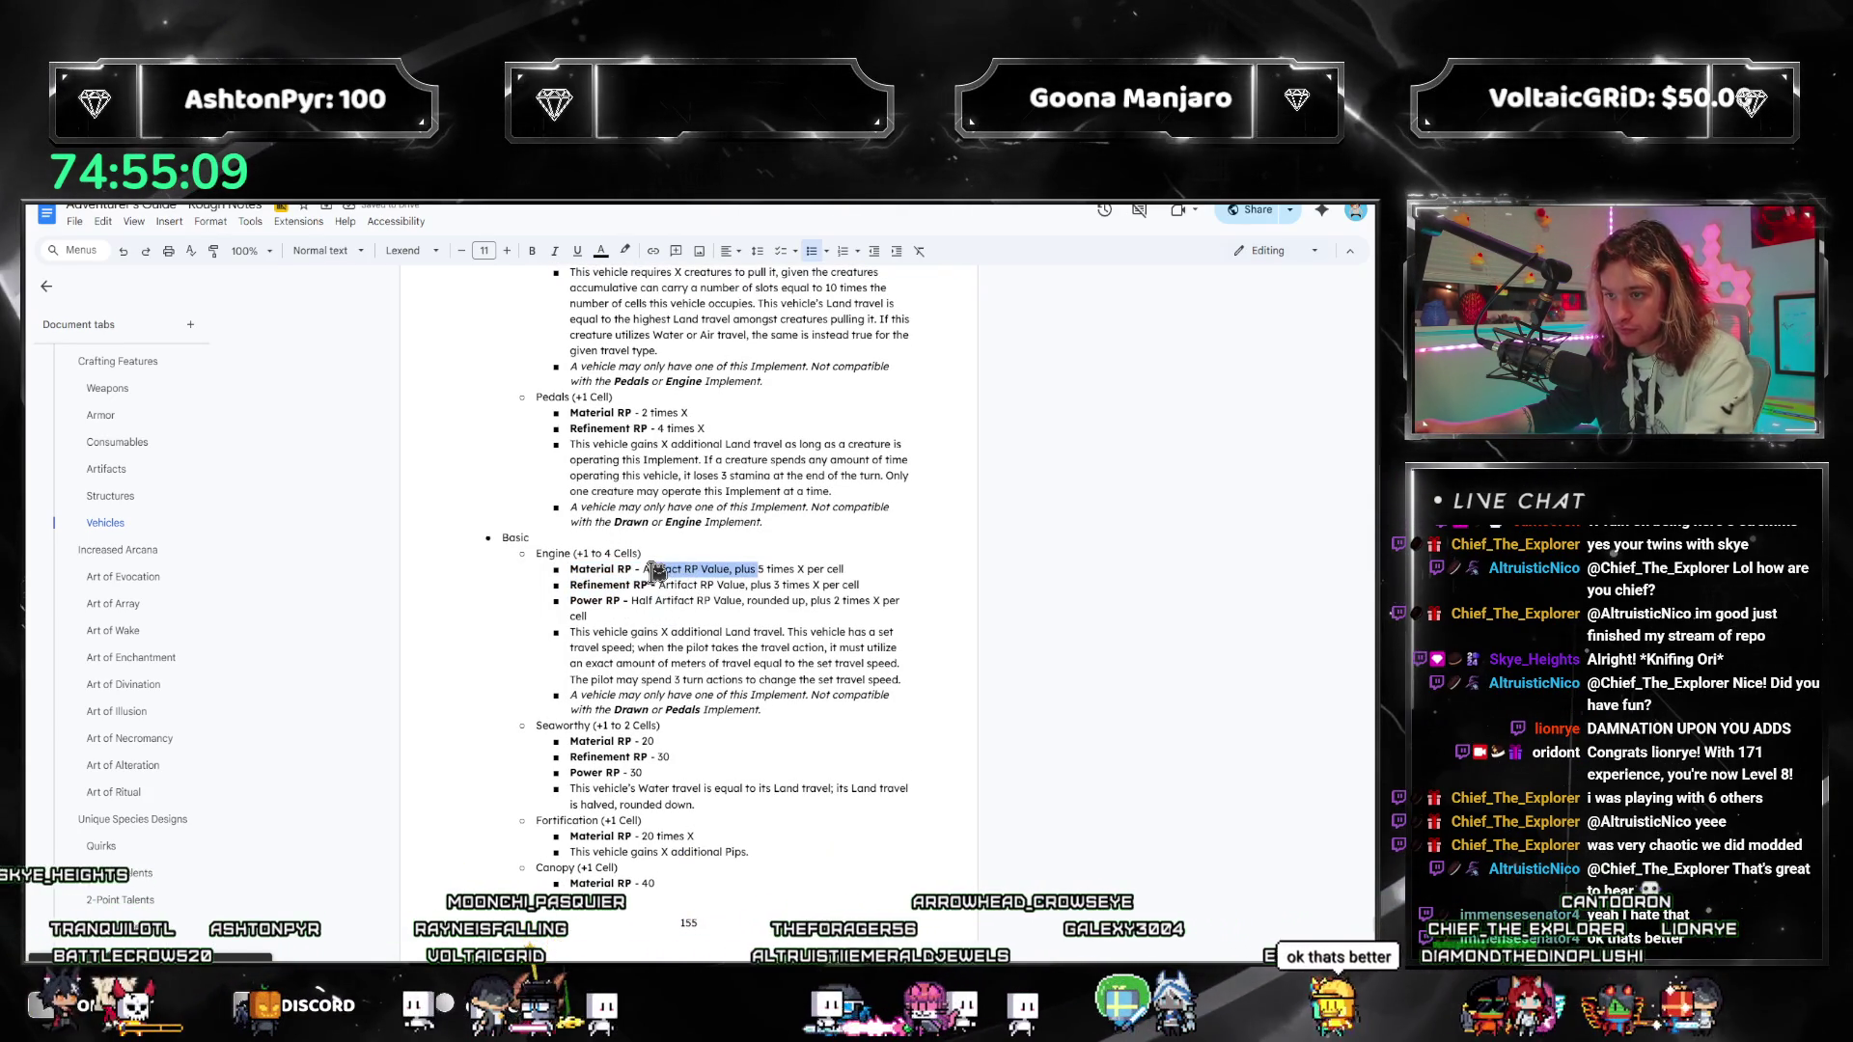
key("BackSpace")
left_click_drag(772, 585, 764, 598)
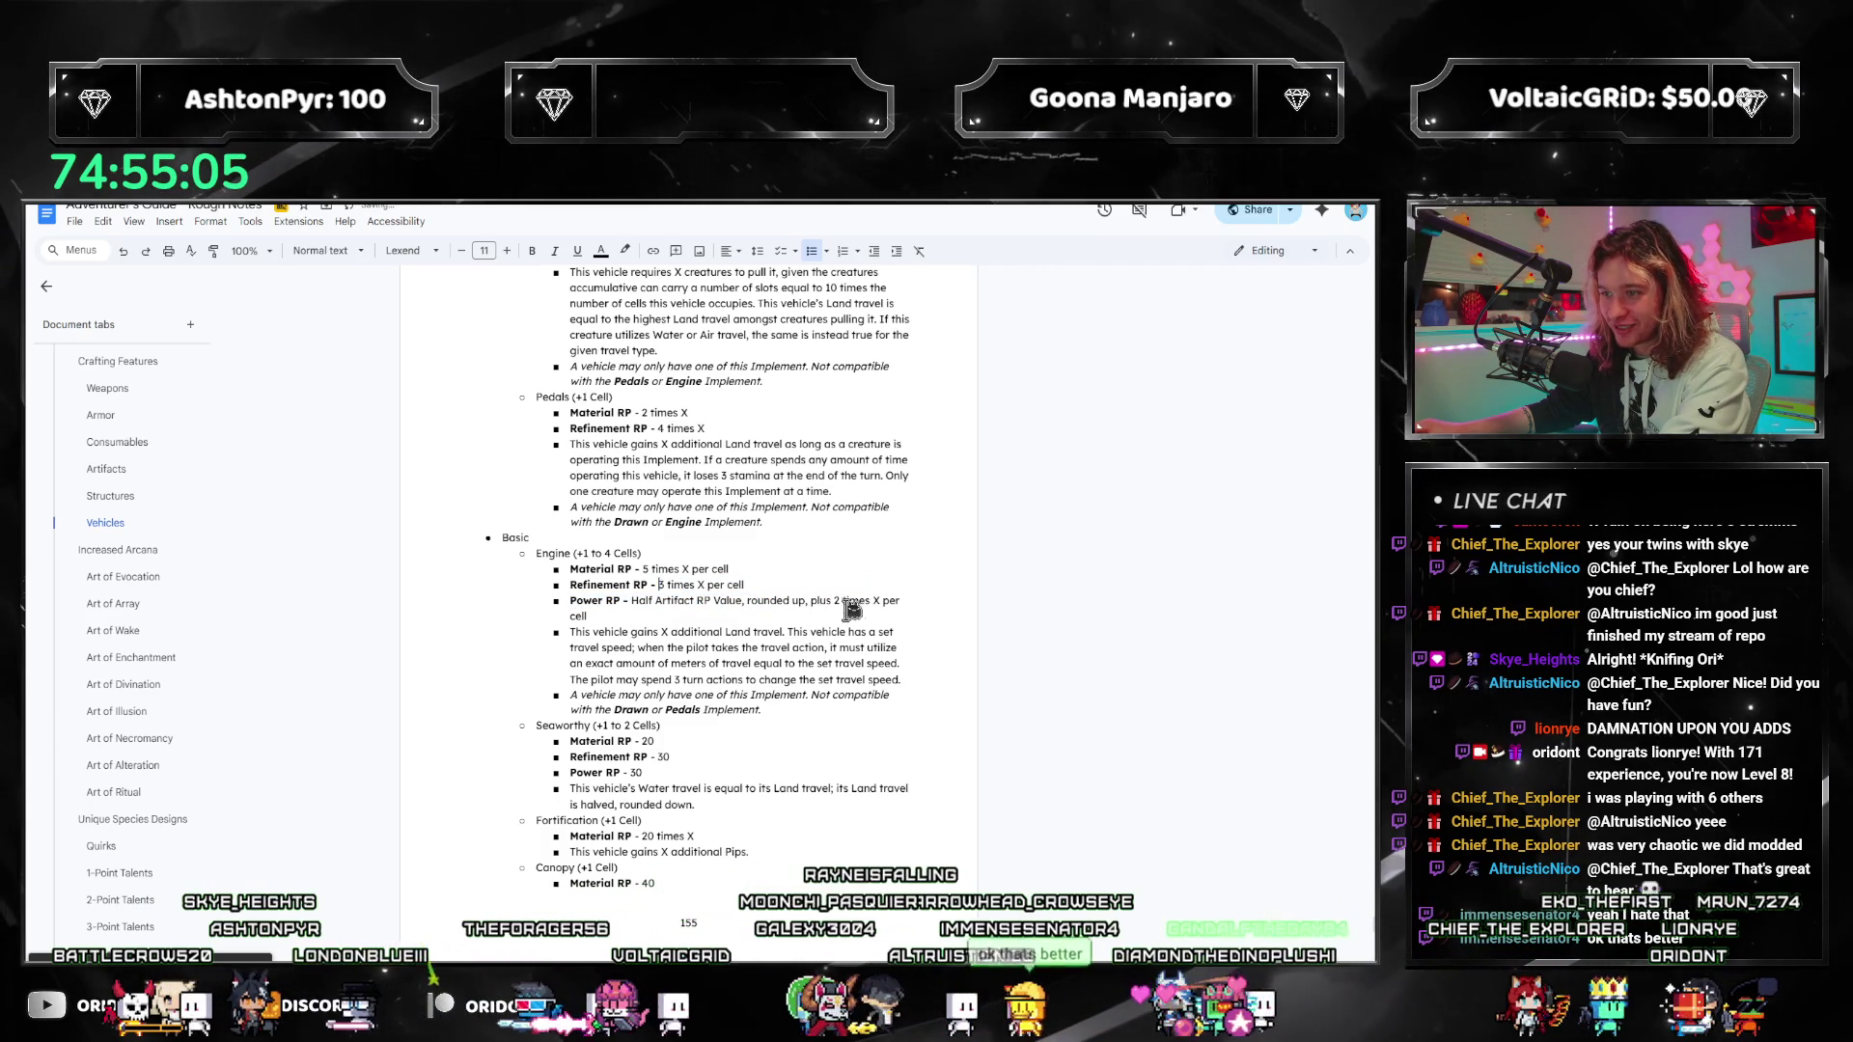
key("BackSpace")
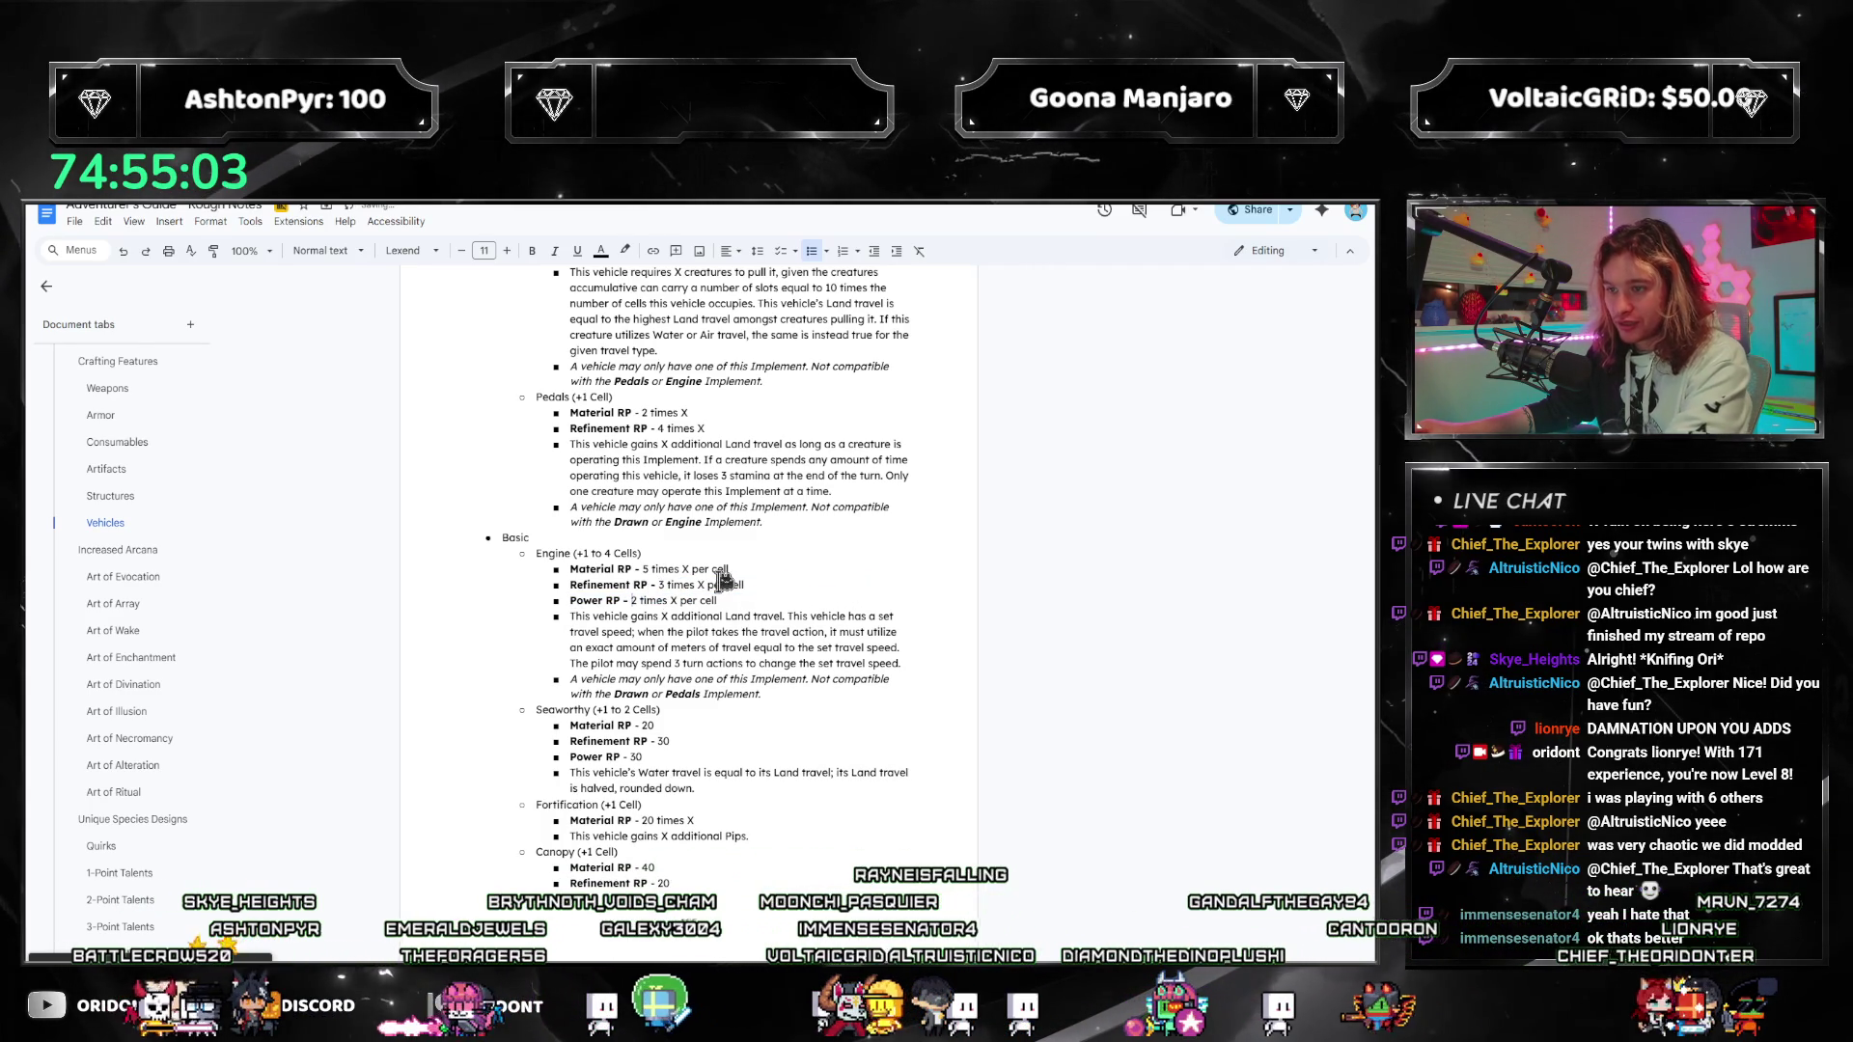
Step: Change the Refinement RP multiplier to 2 and the Power RP multiplier to 4 times X
left_click(749, 585)
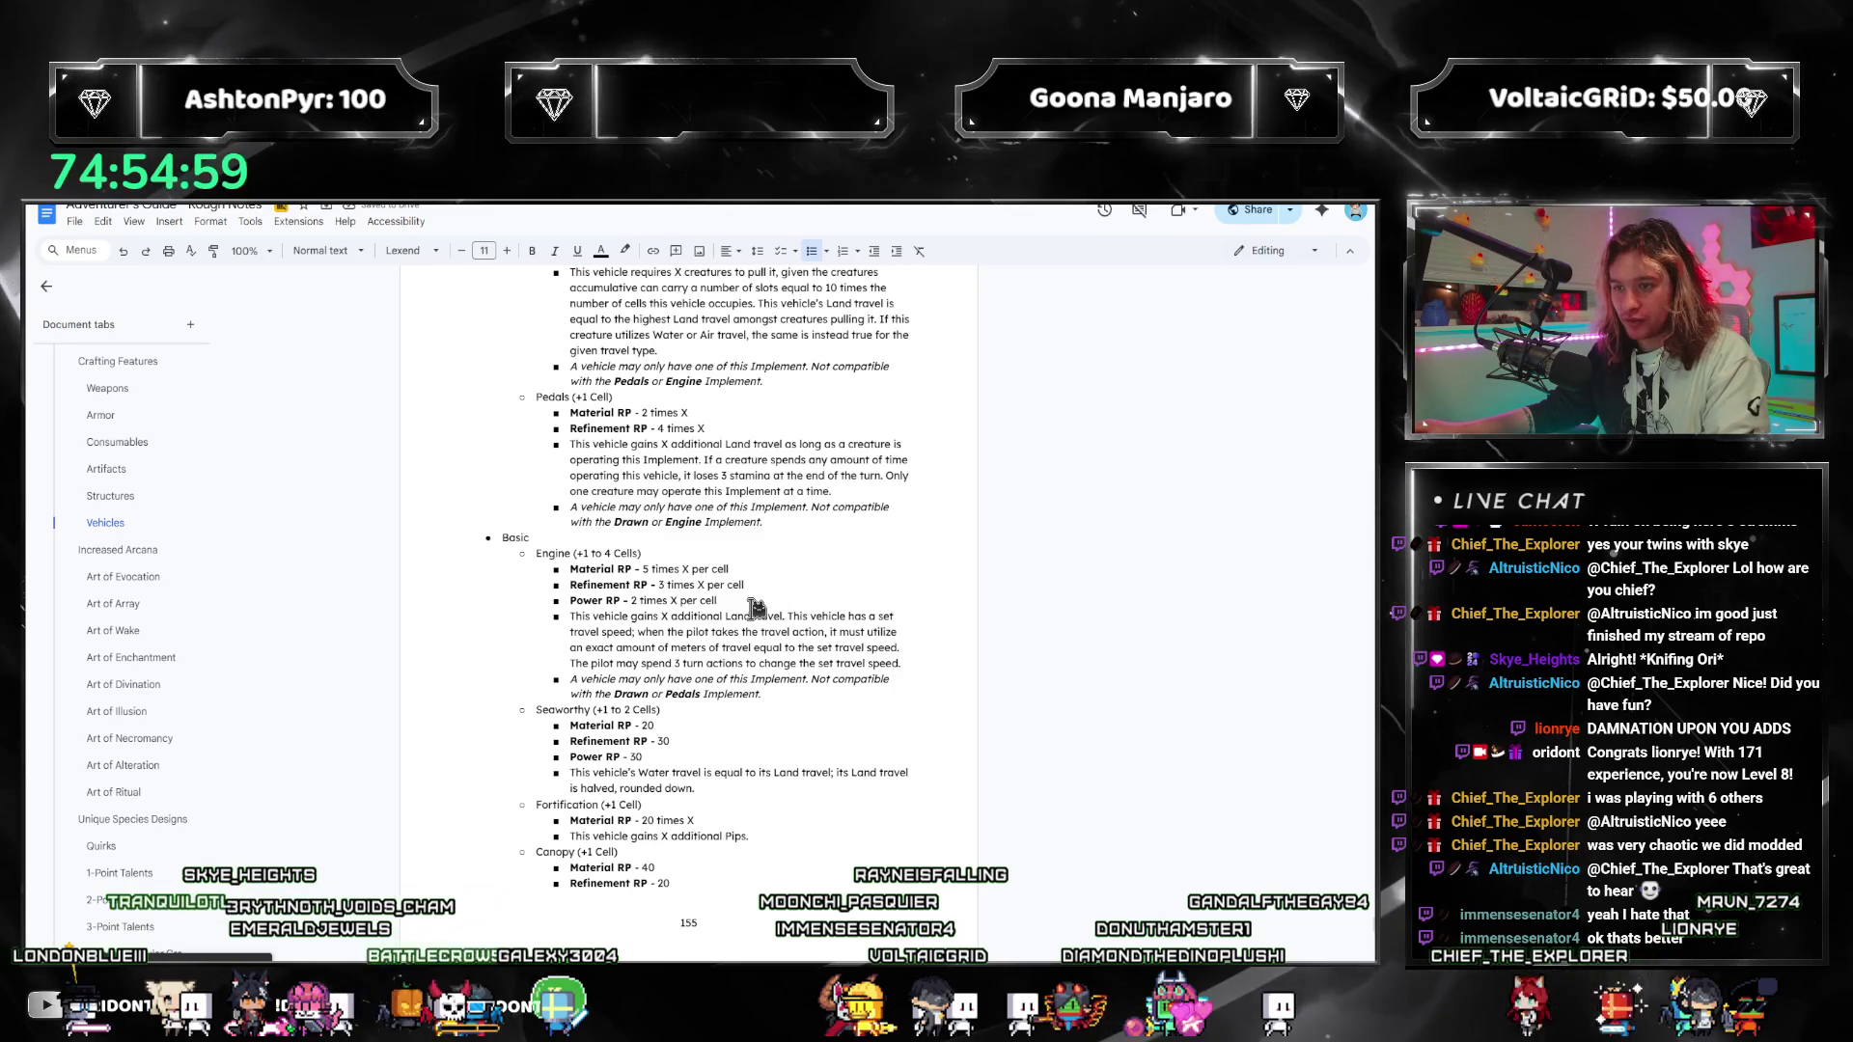
left_click(784, 602)
left_click(769, 582)
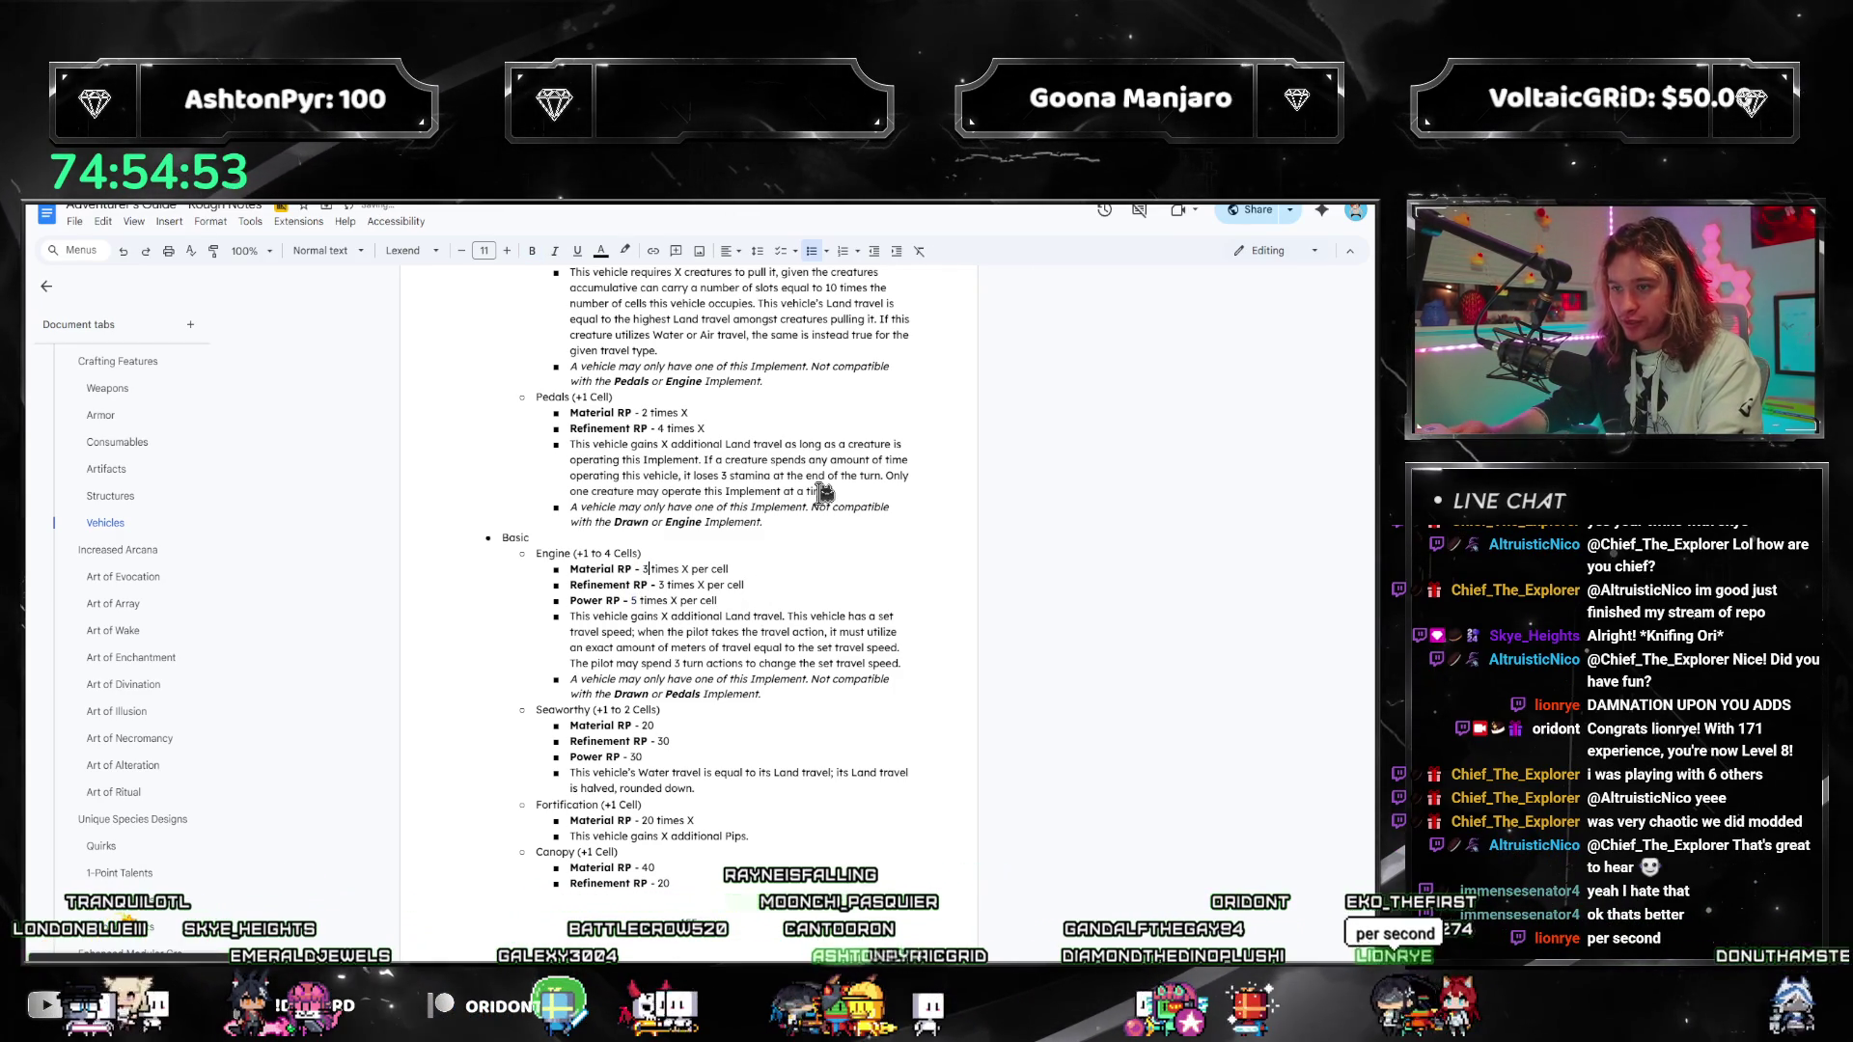
key("Delete")
type("2")
key("Down")
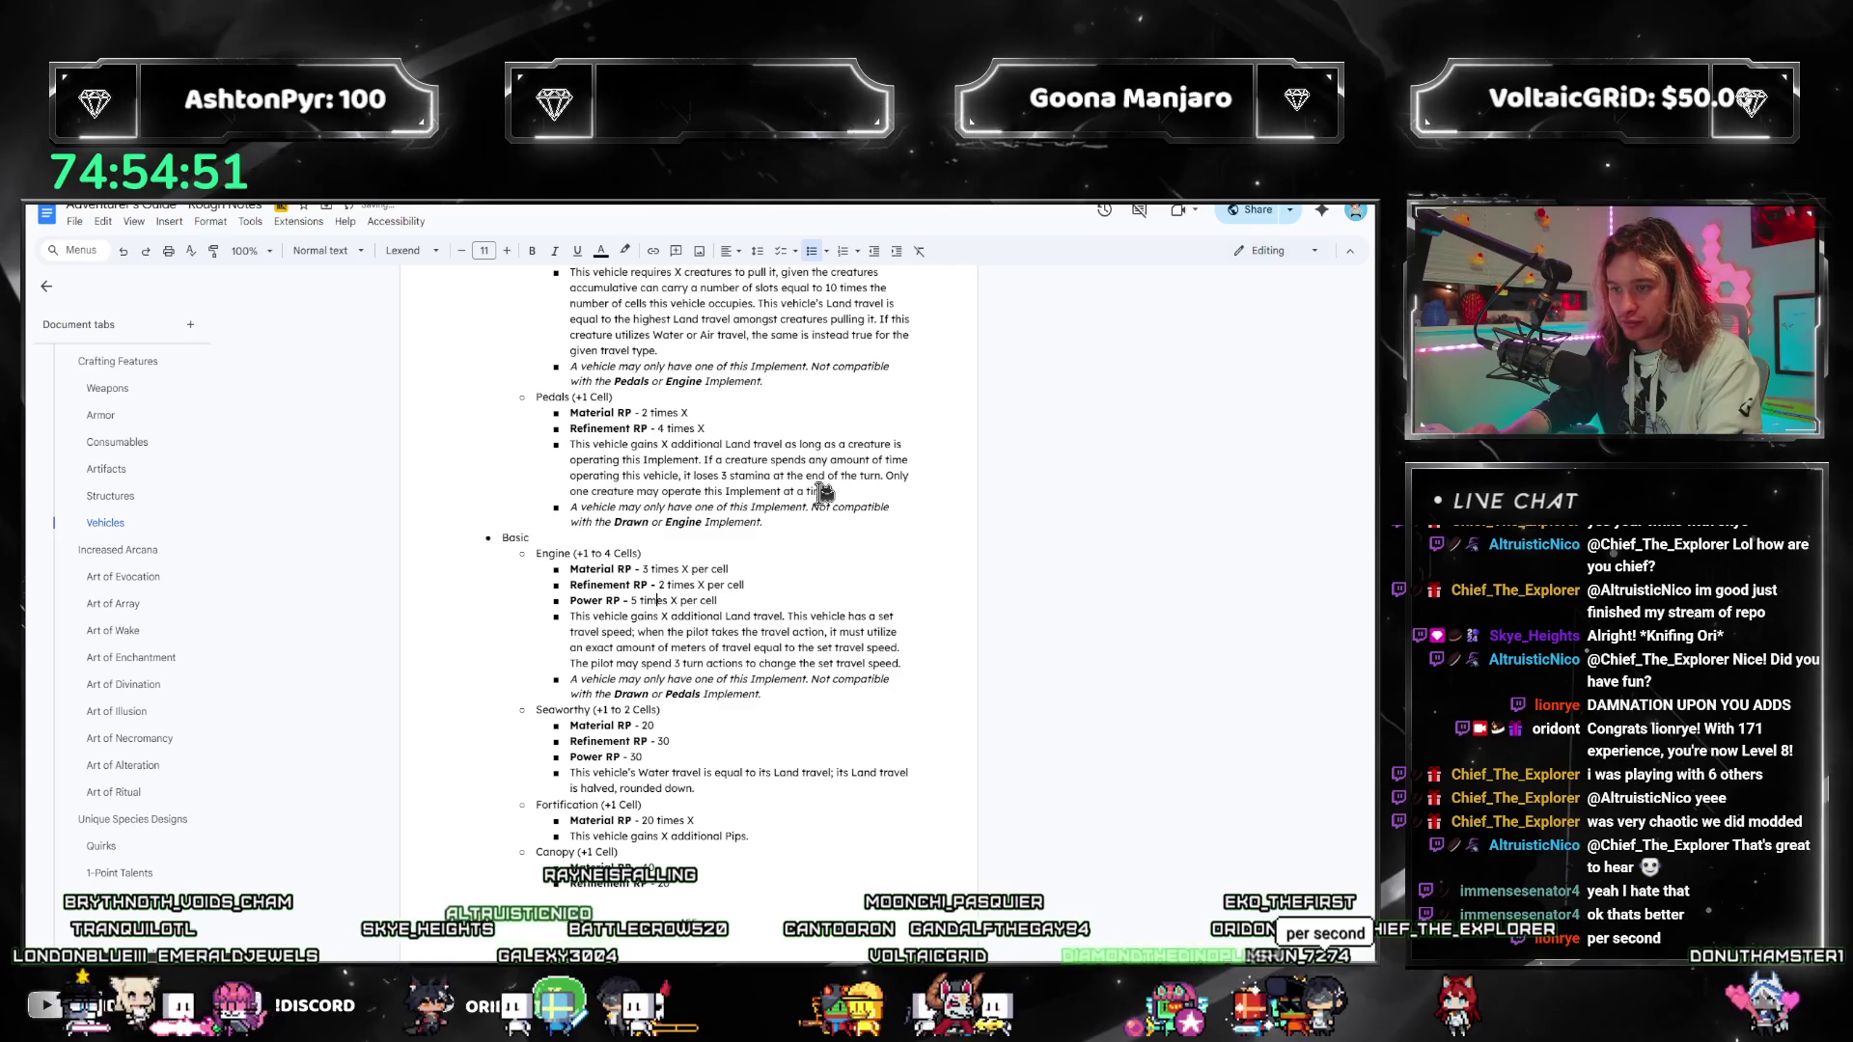
key("BackSpace")
type("4")
Step: Replace the Engine heading's 1 to 4 range with X, making it +X Cells
left_click(787, 595)
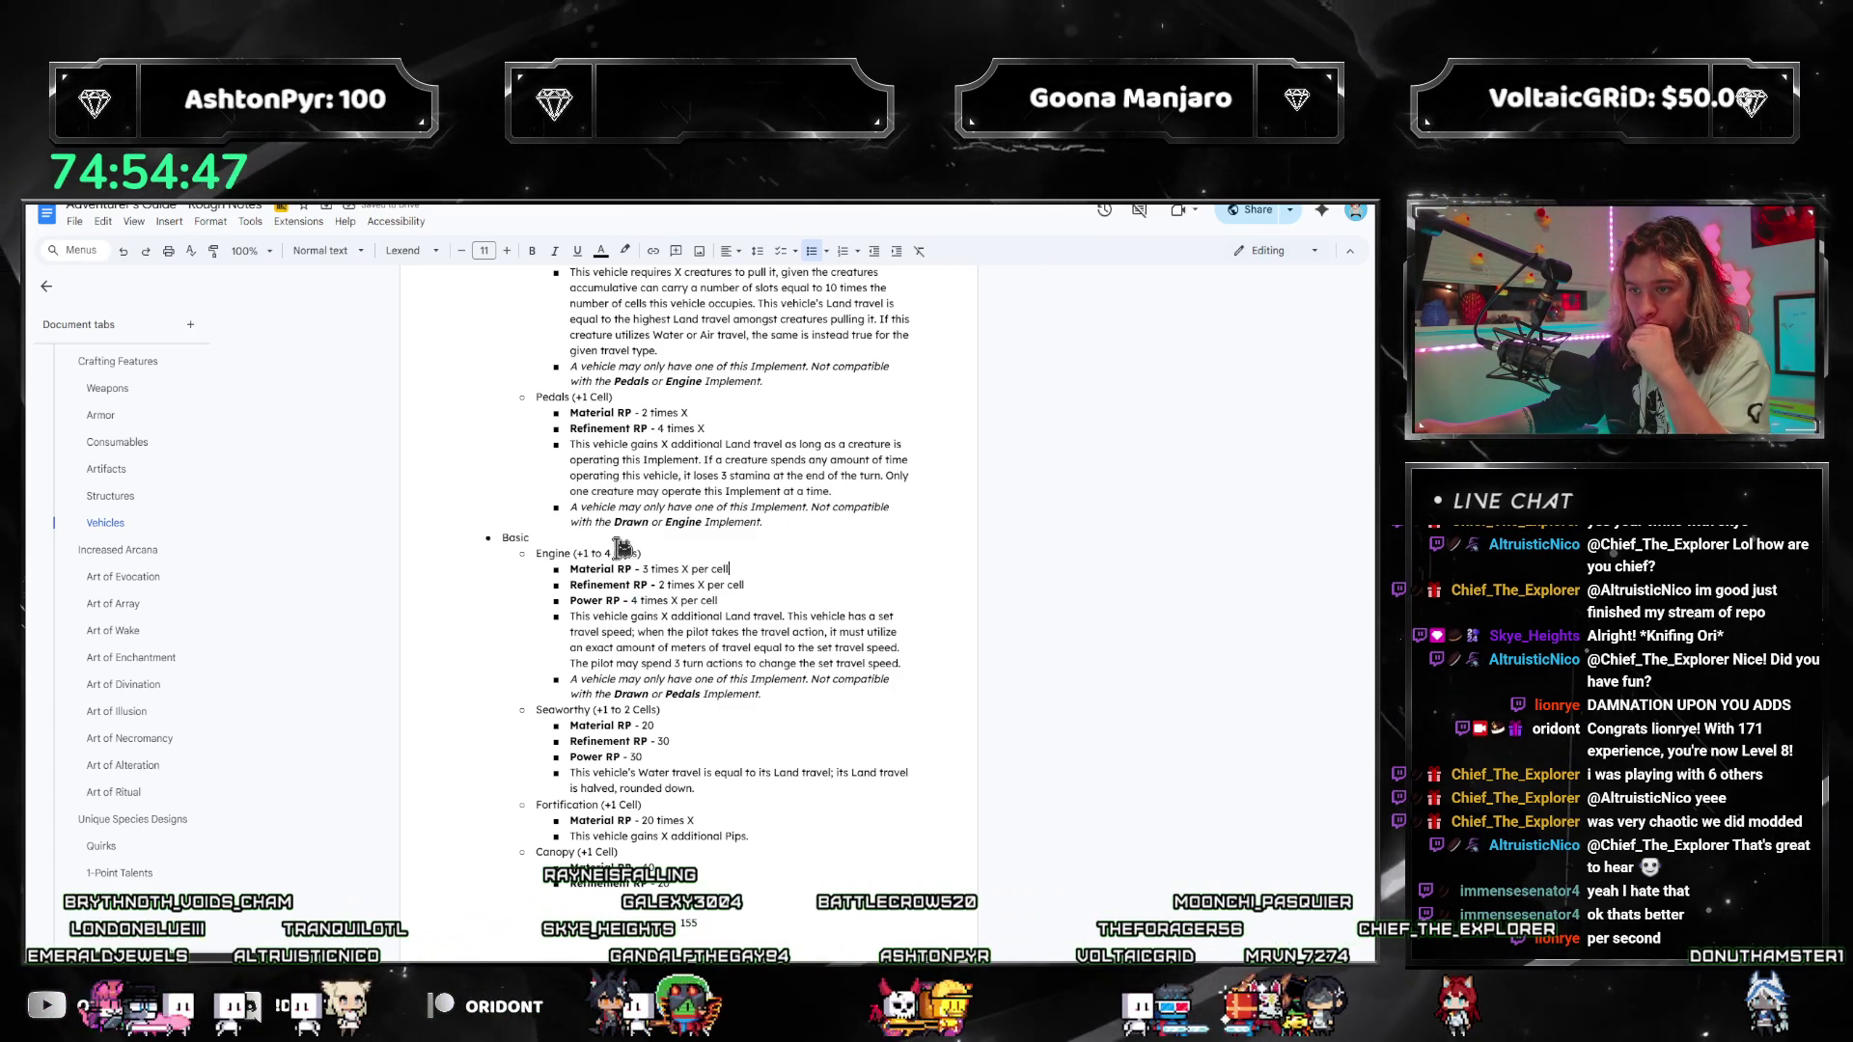
key("BackSpace")
key("BackSpace")
key("BackSpace")
type("X")
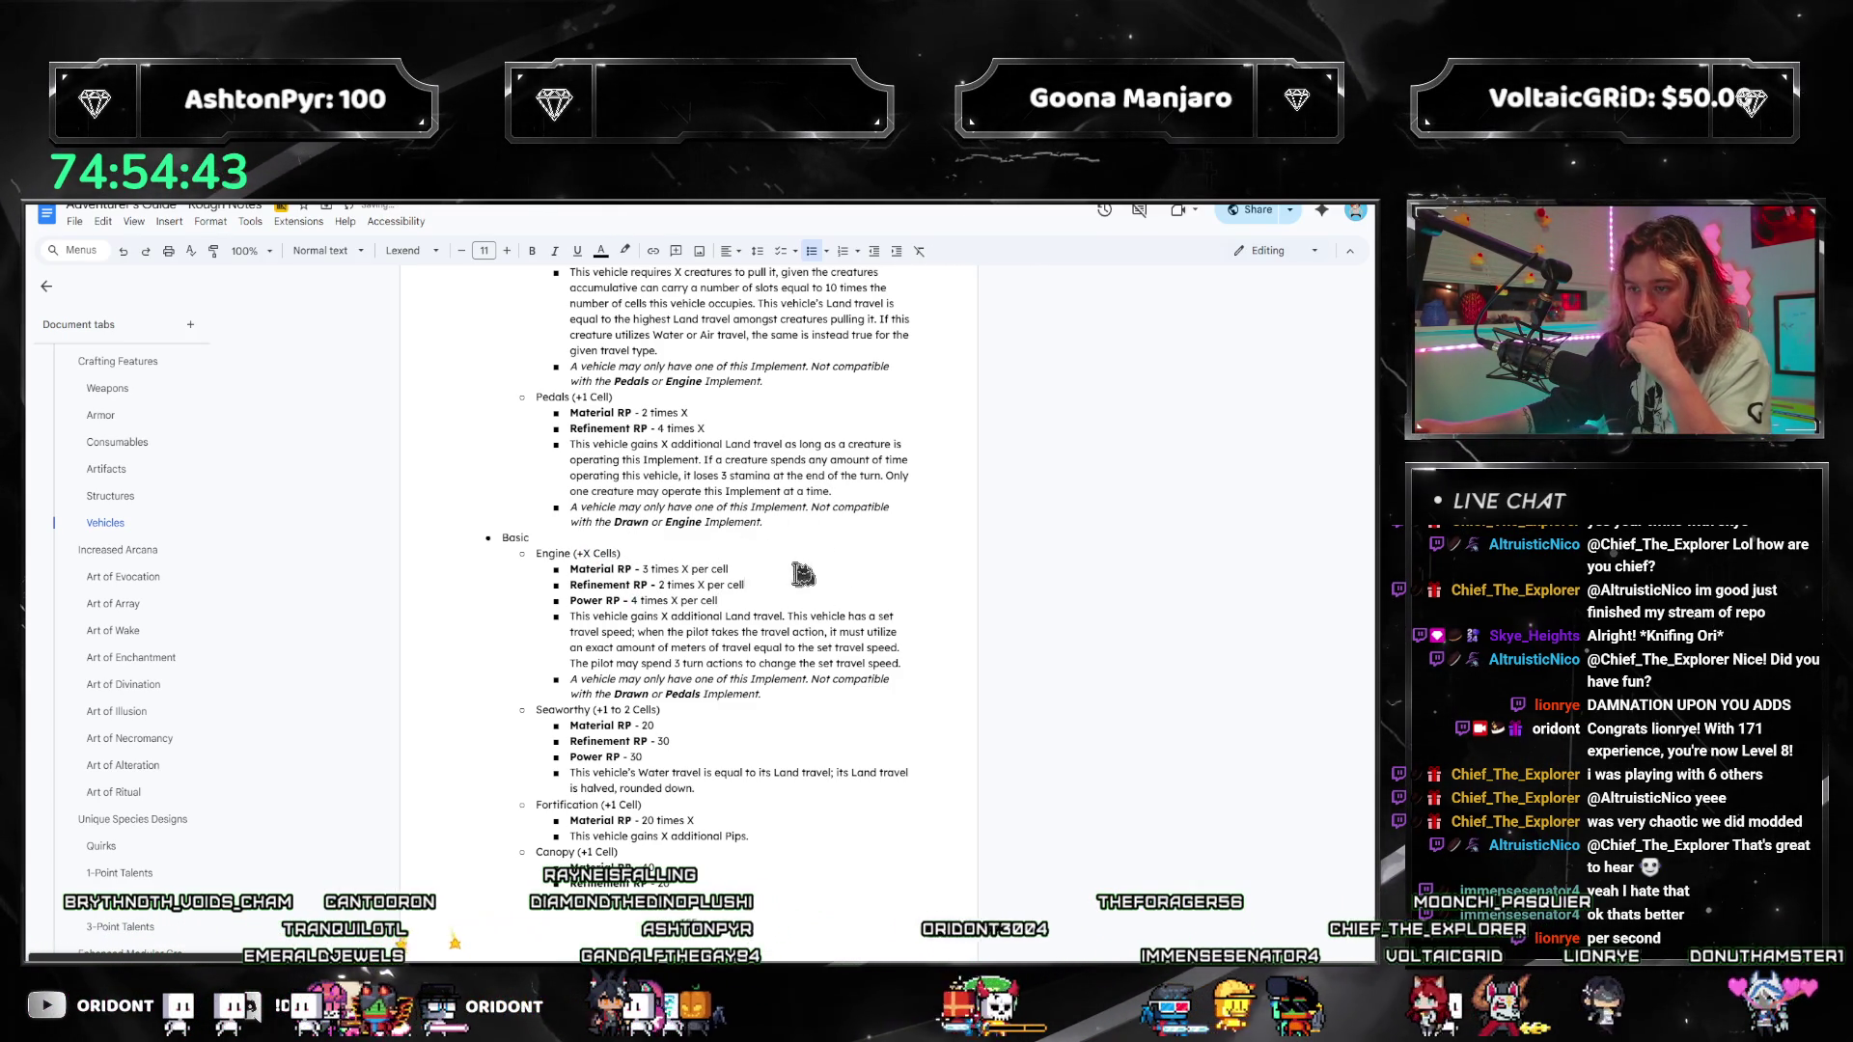
Step: Select and review the travel-speed paragraph below the Engine compatibility note
left_click(925, 680)
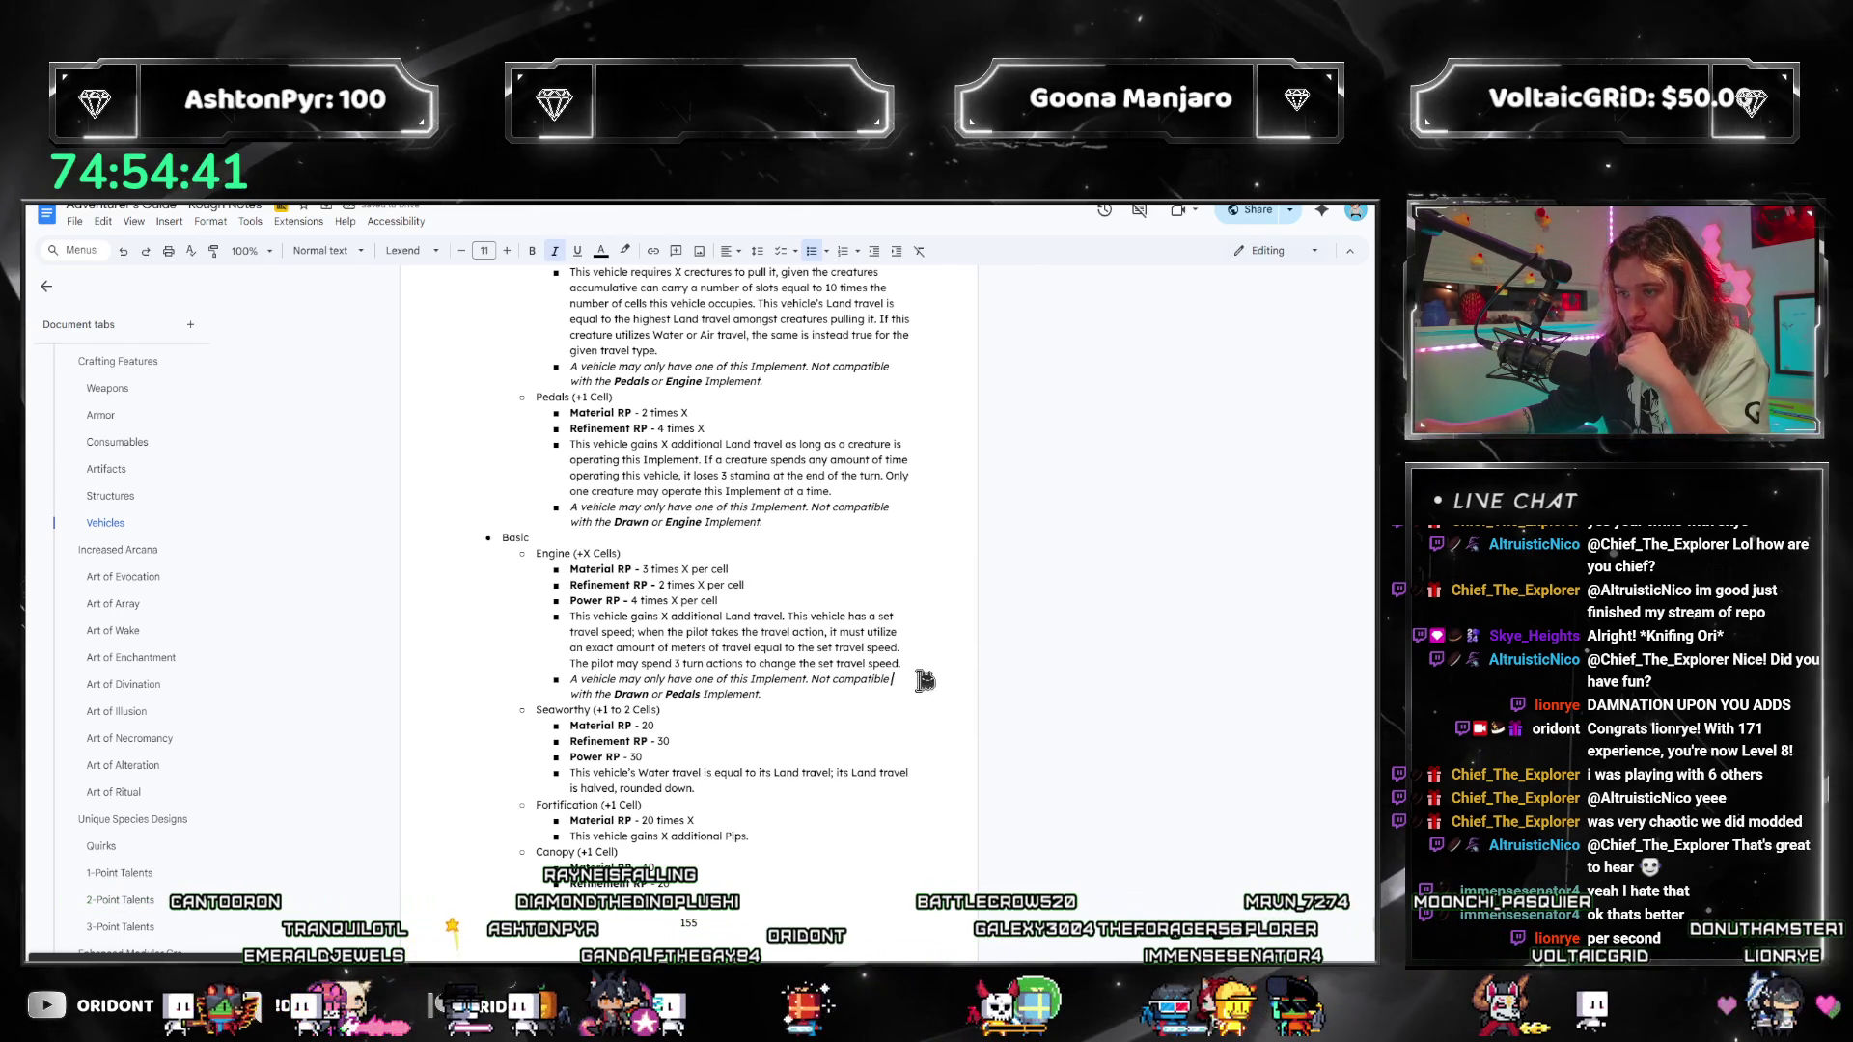
left_click(753, 656)
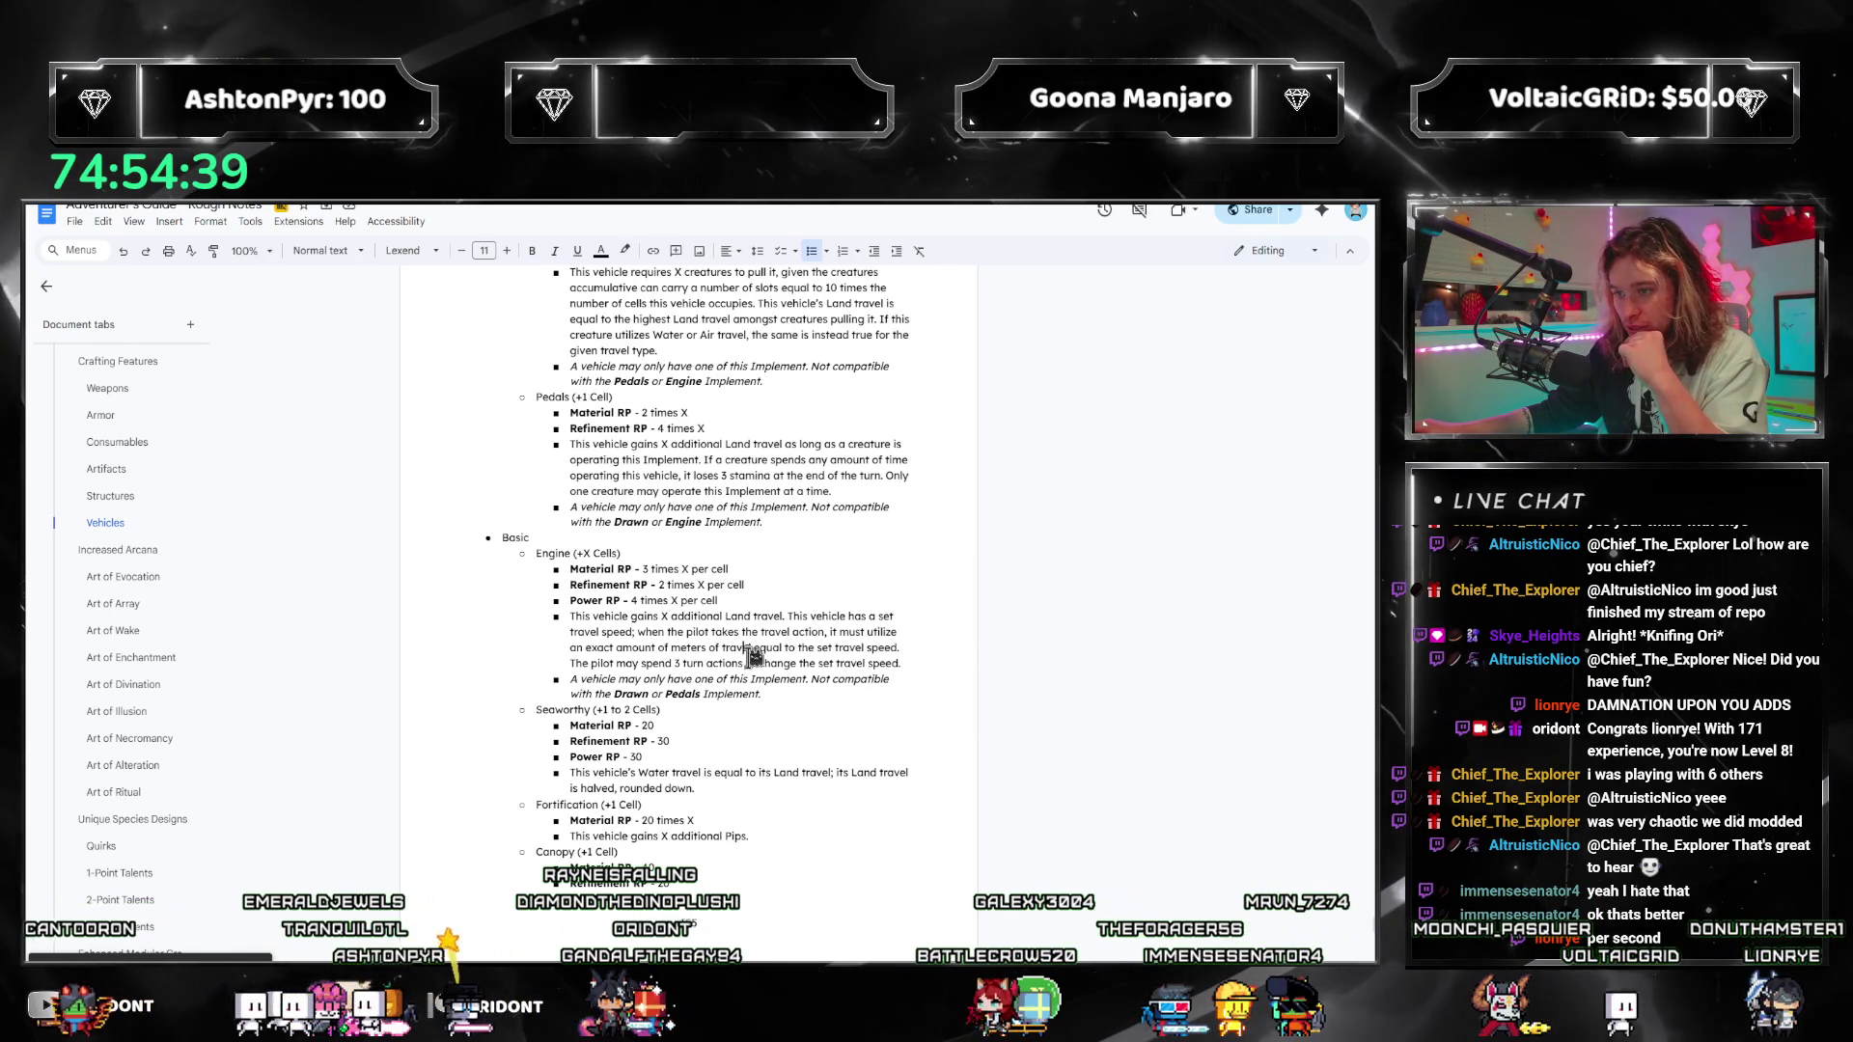
left_click_drag(570, 617, 977, 683)
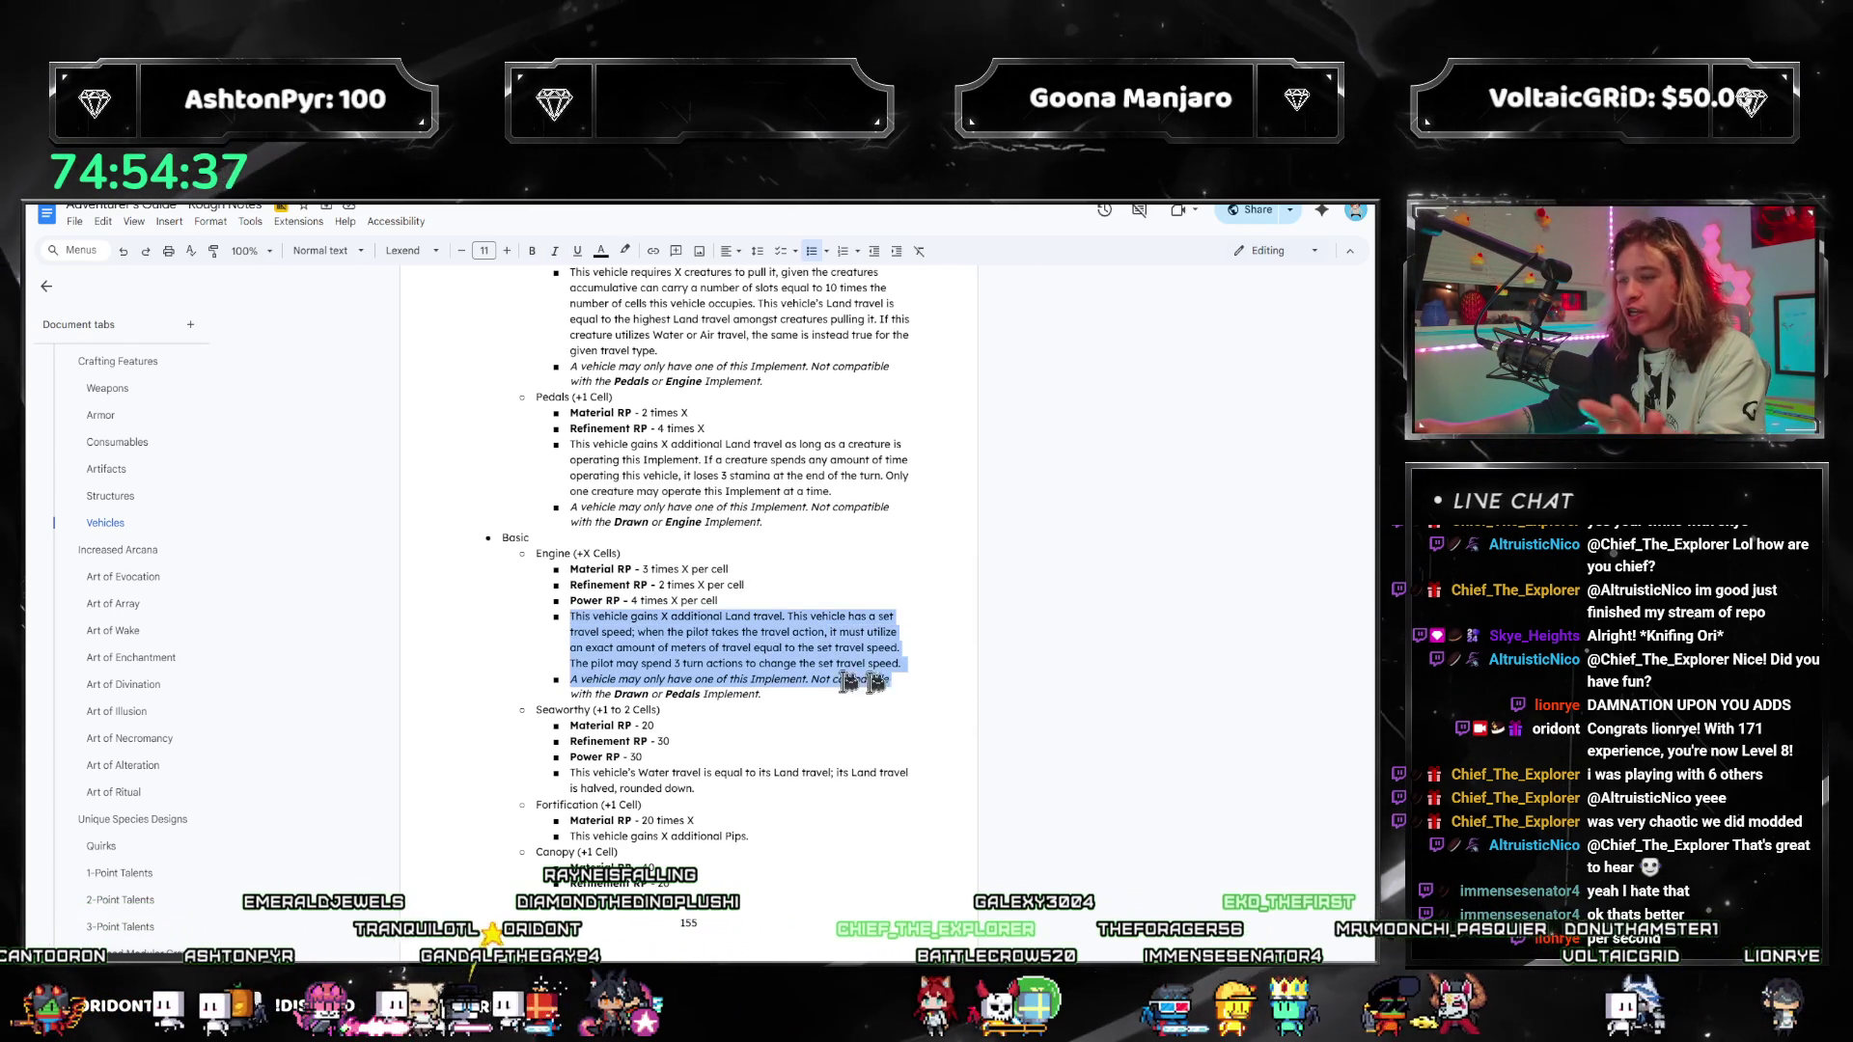
left_click(761, 653)
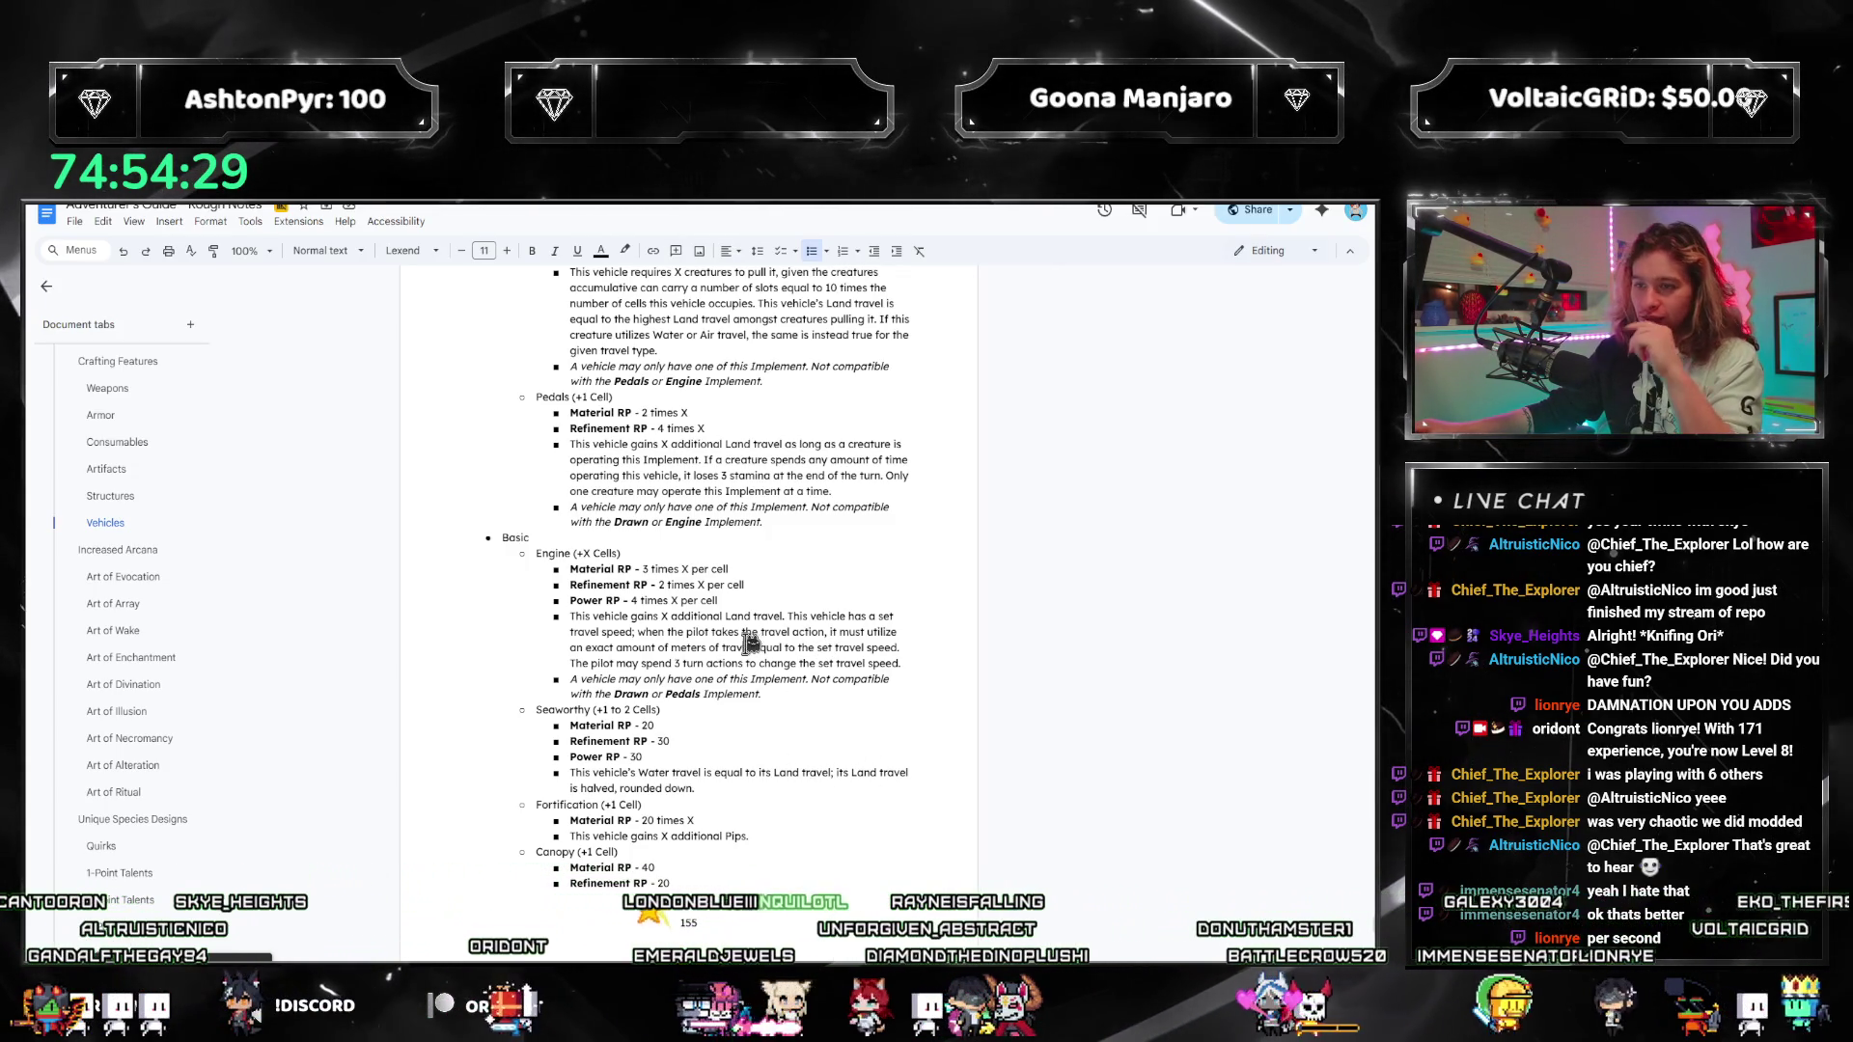
scroll(750, 641, "up", 2)
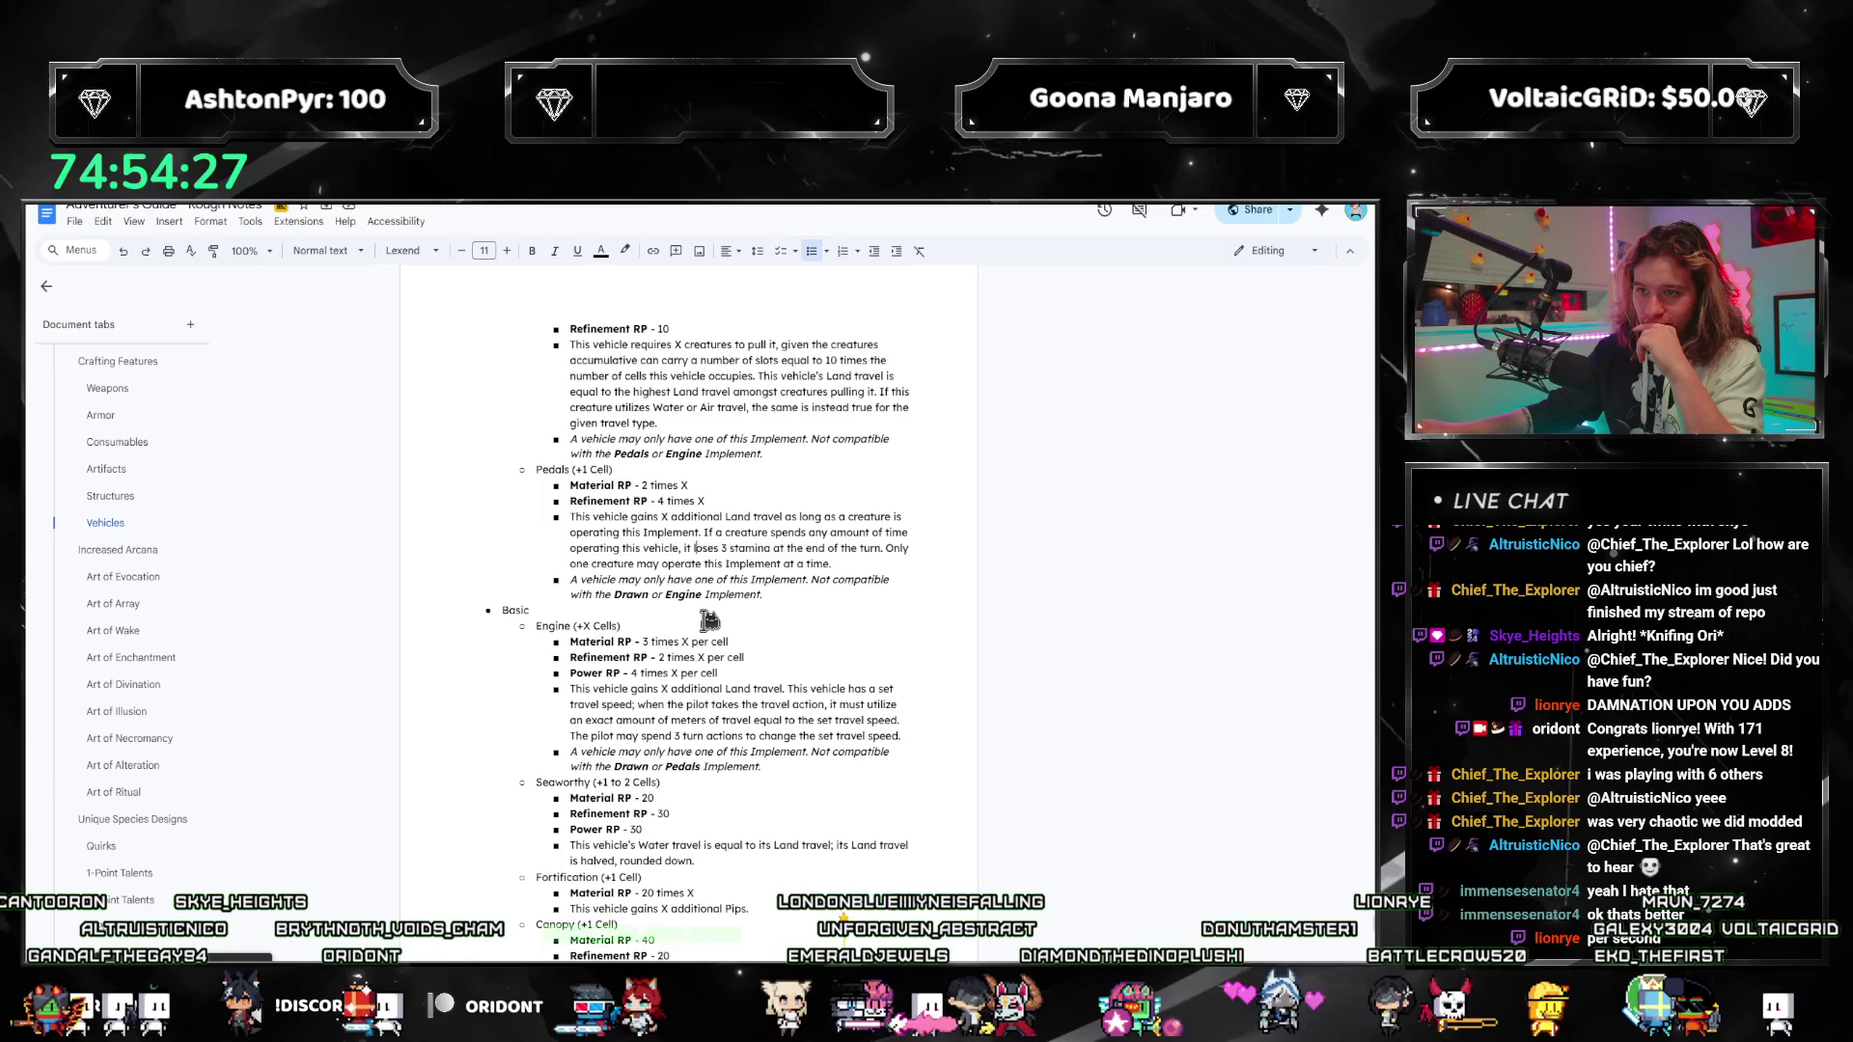
scroll(710, 621, "up", 3)
scroll(707, 620, "up", 7)
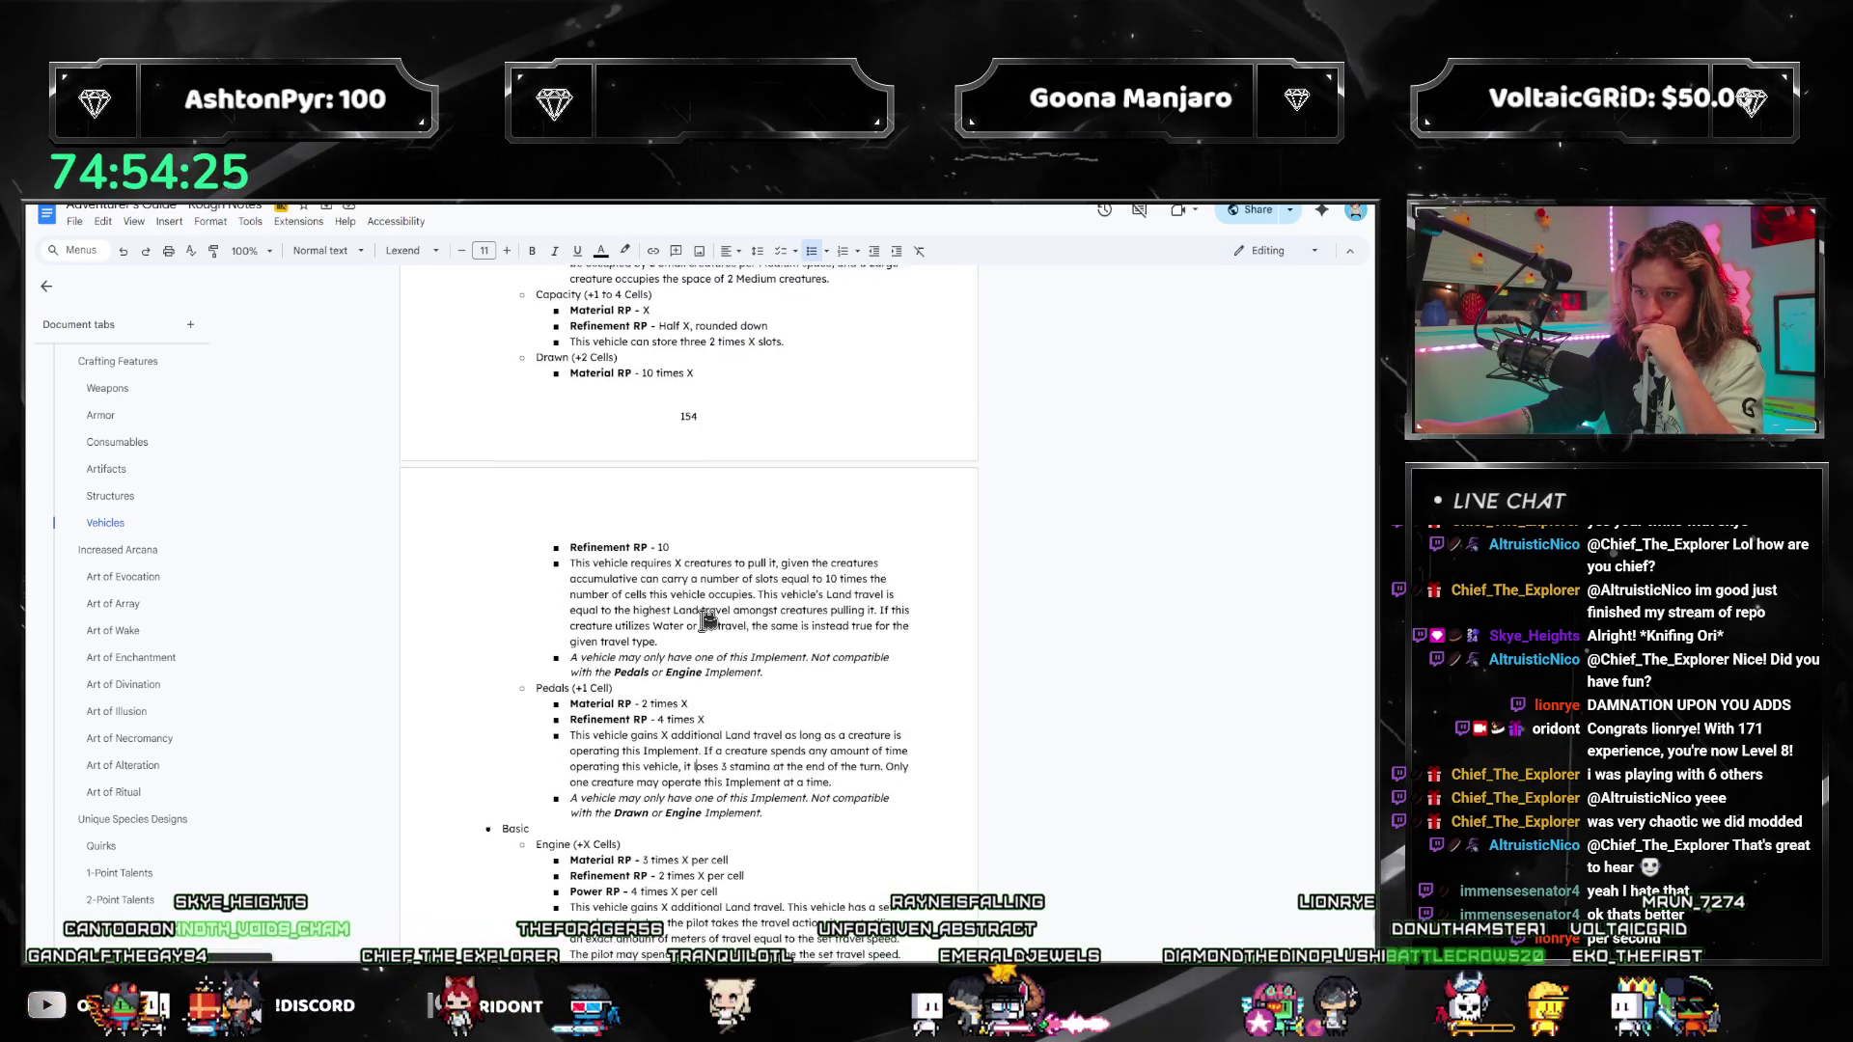
scroll(708, 621, "up", 10)
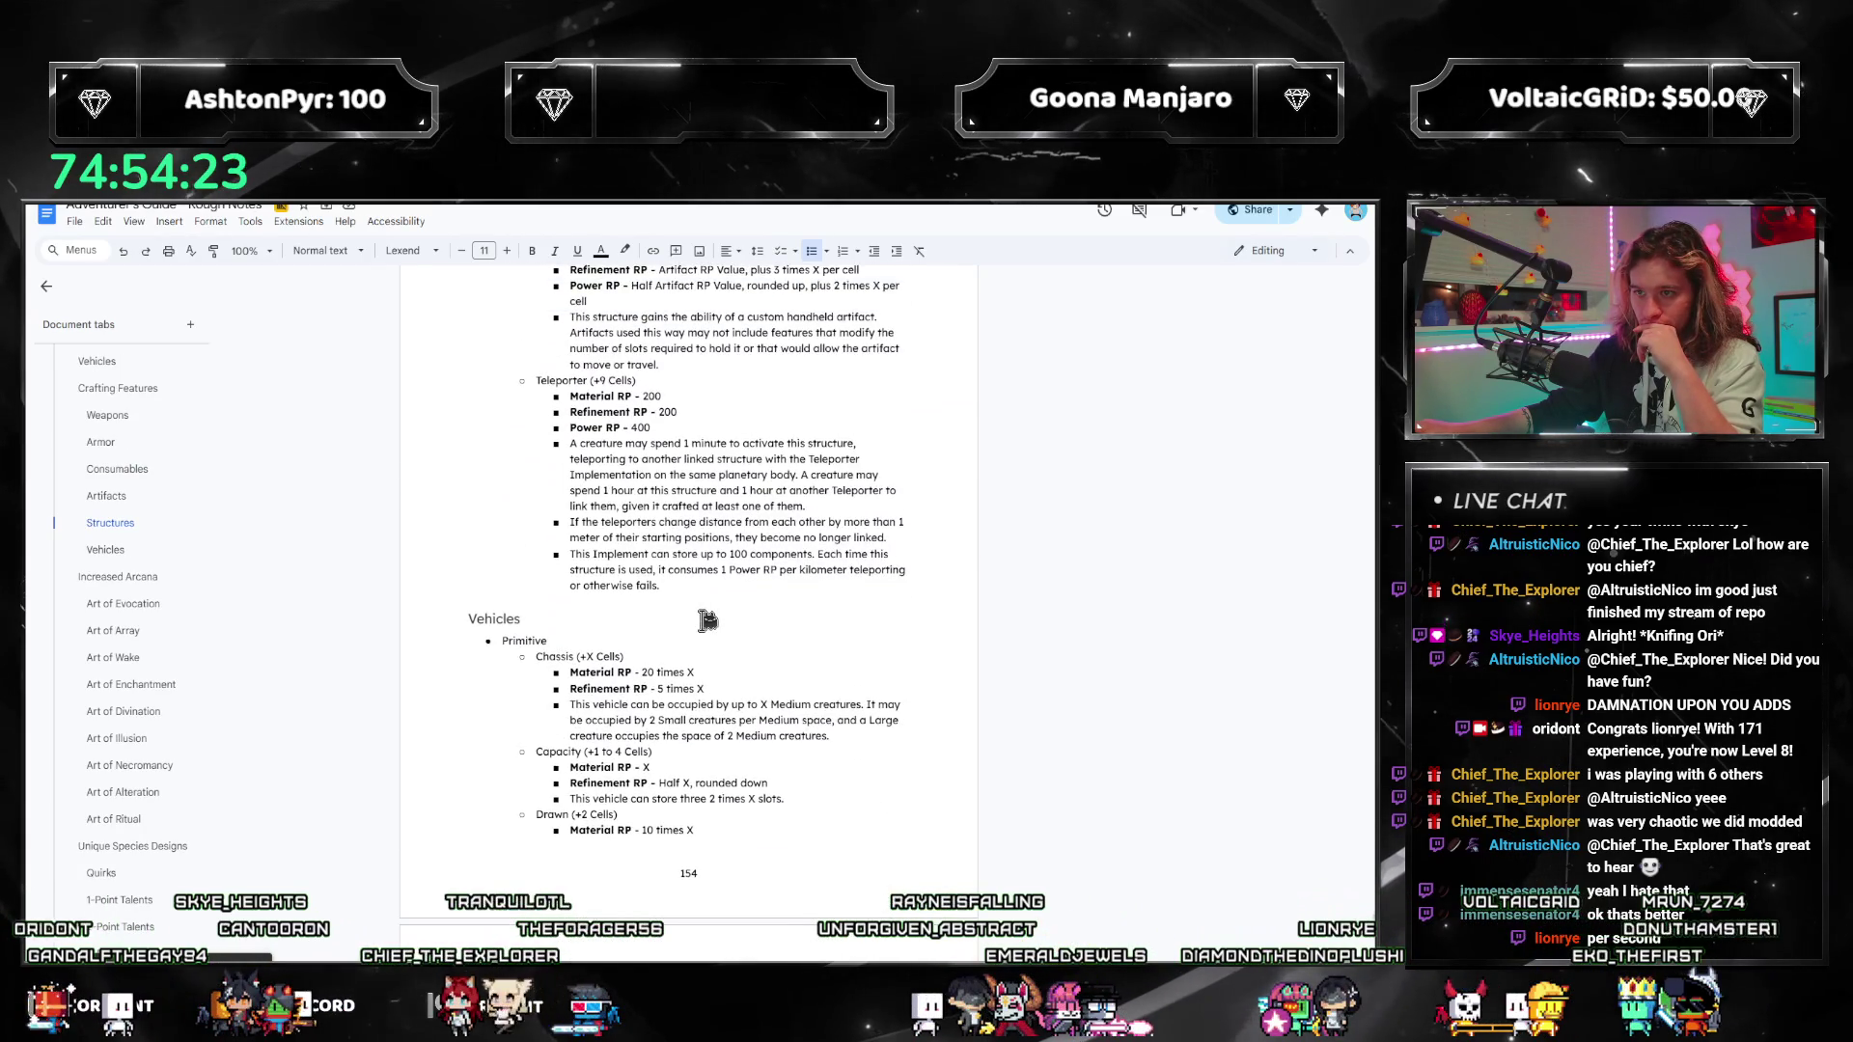
scroll(709, 621, "down", 9)
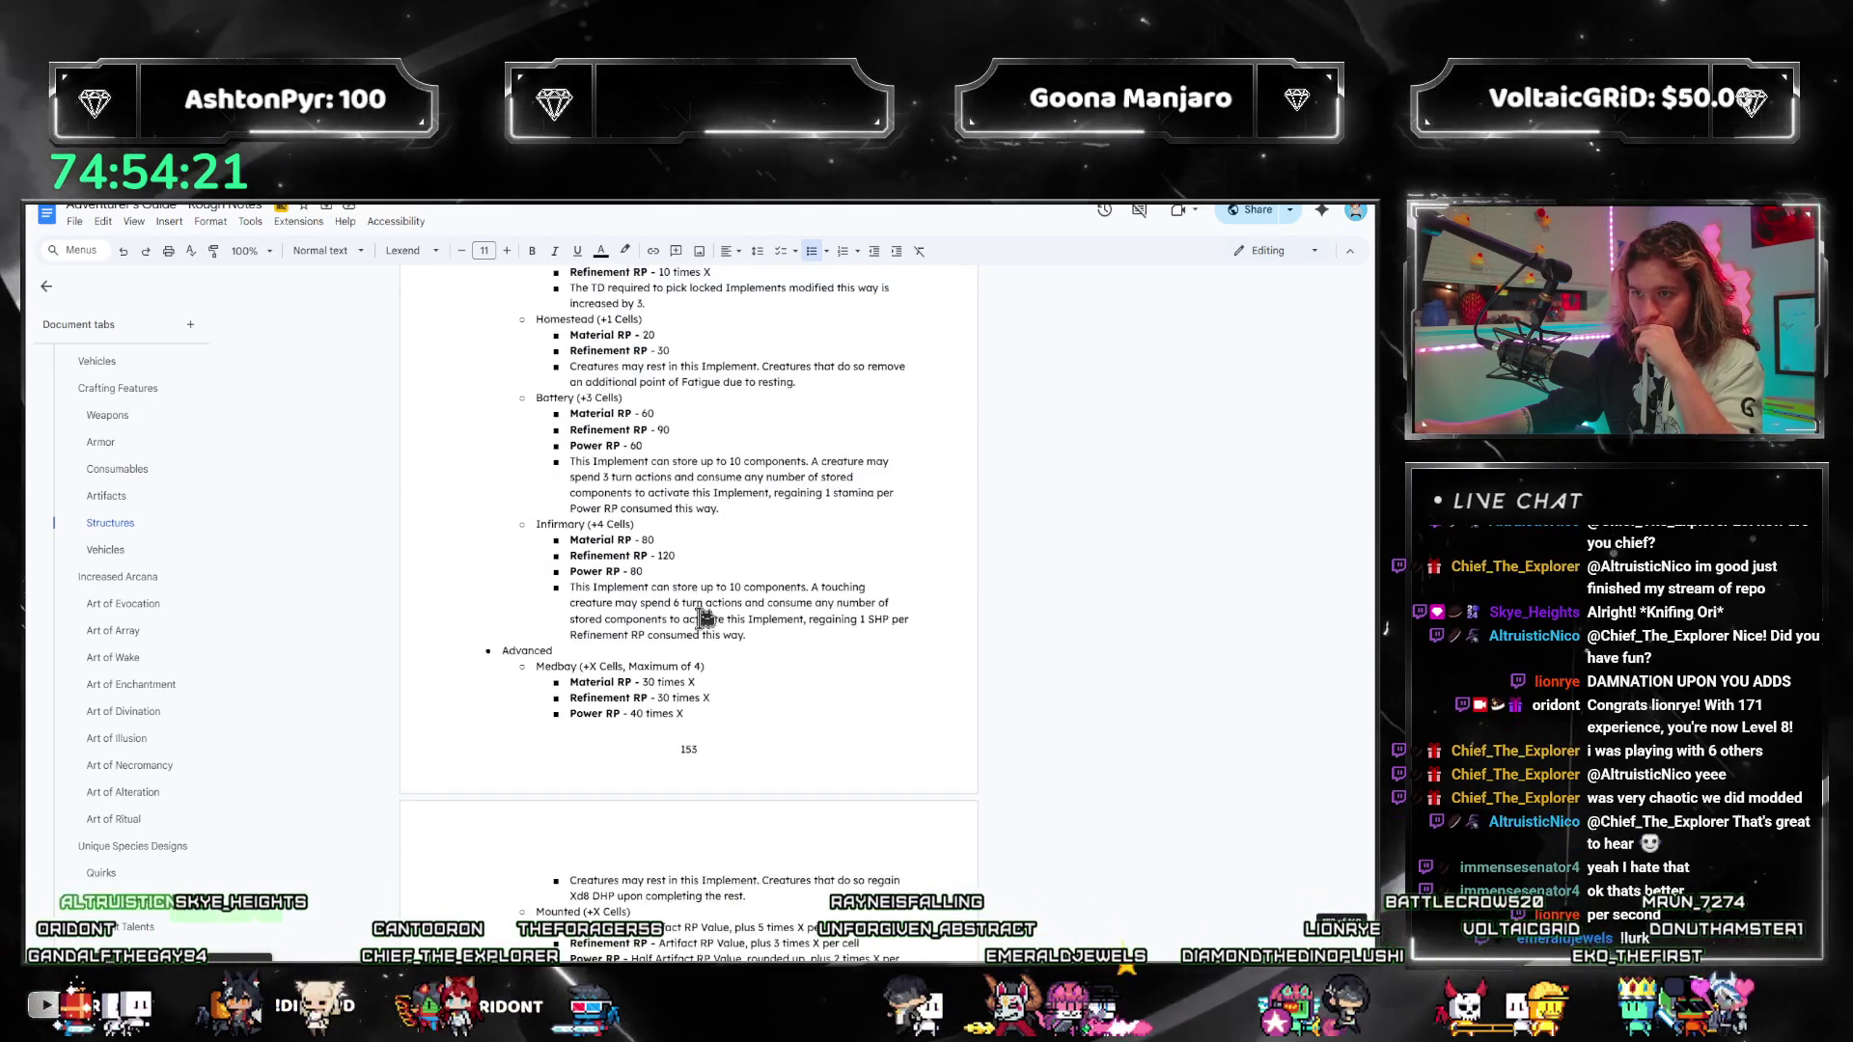
scroll(709, 621, "down", 10)
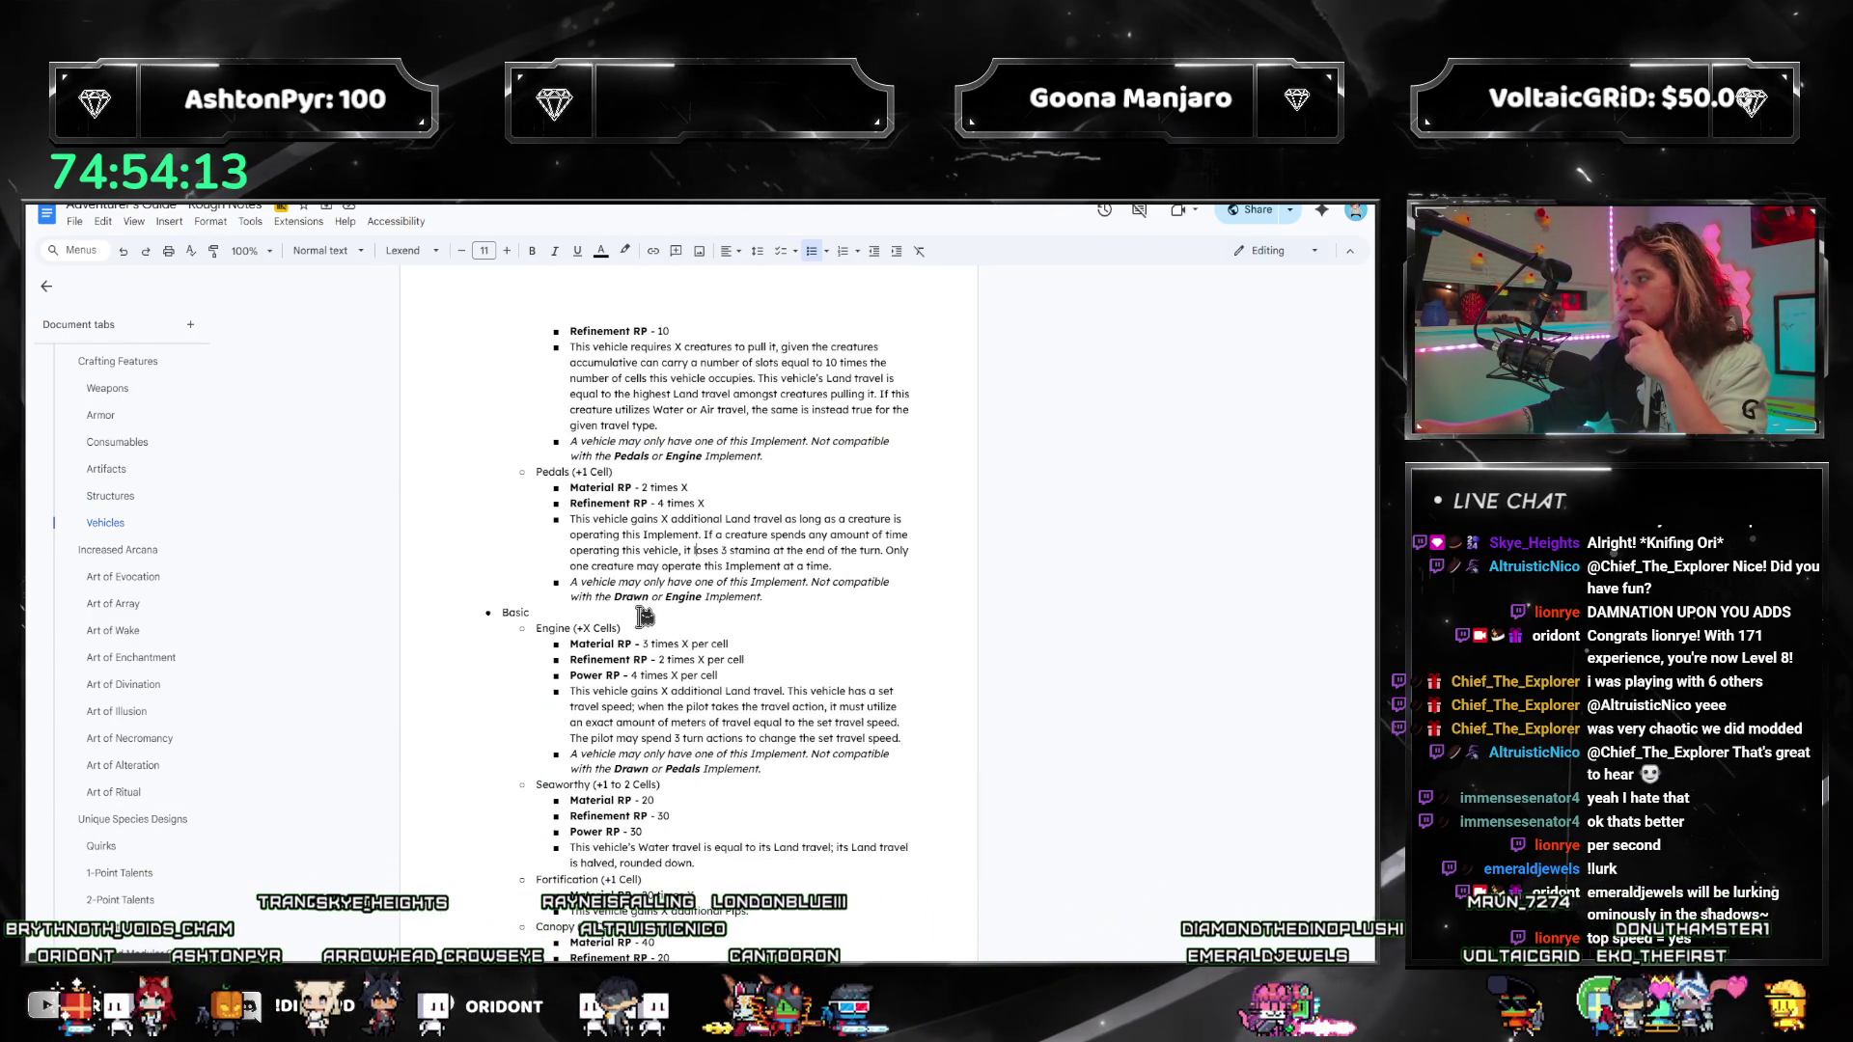
scroll(744, 553, "up", 4)
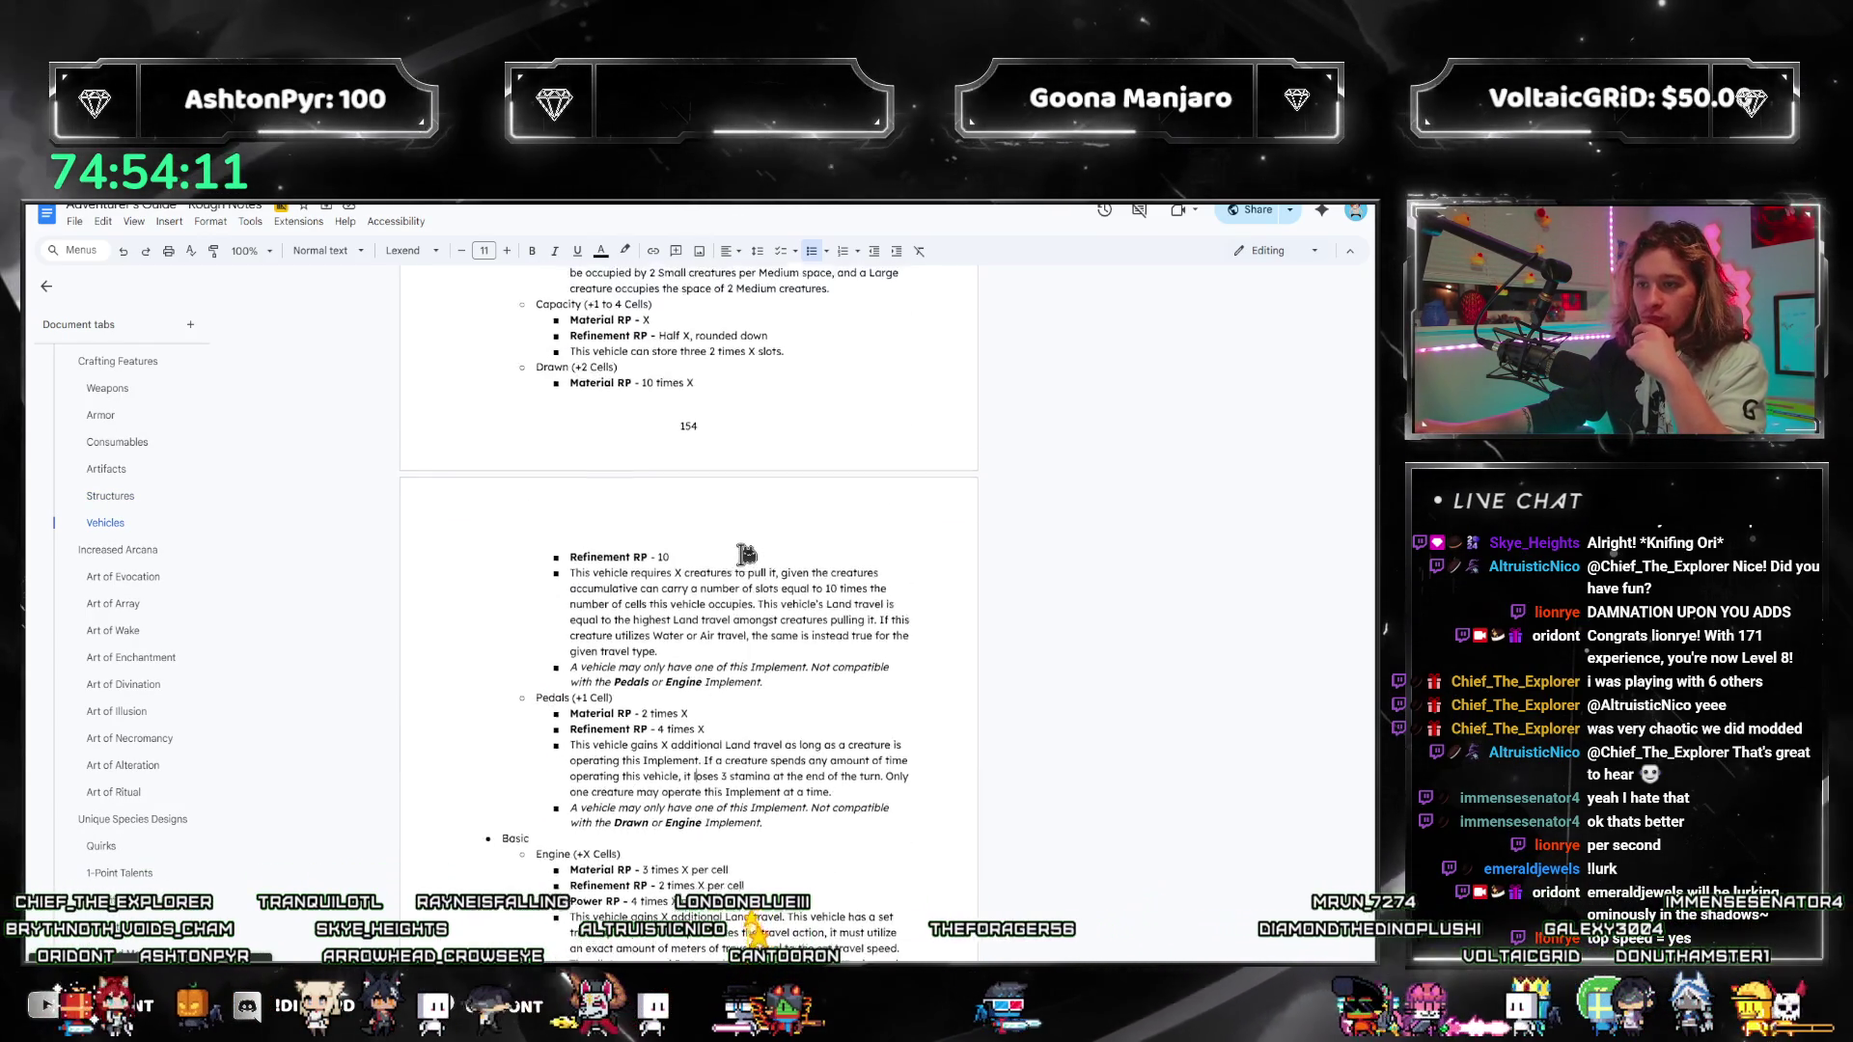
scroll(747, 555, "up", 3)
scroll(747, 558, "down", 1)
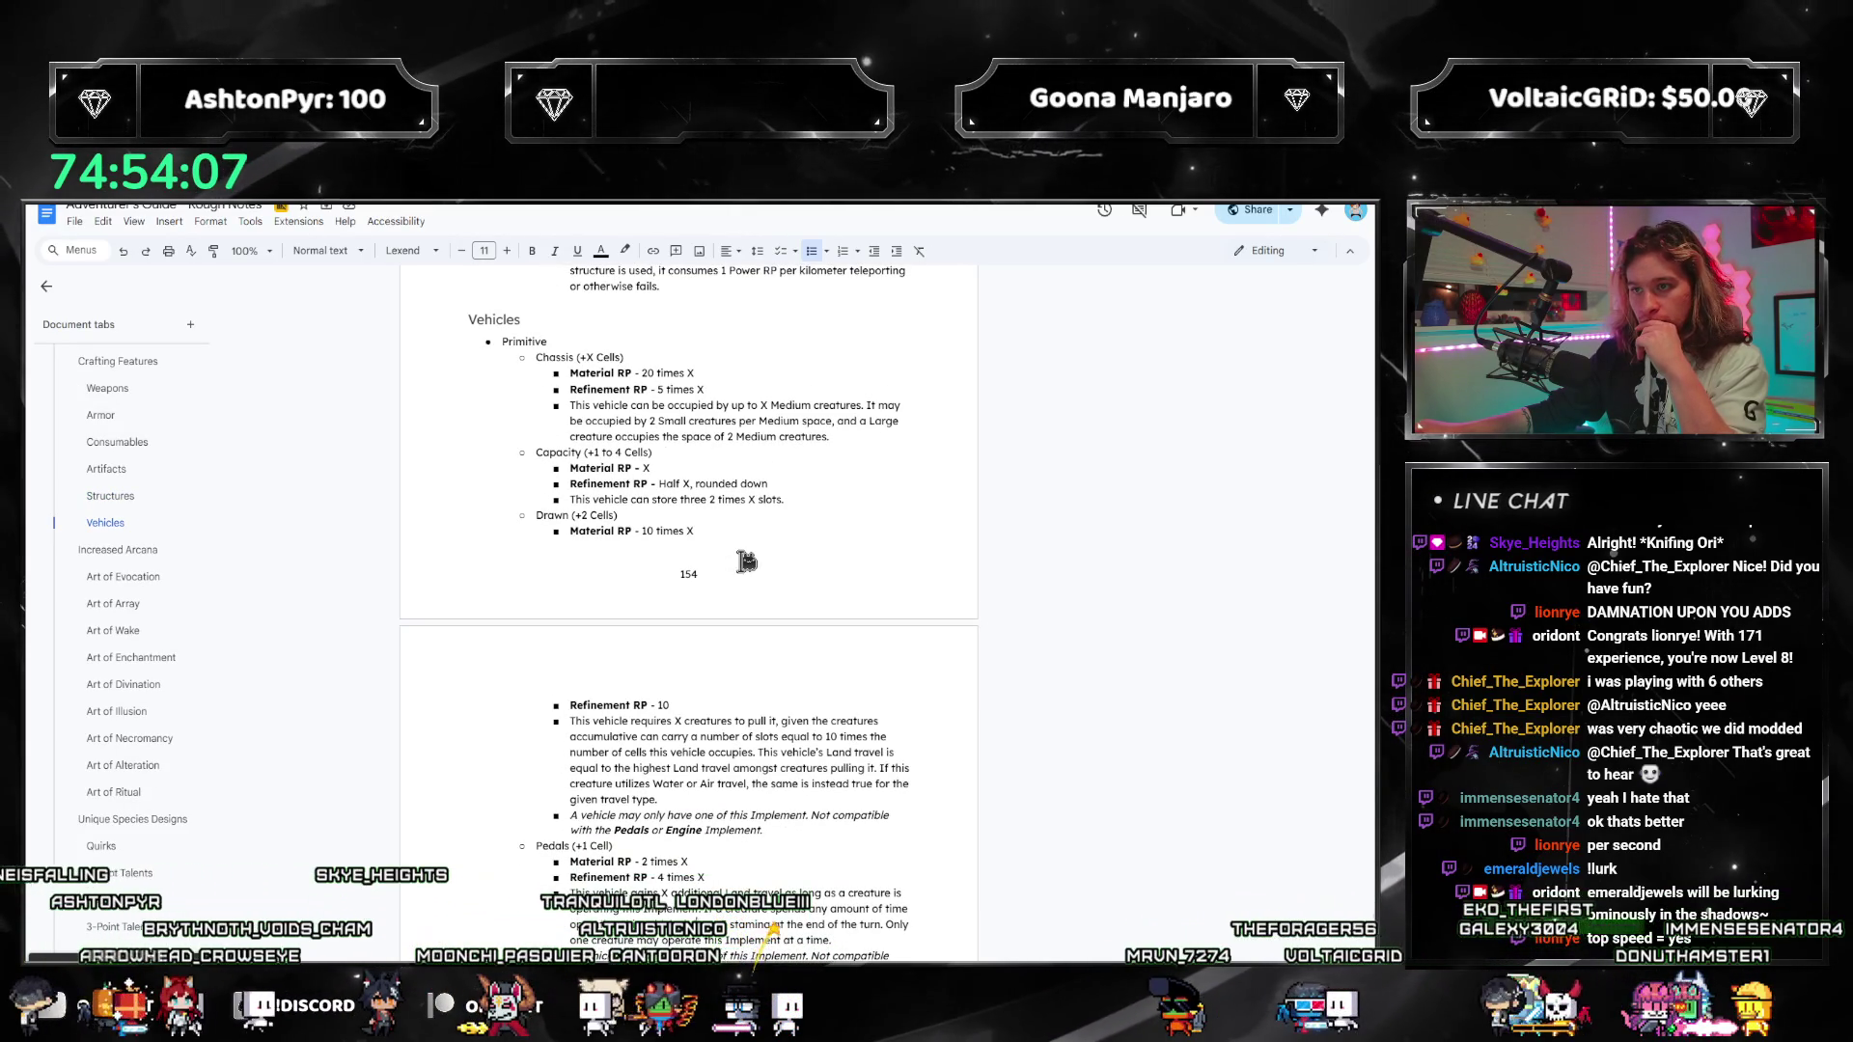
scroll(747, 560, "down", 6)
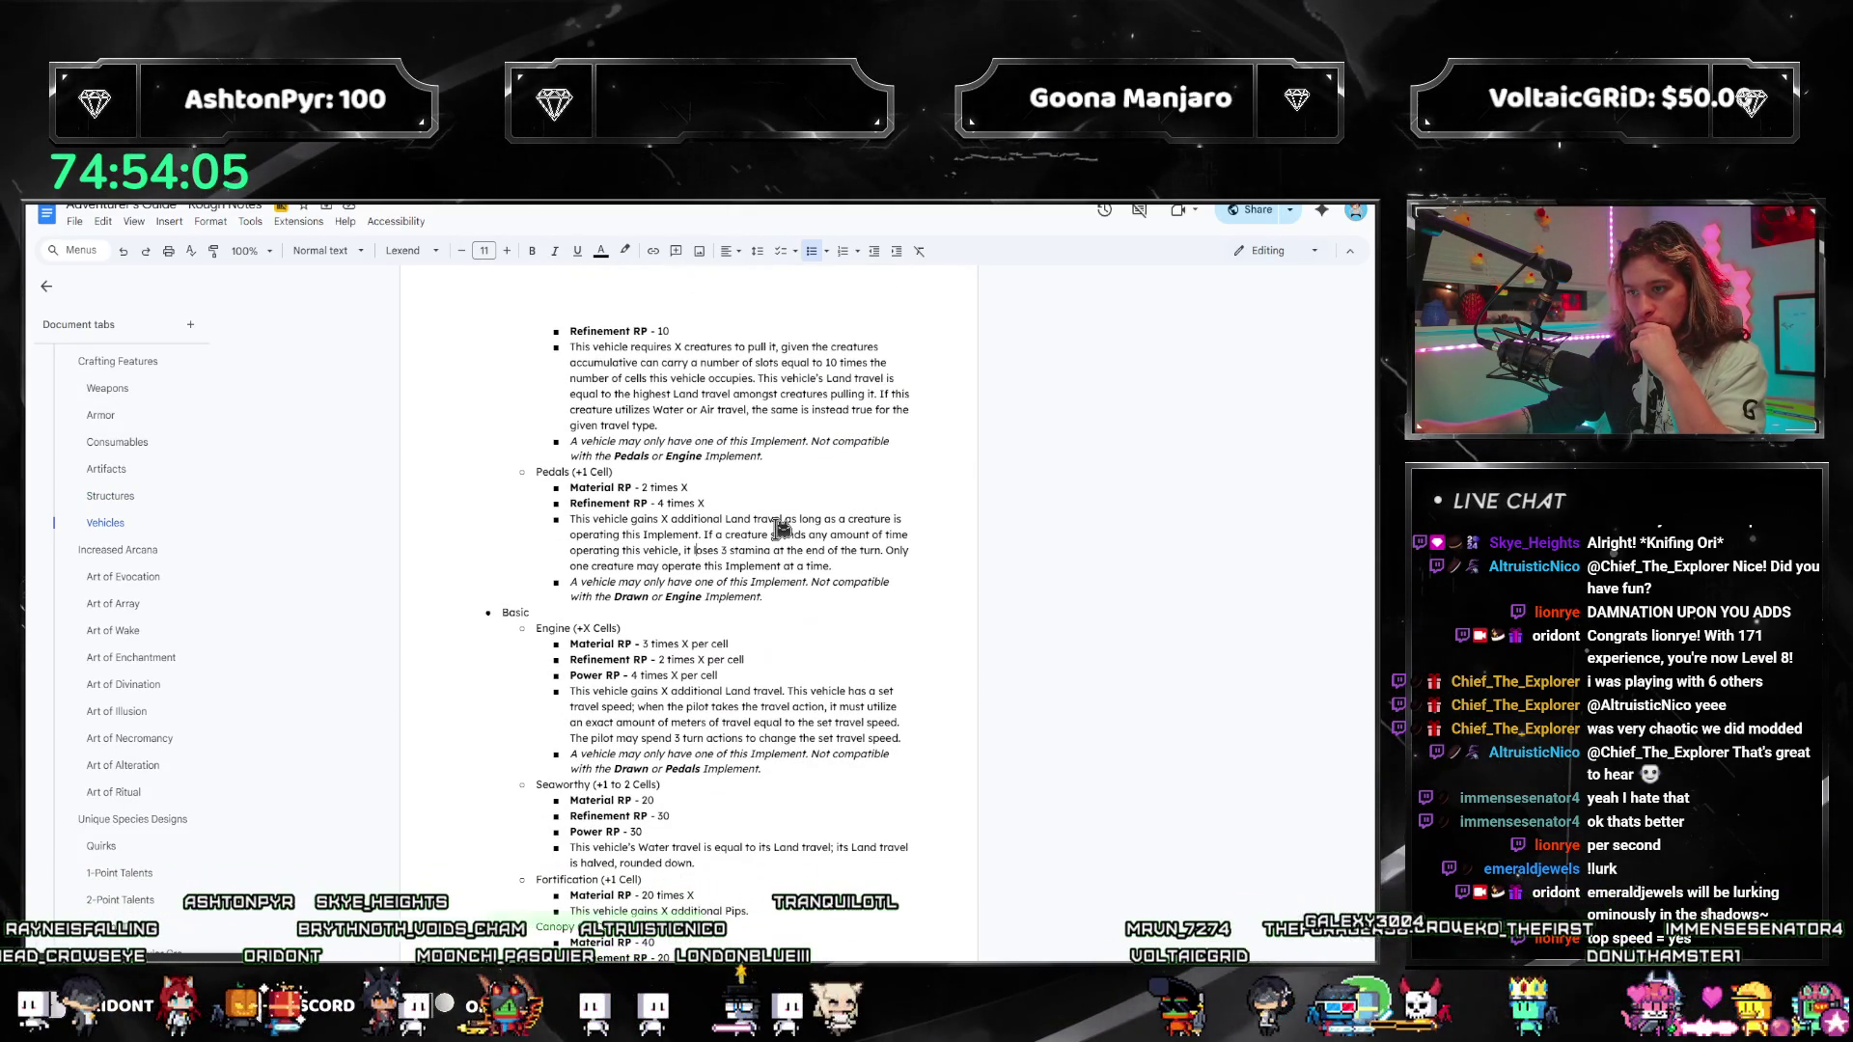
scroll(783, 526, "down", 2)
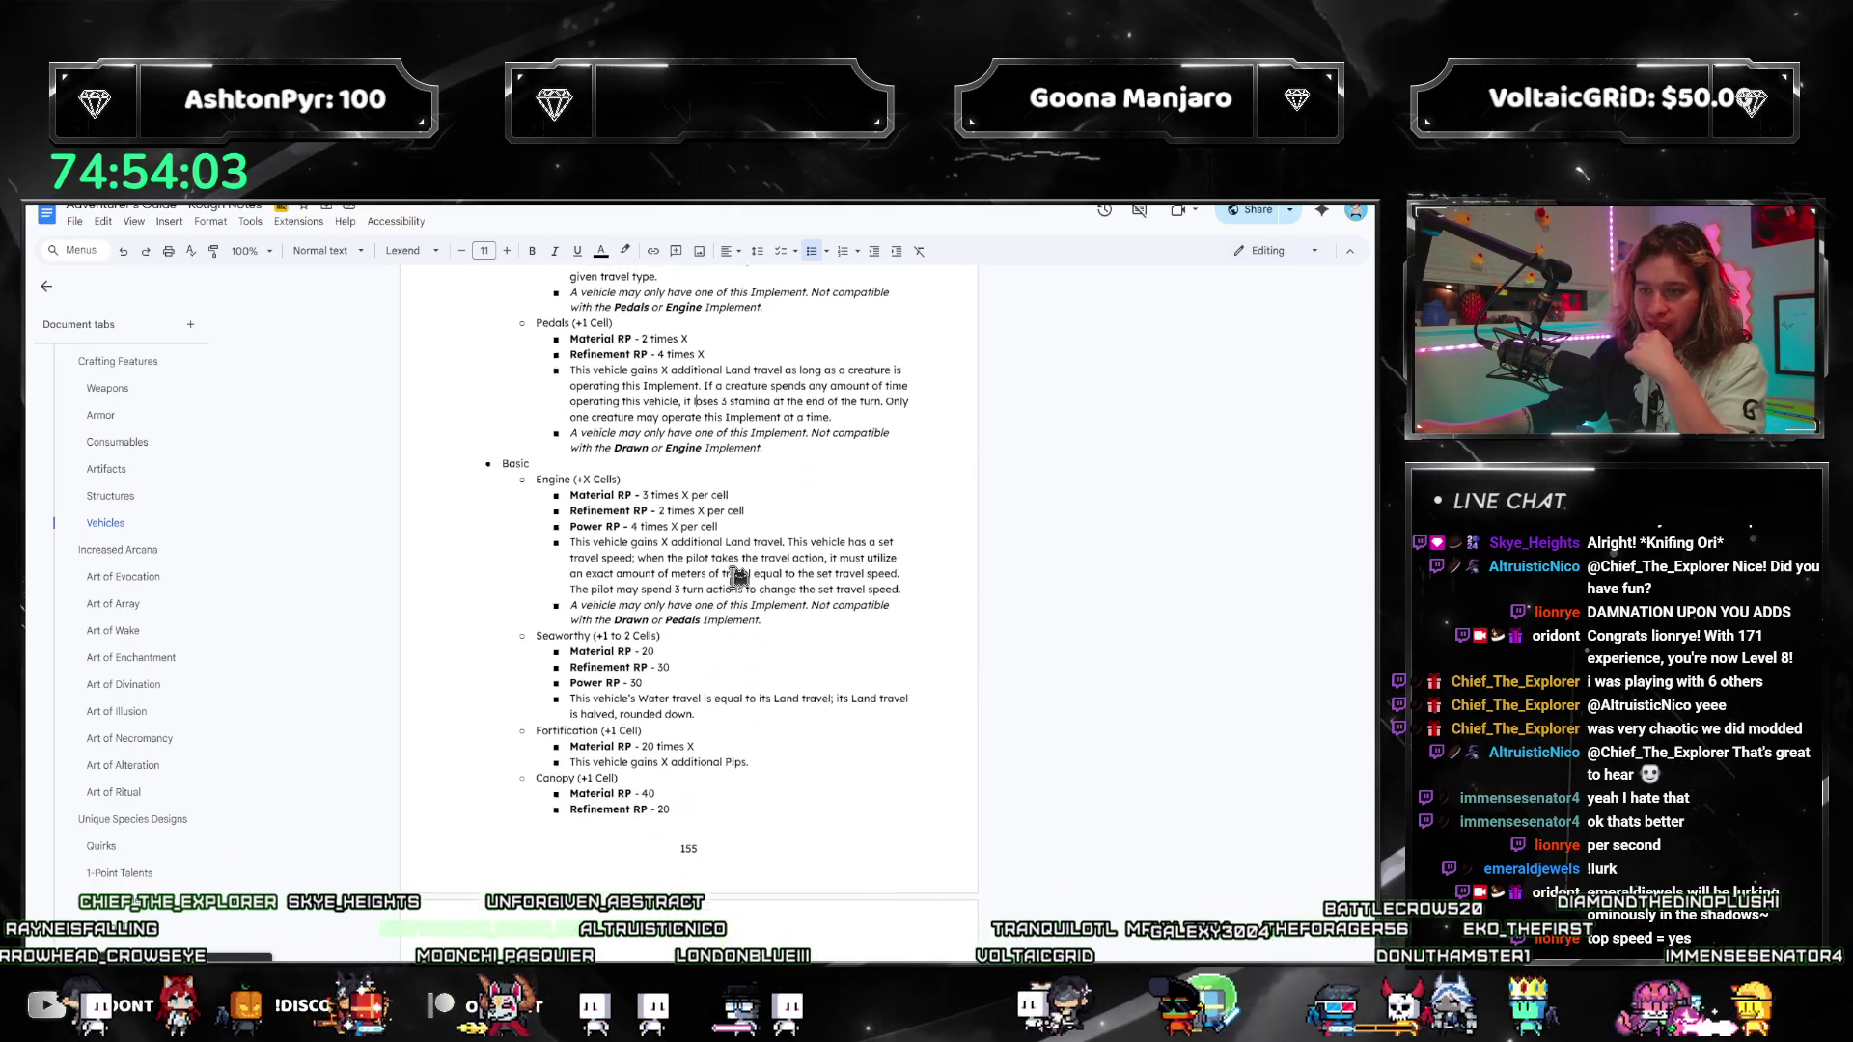
scroll(735, 588, "down", 5)
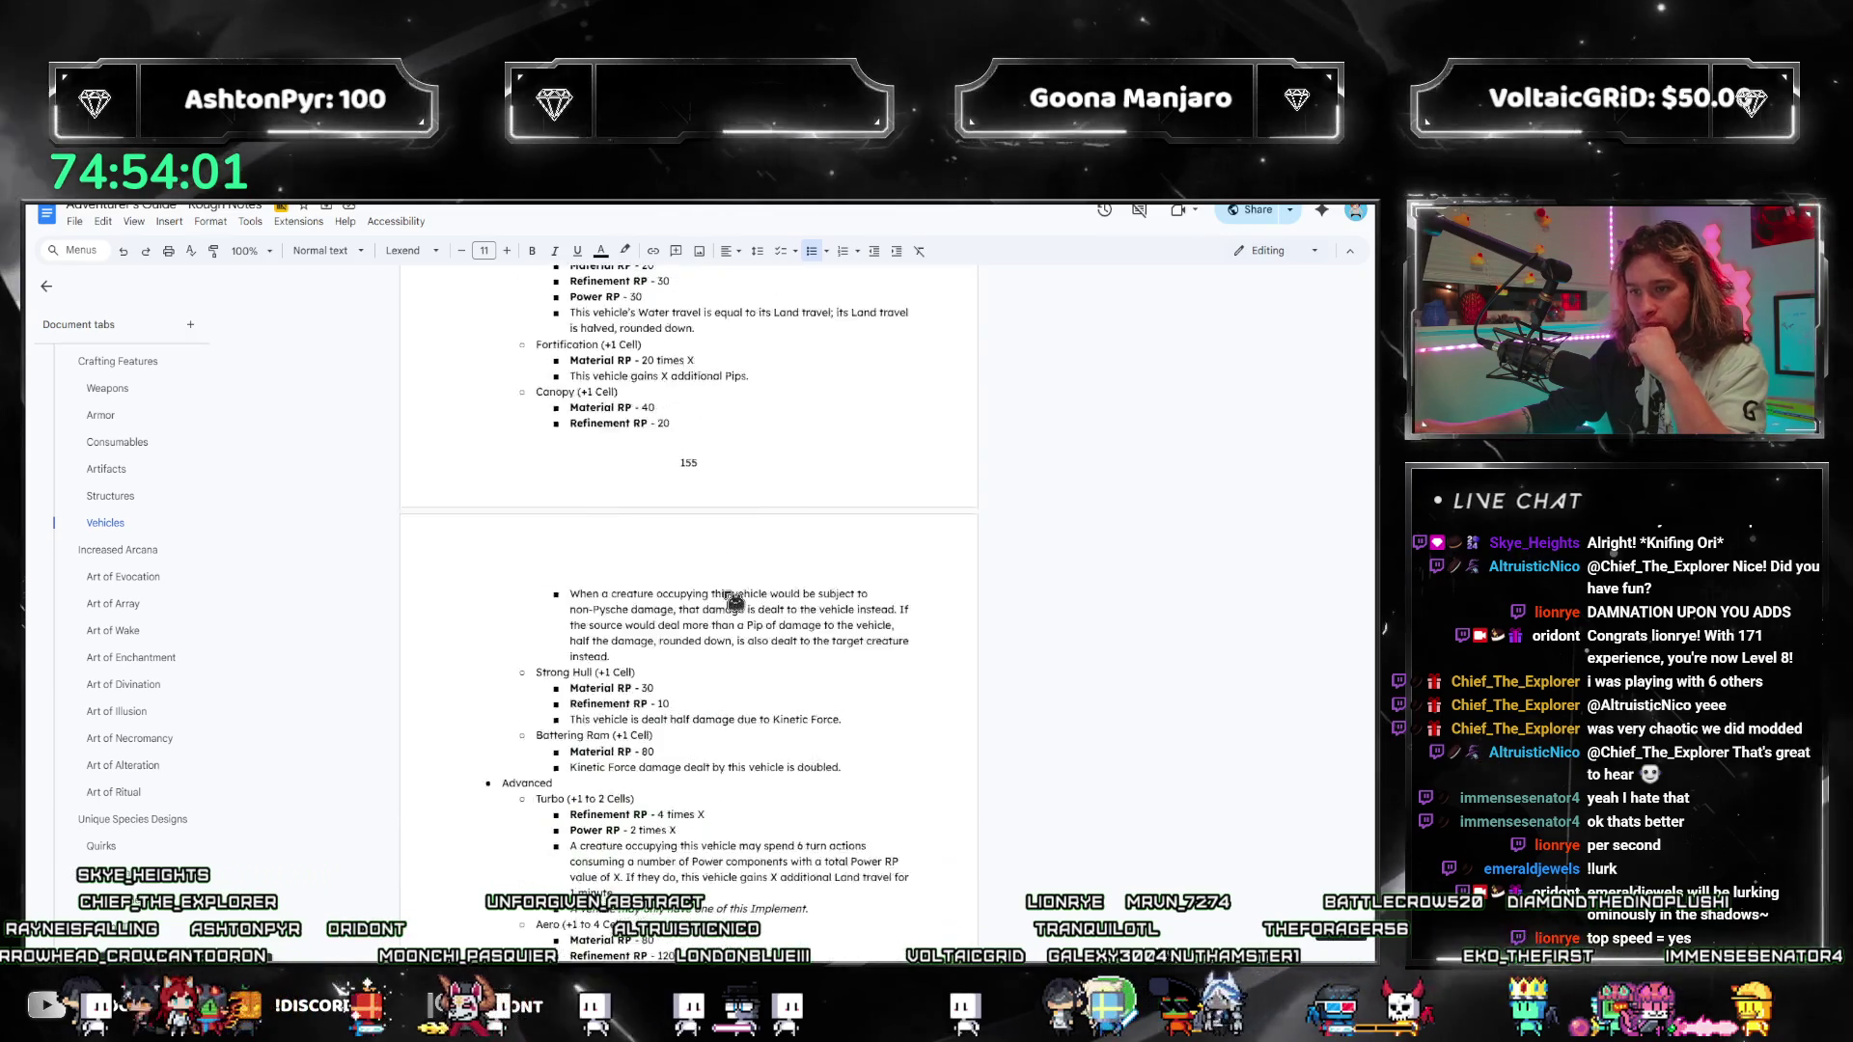
scroll(733, 604, "up", 3)
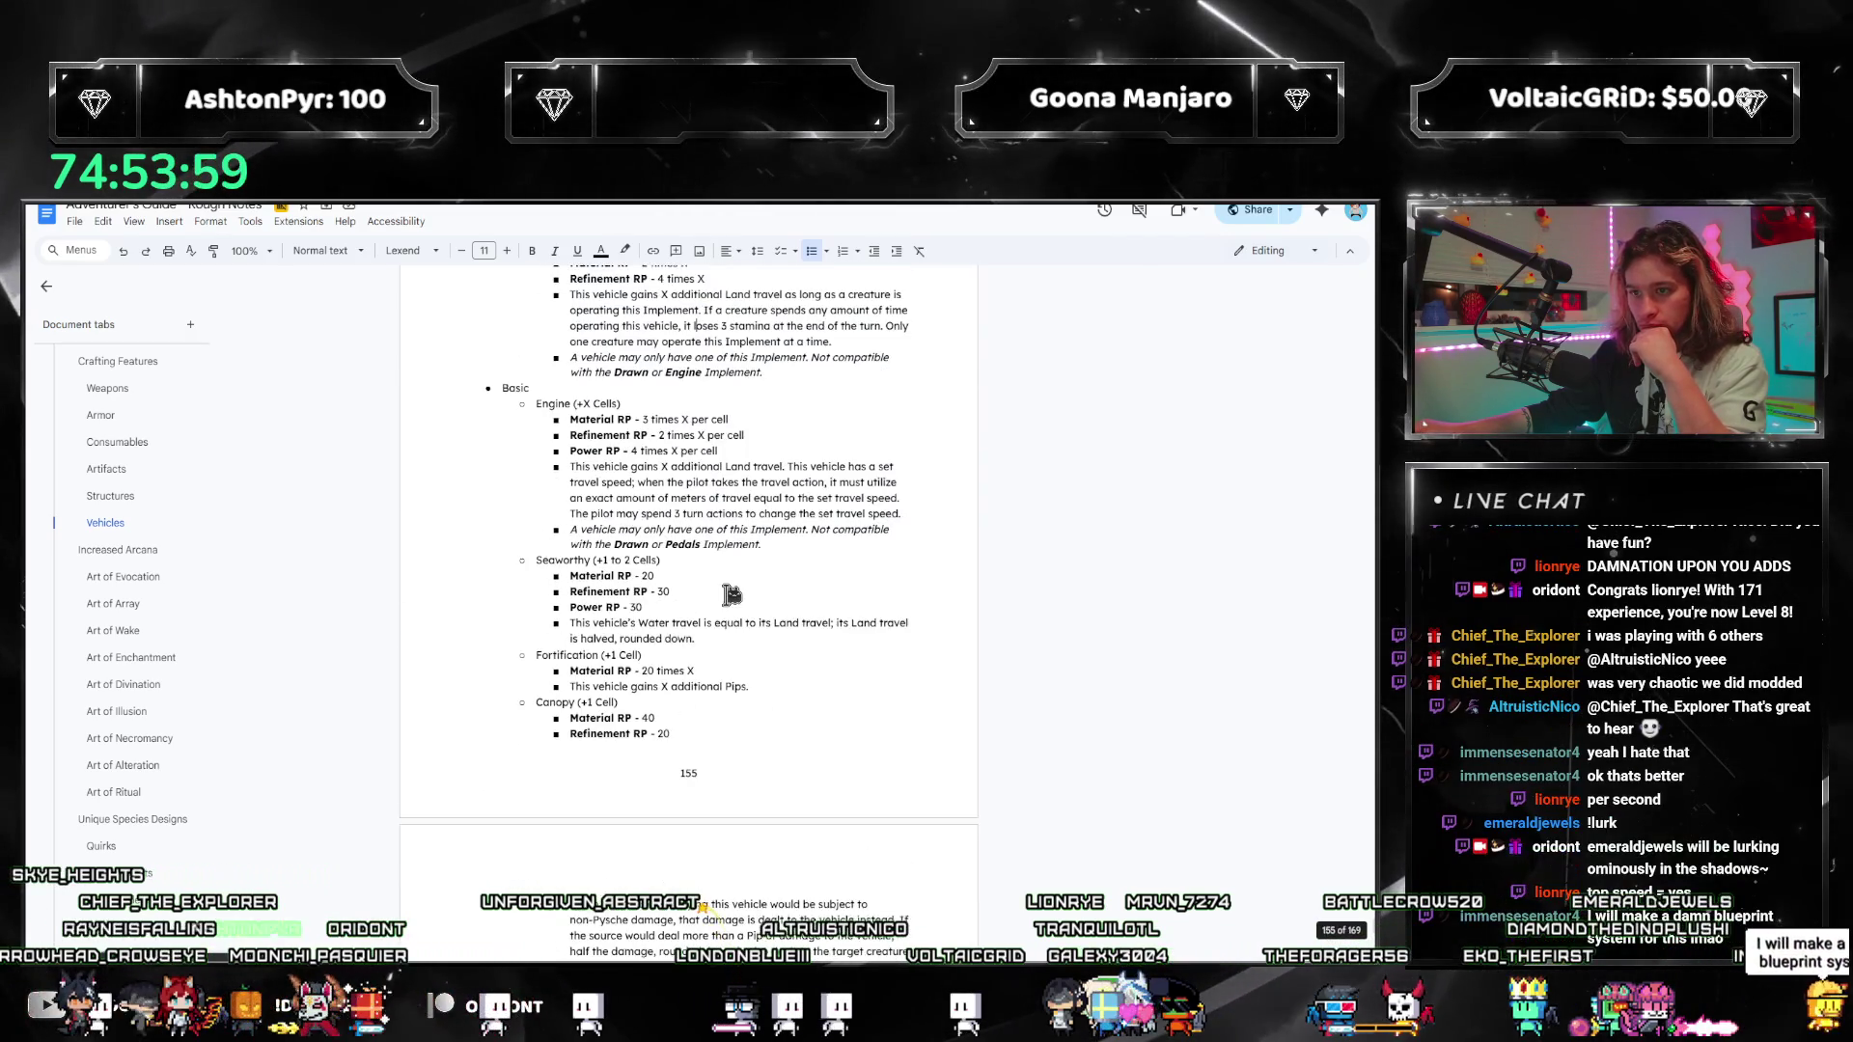
scroll(733, 593, "down", 3)
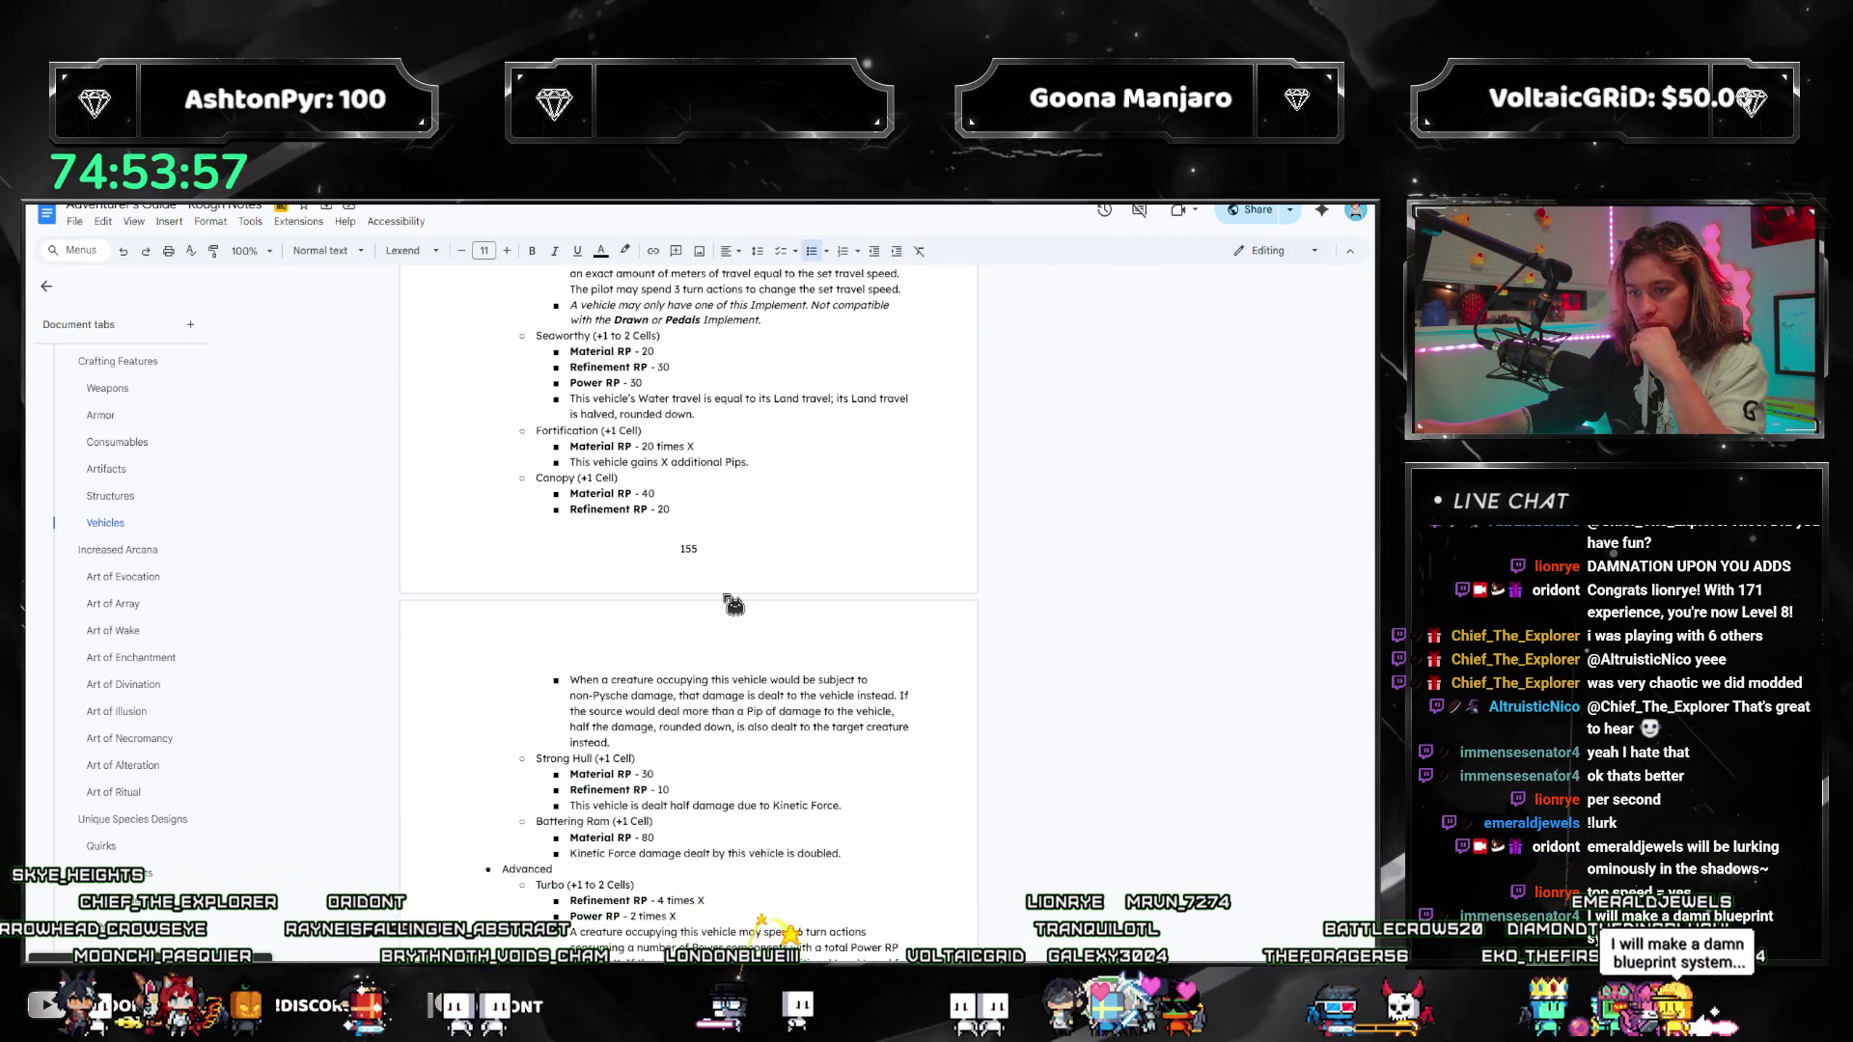
scroll(733, 604, "up", 4)
left_click(663, 483)
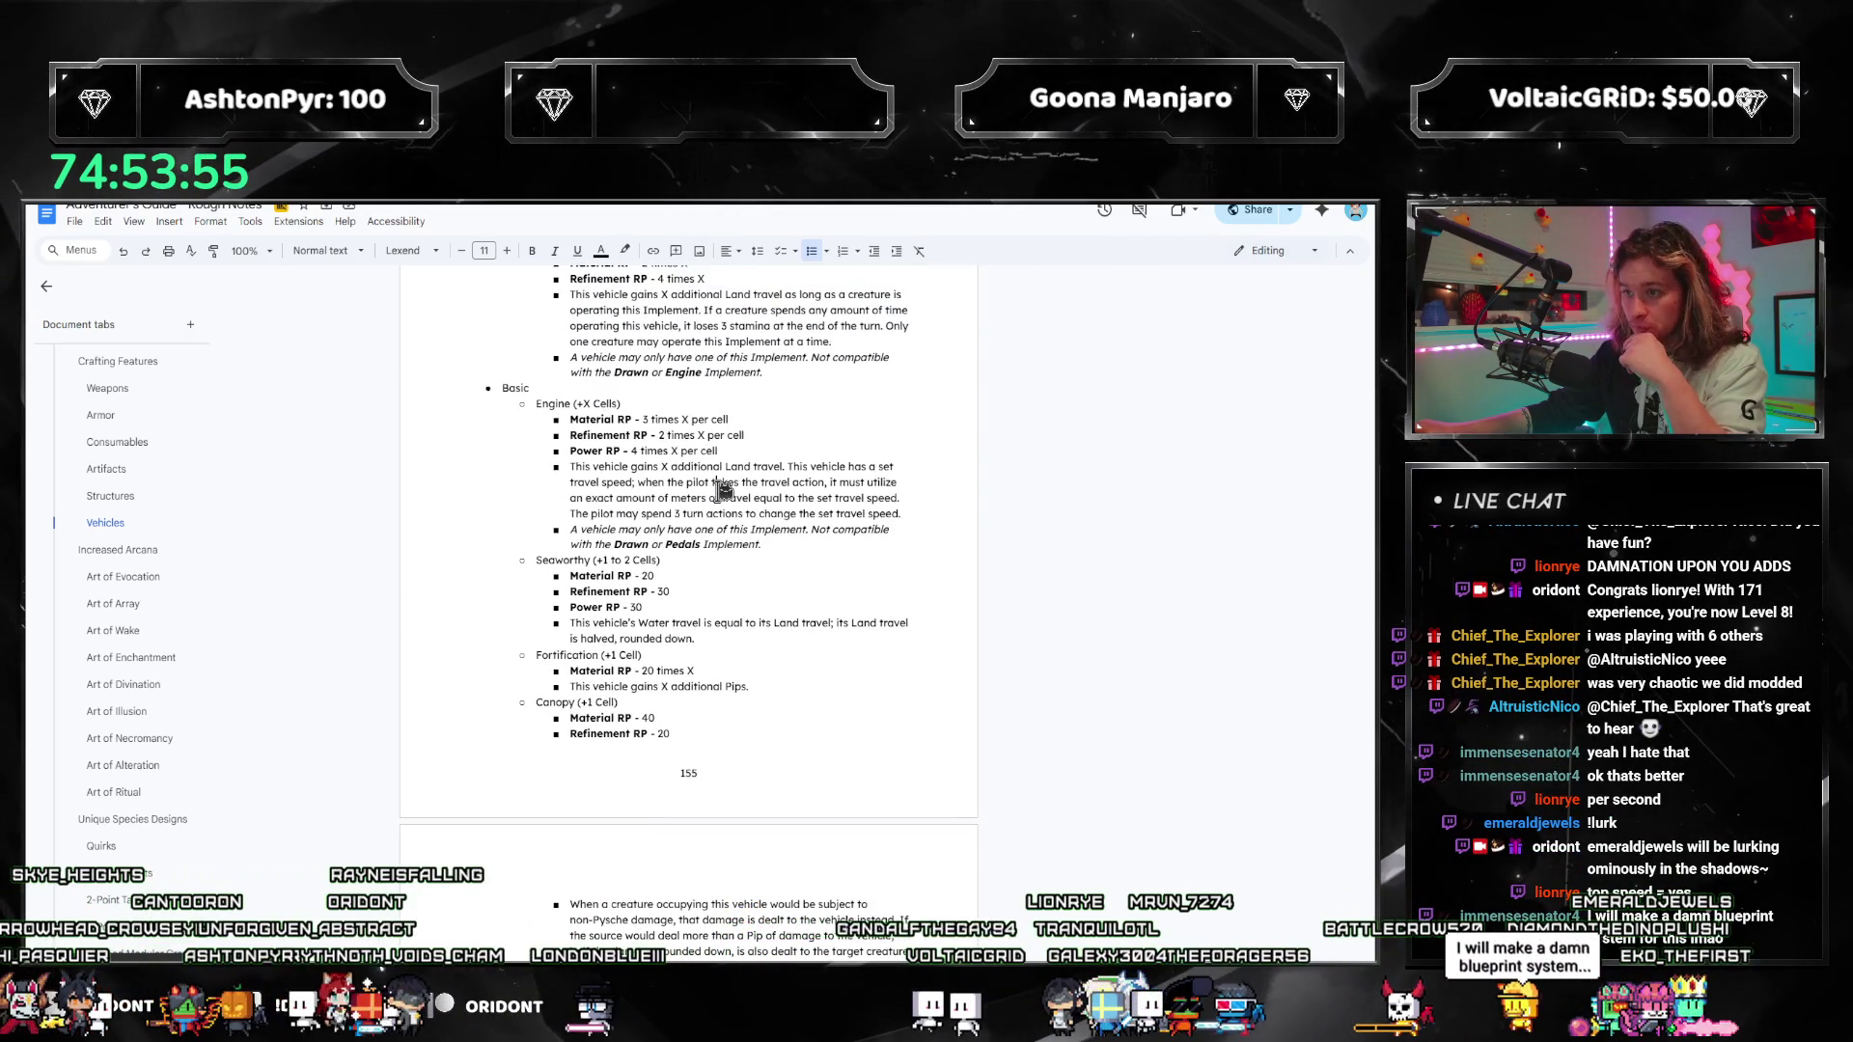
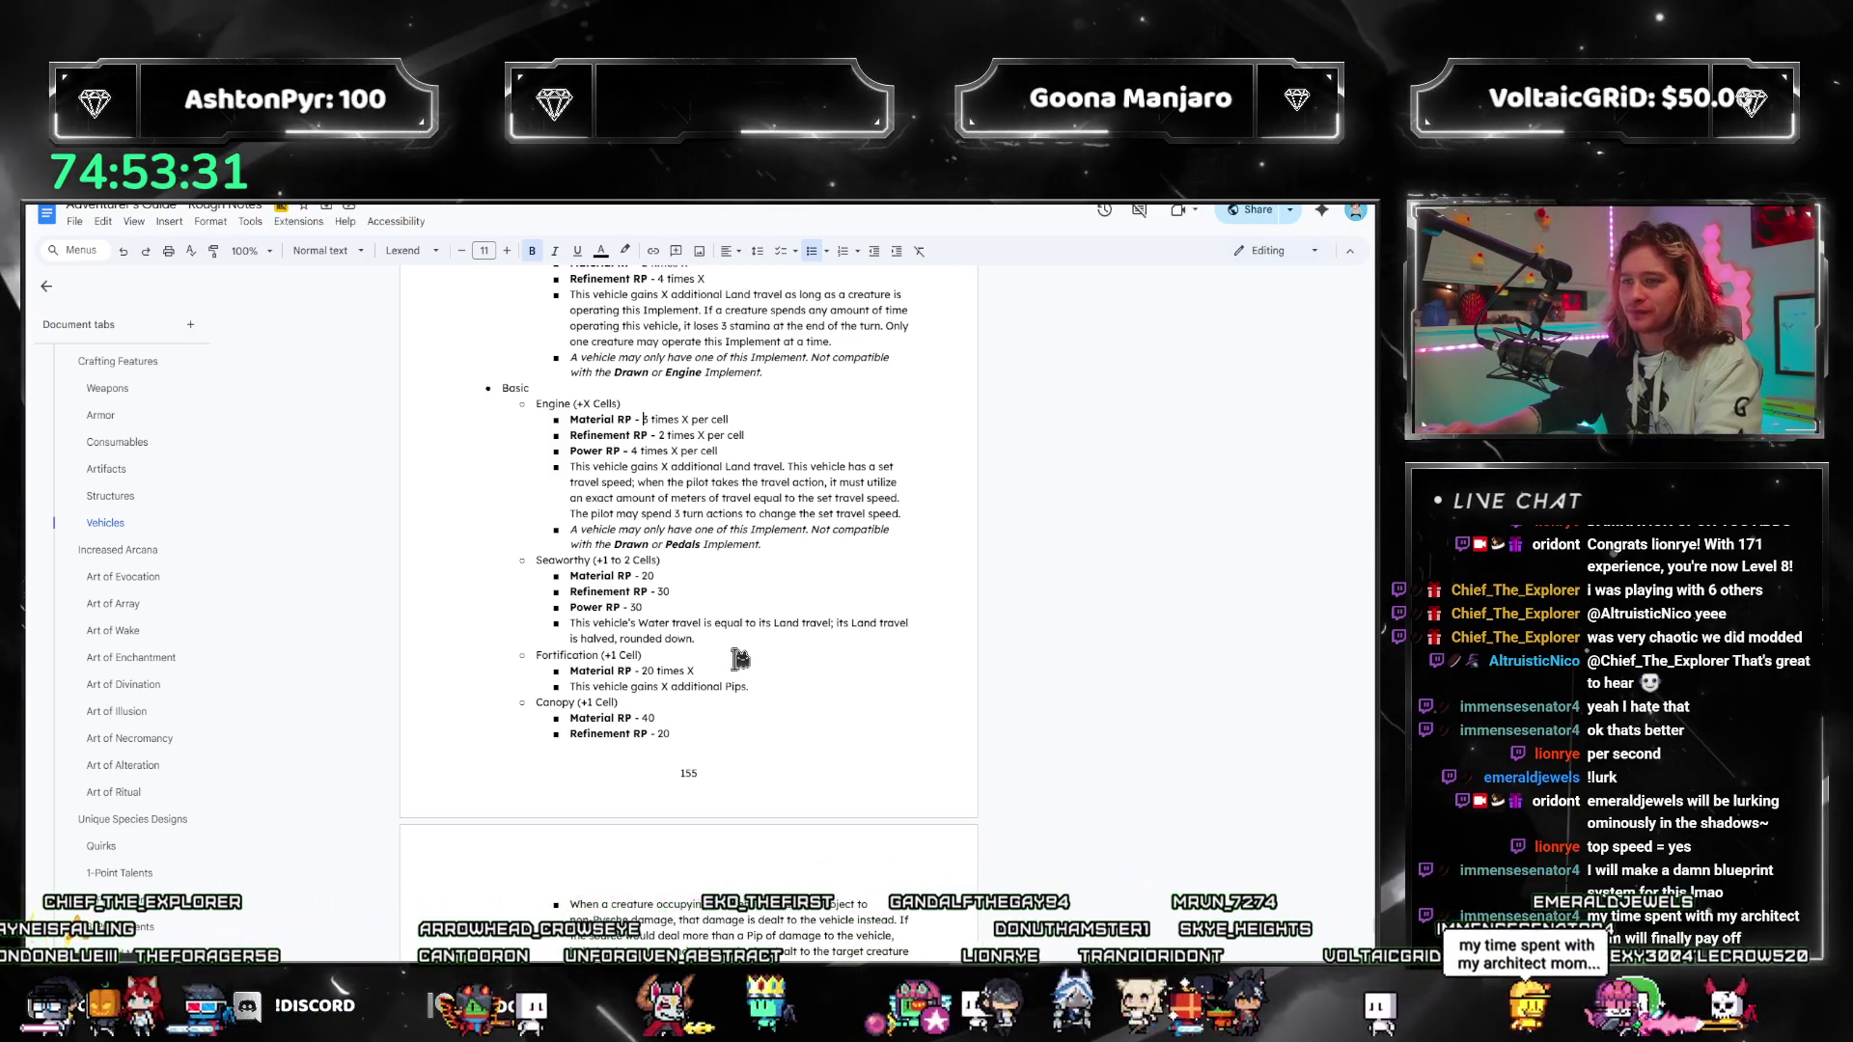
Step: In non-bold text, add base costs before the Engine RP formulas: Material 10, Refinement 15, Power 10
key("ctrl+b")
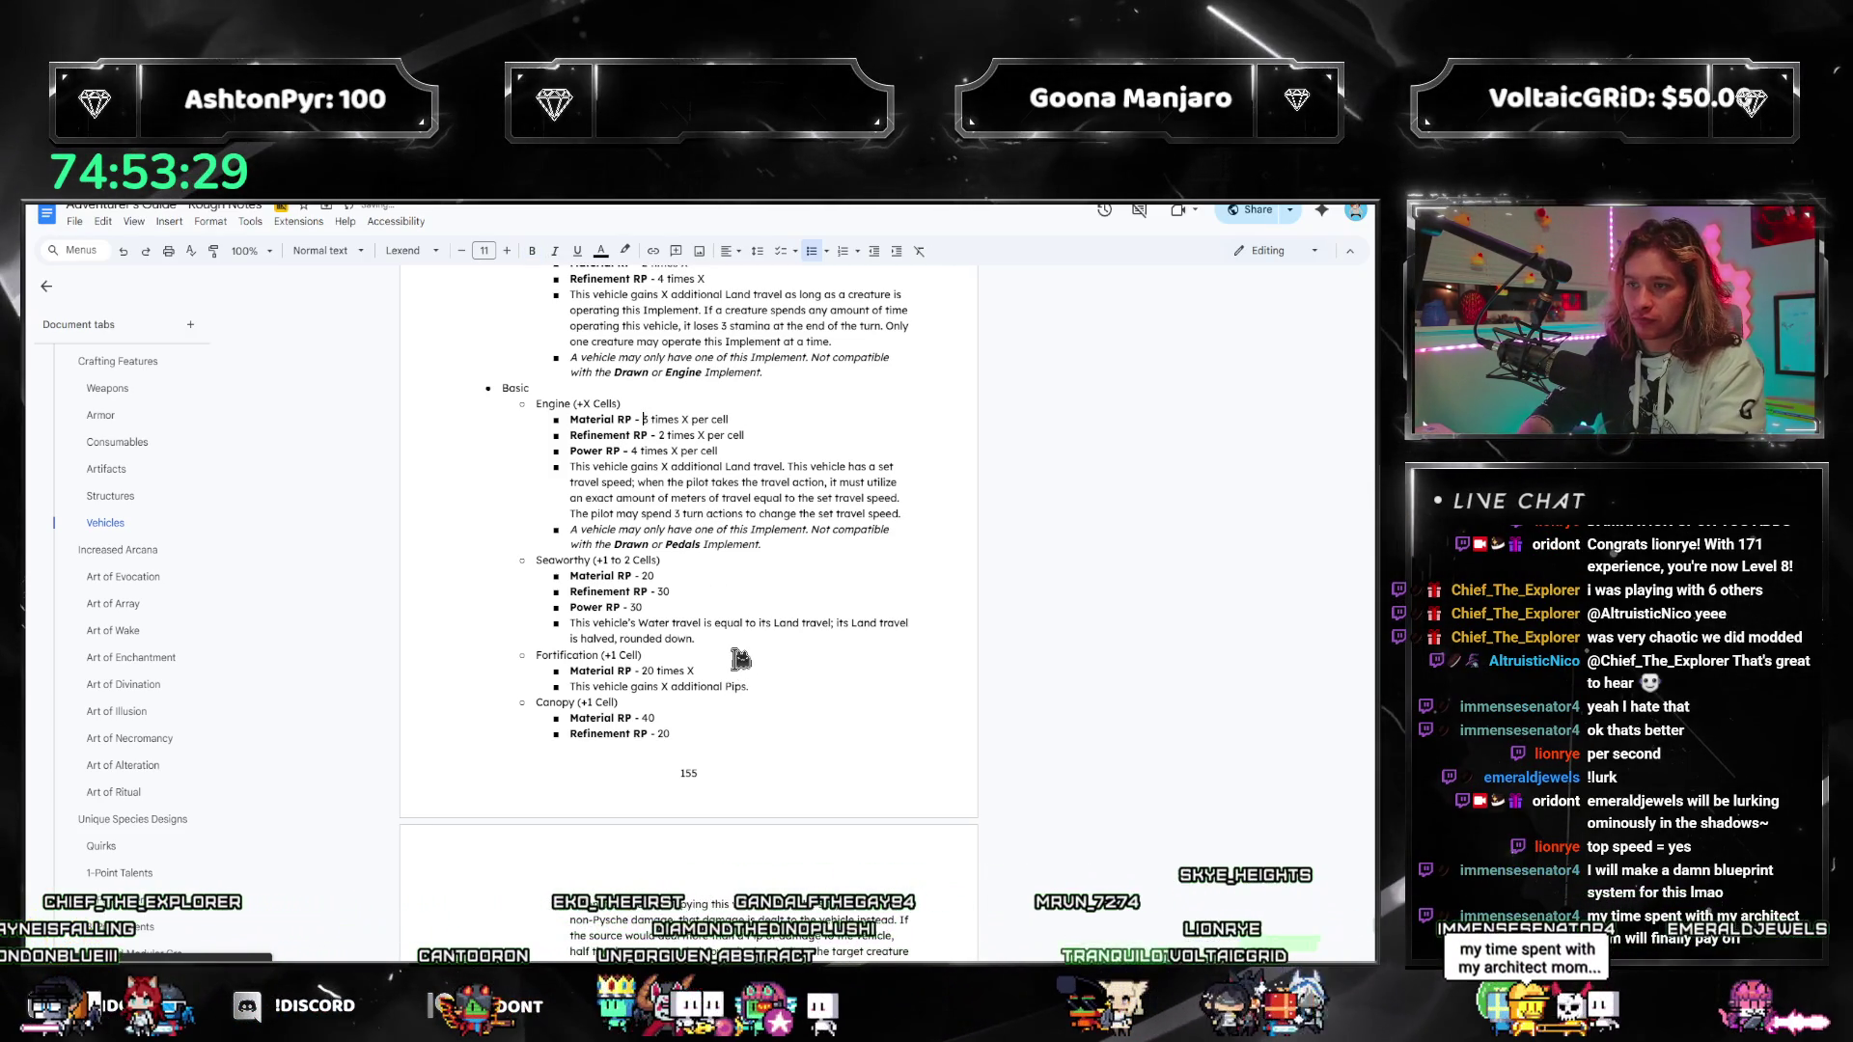
type("10 plus")
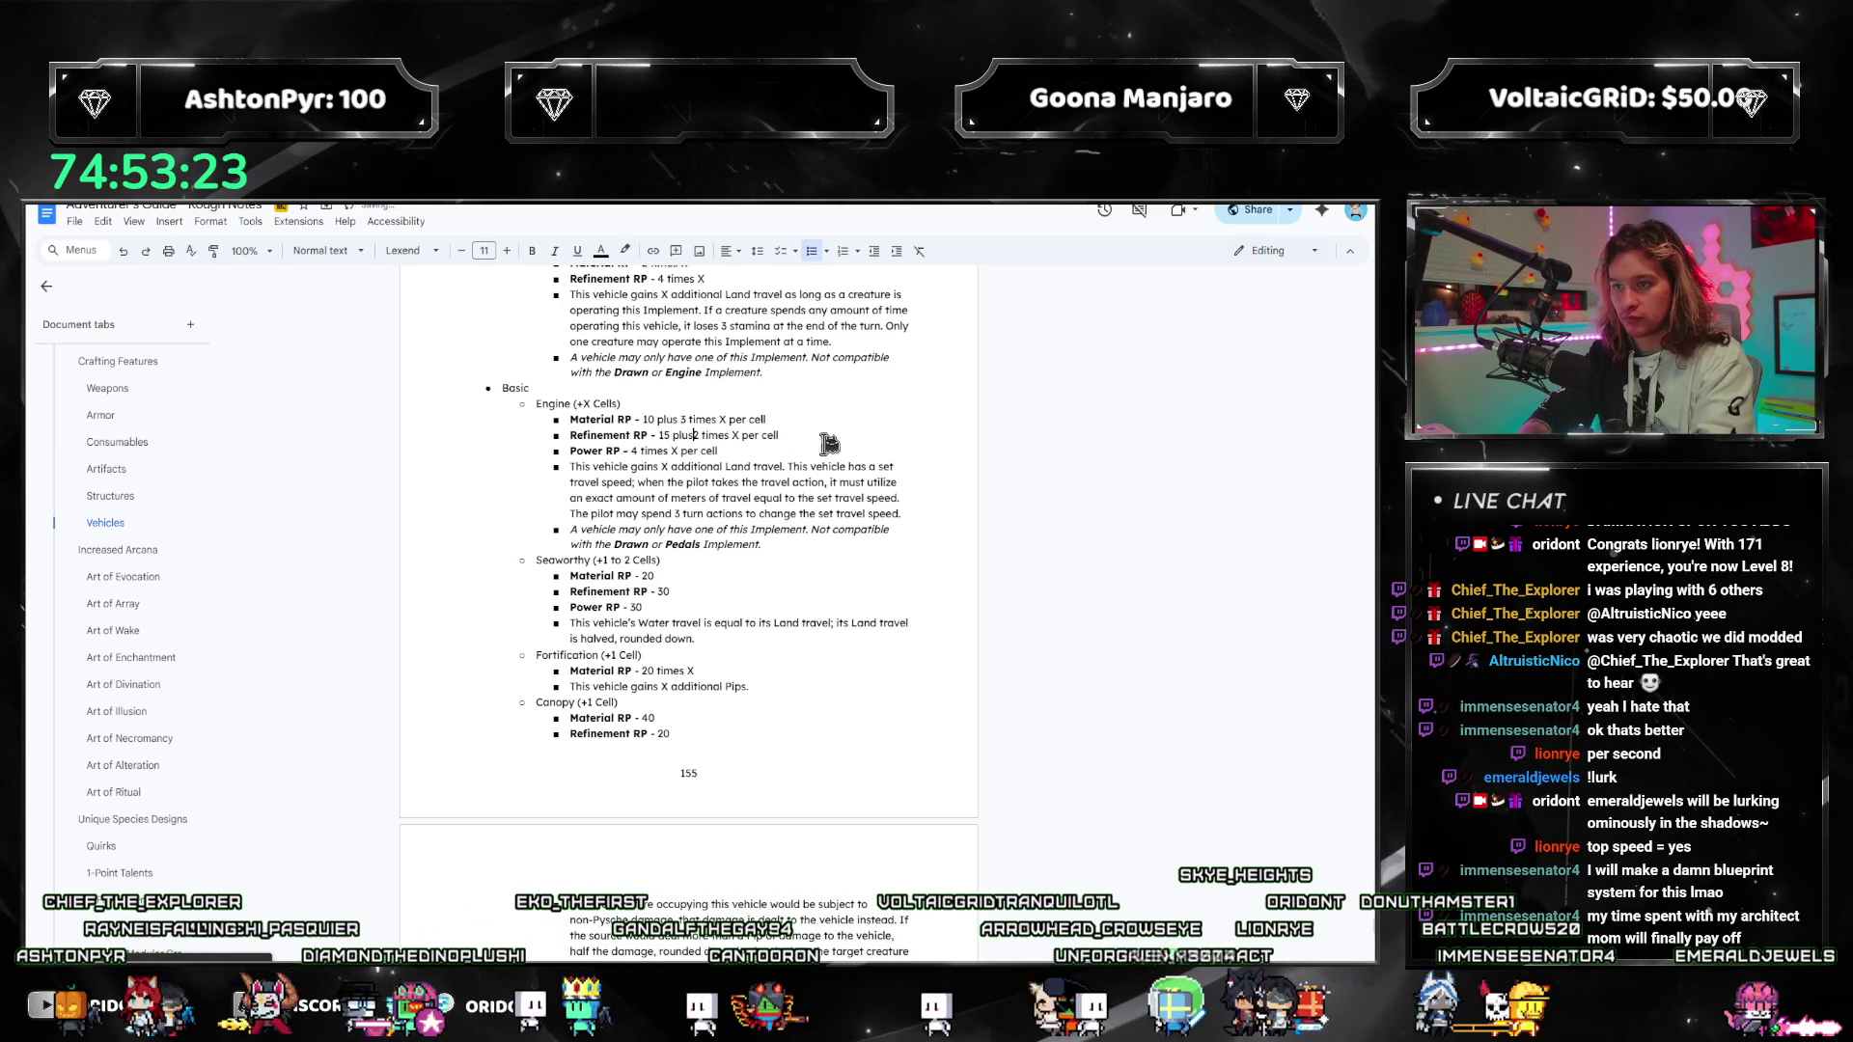
key("Down")
key("ctrl+Left")
key("ctrl+Left")
key("ctrl+Left")
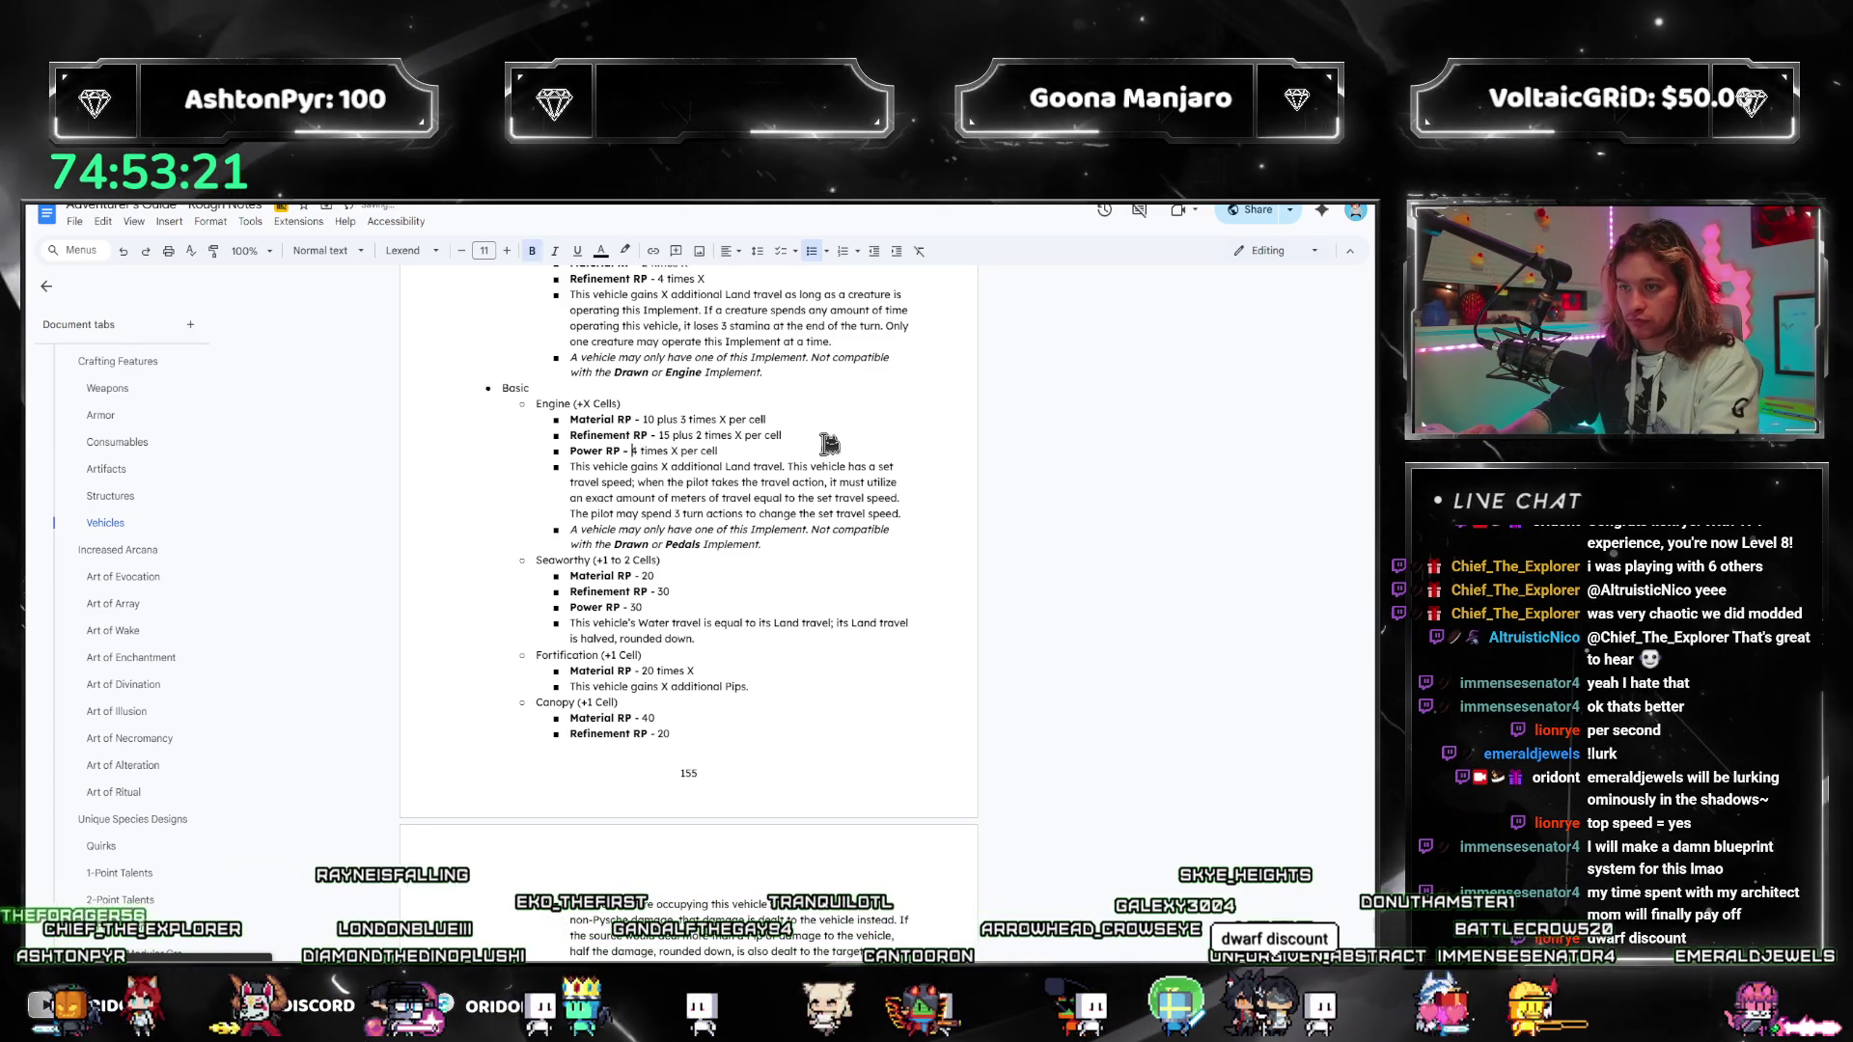
type("10 plus")
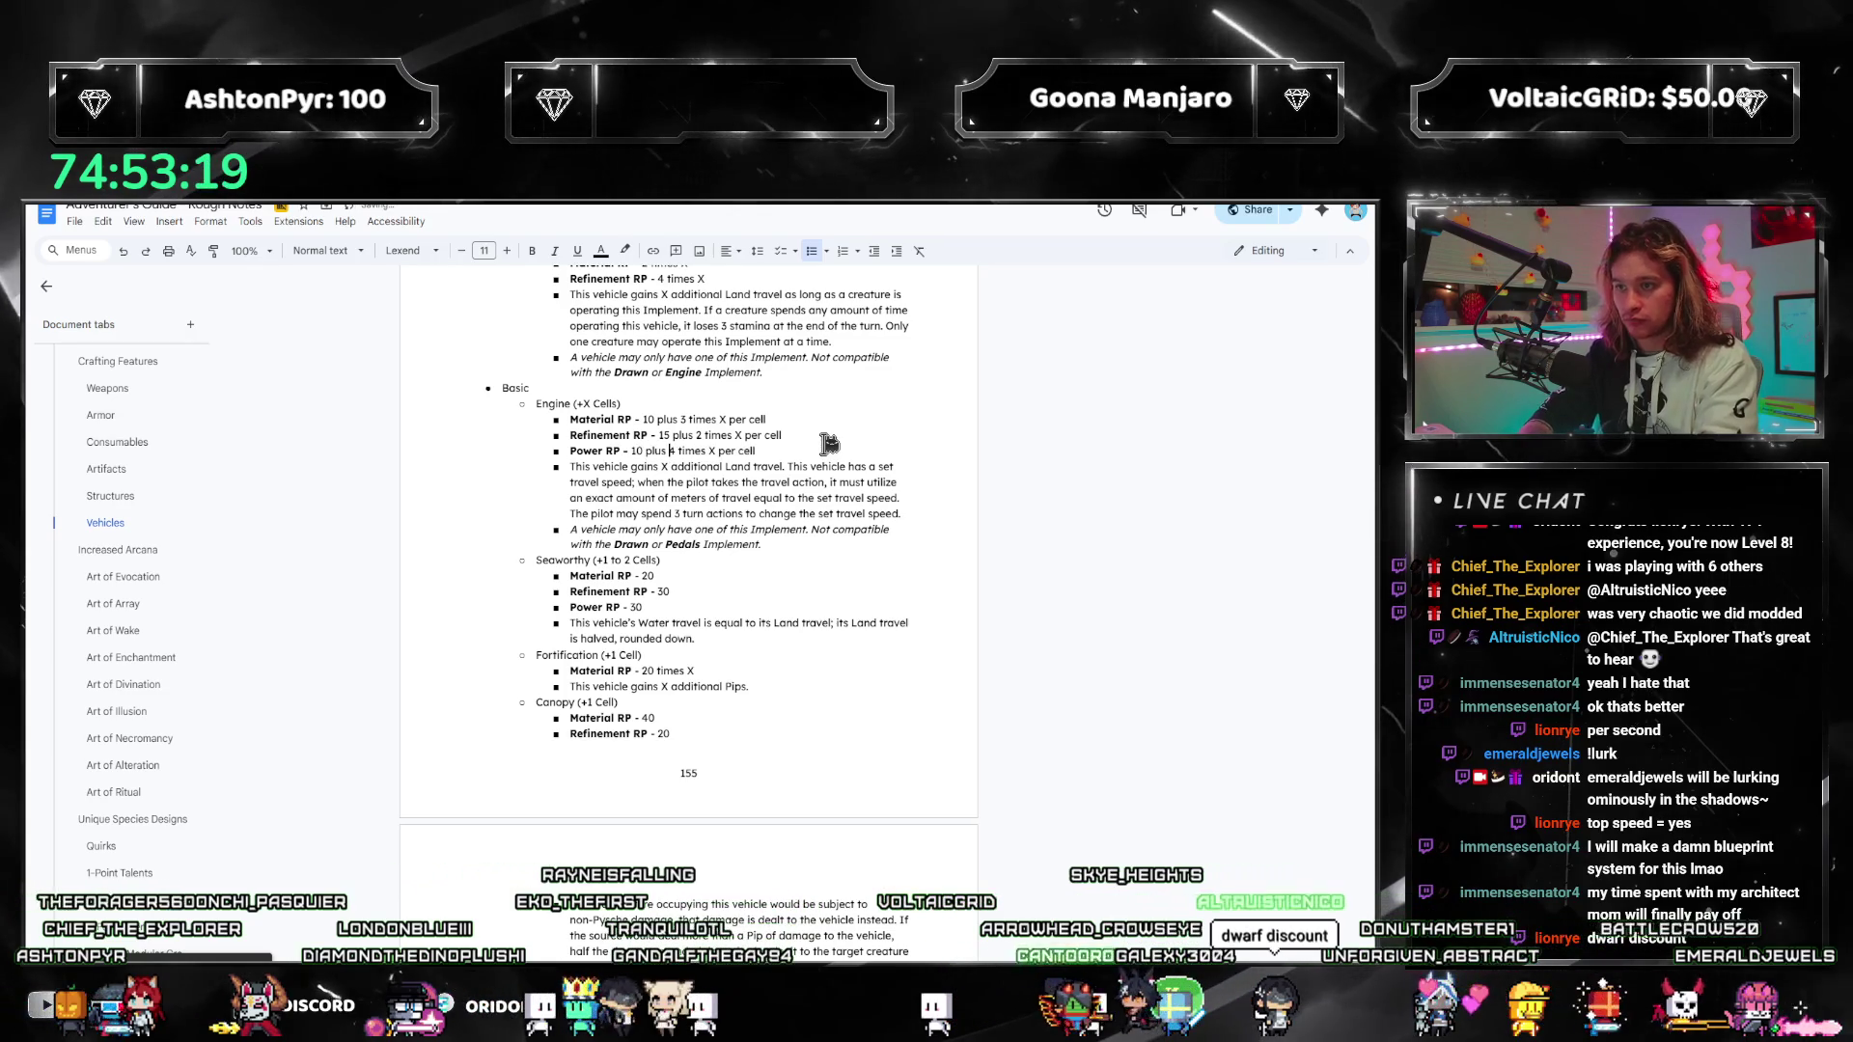
left_click(815, 439)
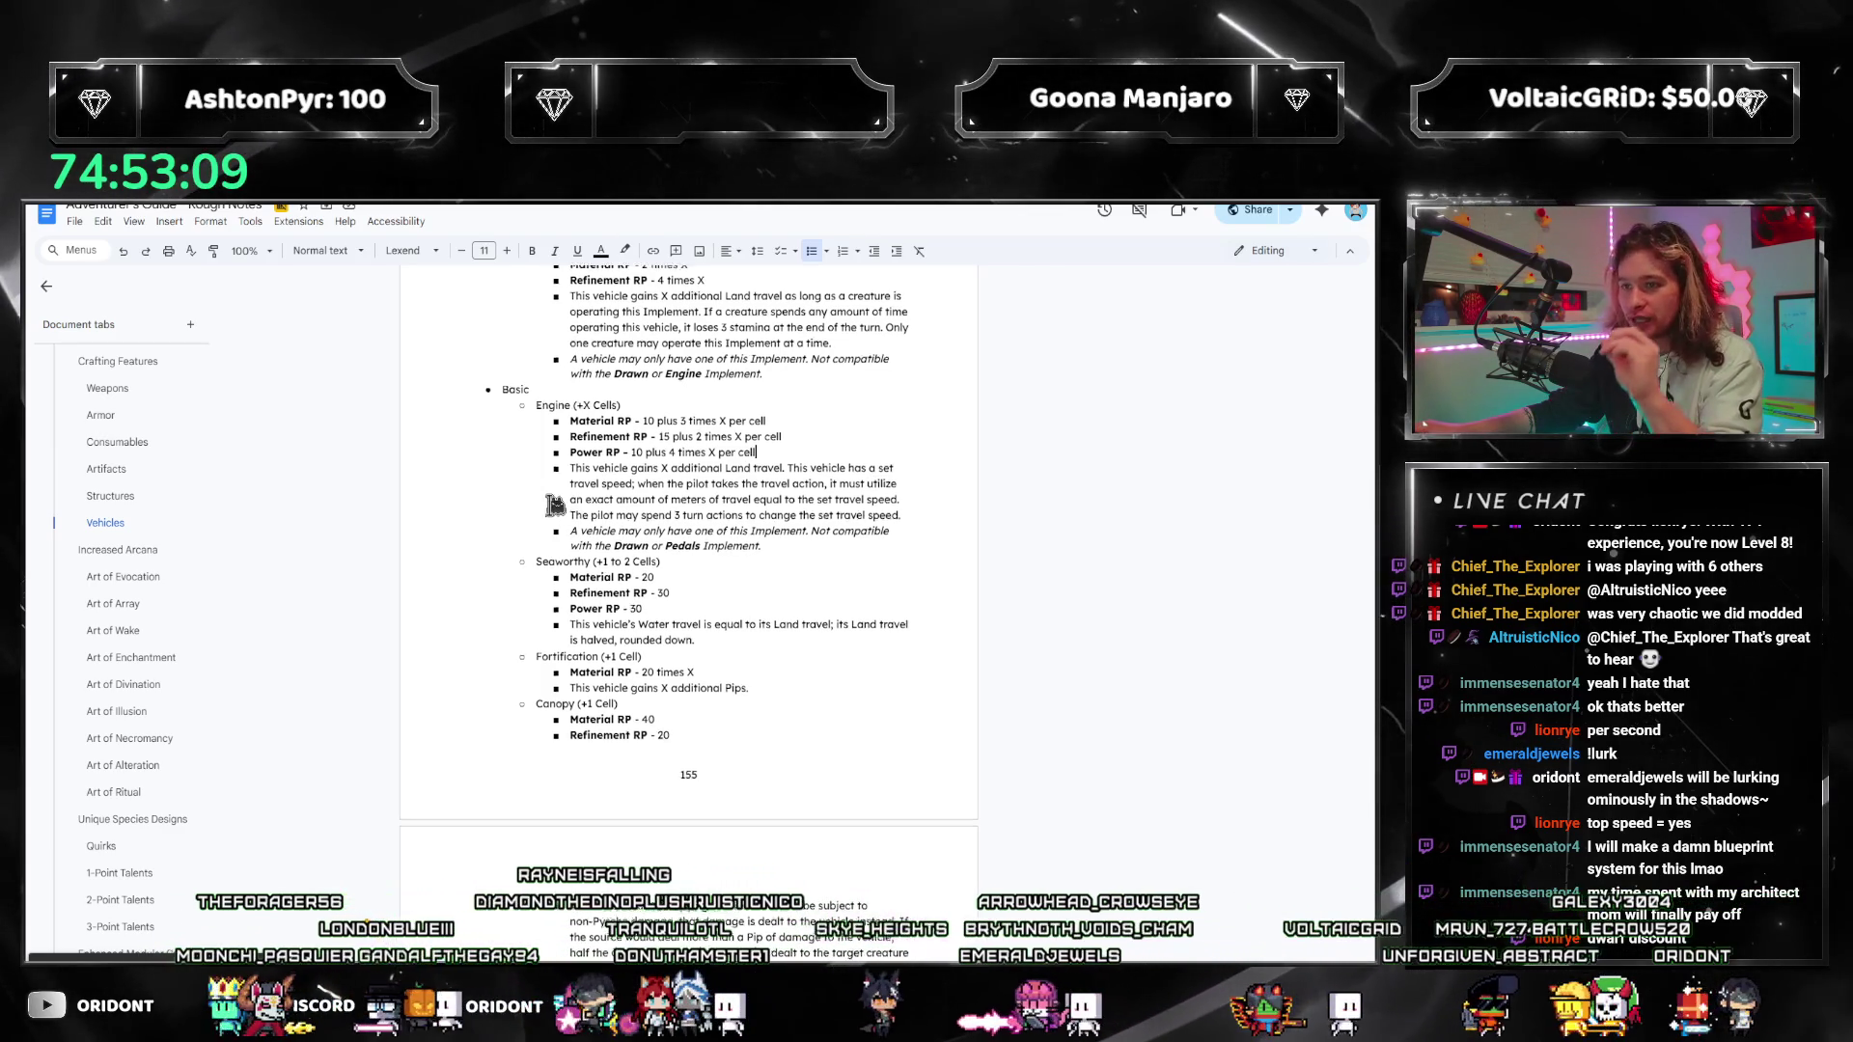
scroll(555, 505, "up", 1)
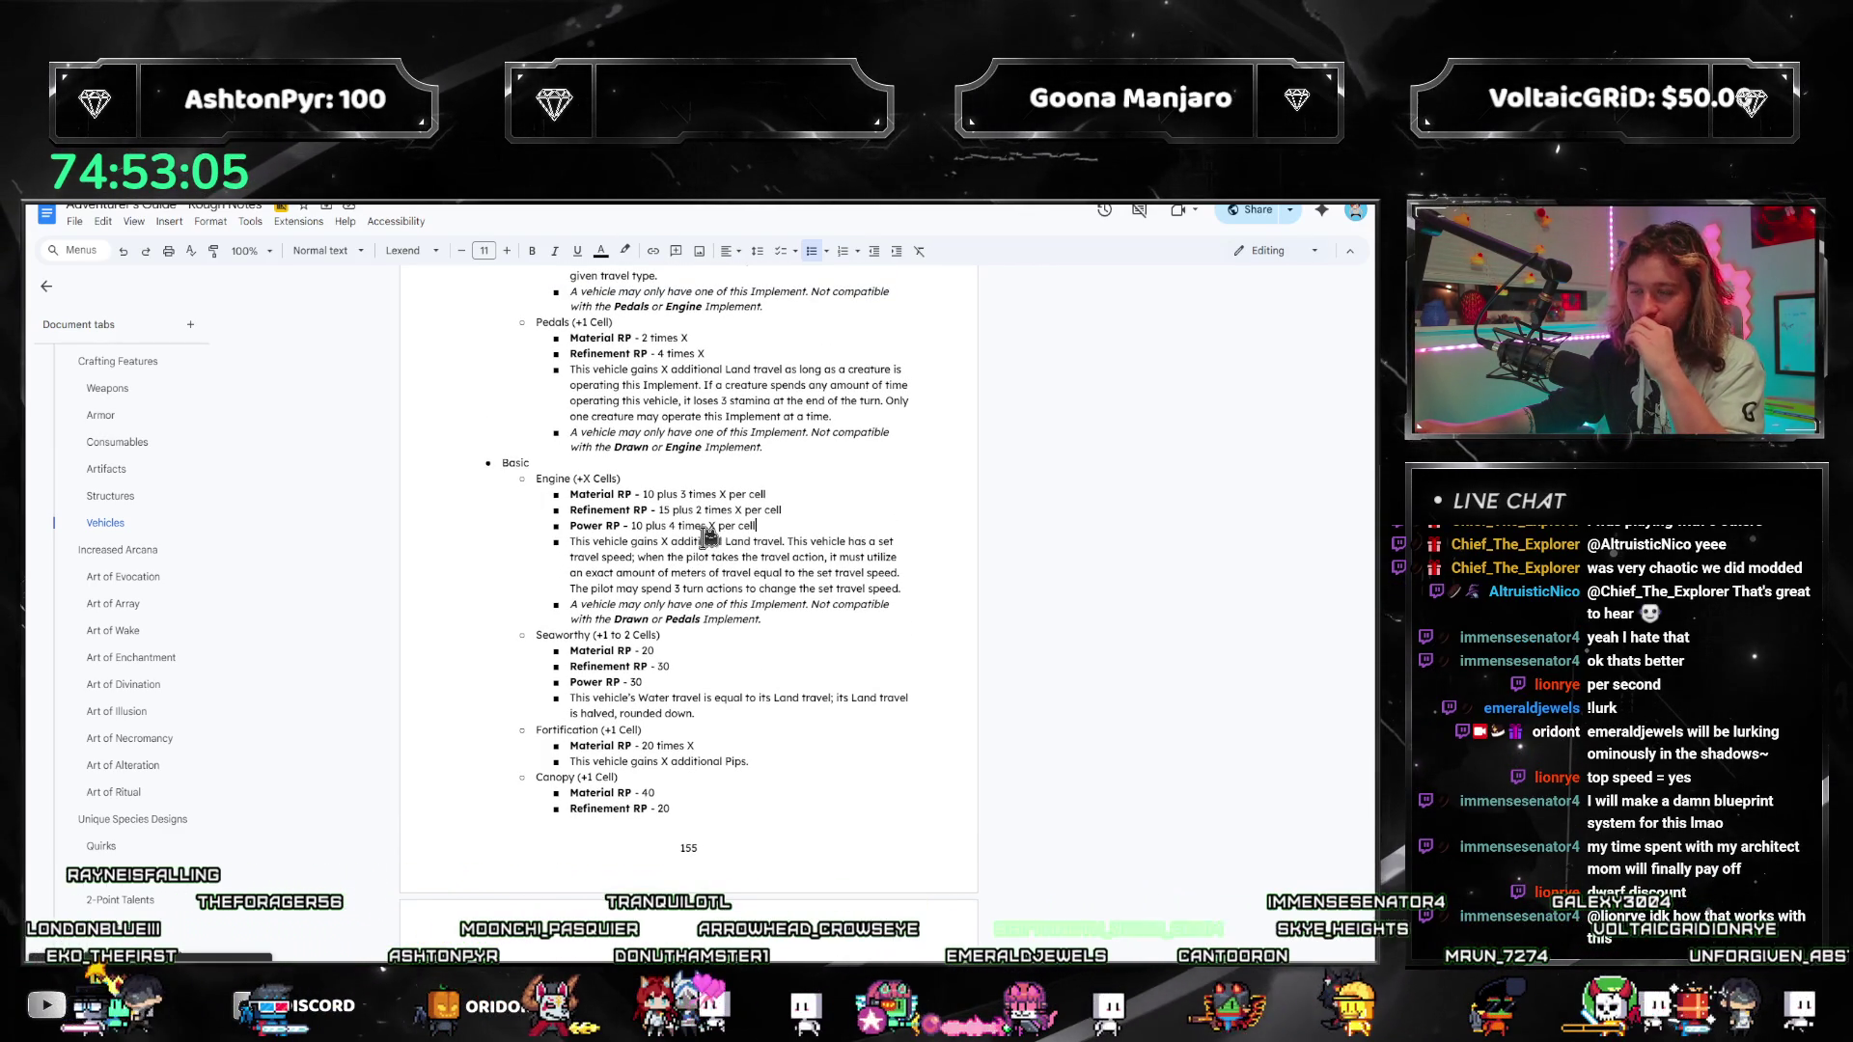
Step: Change the Engine RP multipliers to 2 times X, starting with Material RP's old 3
left_click(687, 494)
key("BackSpace")
type("2")
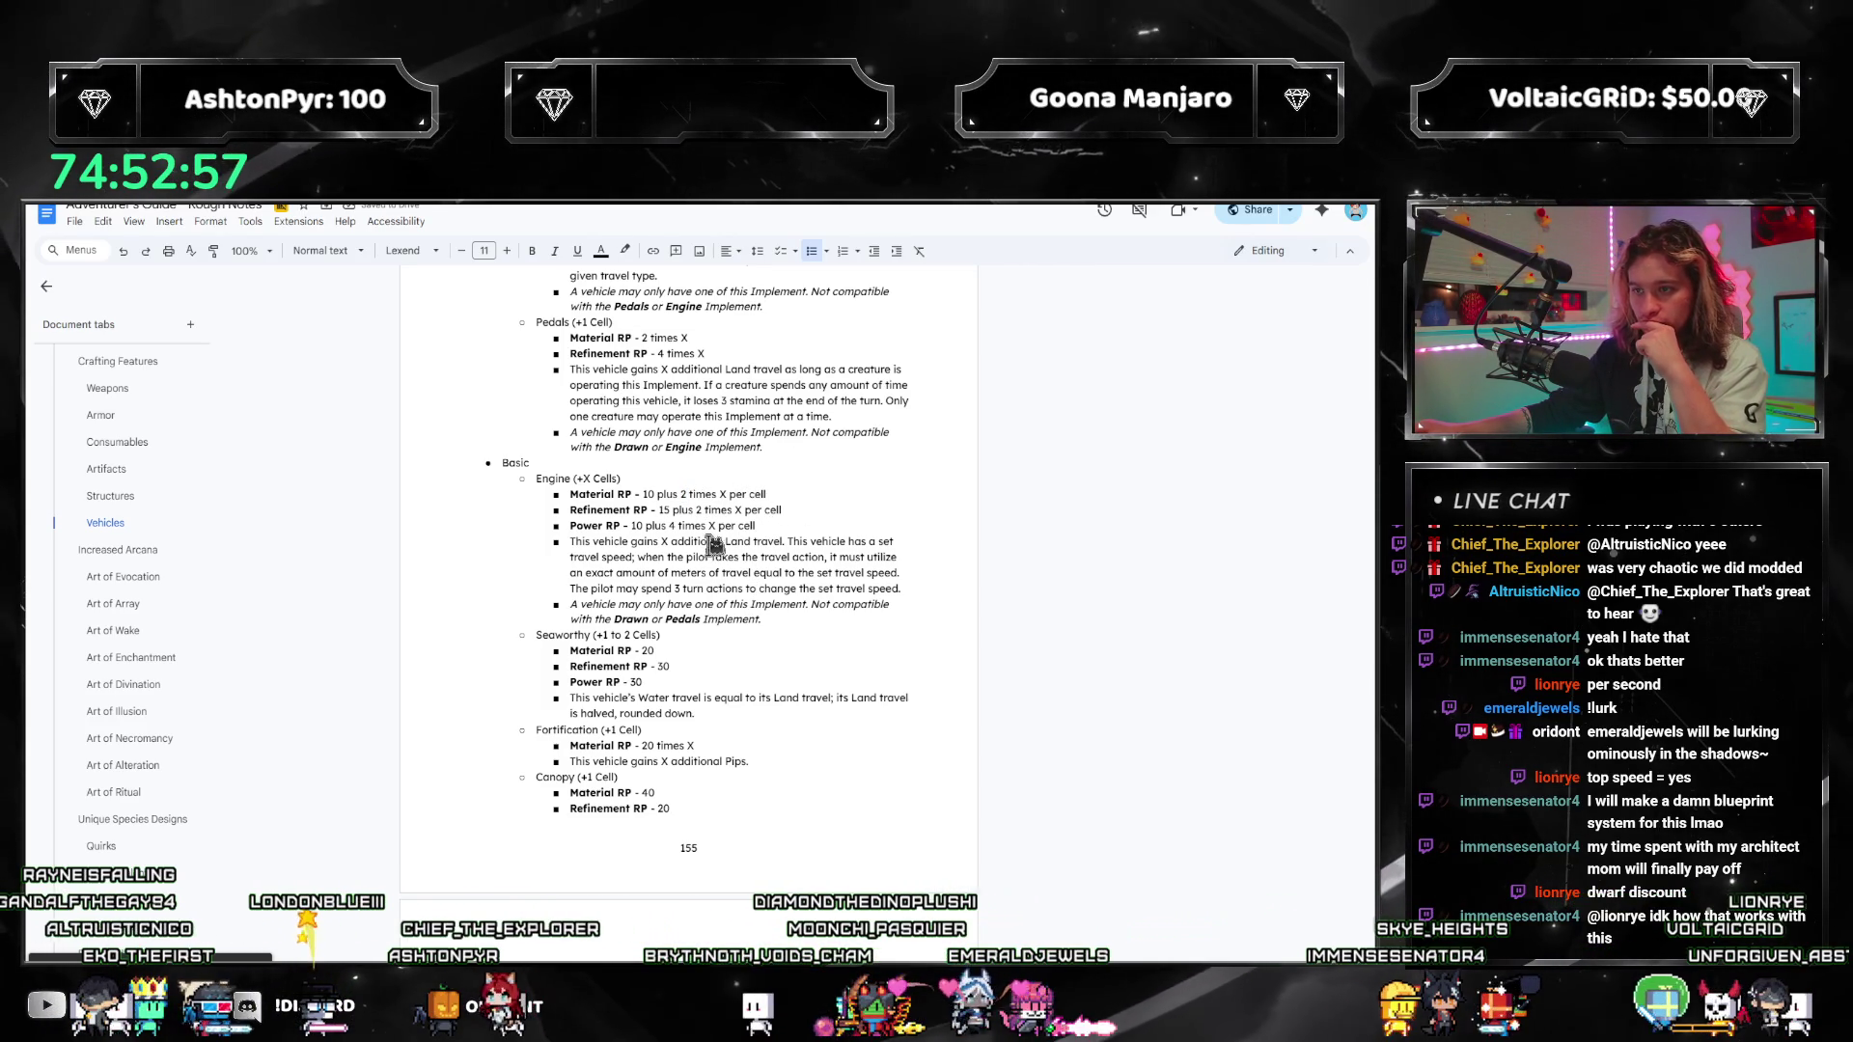
type("0")
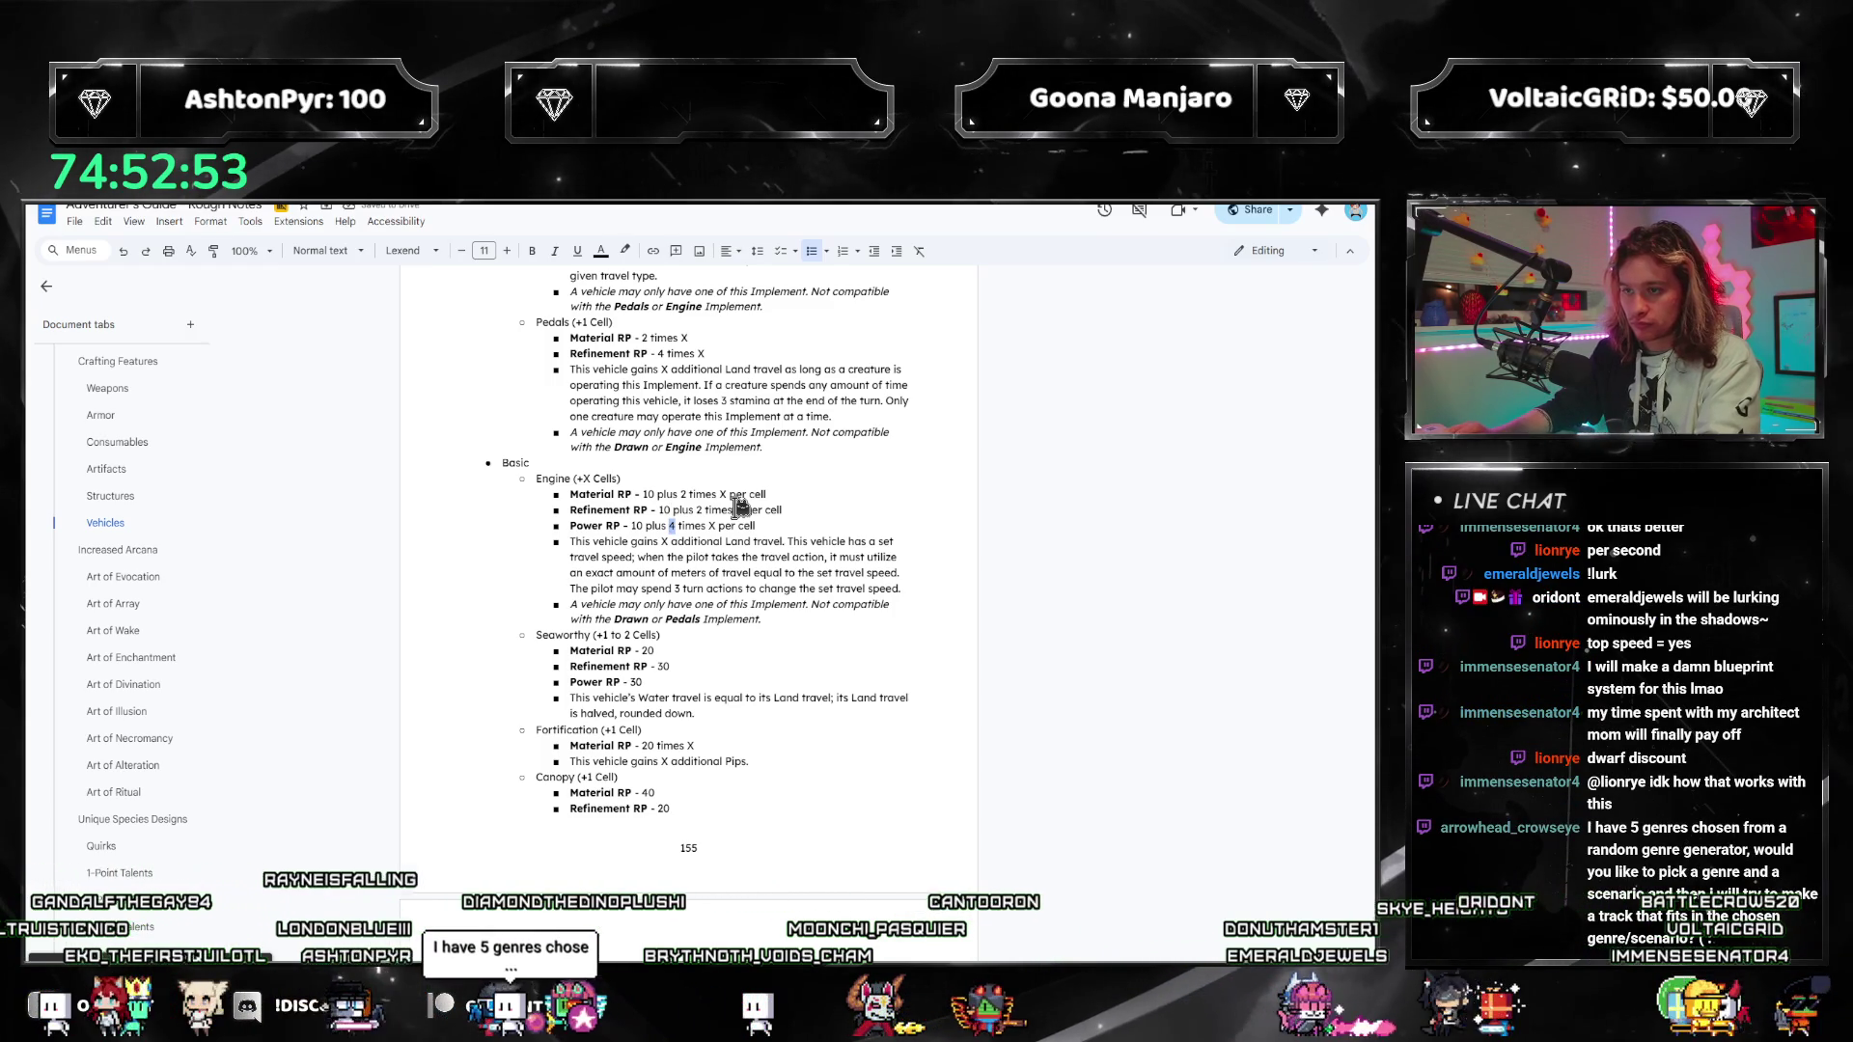
type("2")
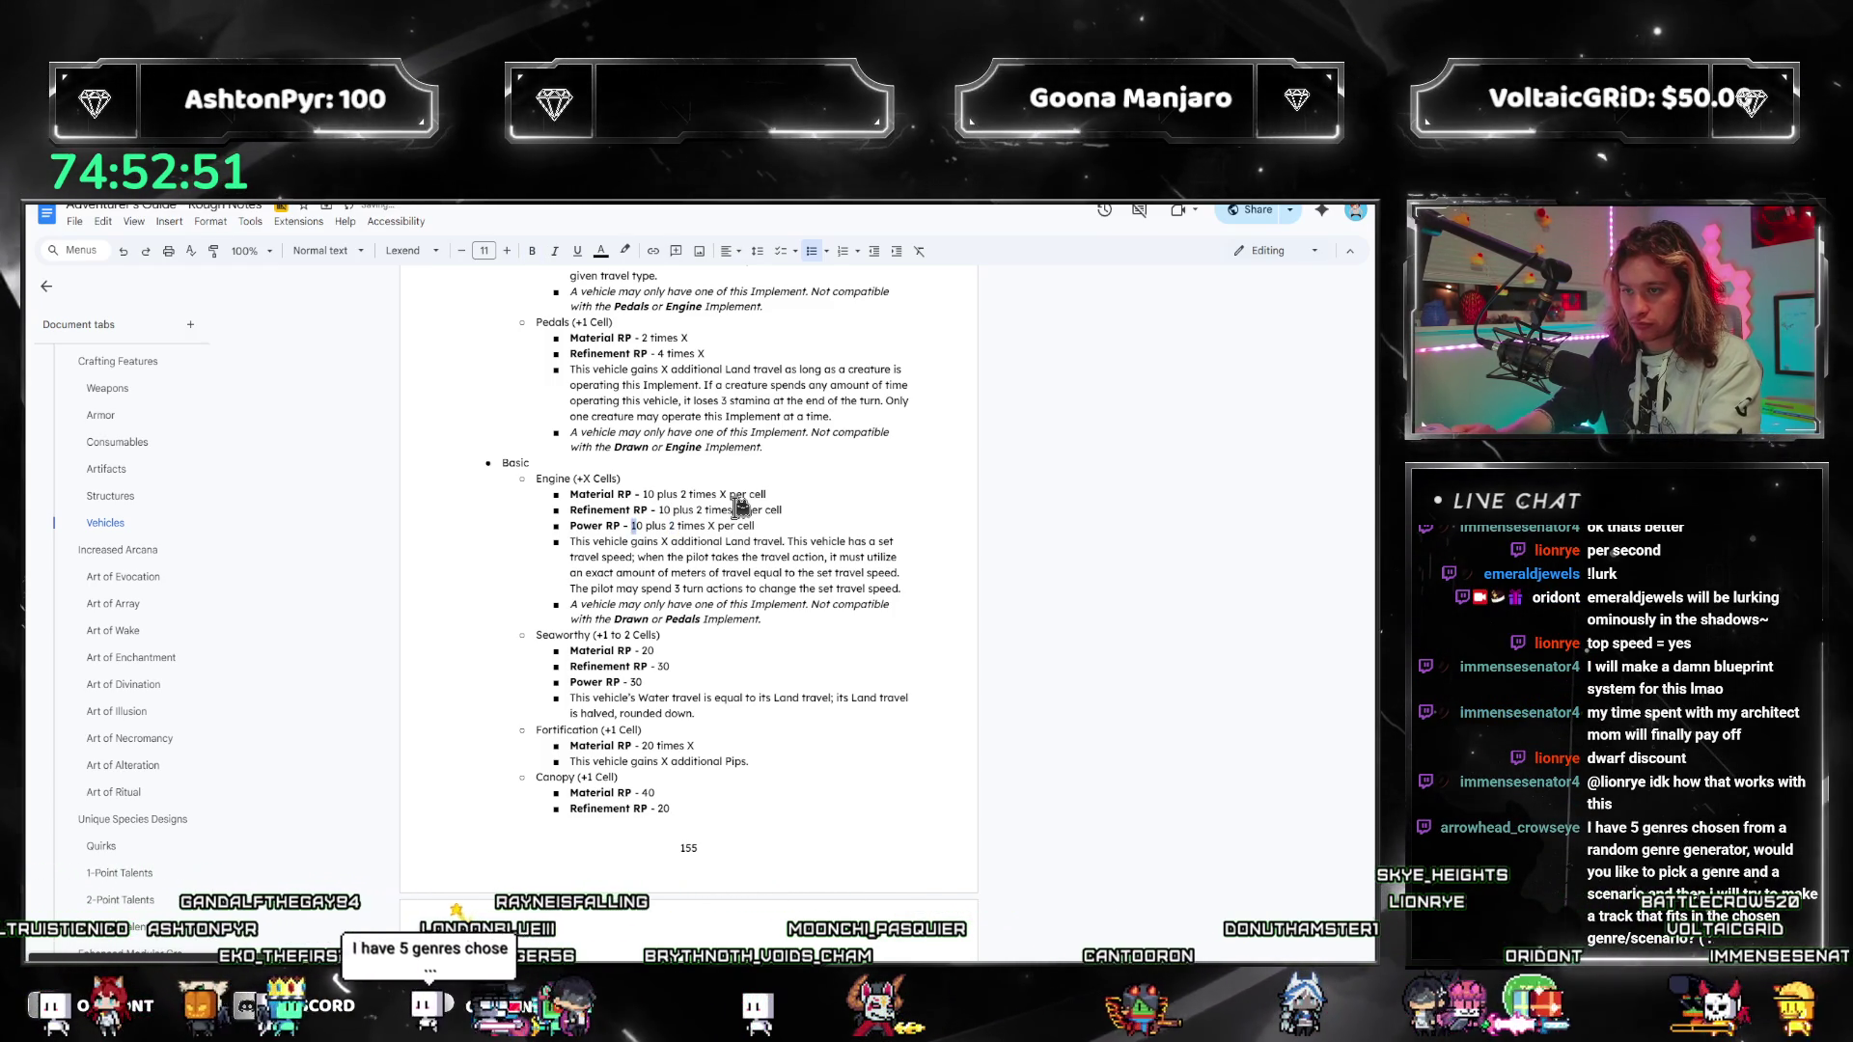
key("Delete")
type("2")
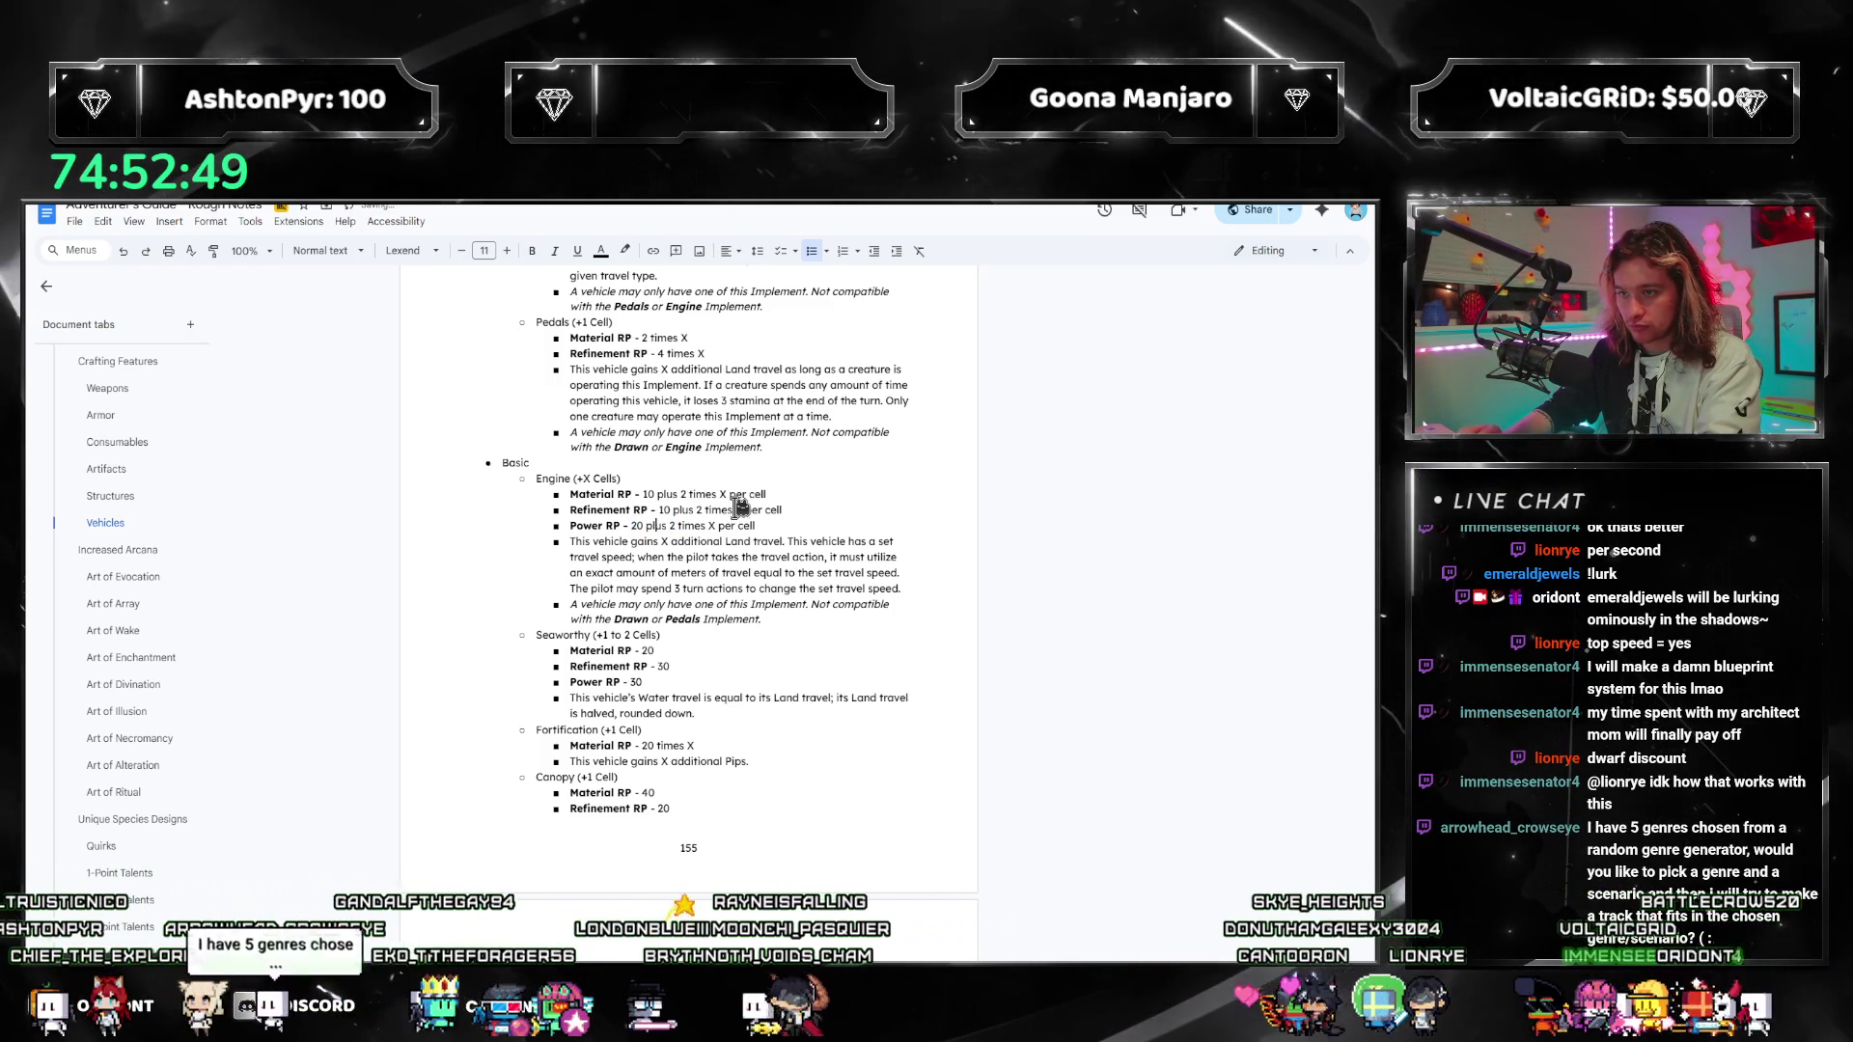
Step: Reset the base cost on the Engine RP lines to 10, including Refinement RP
key("ctrl+Left")
key("ctrl+Left")
key("shift+Right")
key("shift+Right")
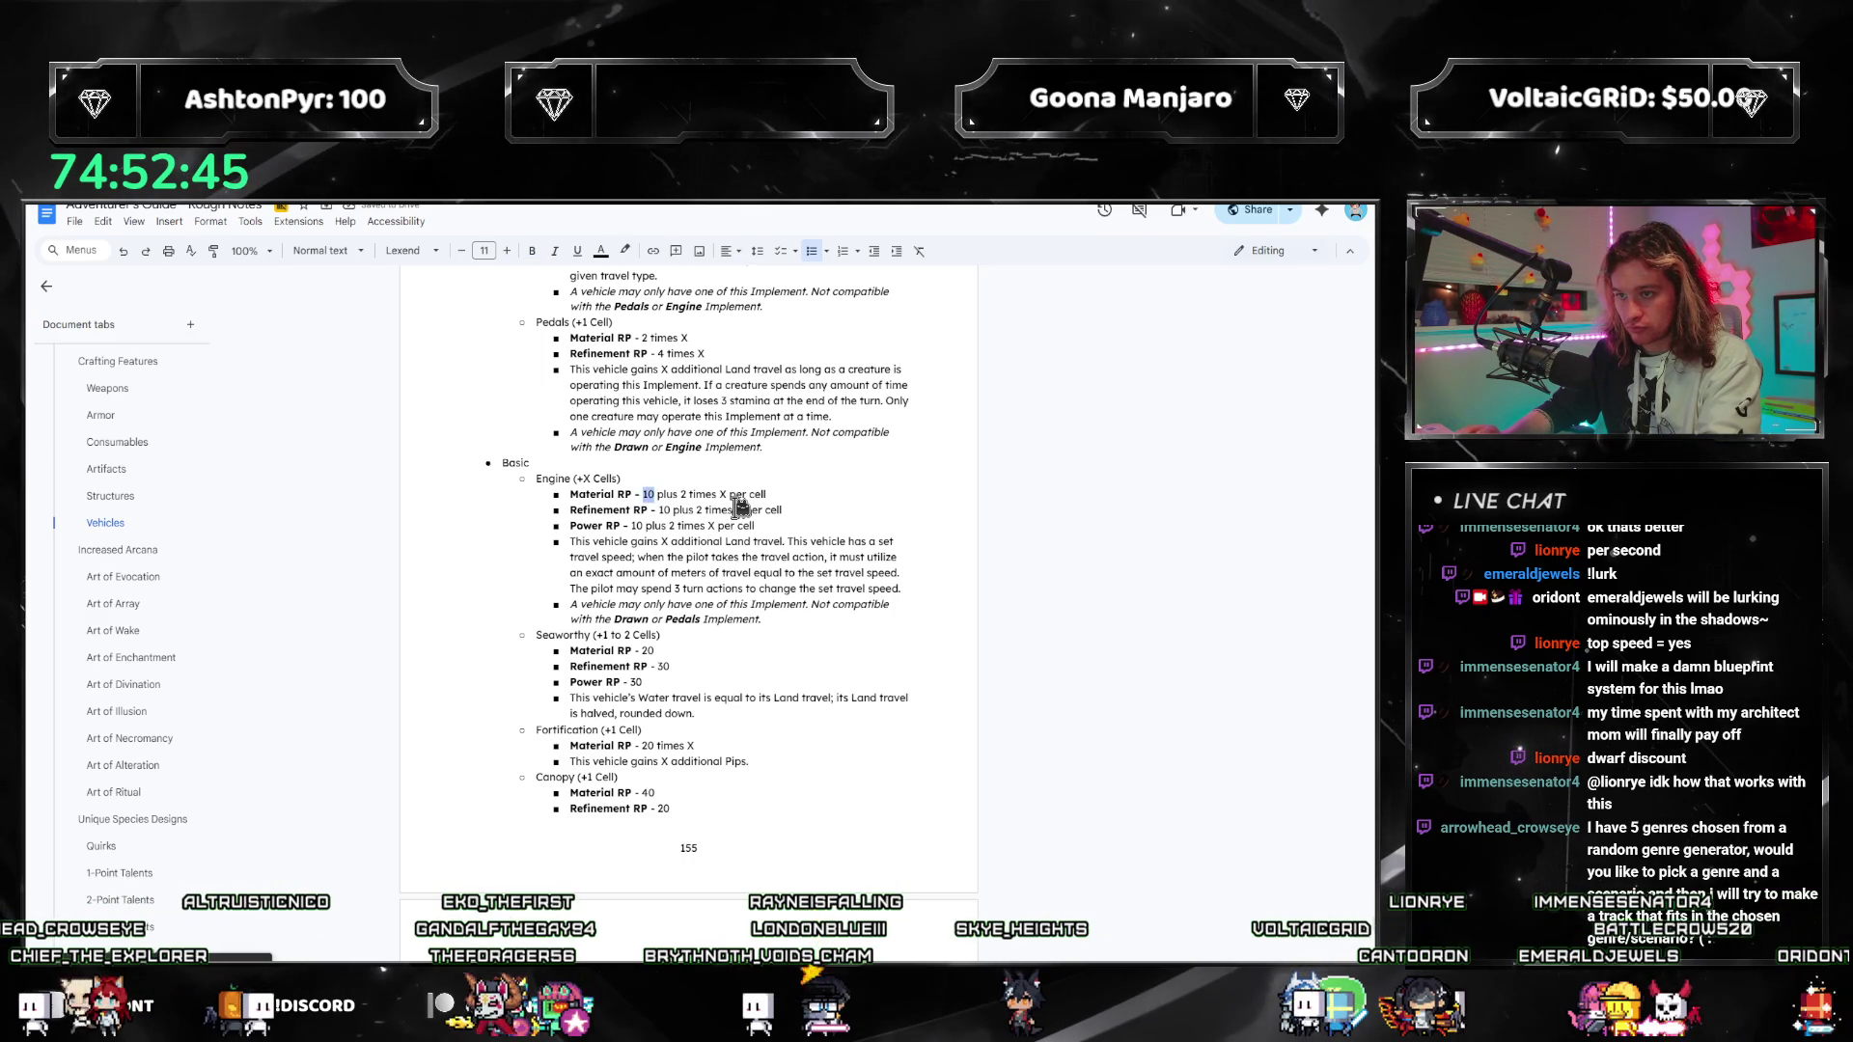
type("5")
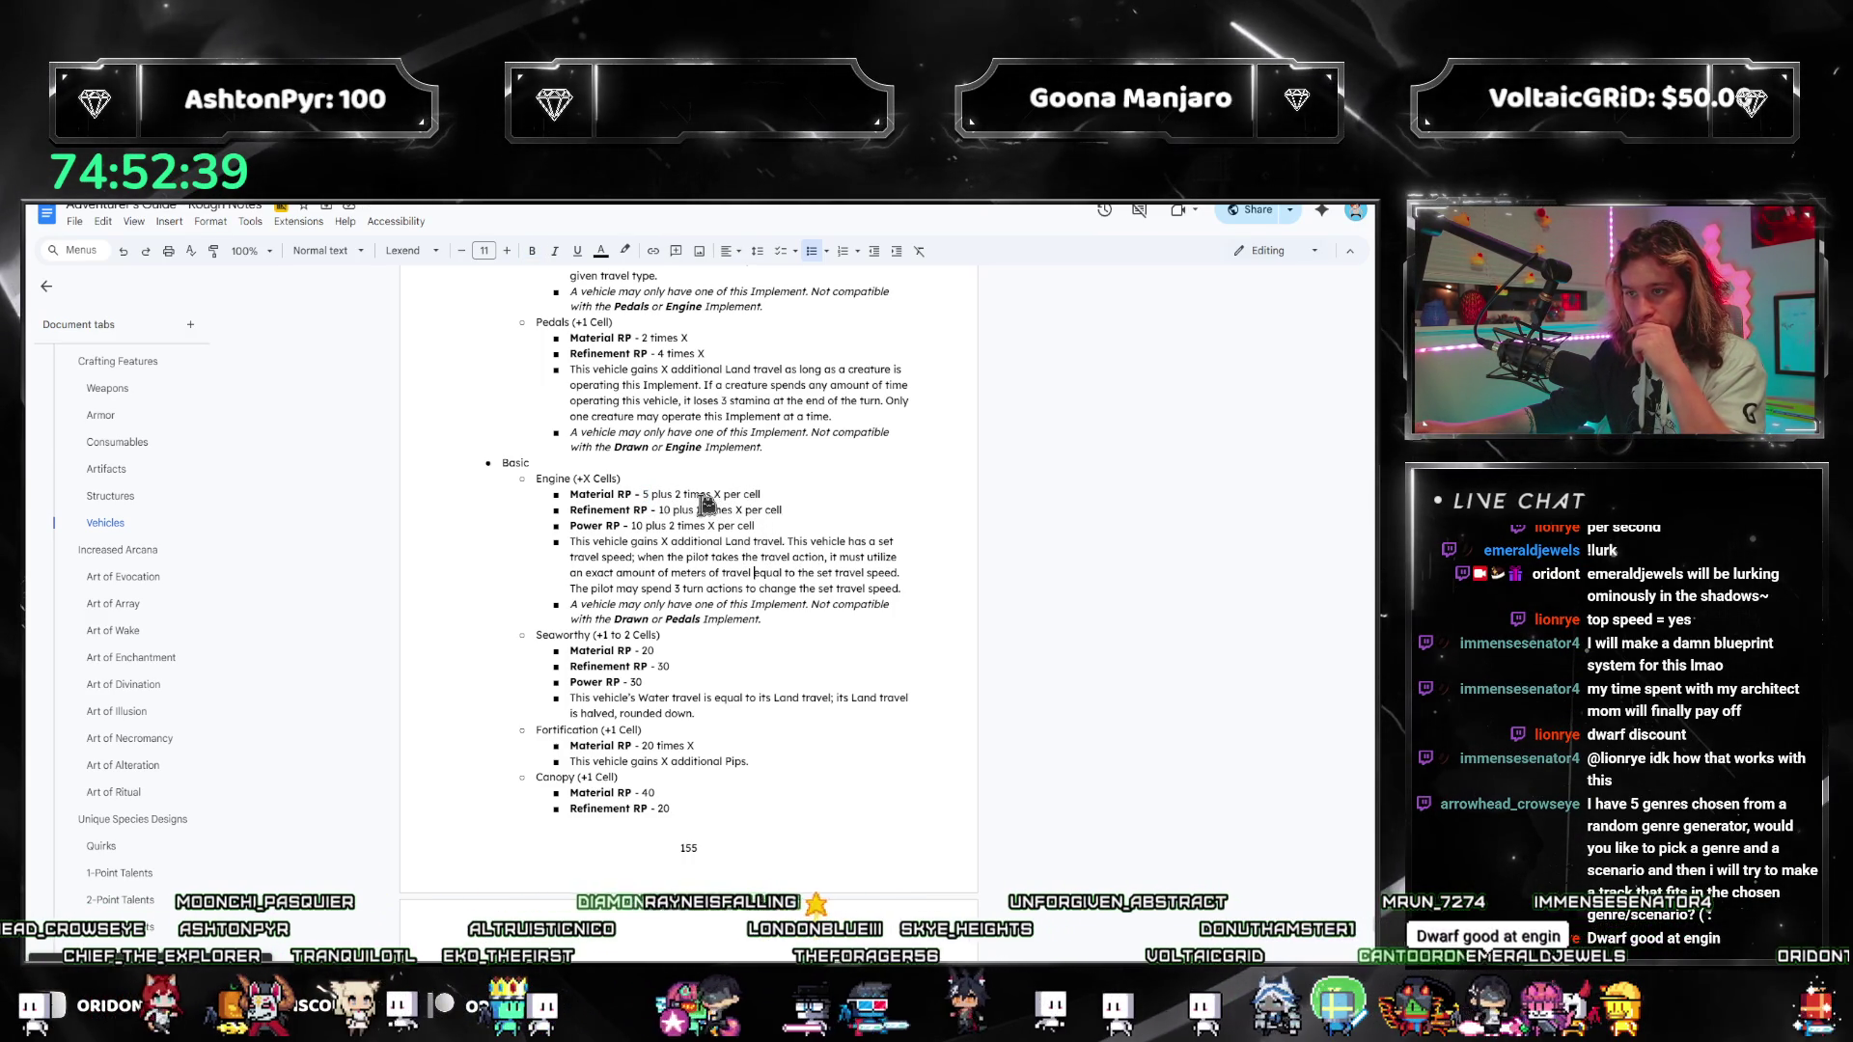
double_click(679, 508)
left_click_drag(679, 507, 666, 502)
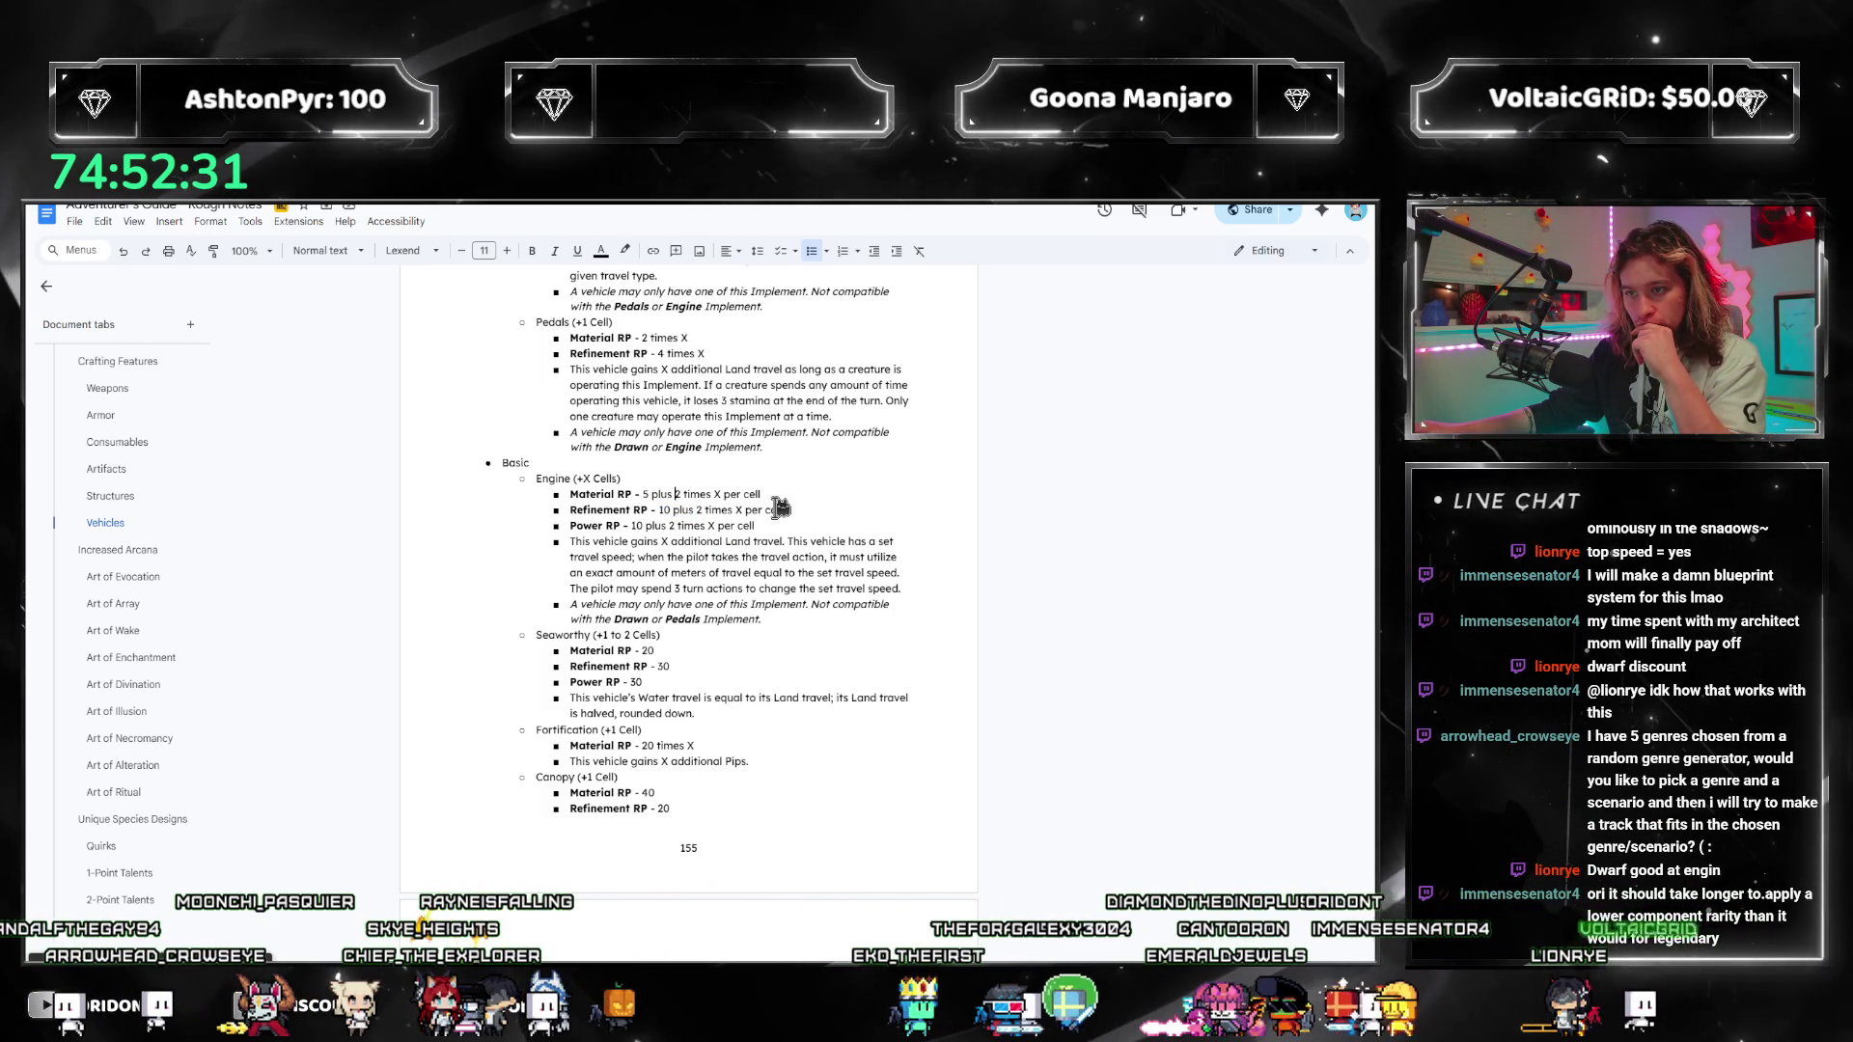
type("10")
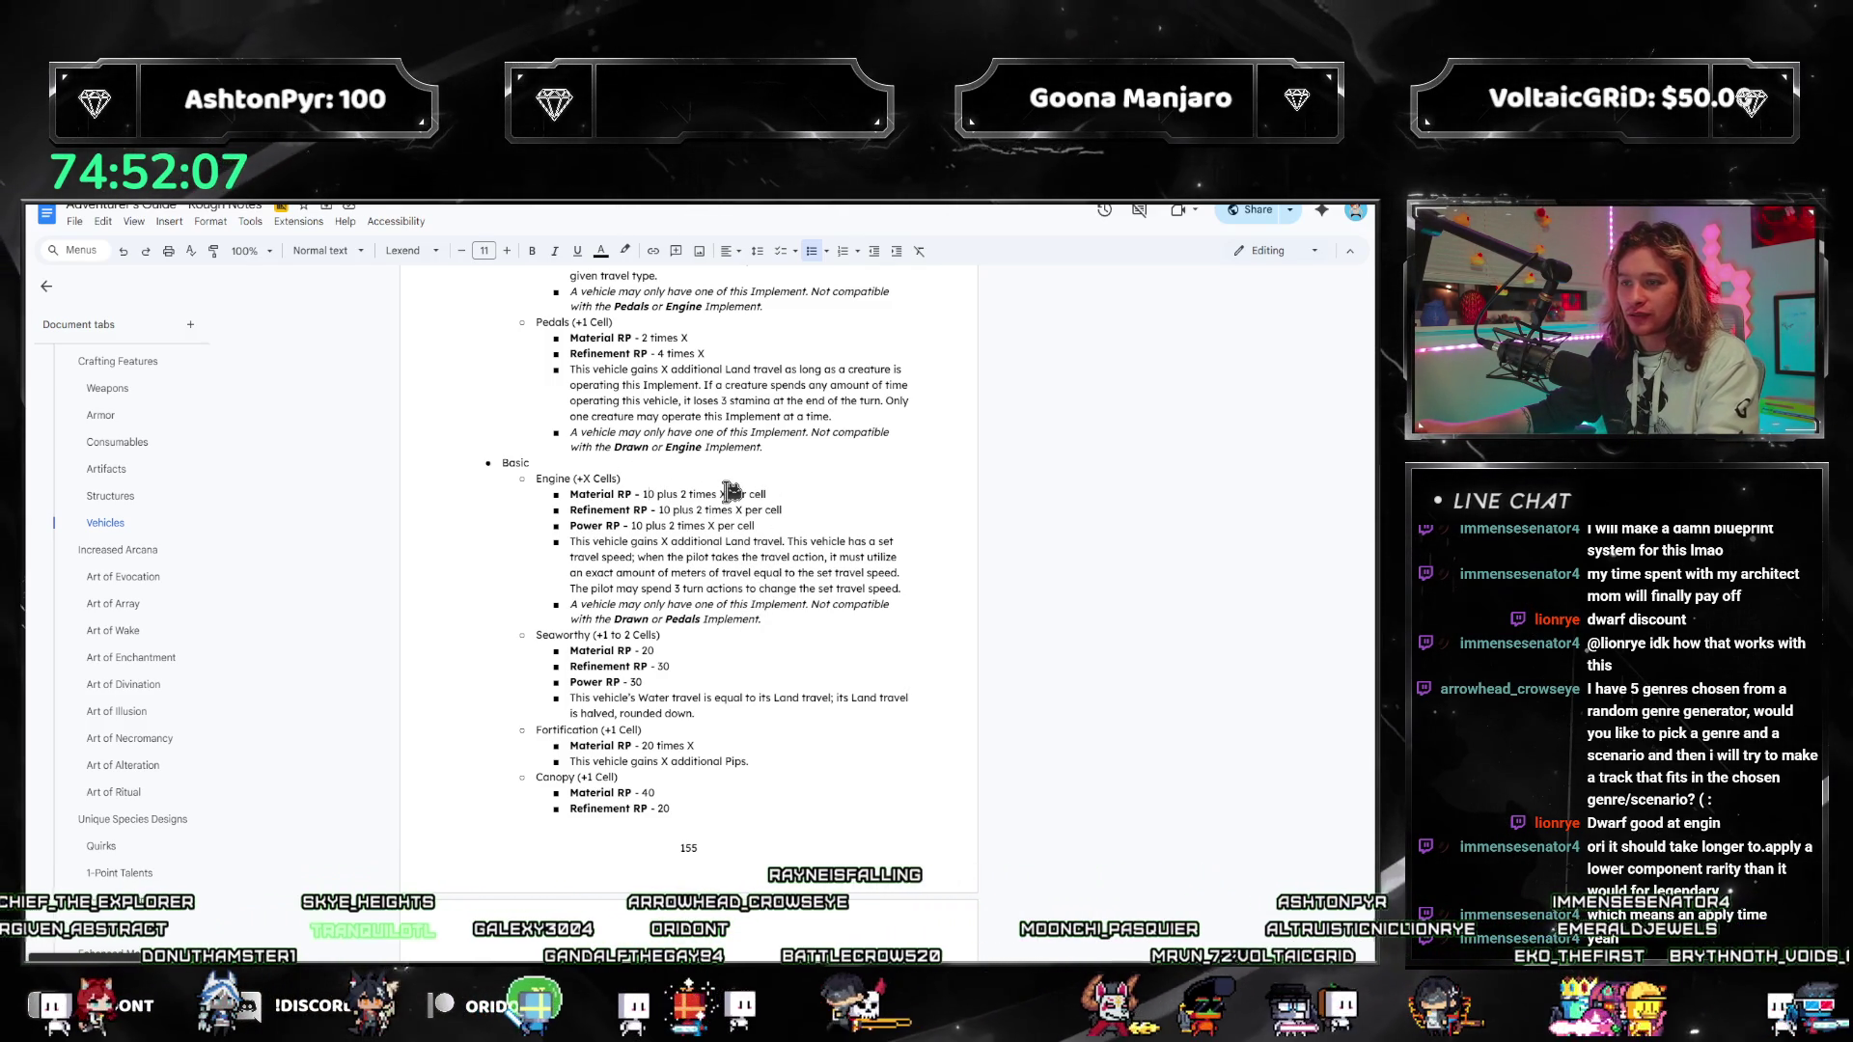
scroll(731, 492, "up", 2)
Step: Delete '2 times' from the Engine Refinement RP formula and enter a new base number
scroll(740, 570, "down", 1)
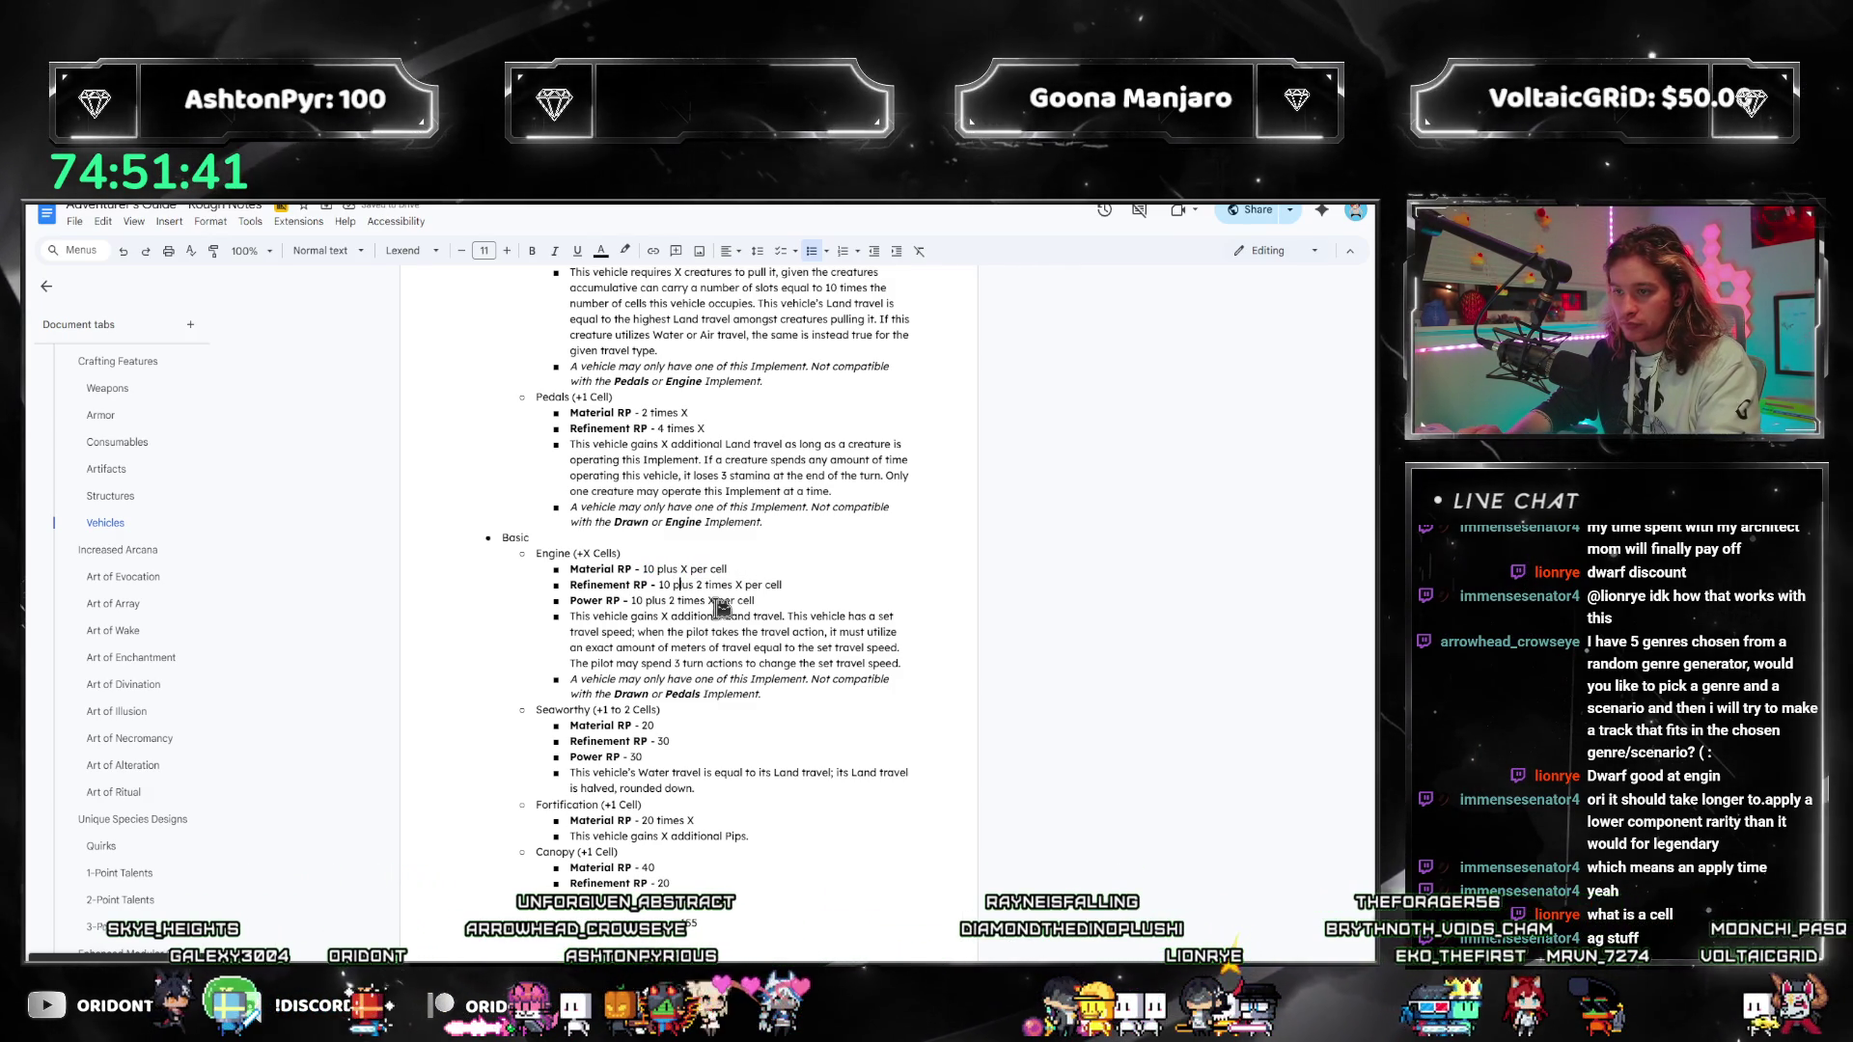
left_click_drag(696, 585, 735, 585)
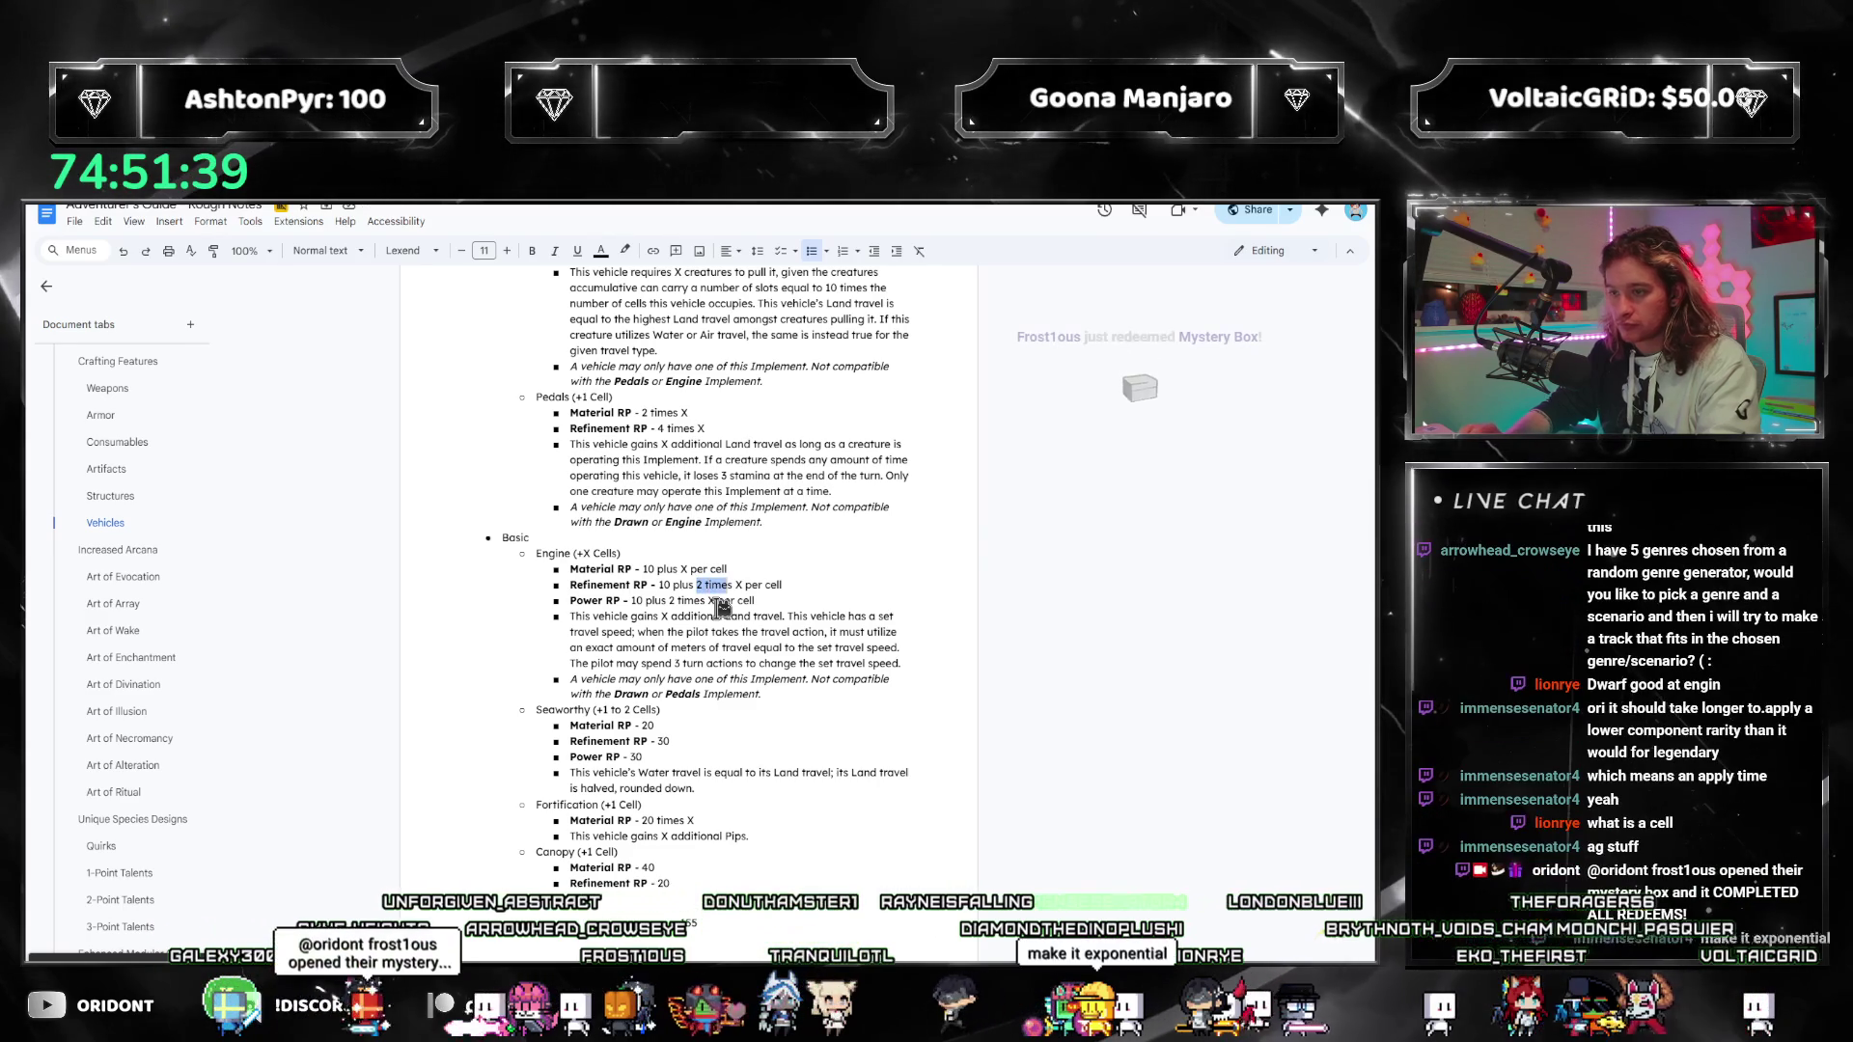
key("BackSpace")
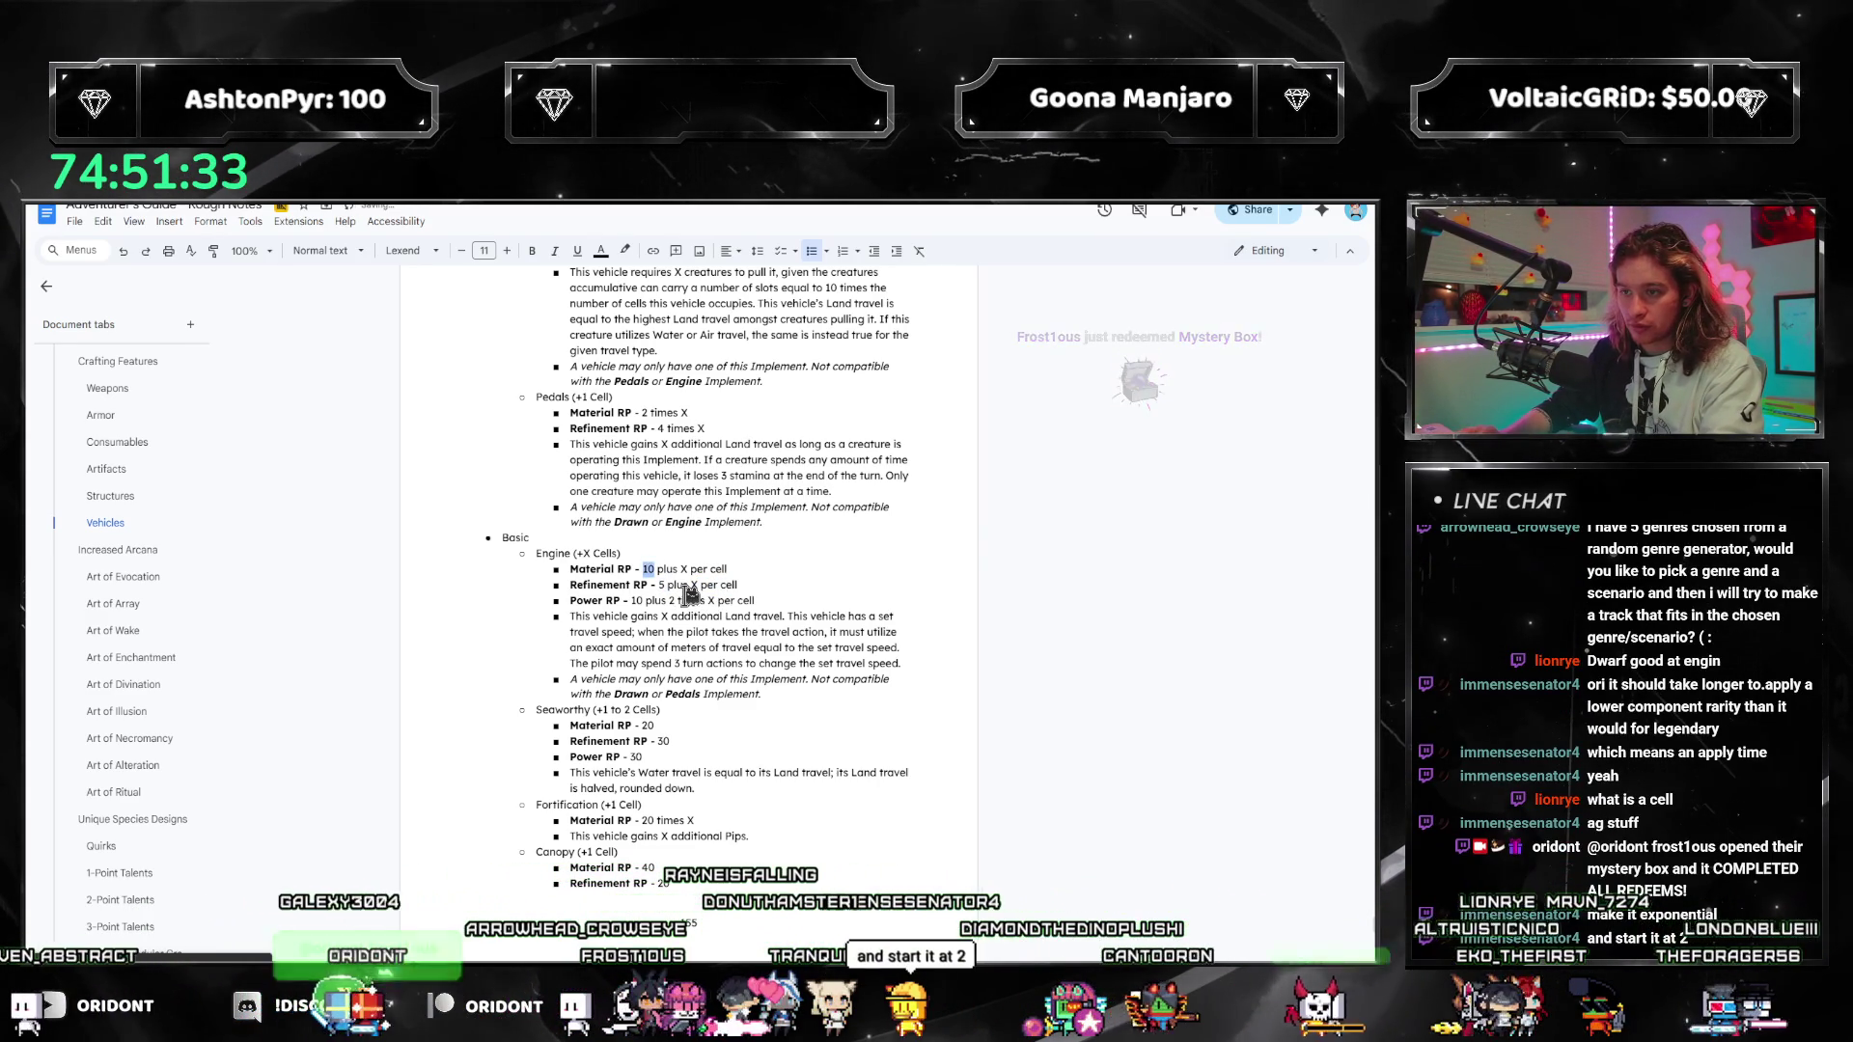
type("5")
double_click(636, 601)
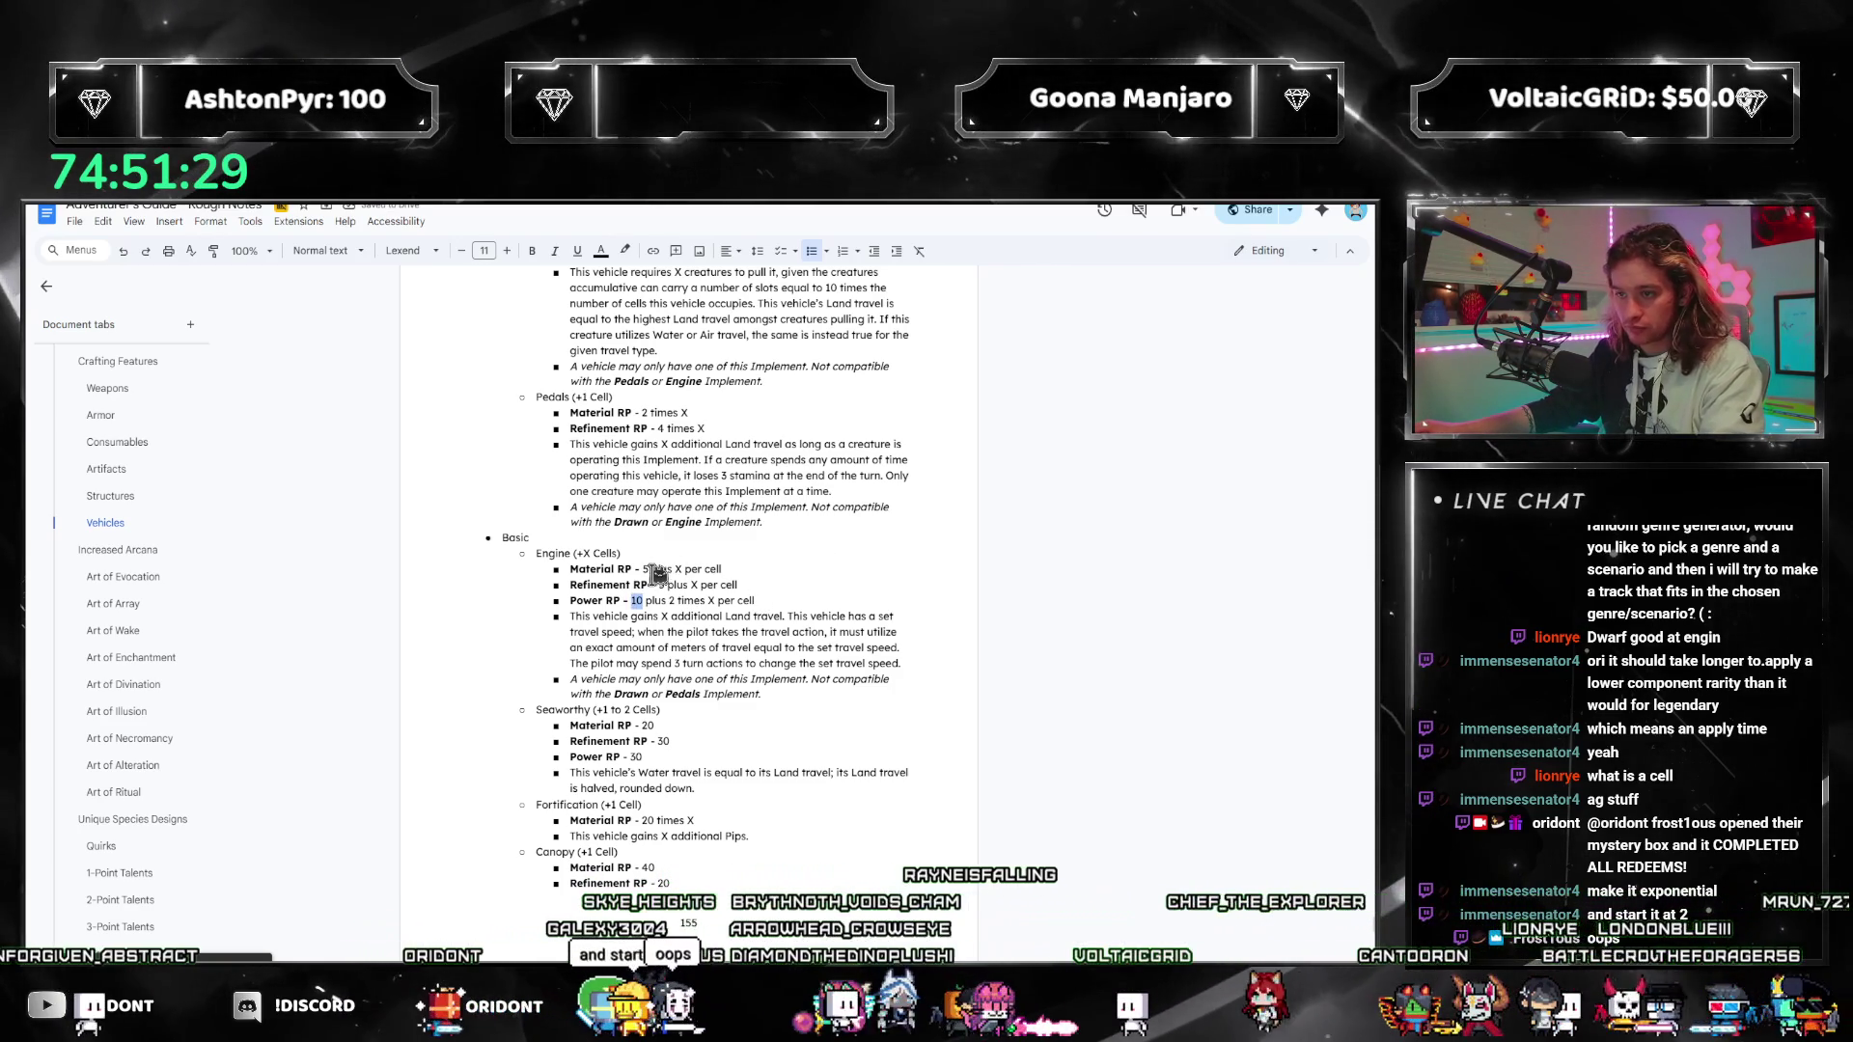
Step: Revise the Engine base costs, settling on Material RP 5 plus X after trying 3 and 6
left_click(813, 575)
type("4")
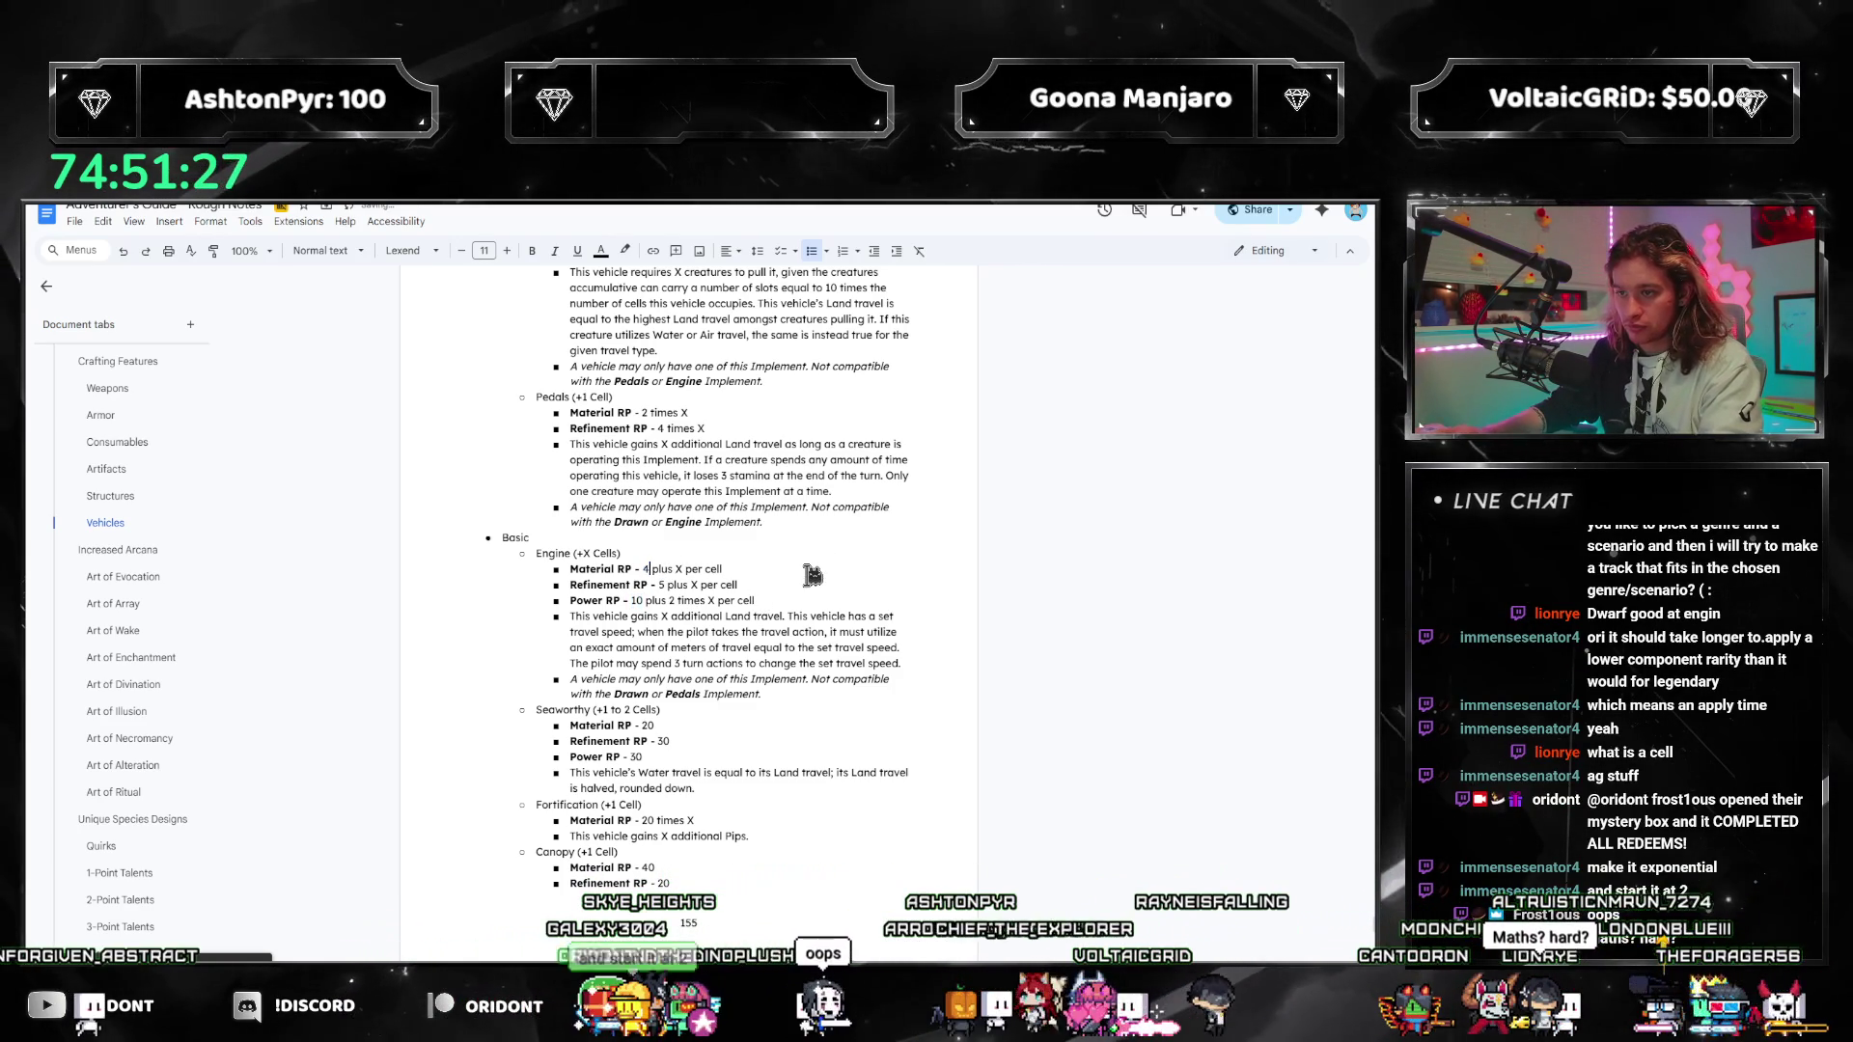
key("Down")
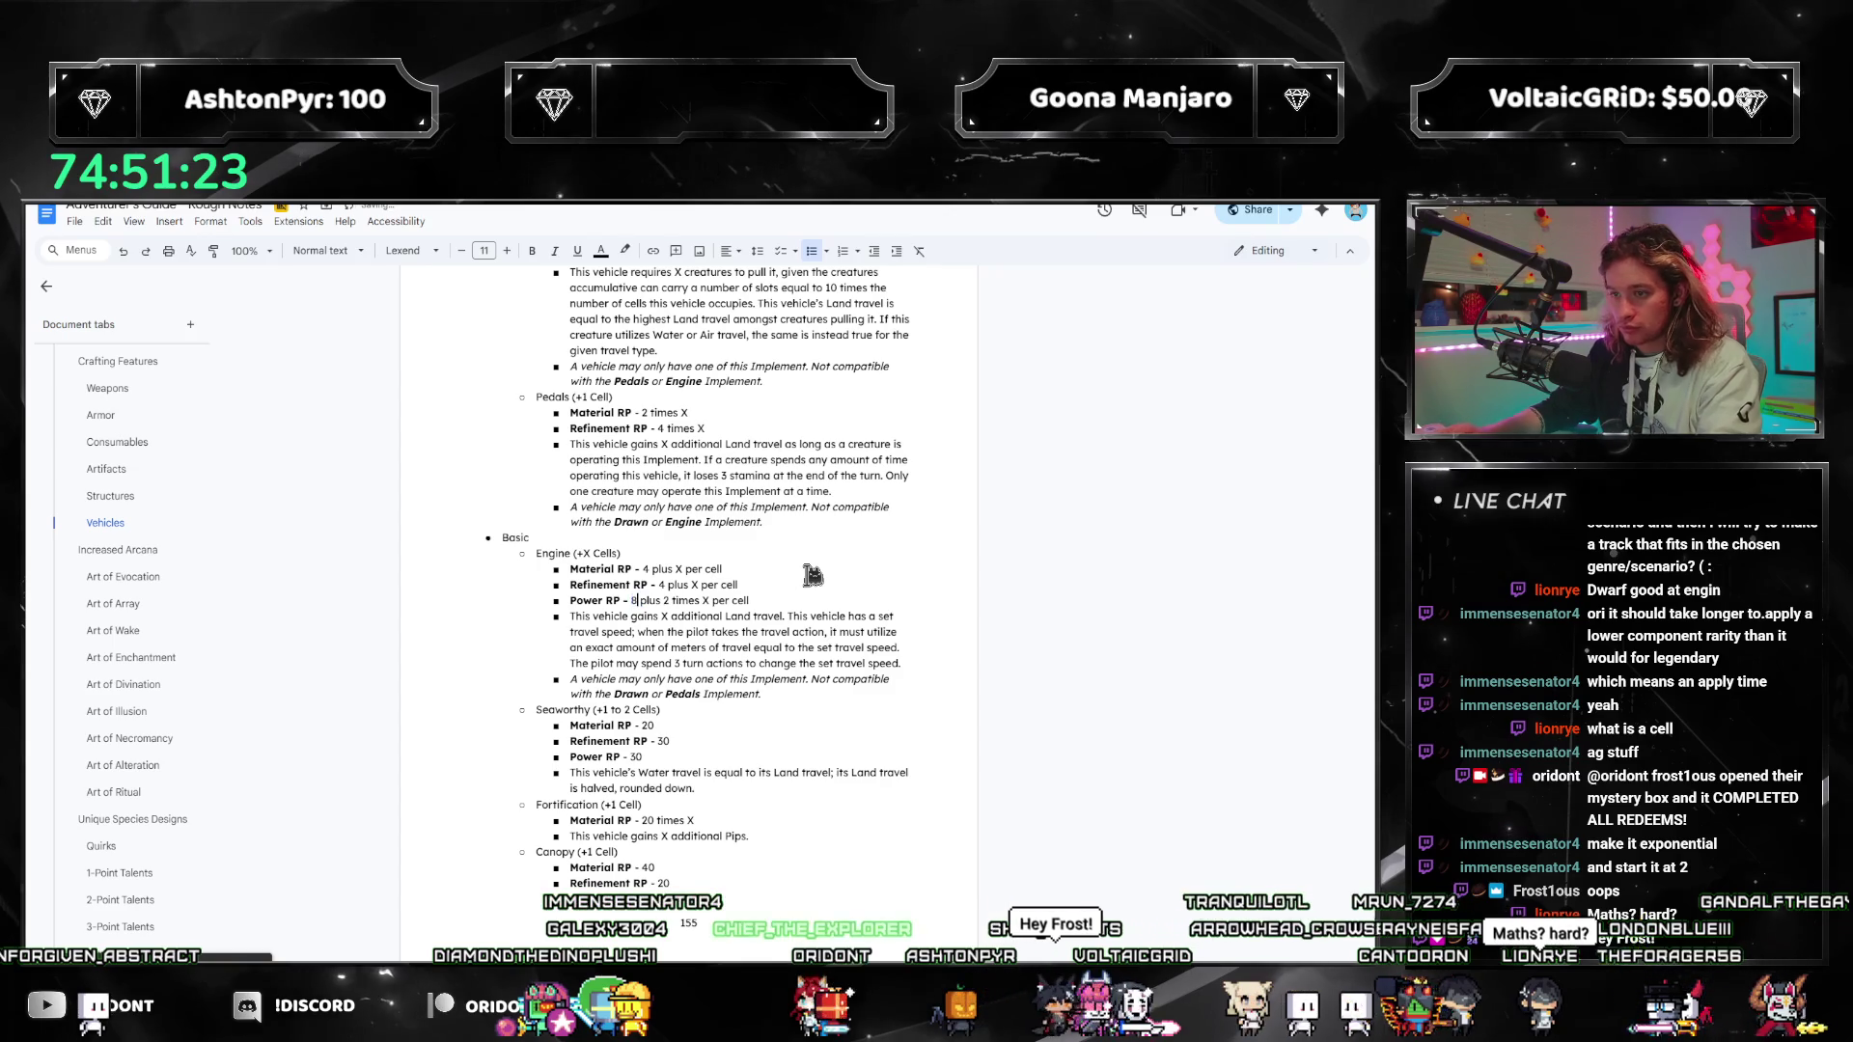
left_click(751, 579)
key("Up")
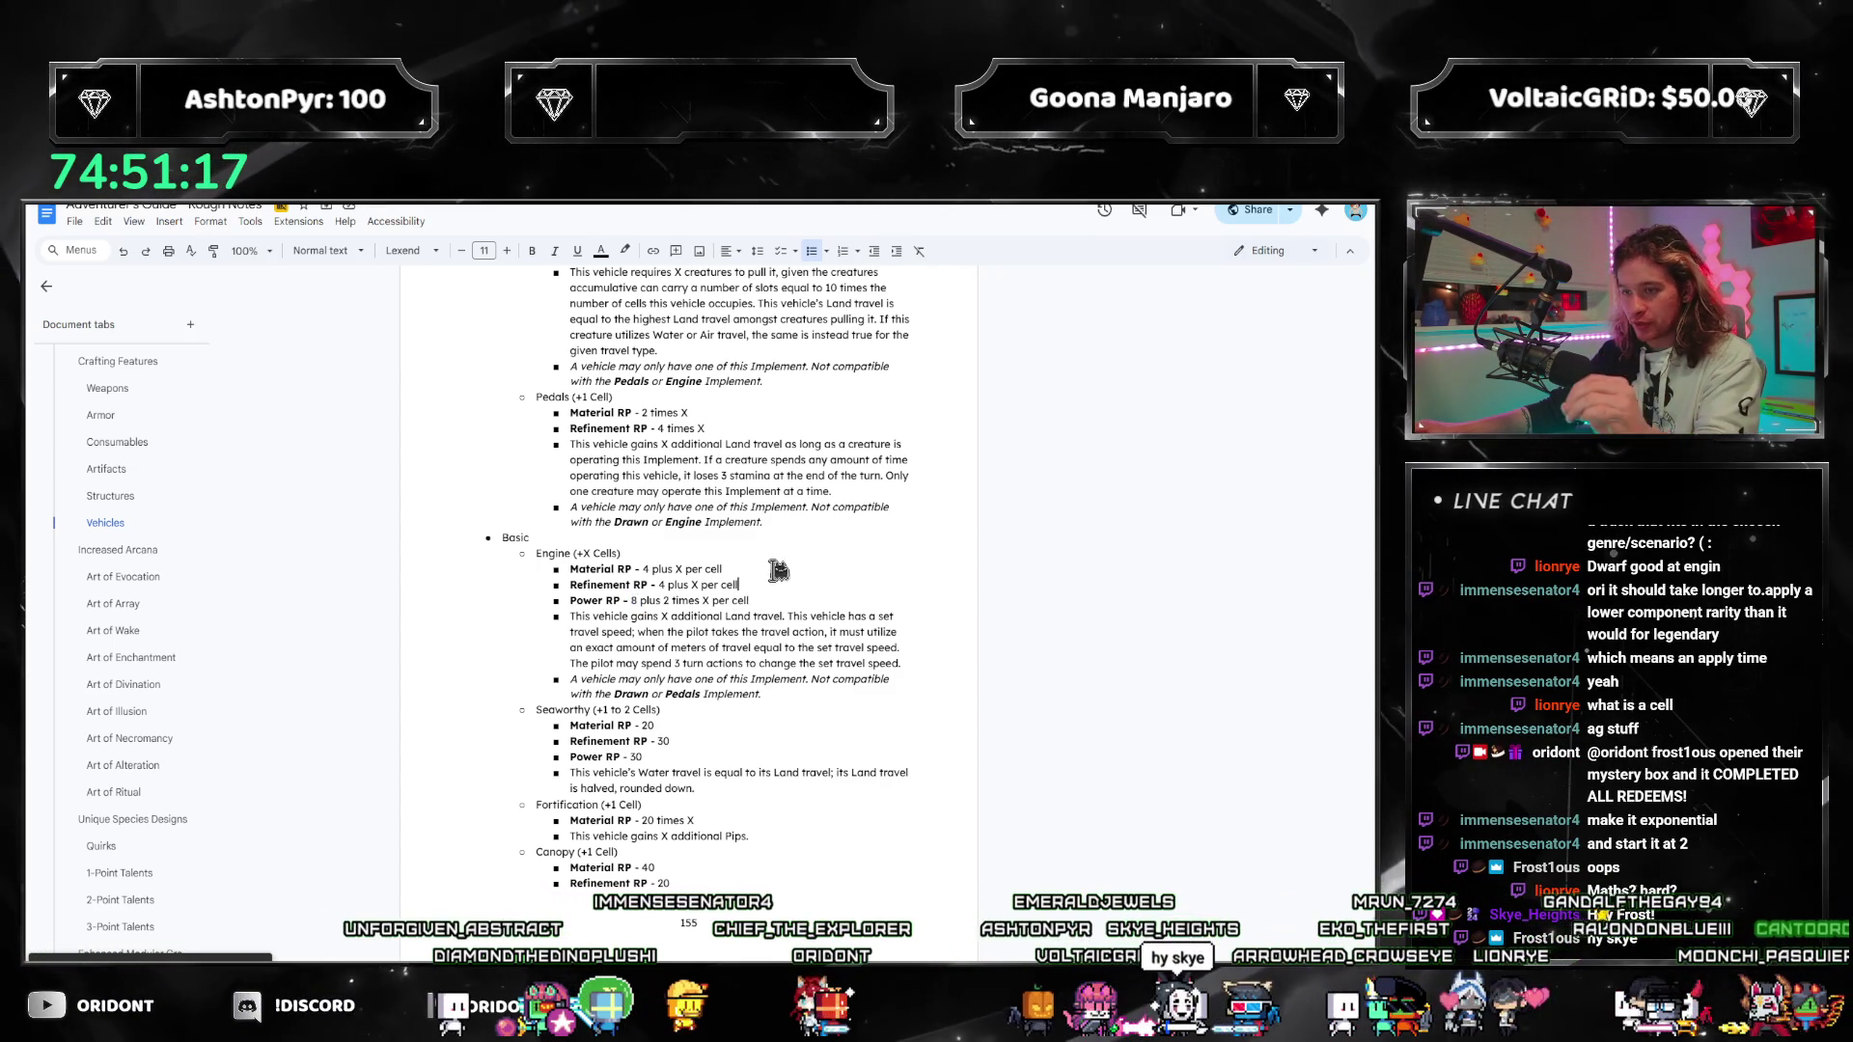
key("Down")
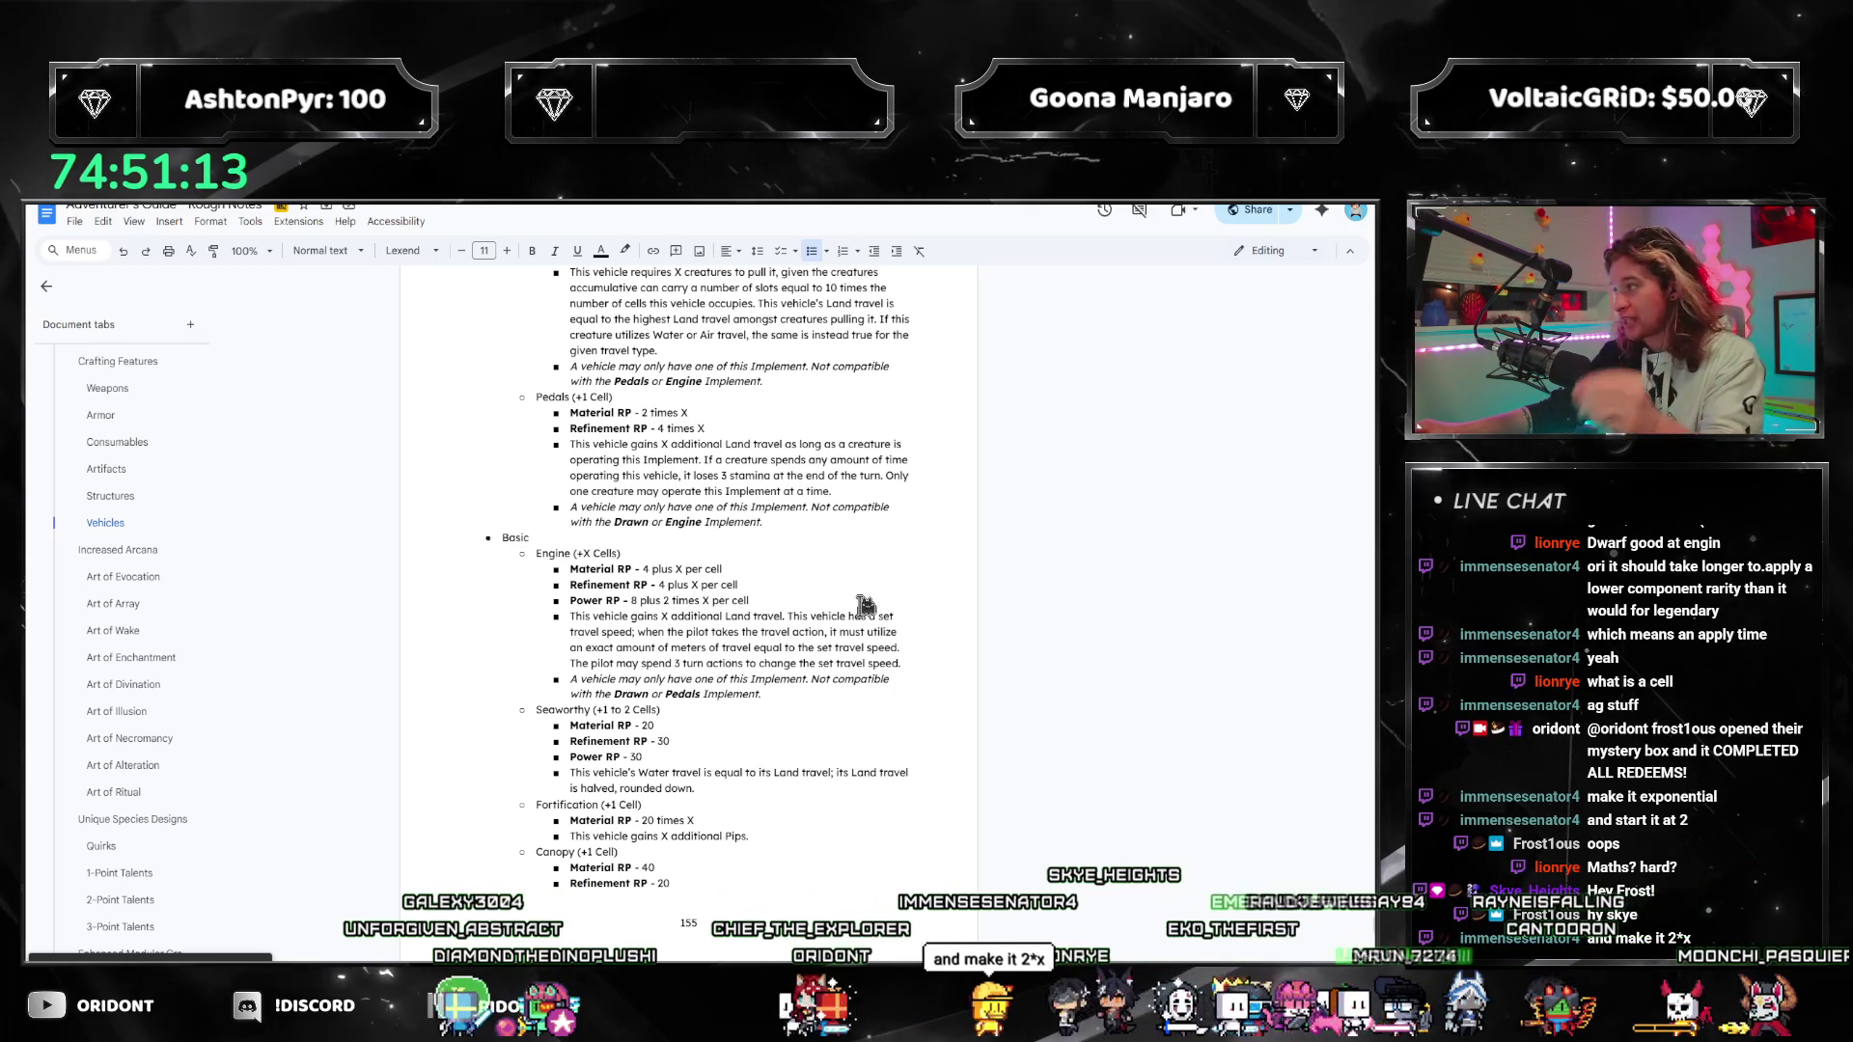
key("Down")
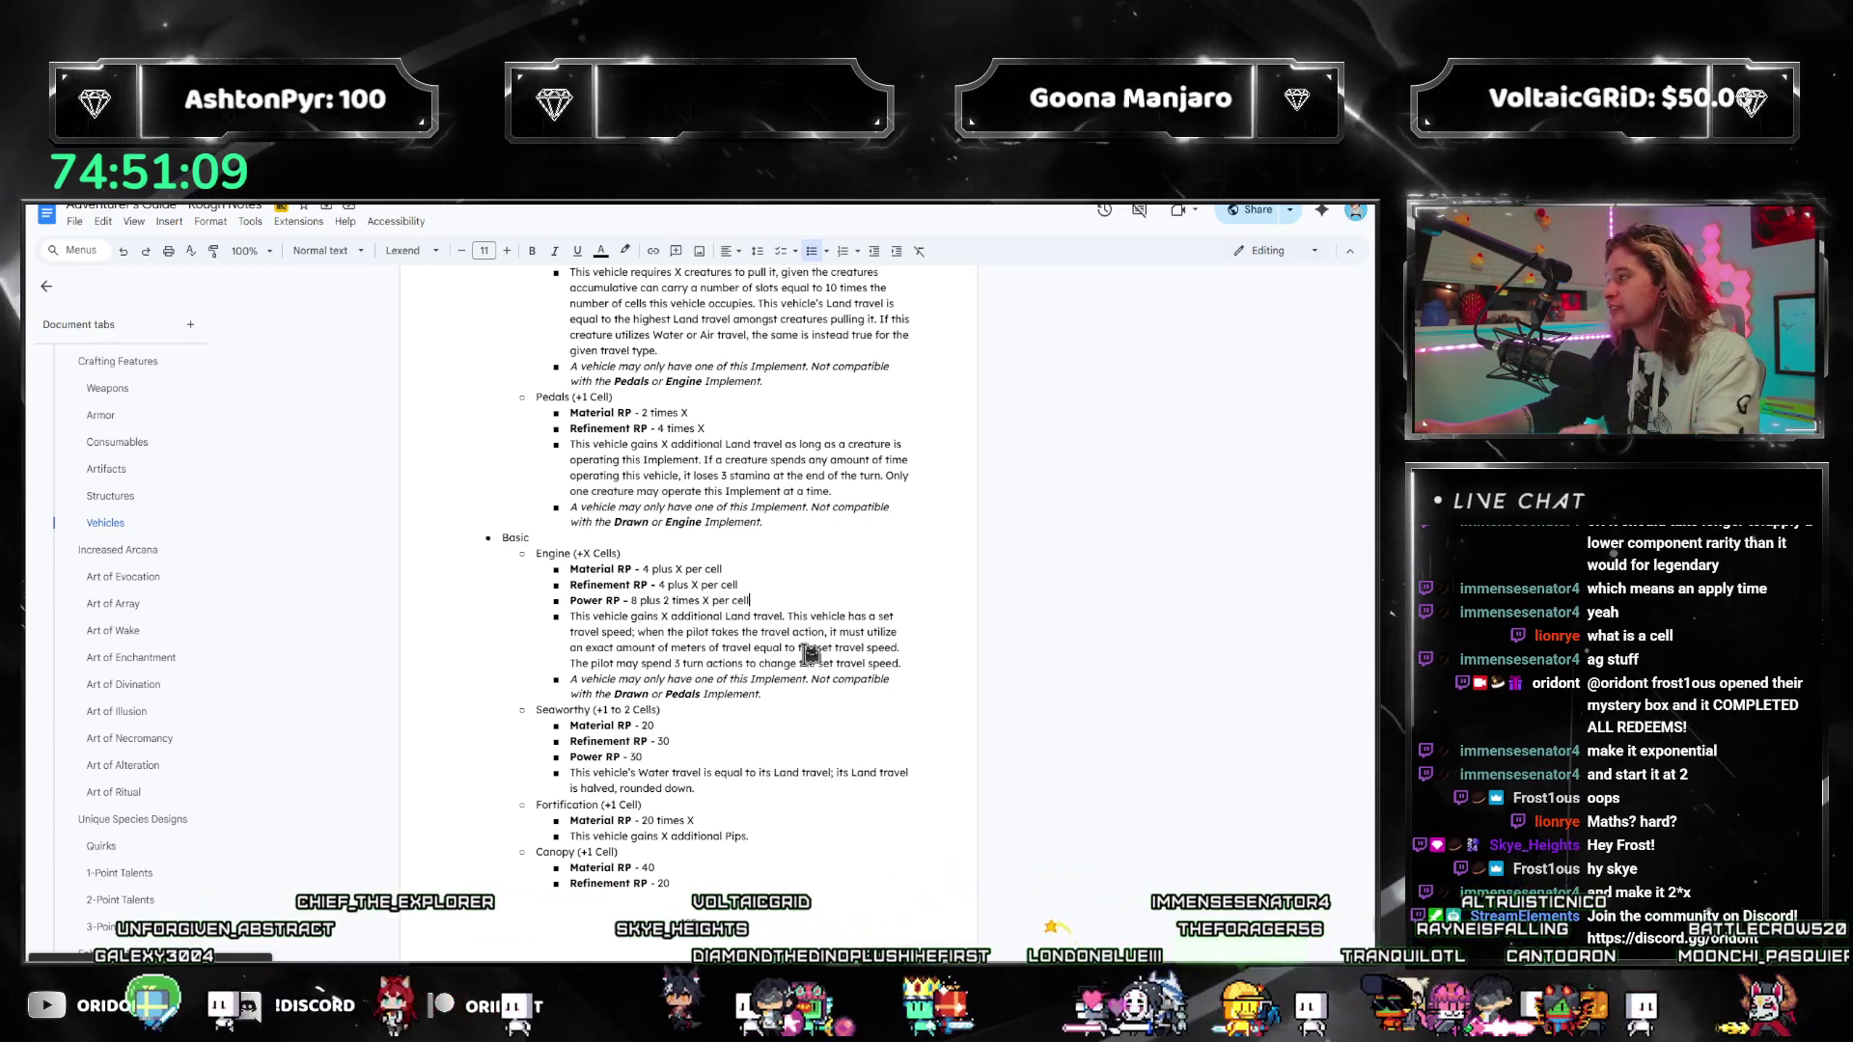
left_click(756, 574)
key("Down")
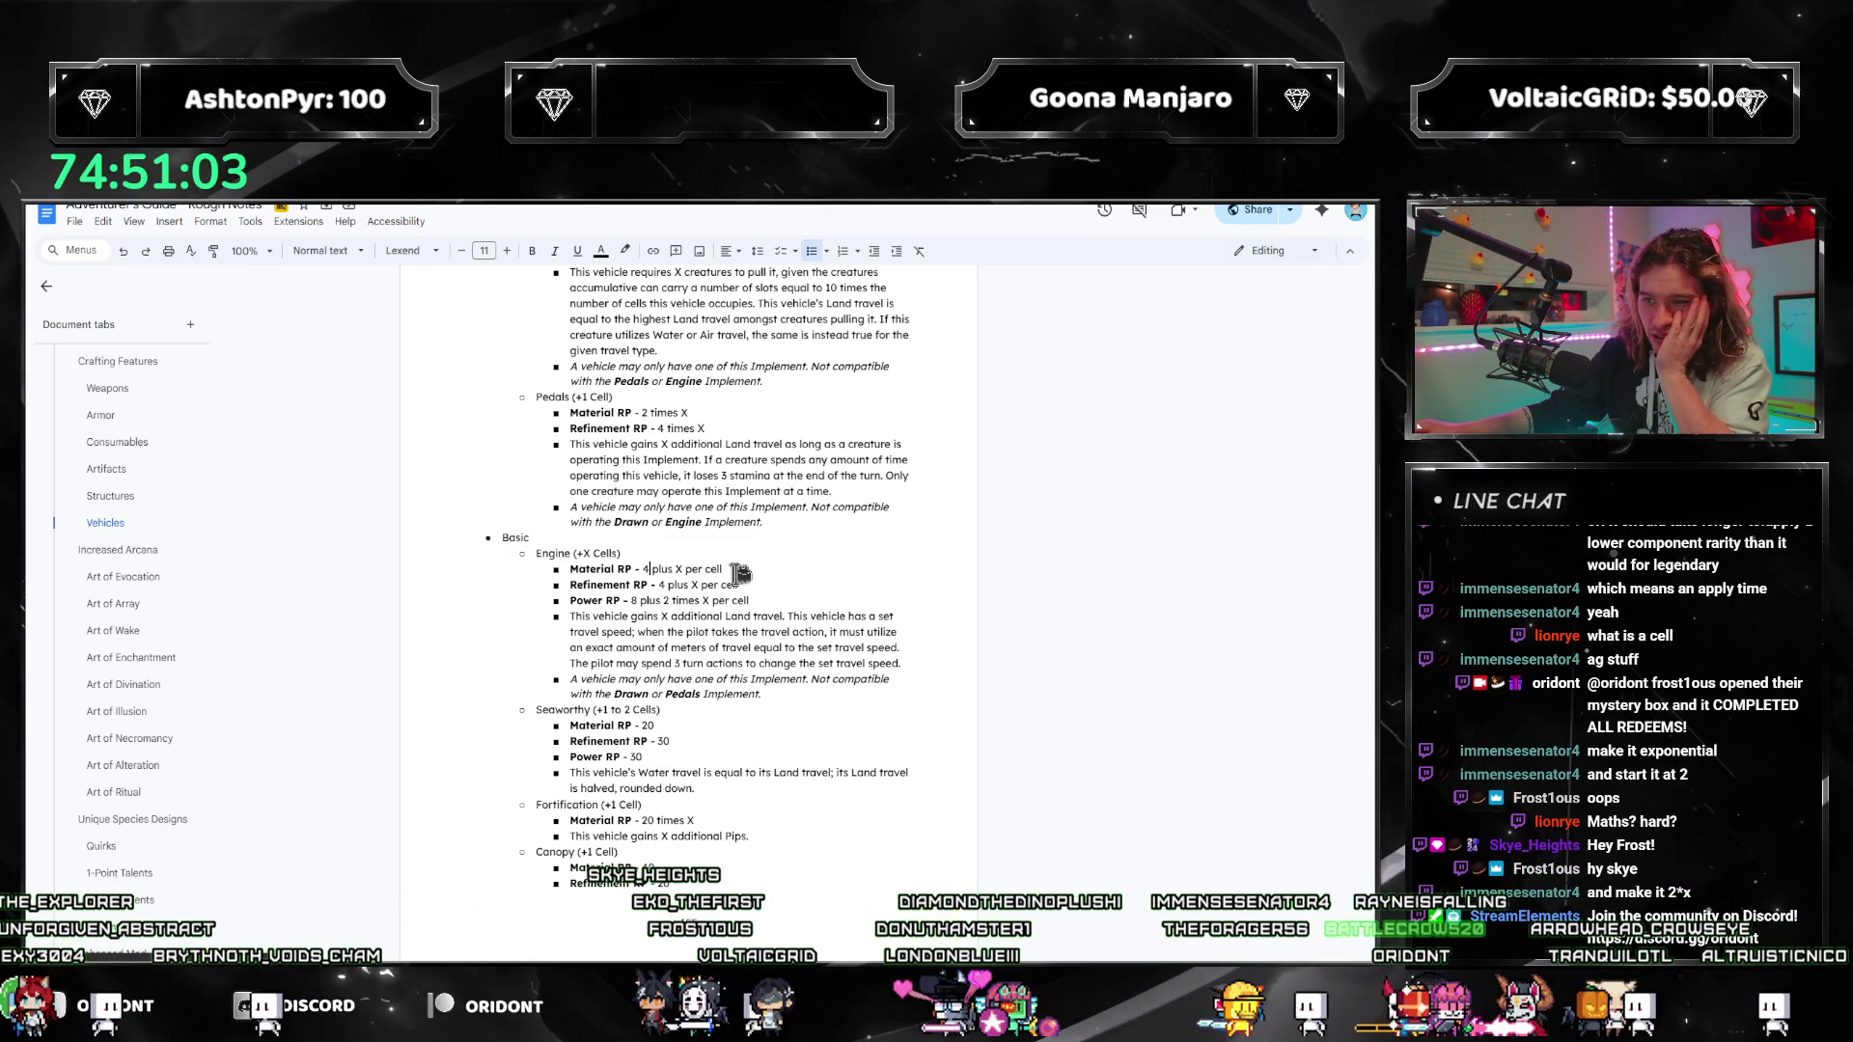
key("BackSpace")
type("3")
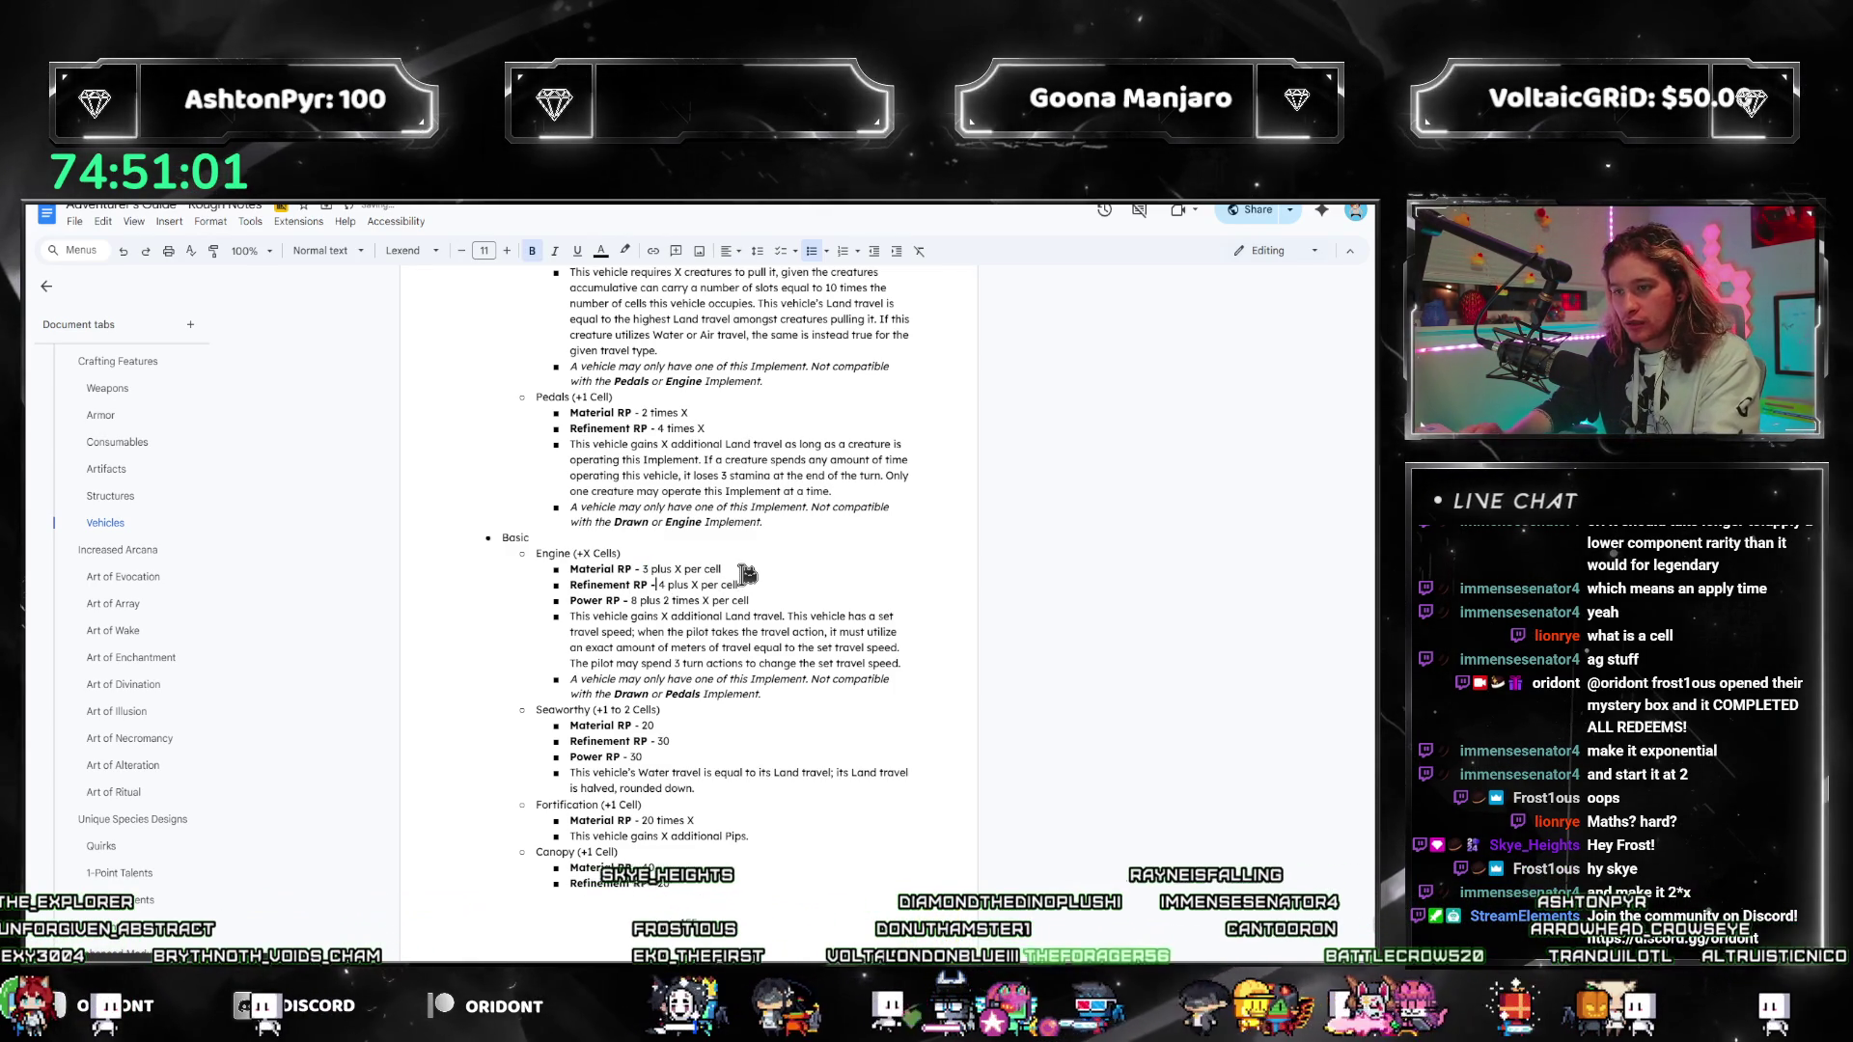
key("BackSpace")
type("6")
key("Down")
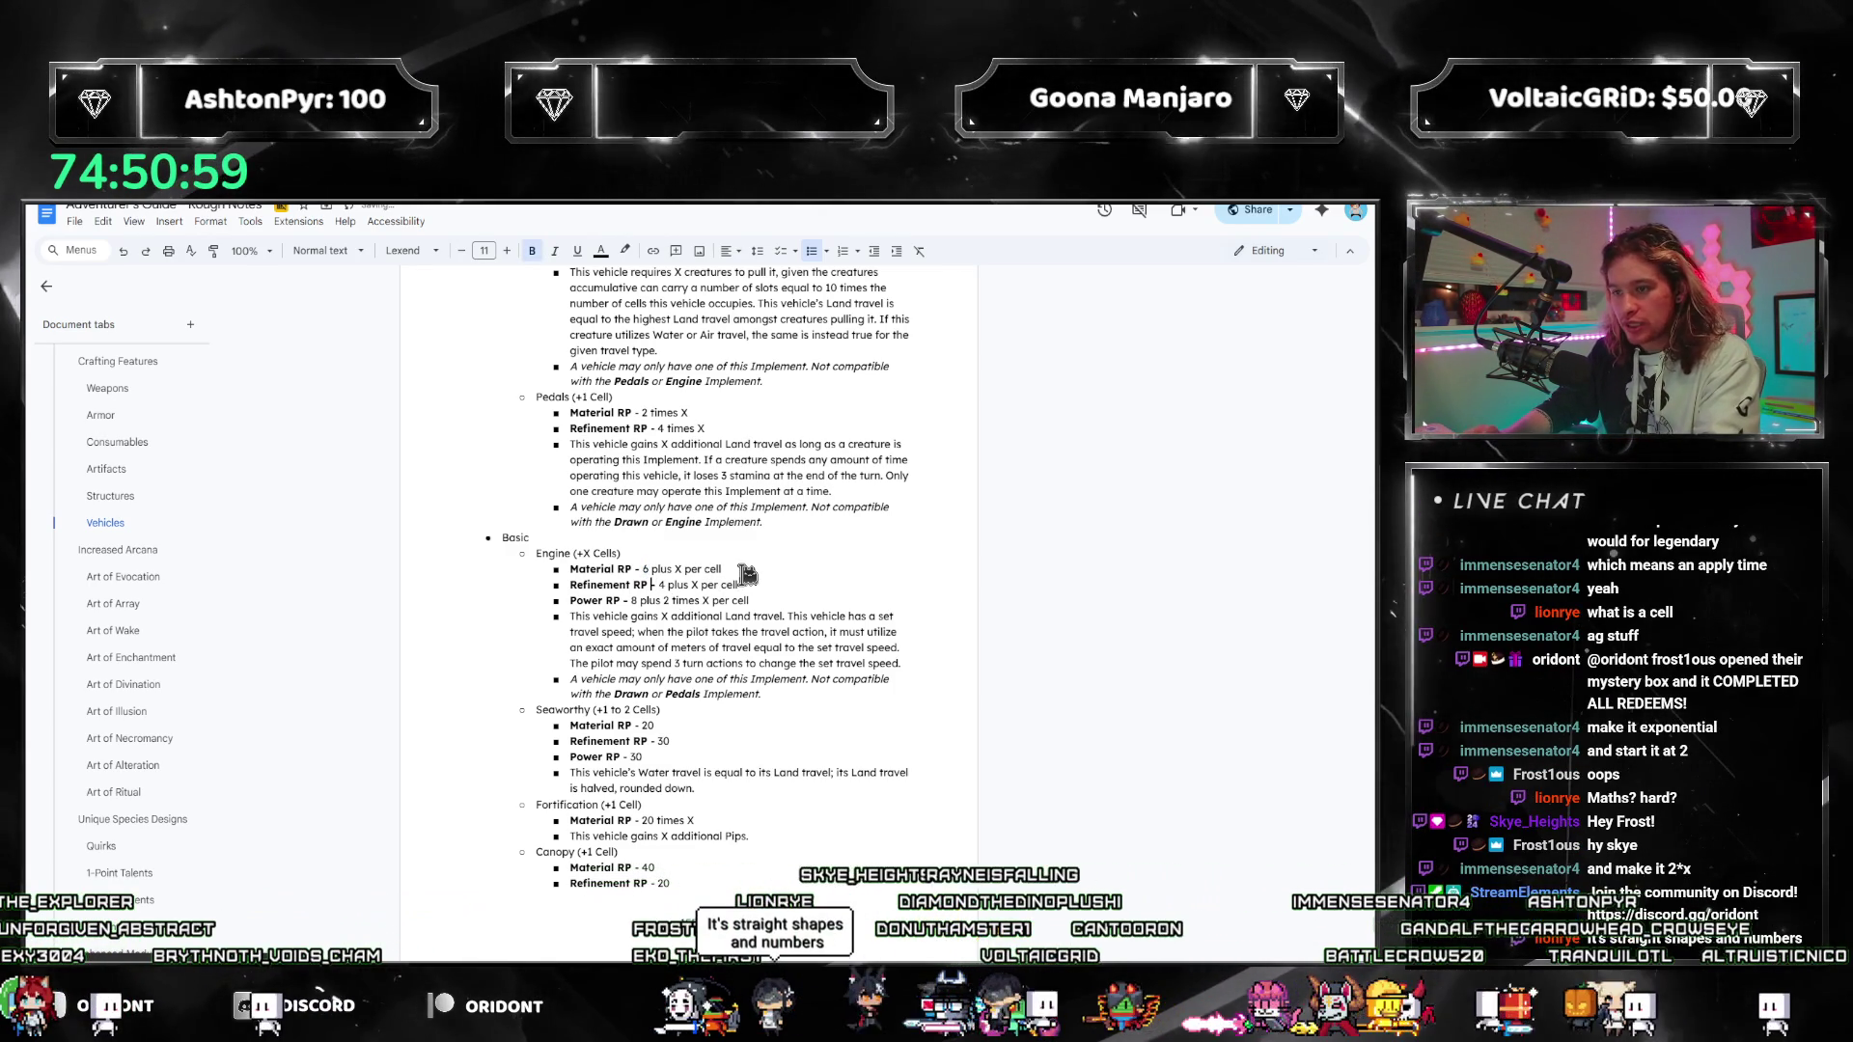
key("Up")
key("BackSpace")
type("5")
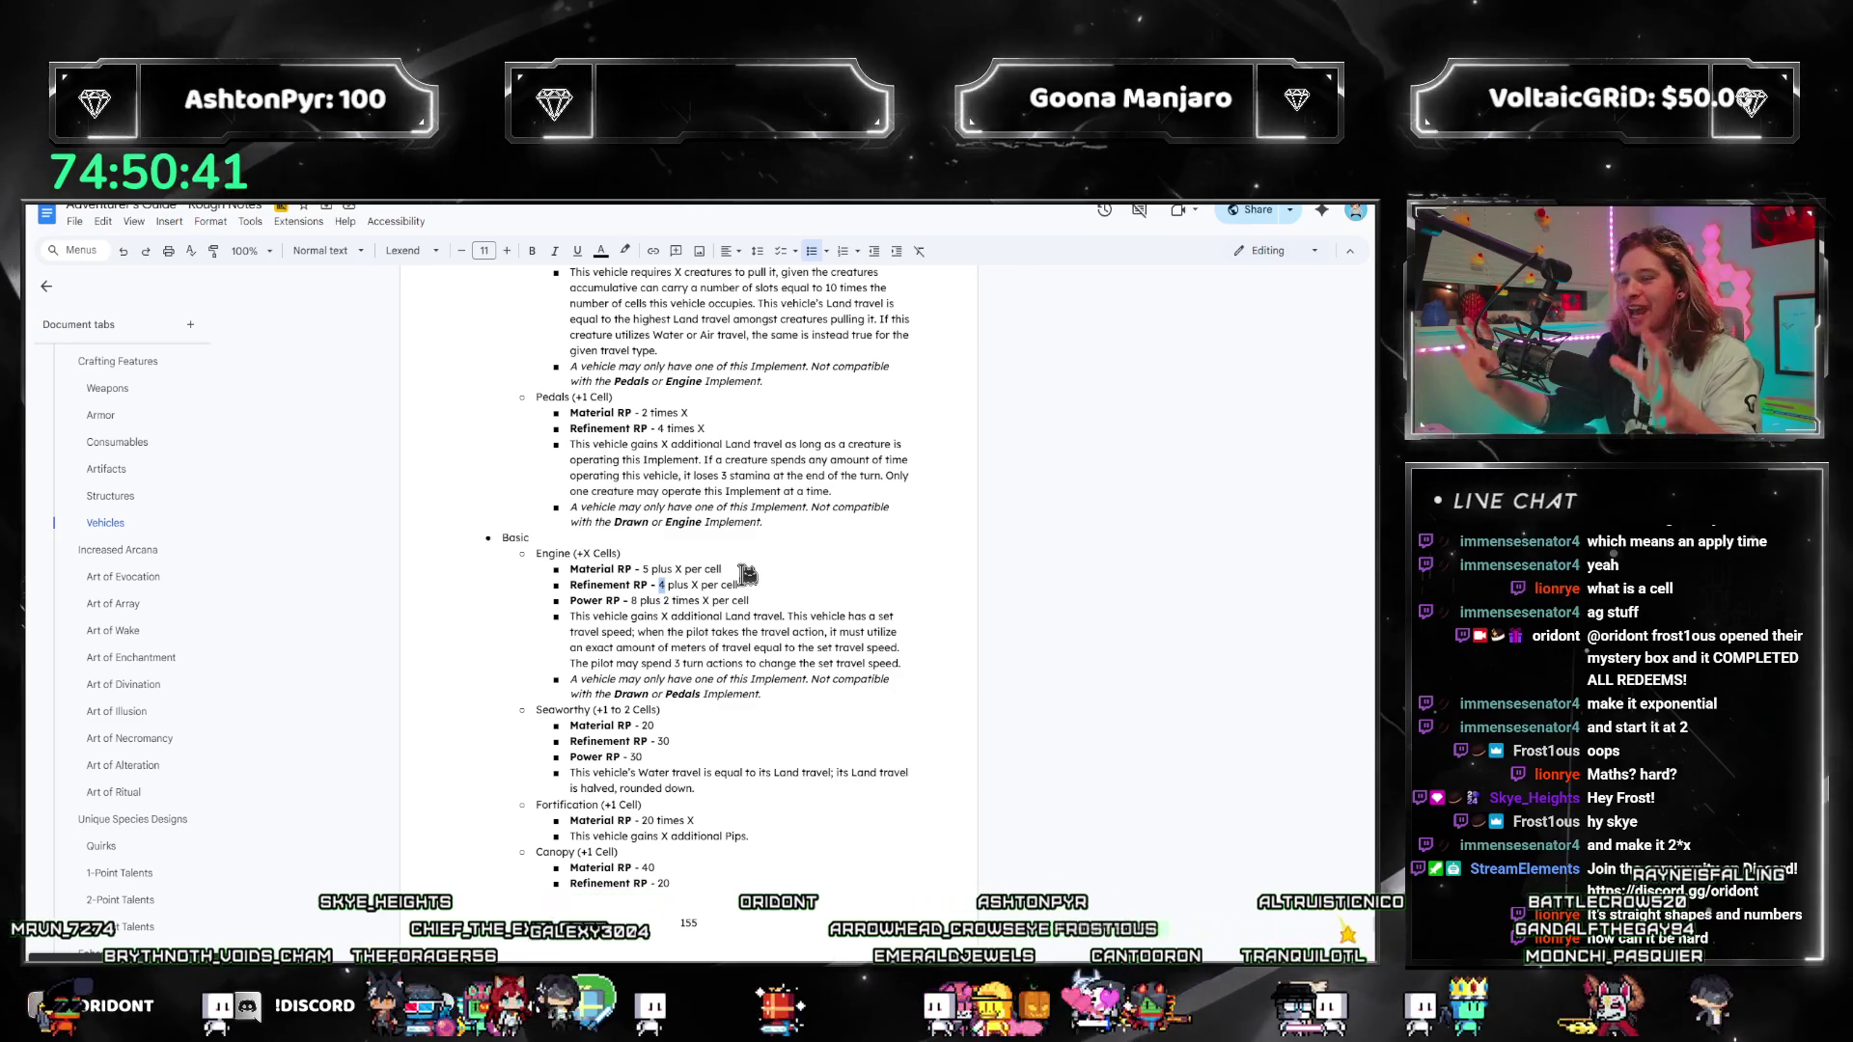
Step: Make Engine Material RP read 3 plus X and Refinement RP 5 plus X per cell
type("3")
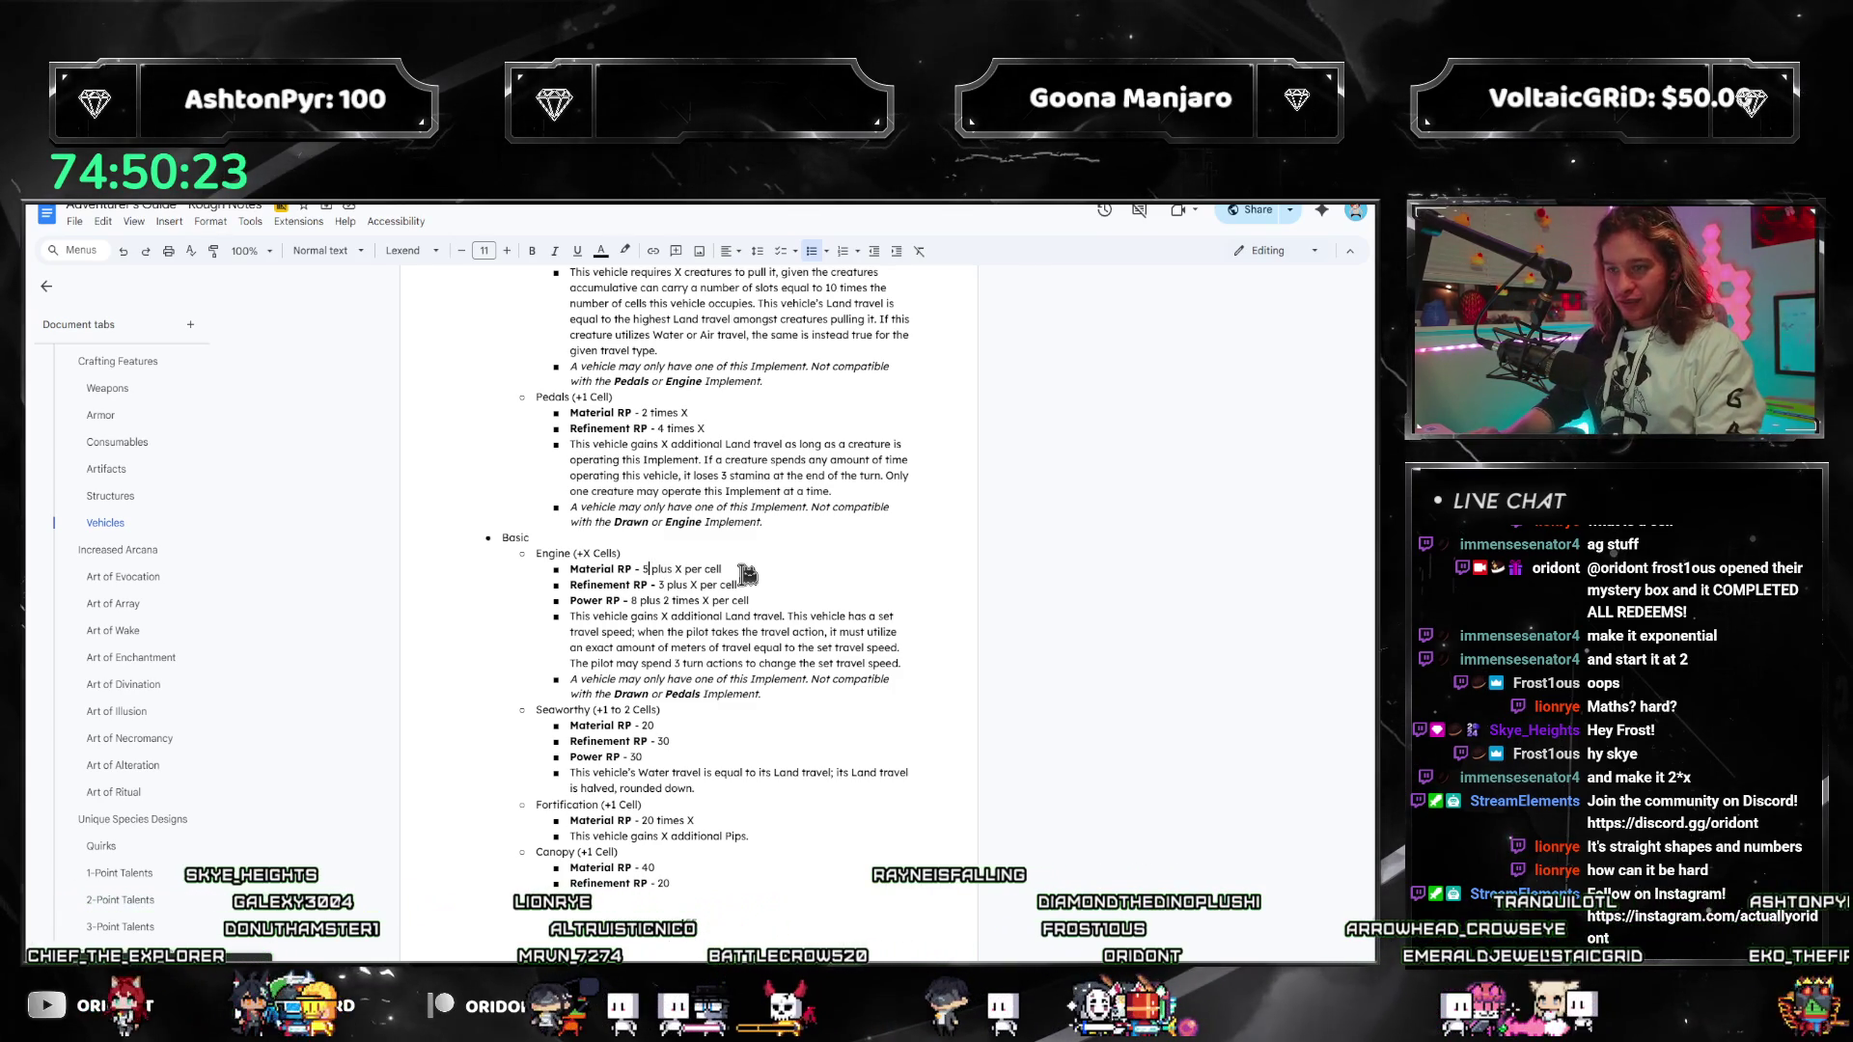
key("Delete")
type("4")
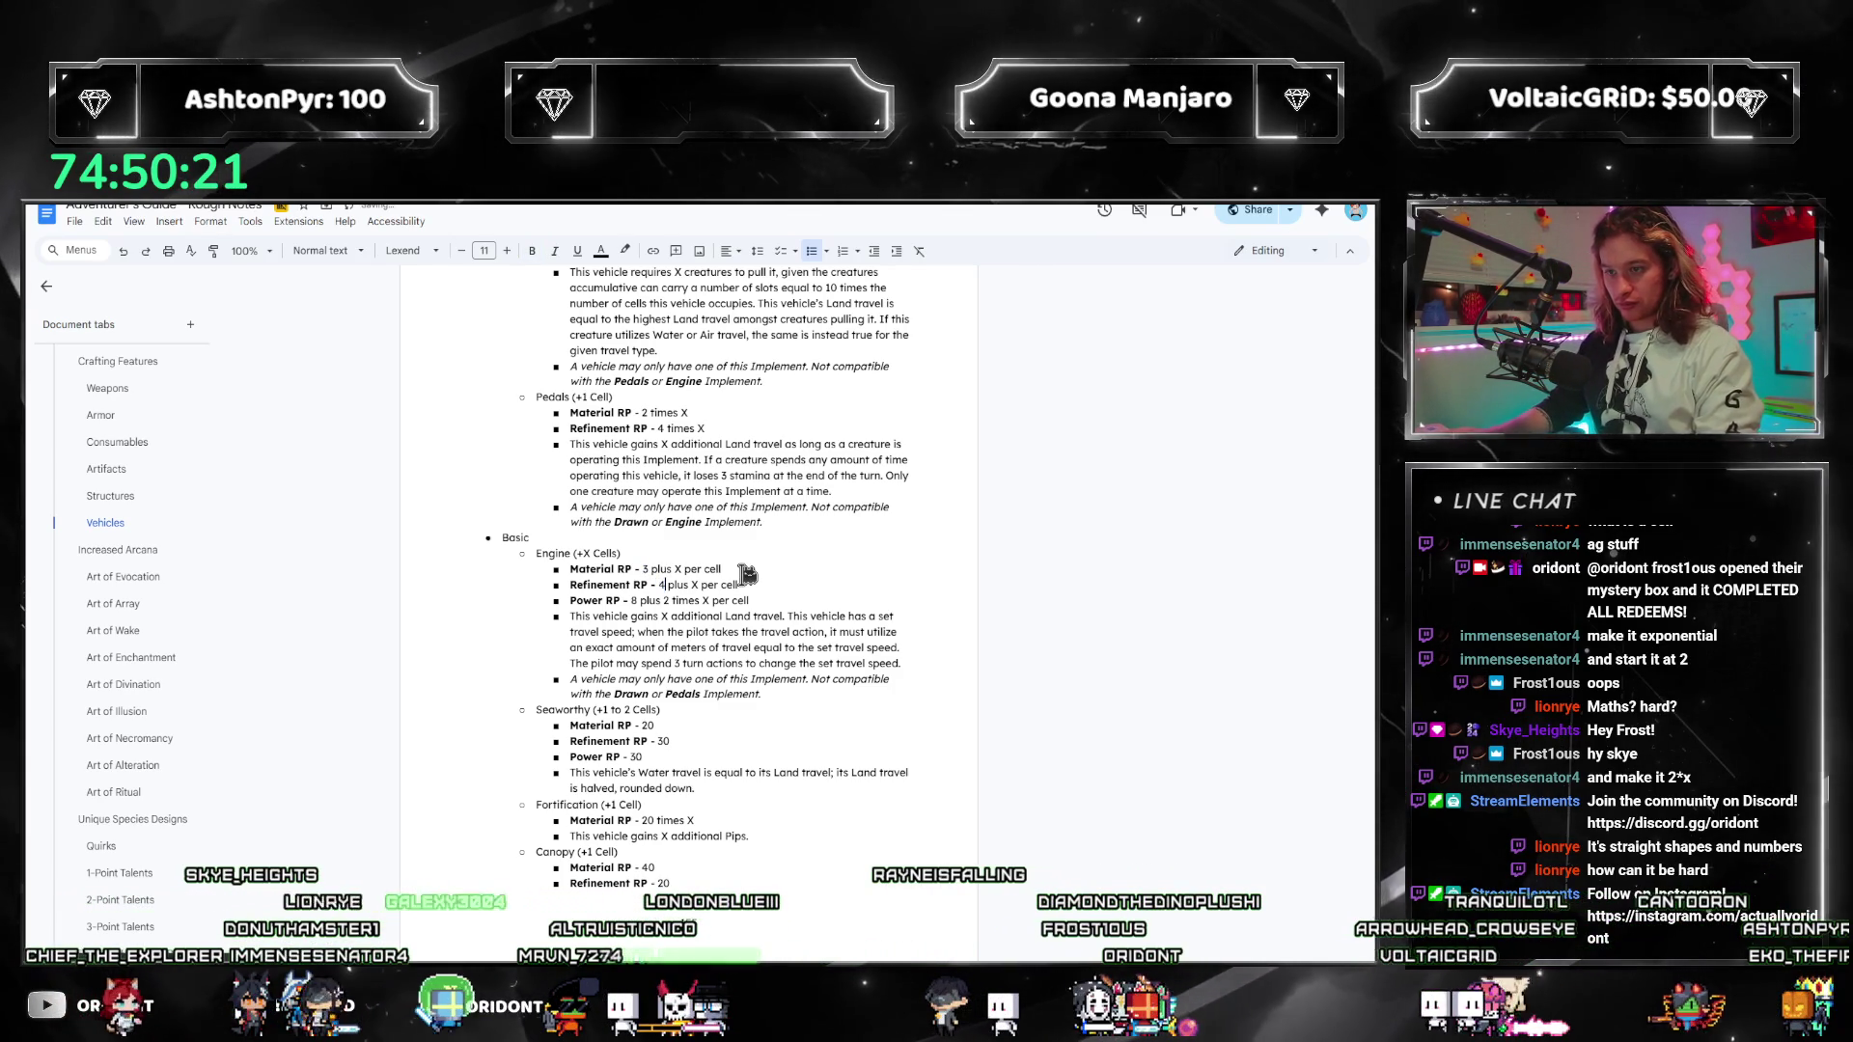
key("BackSpace")
type("5")
key("Down")
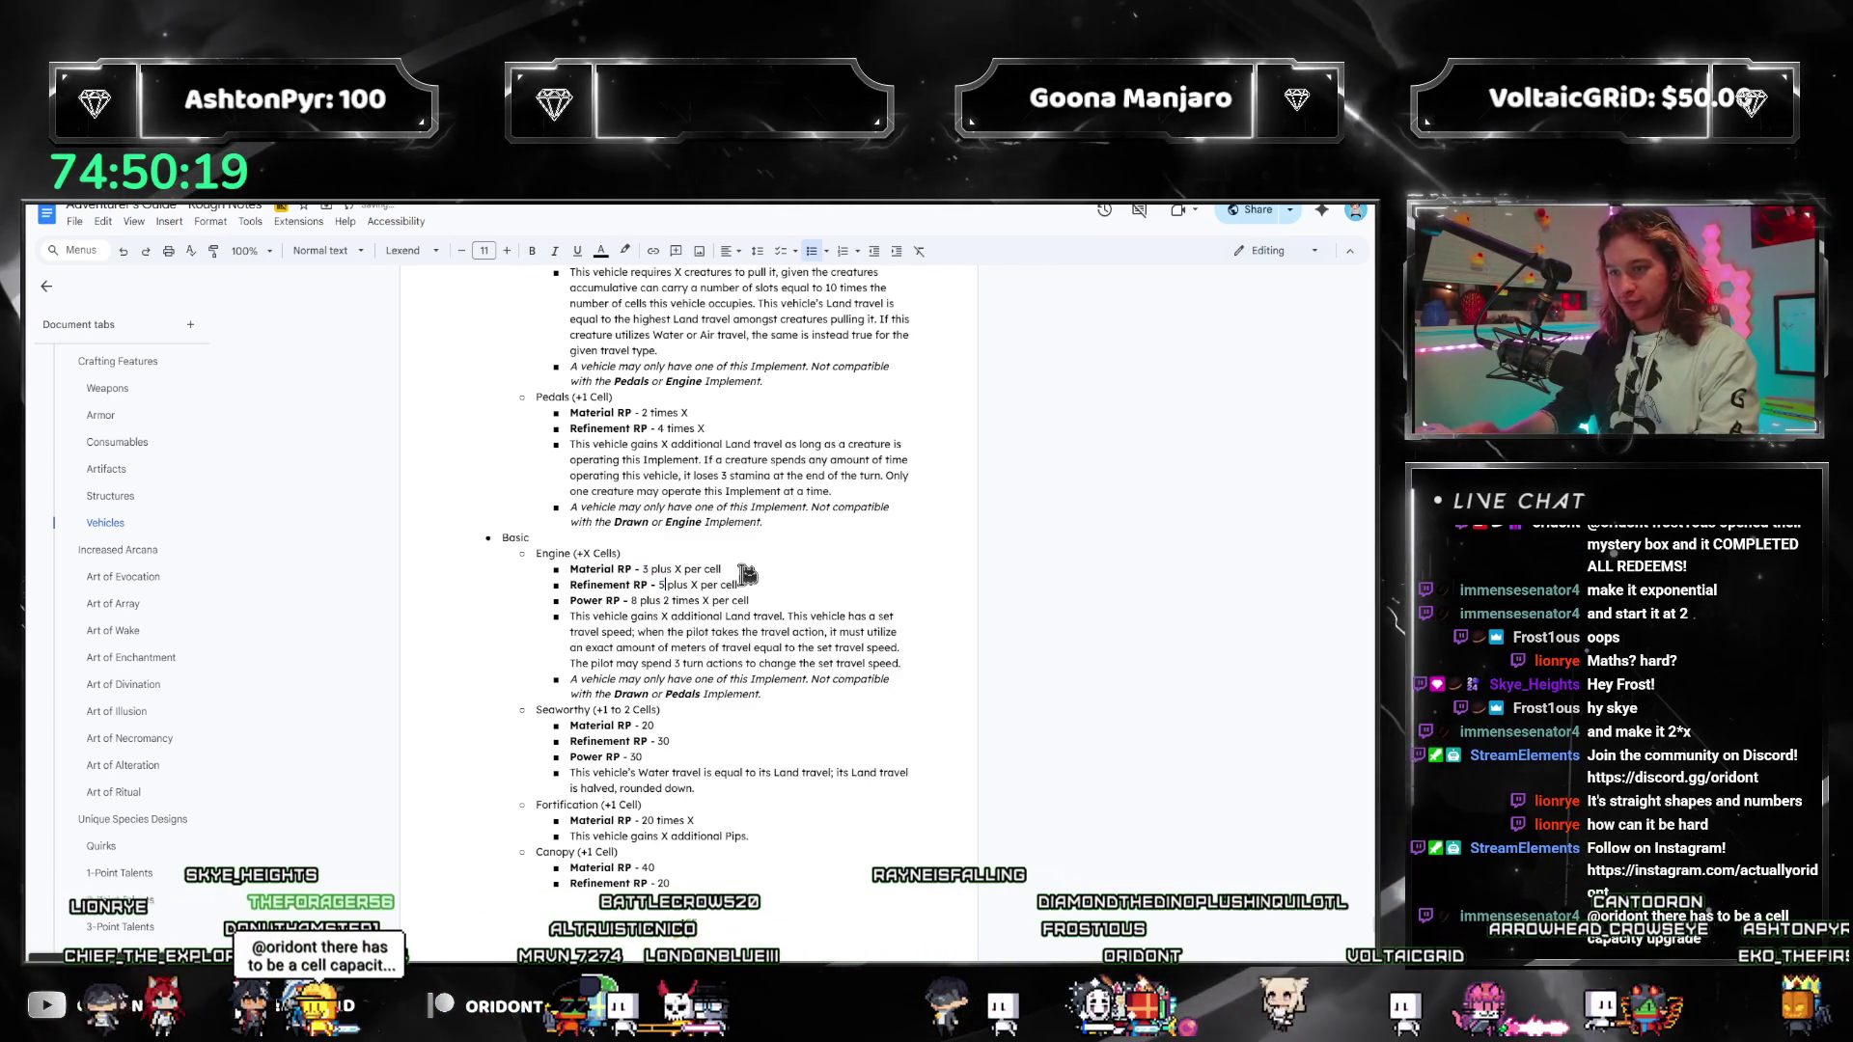
key("Up")
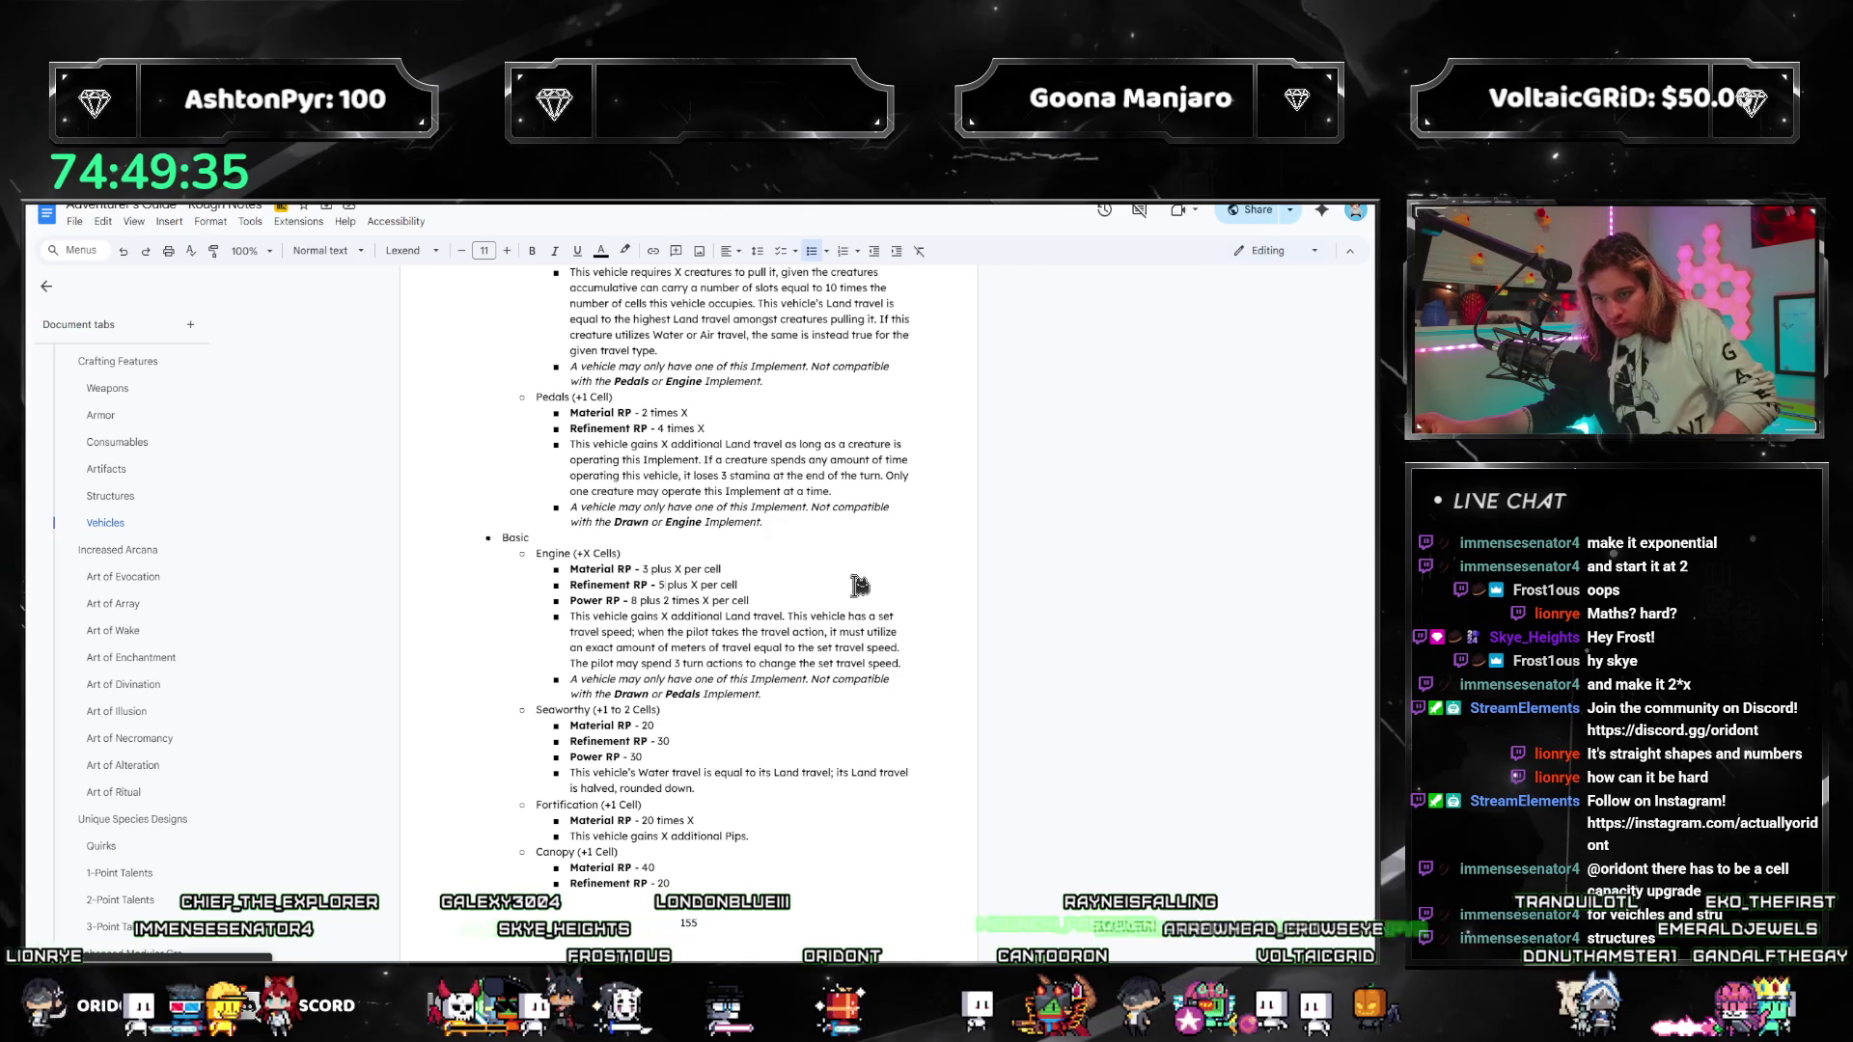
scroll(819, 550, "down", 10)
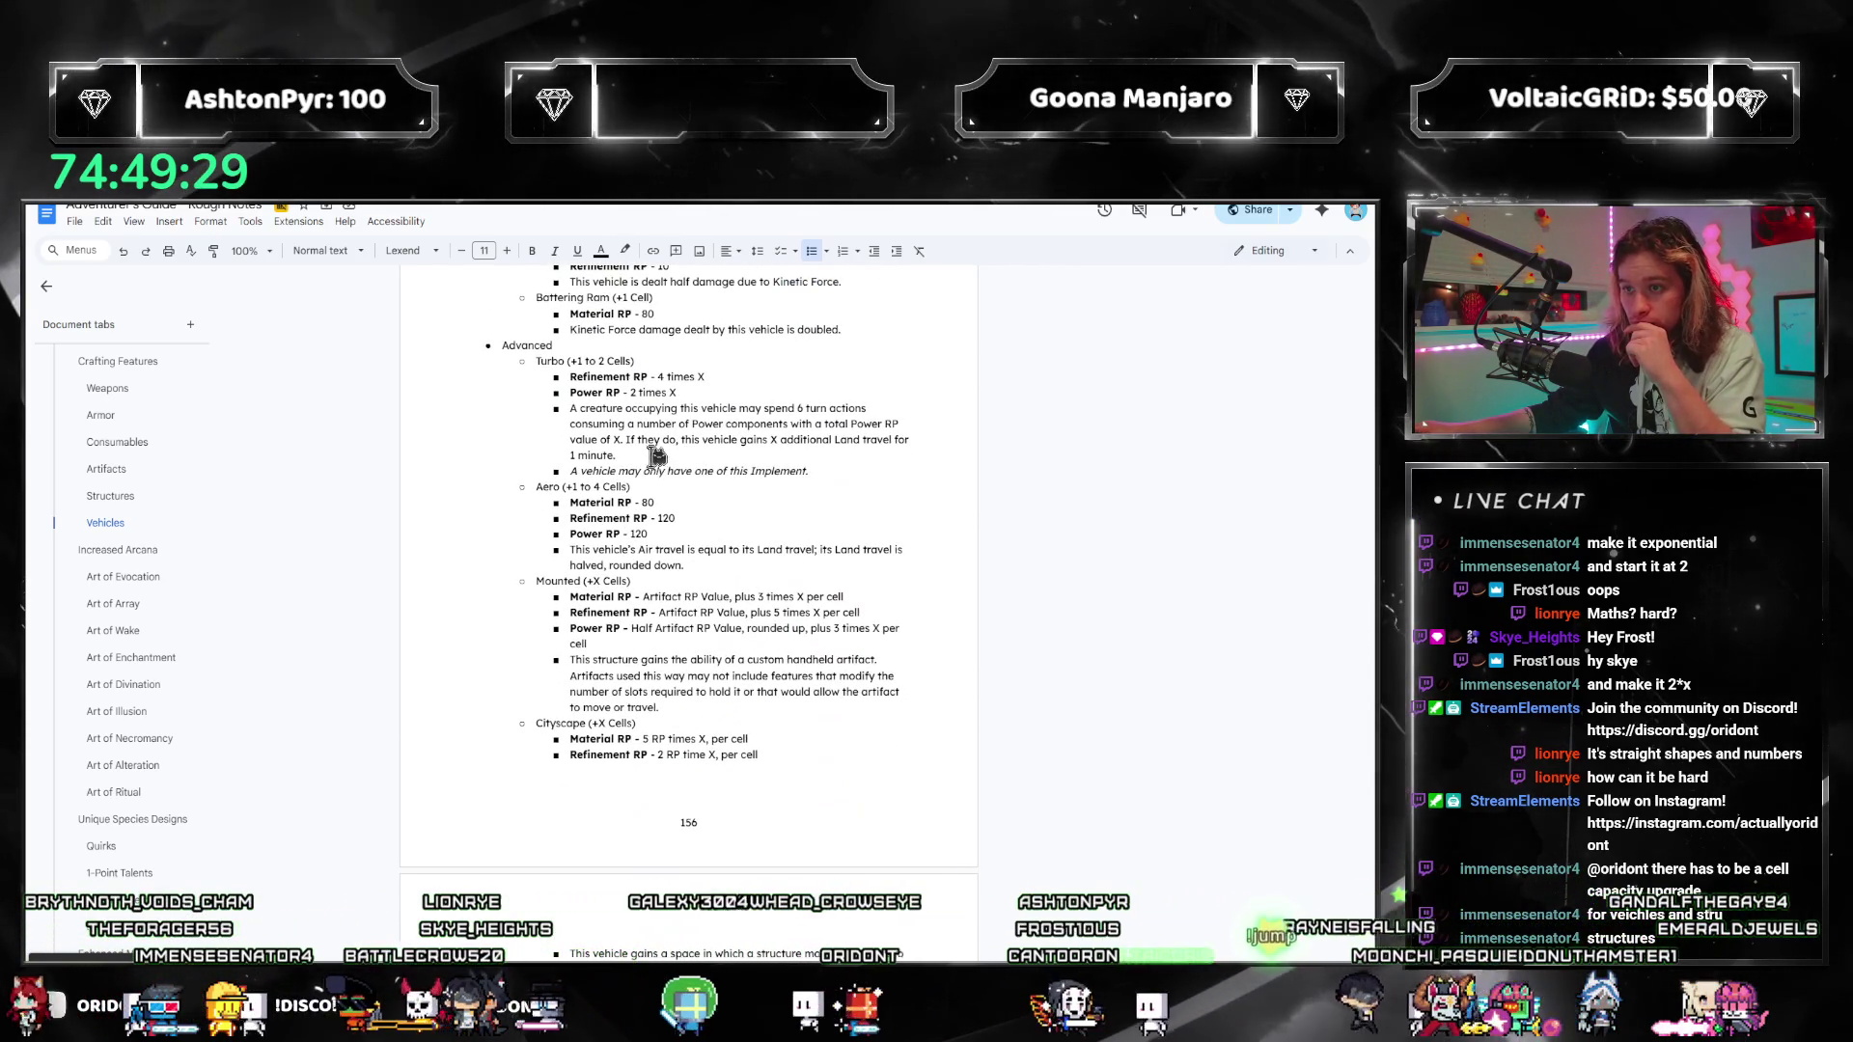
left_click(709, 456)
left_click(676, 453)
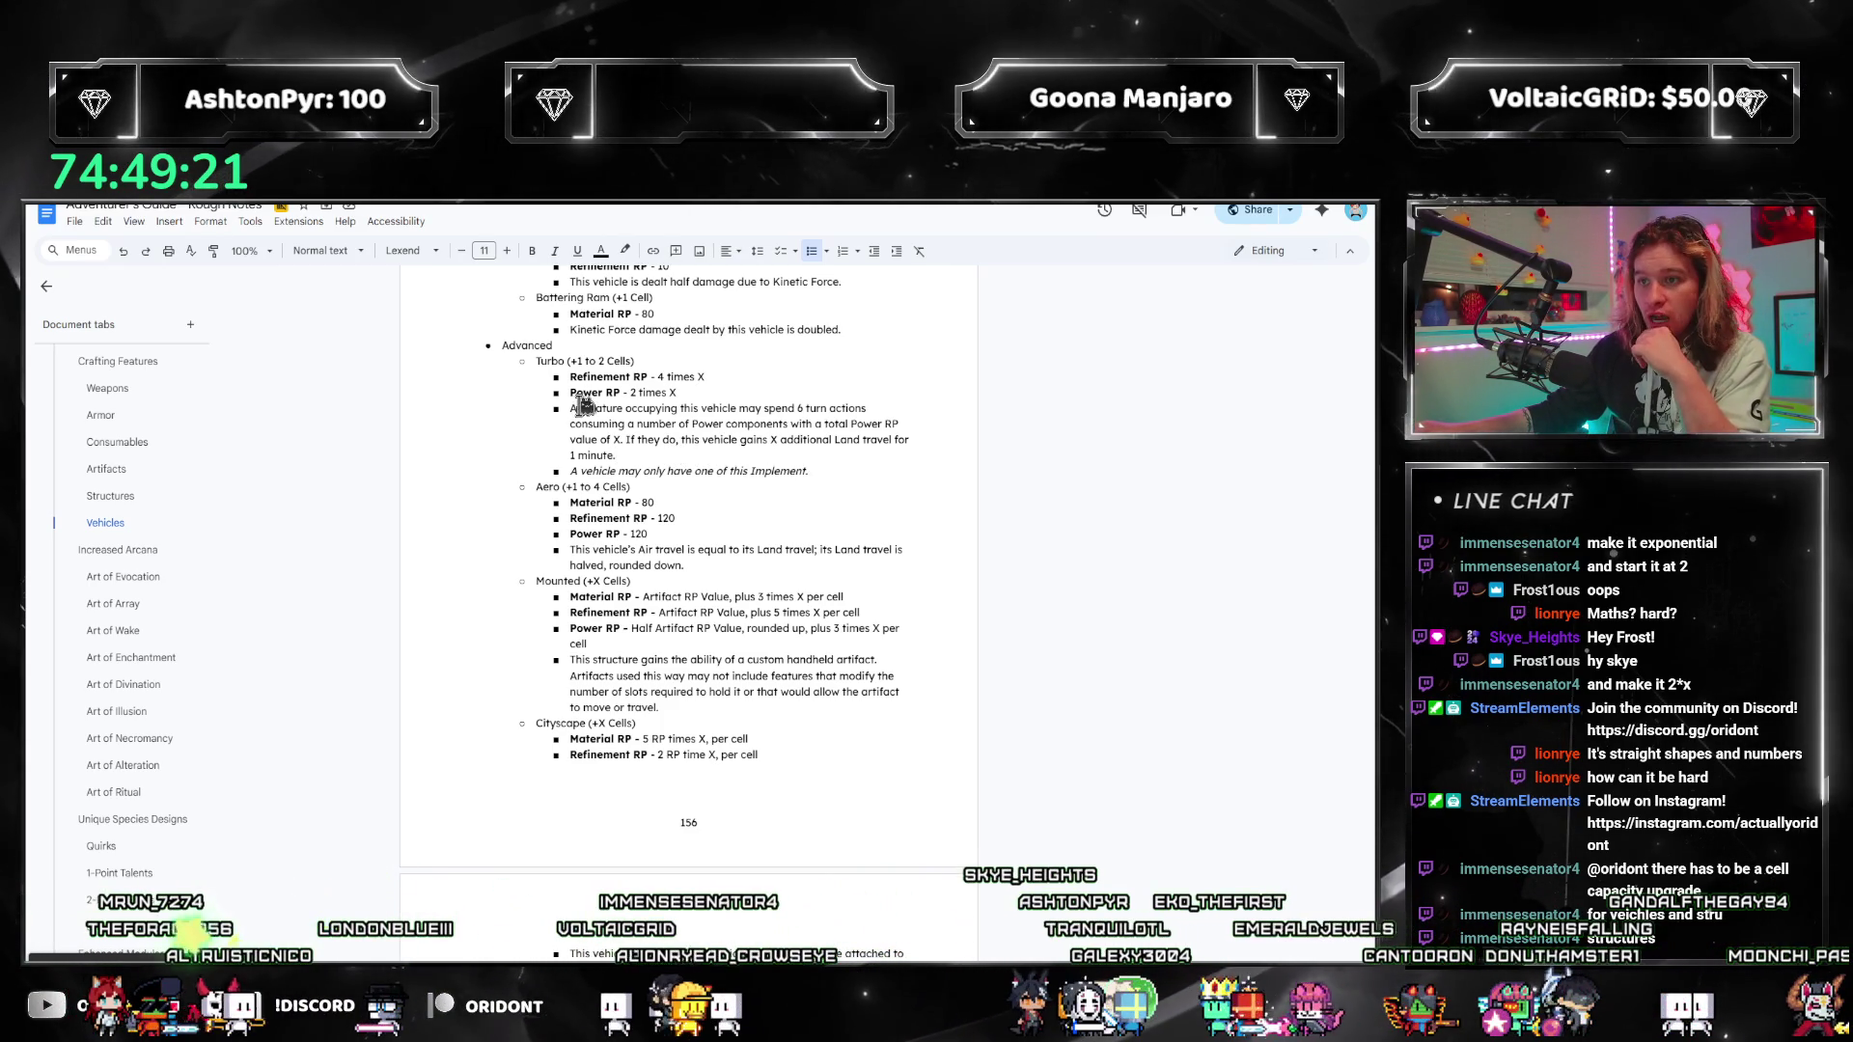
left_click(686, 566)
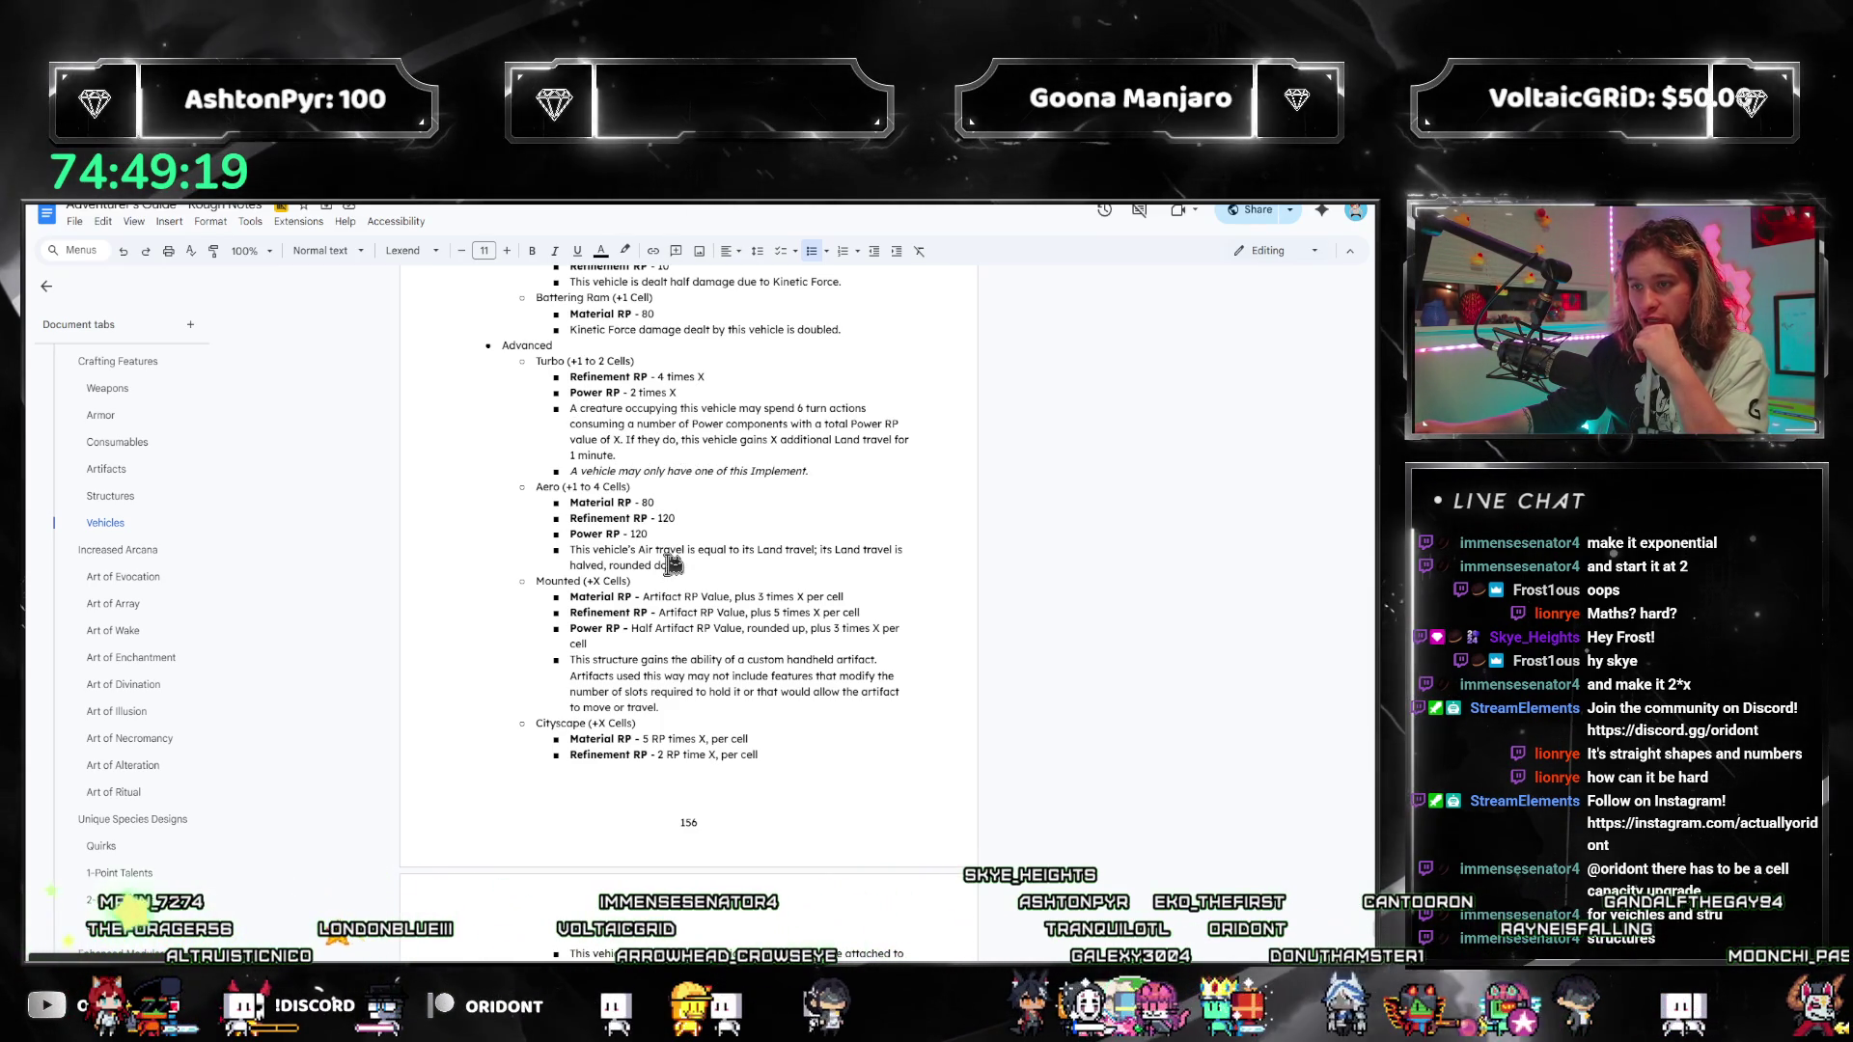
left_click_drag(669, 656, 733, 680)
key("Left")
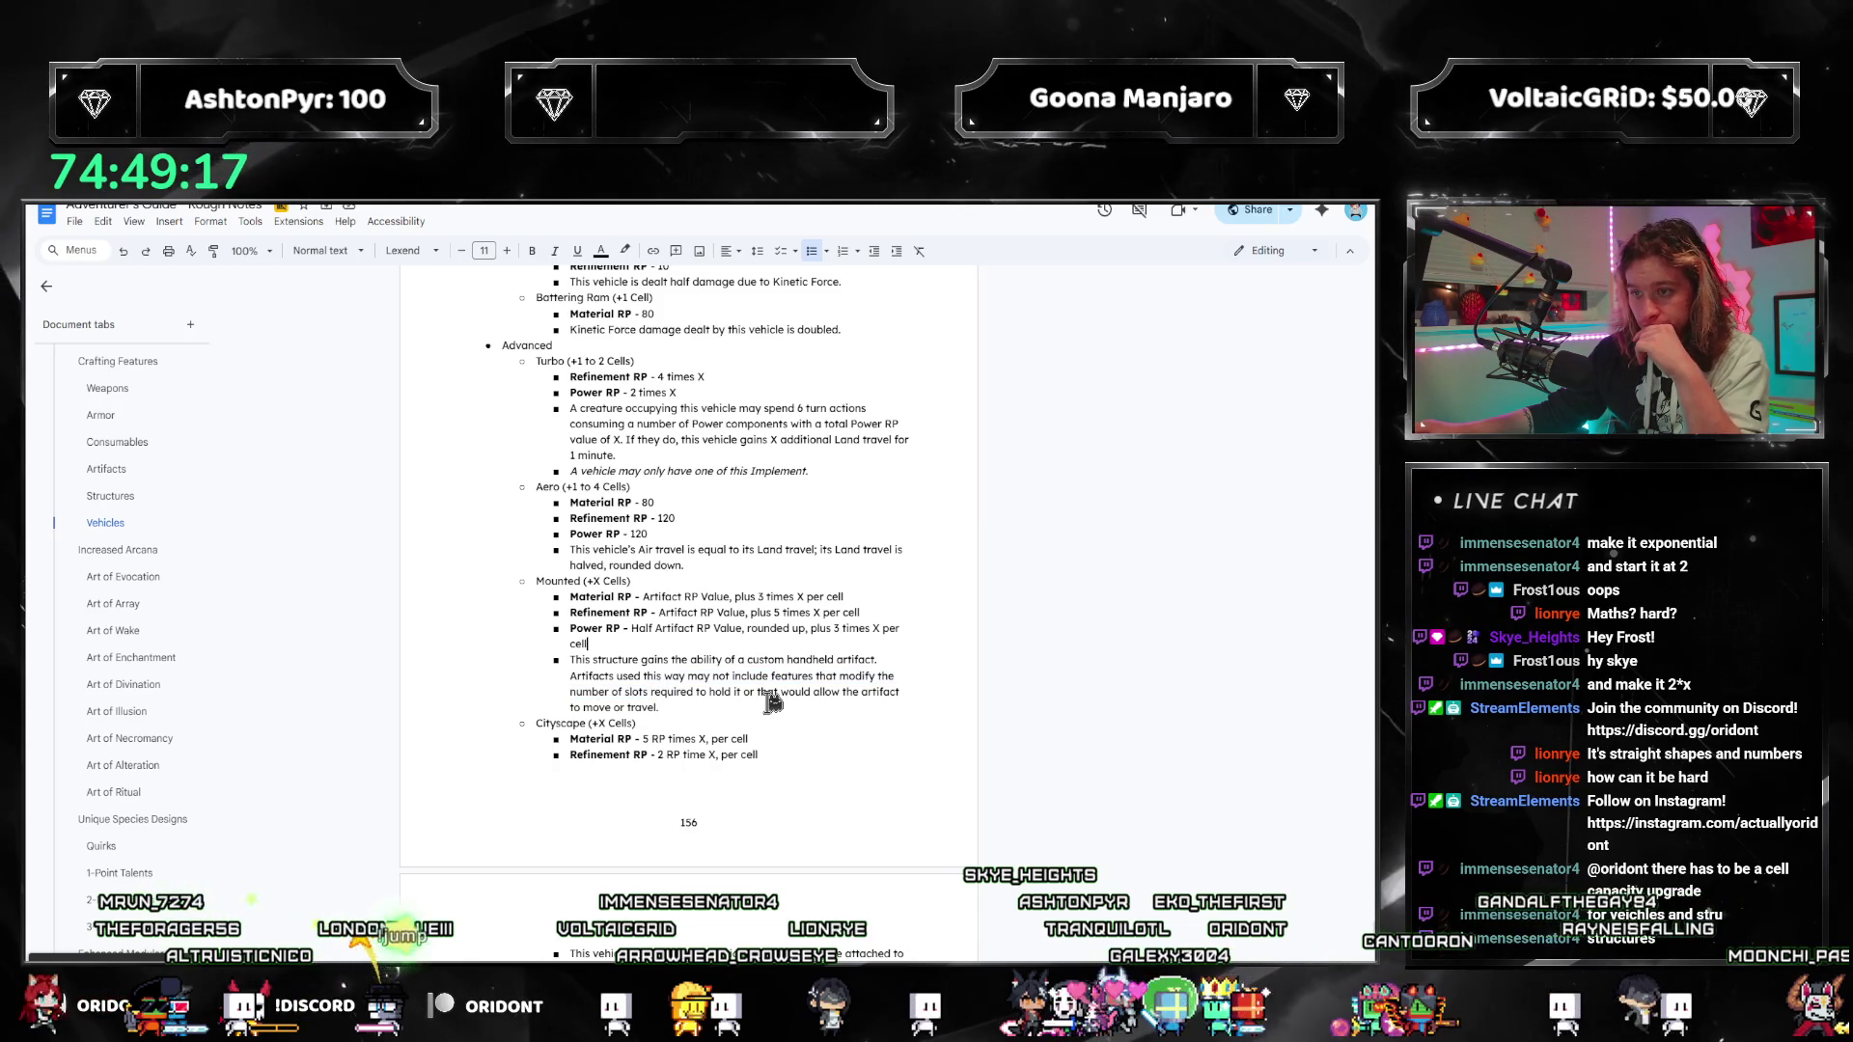
scroll(637, 637, "down", 3)
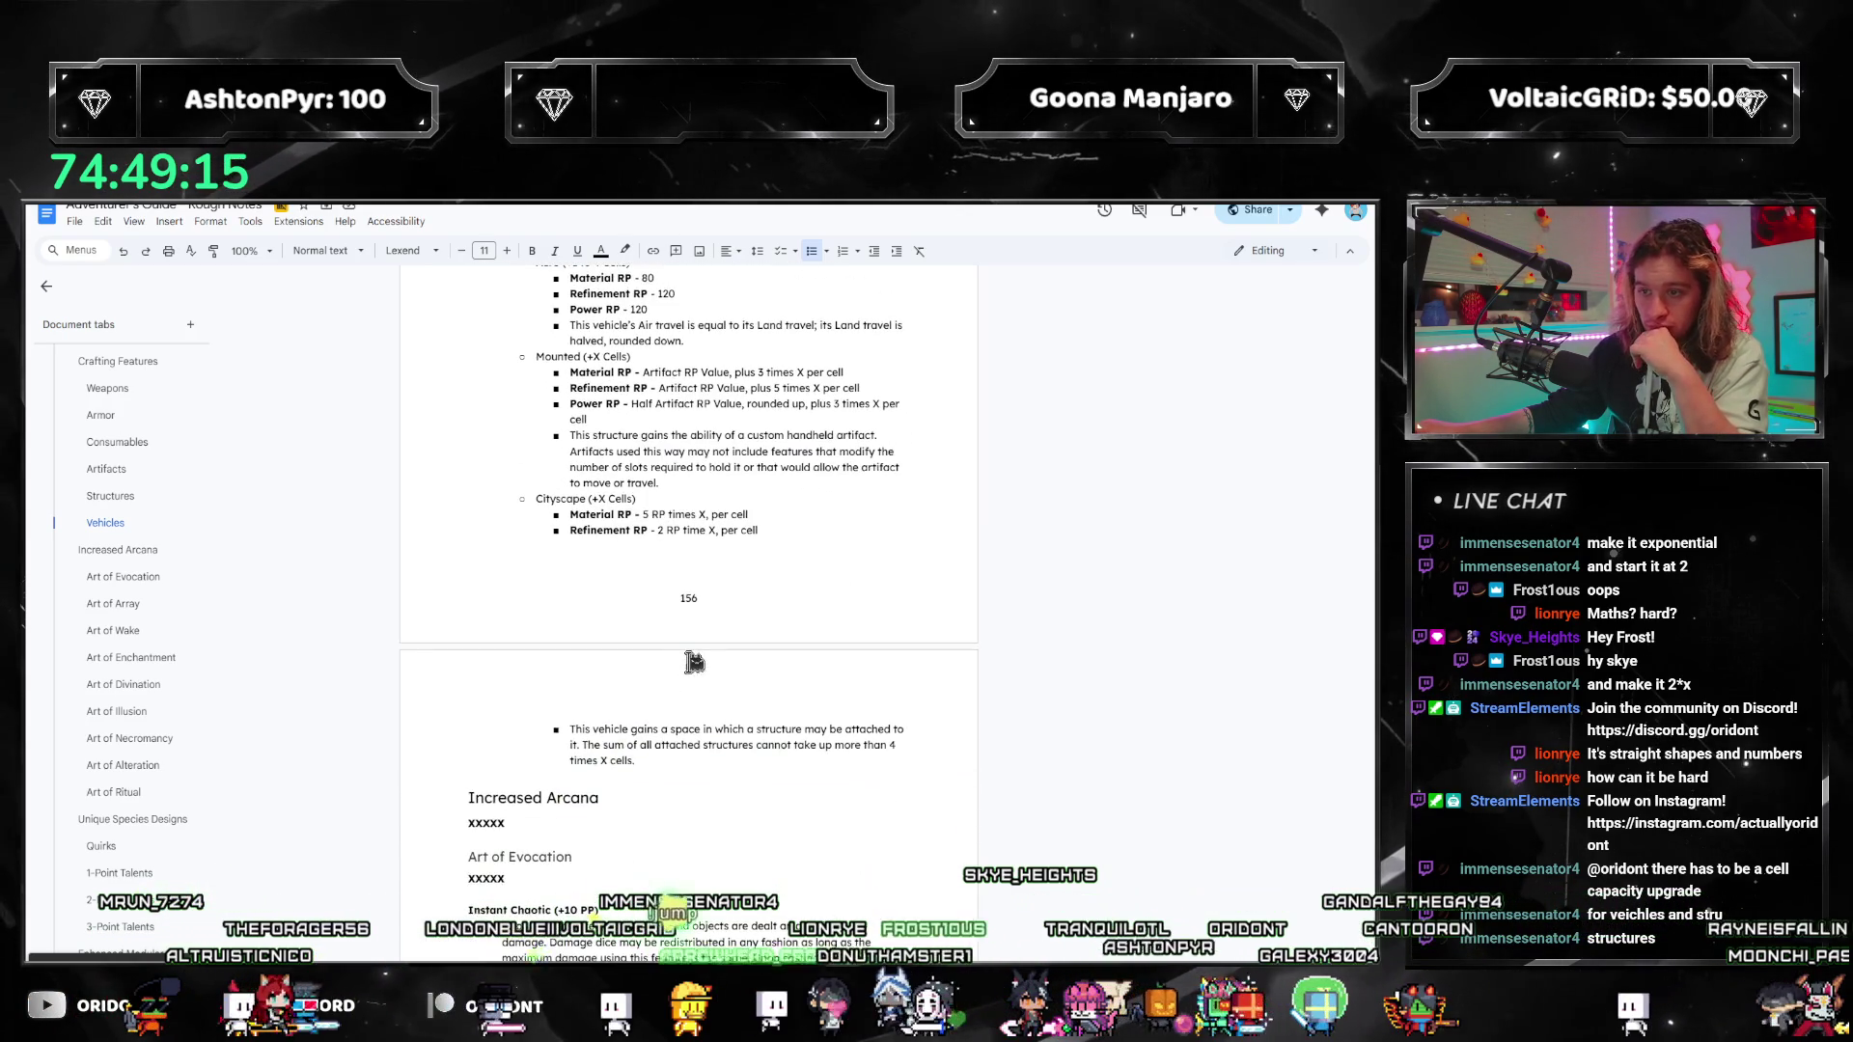
scroll(680, 646, "up", 3)
scroll(673, 697, "up", 5)
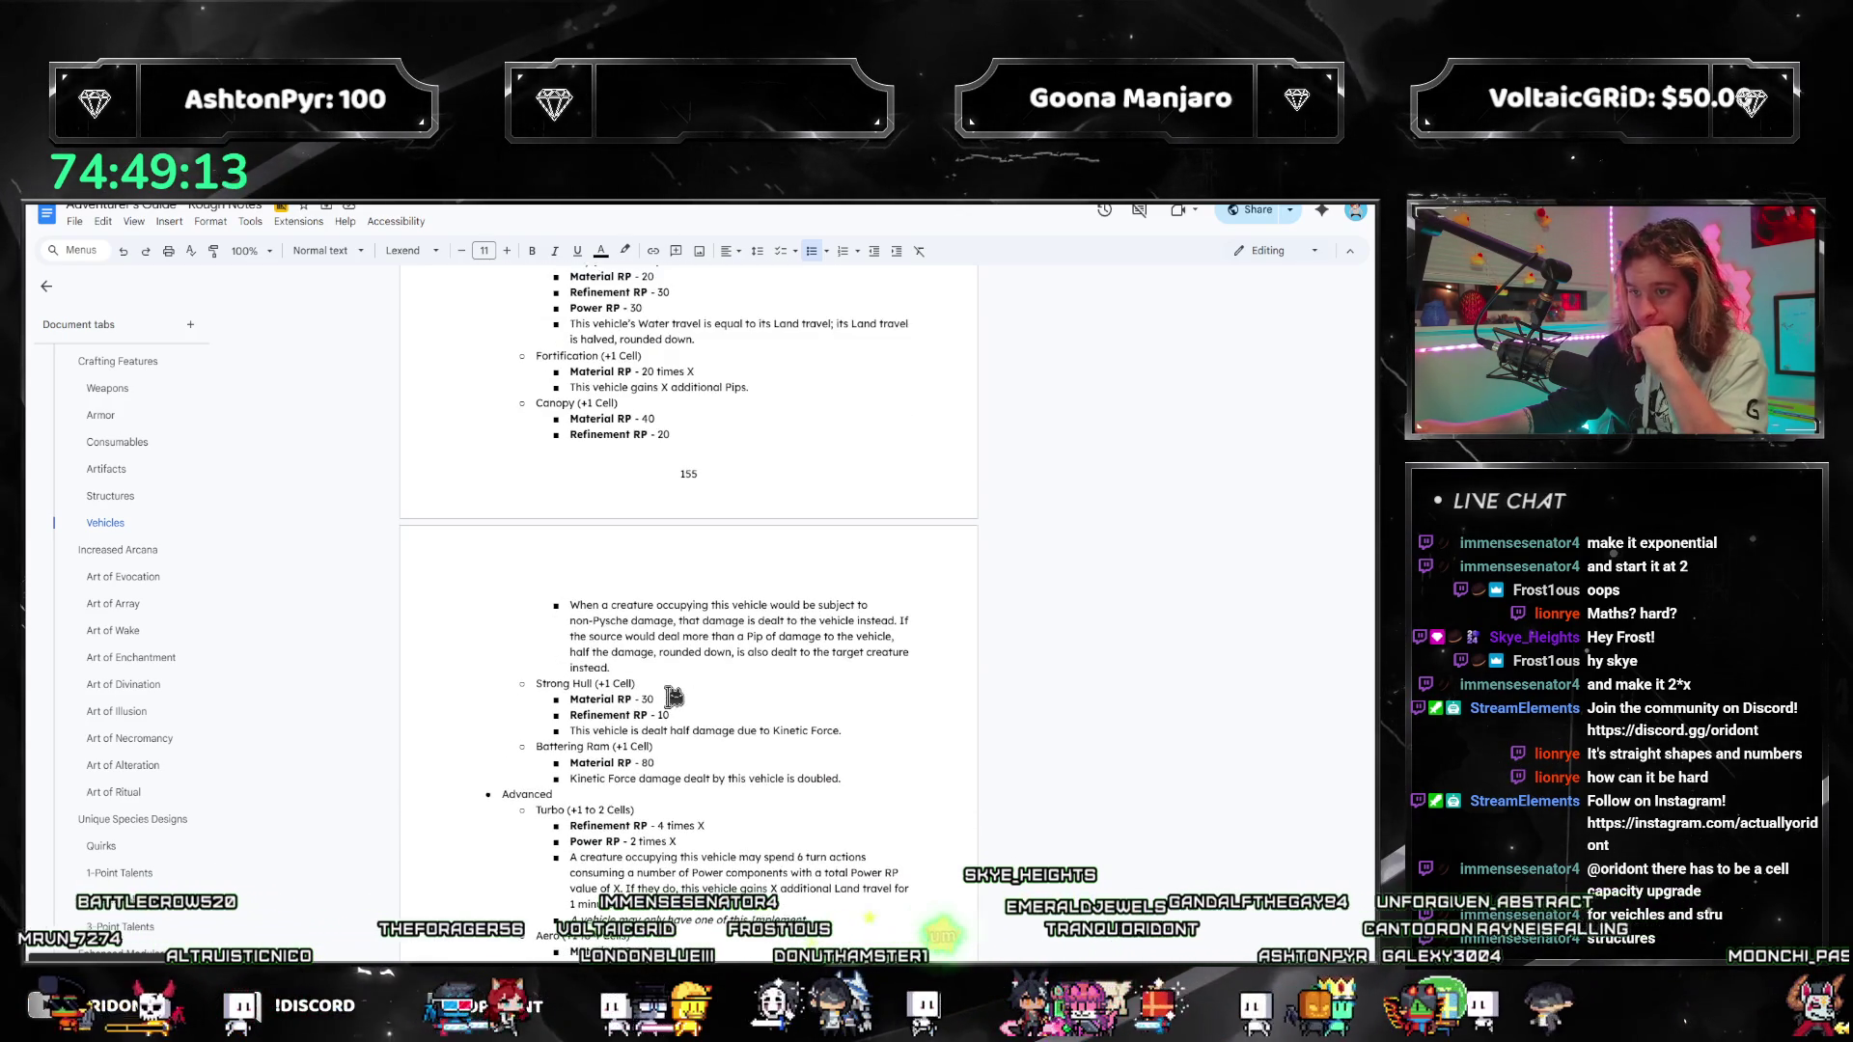
scroll(734, 762, "up", 2)
scroll(738, 772, "down", 3)
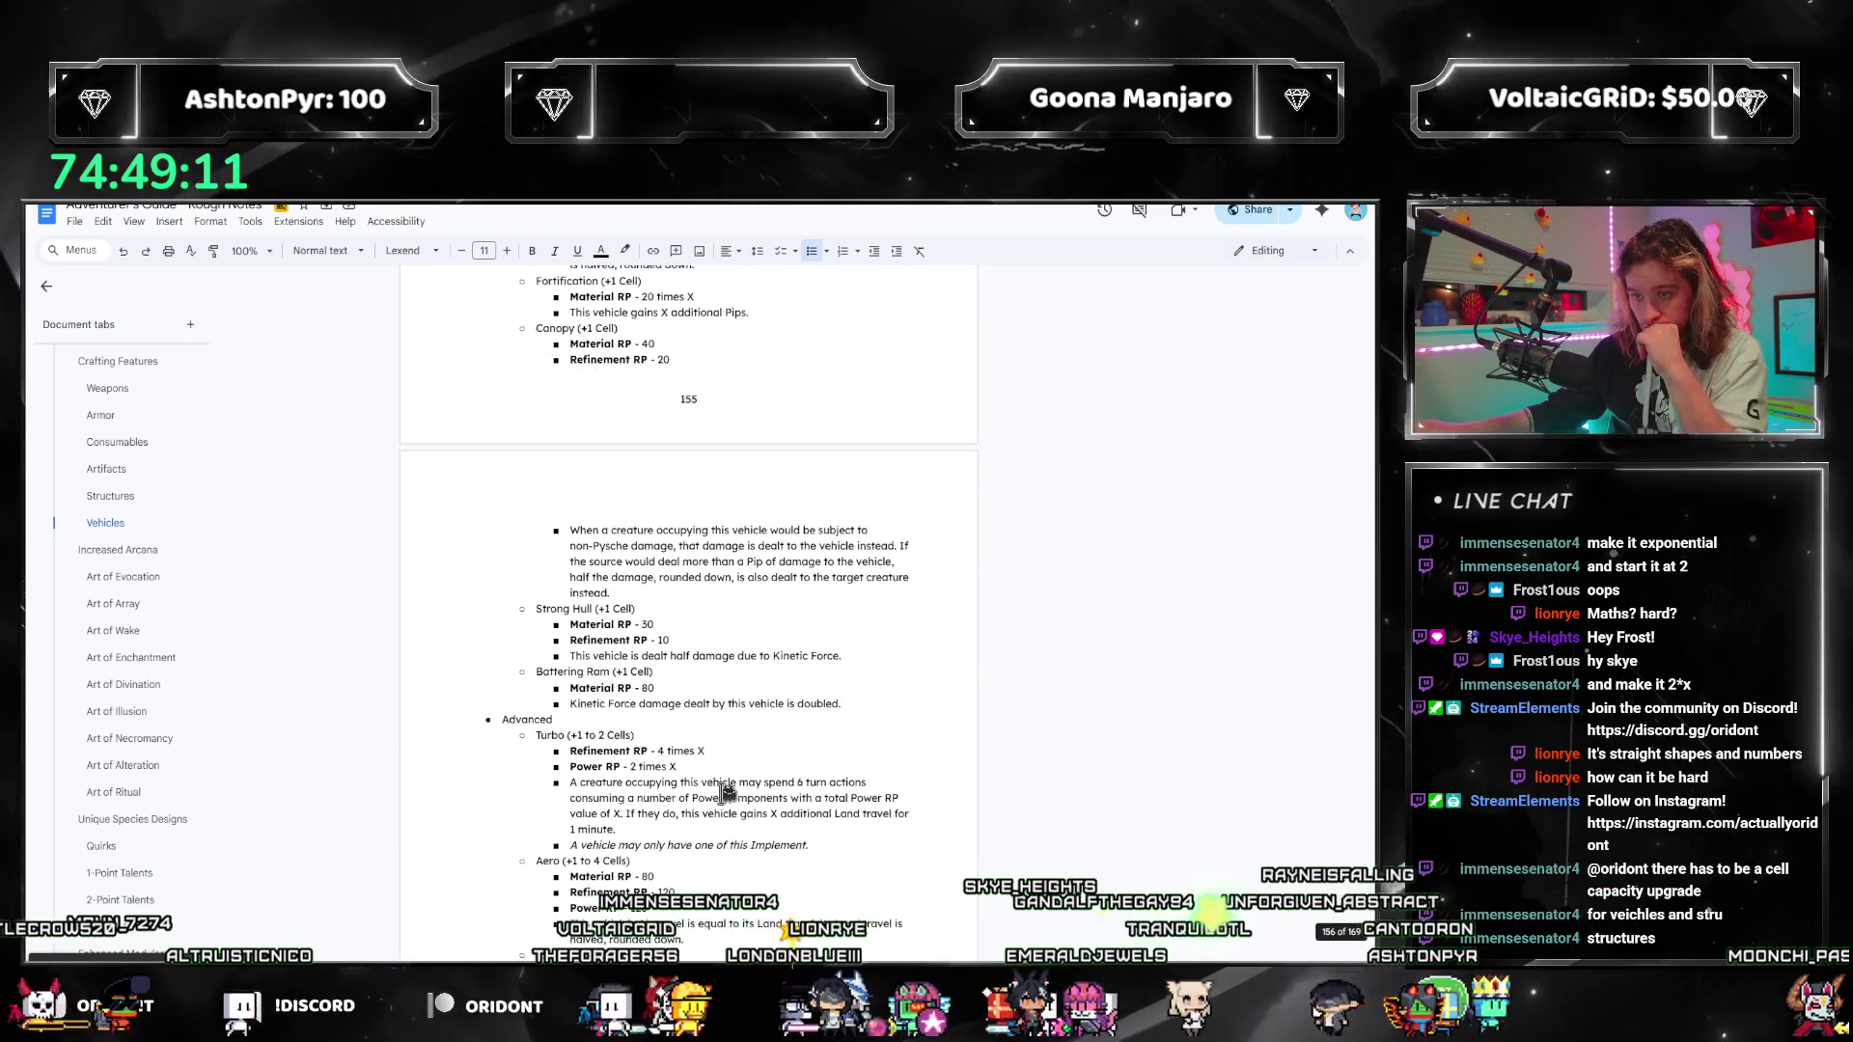
scroll(734, 762, "up", 5)
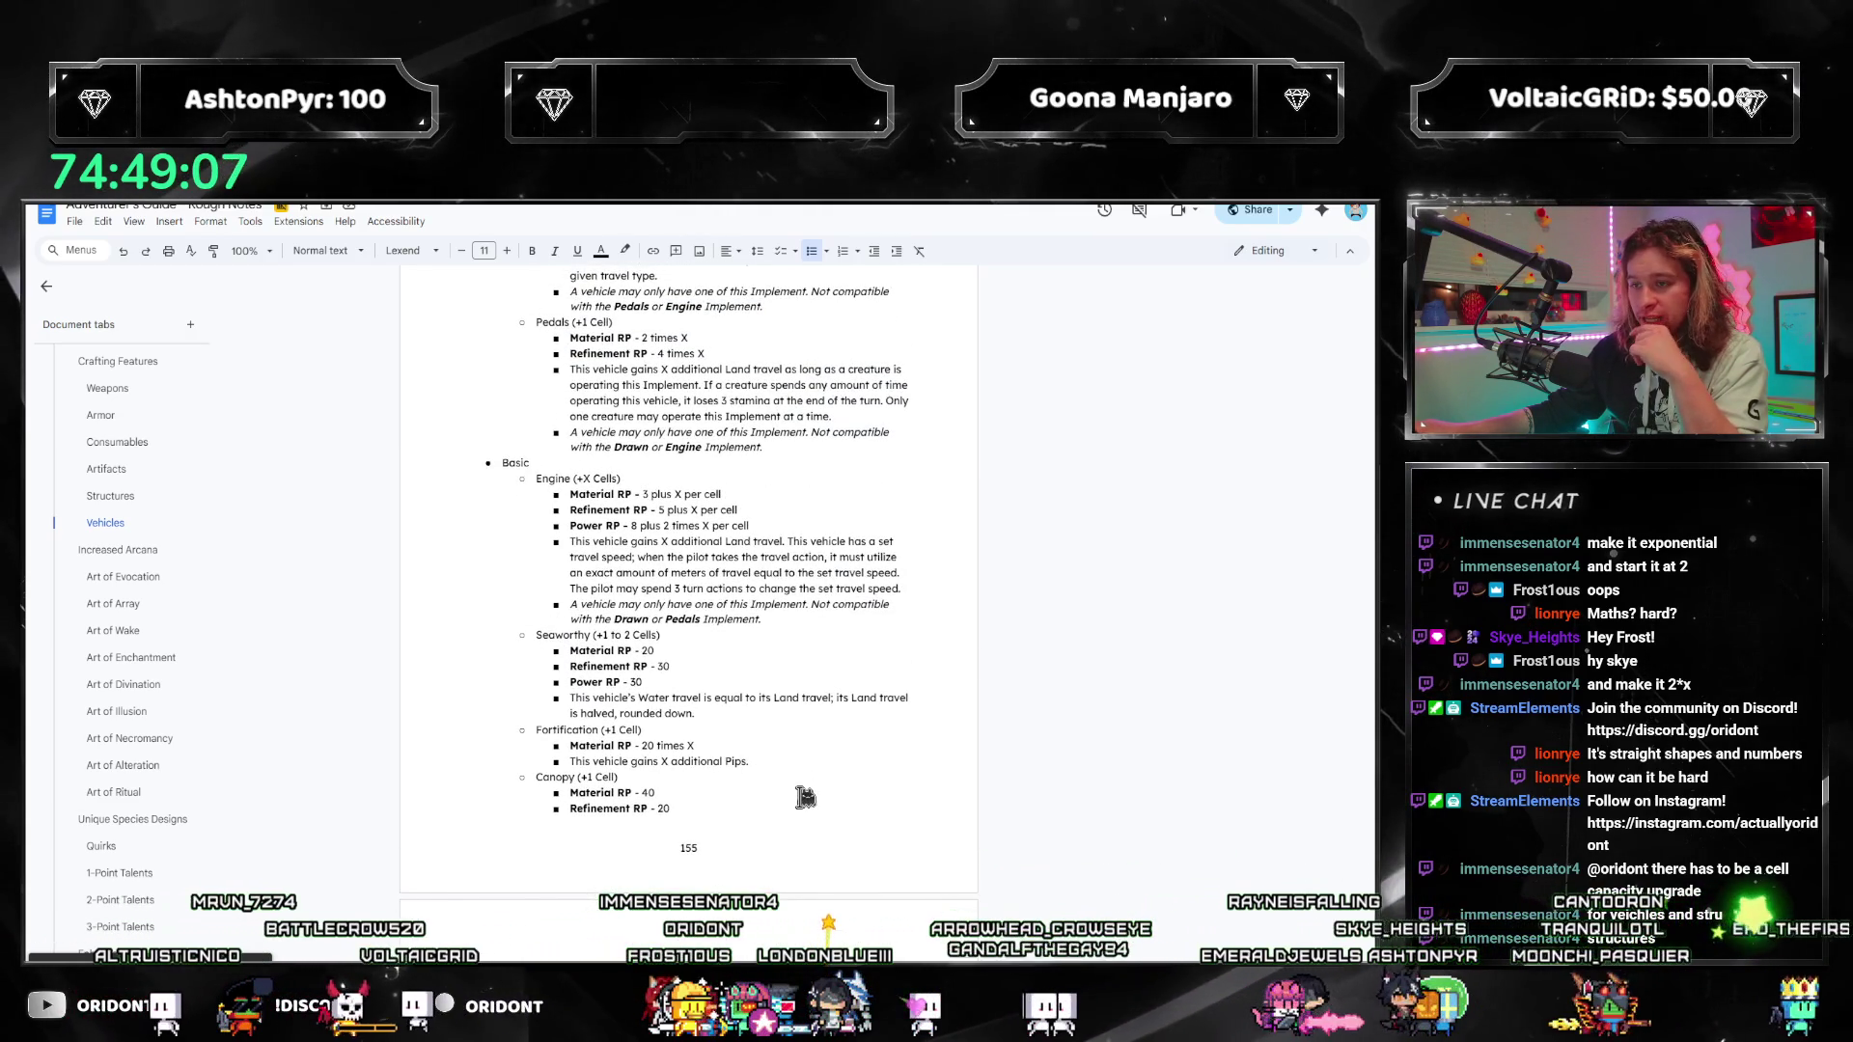
scroll(805, 797, "up", 3)
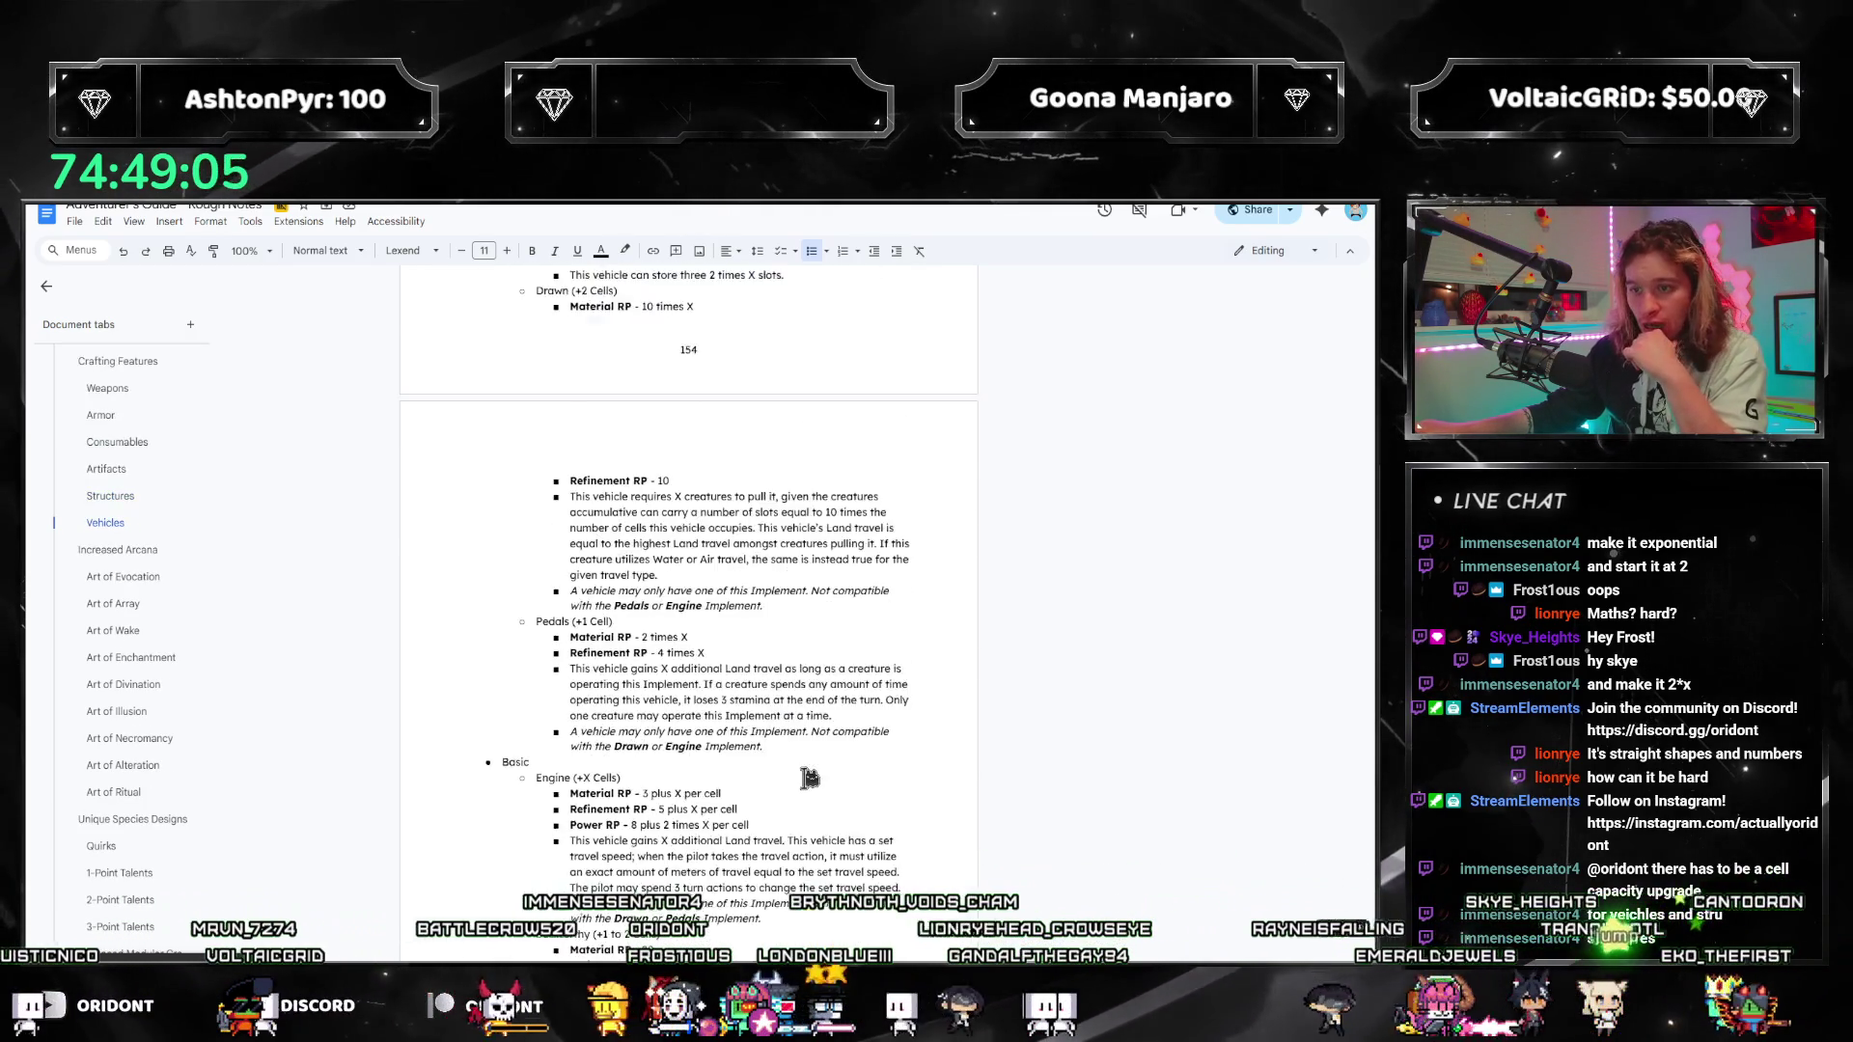
scroll(809, 778, "down", 9)
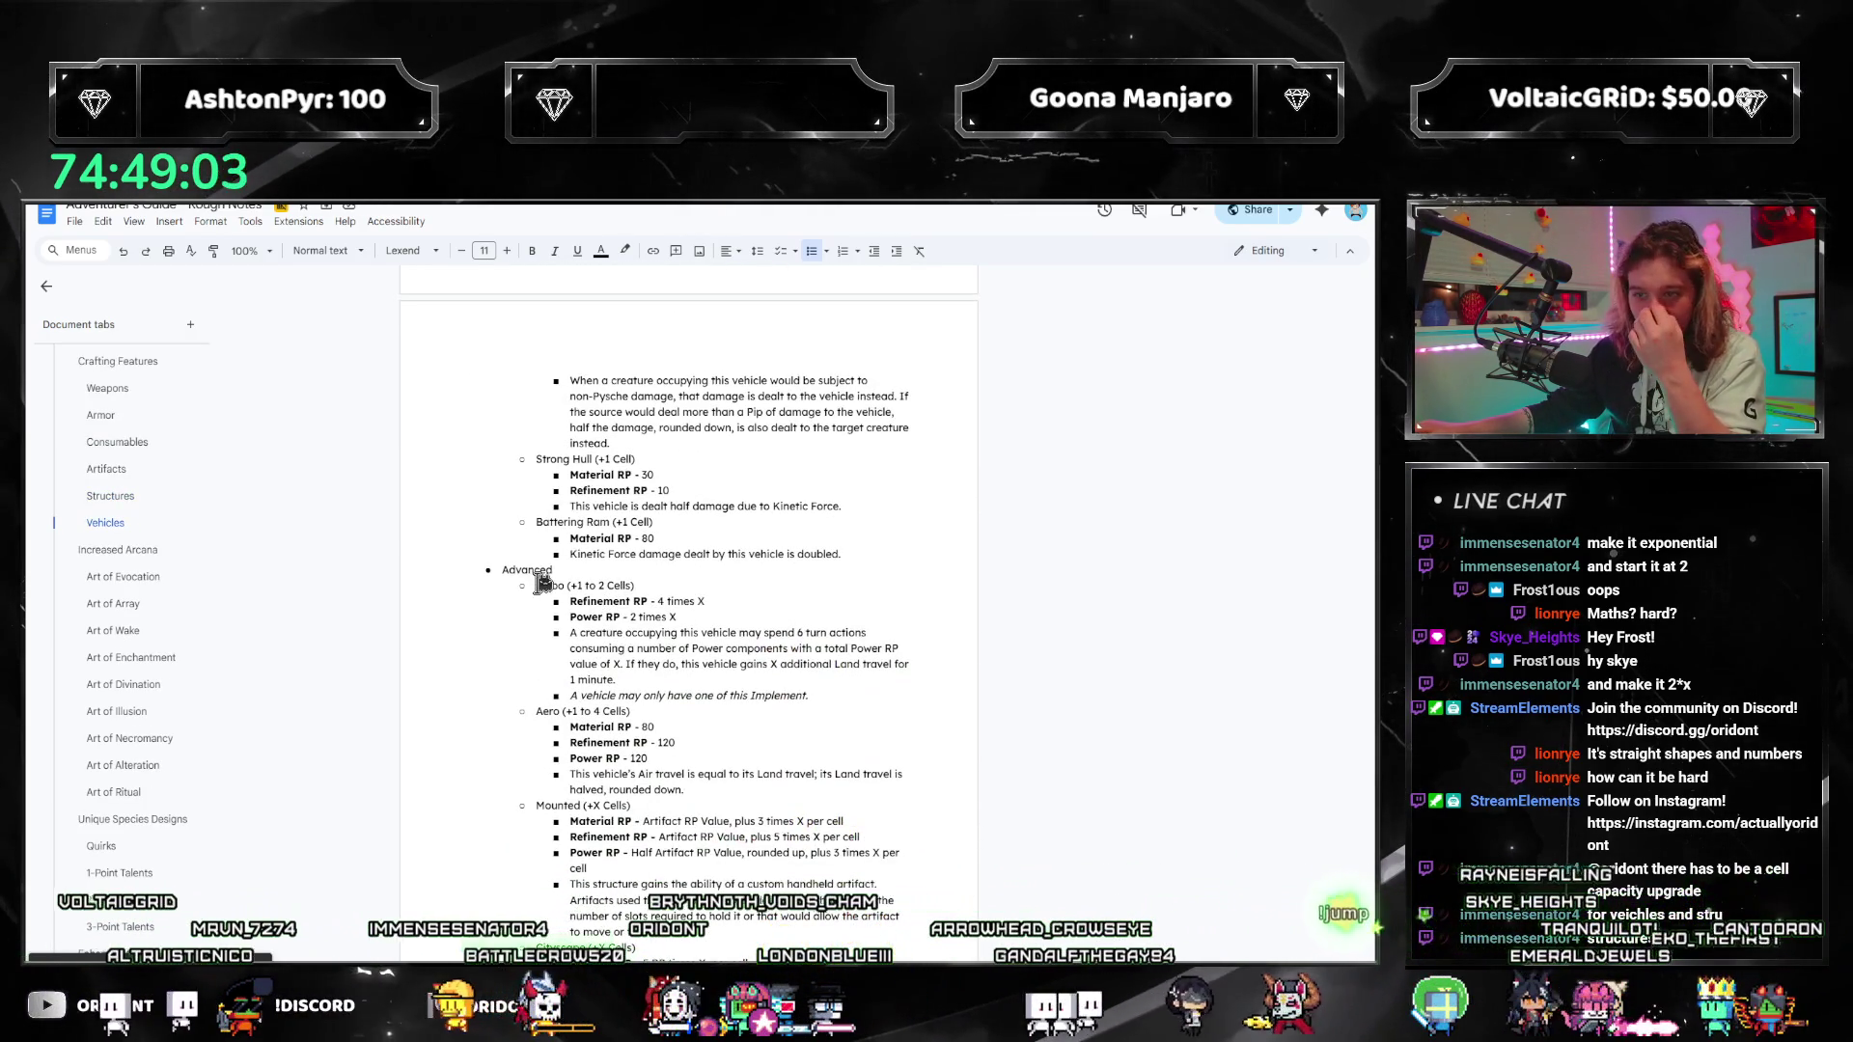
left_click_drag(538, 585, 650, 666)
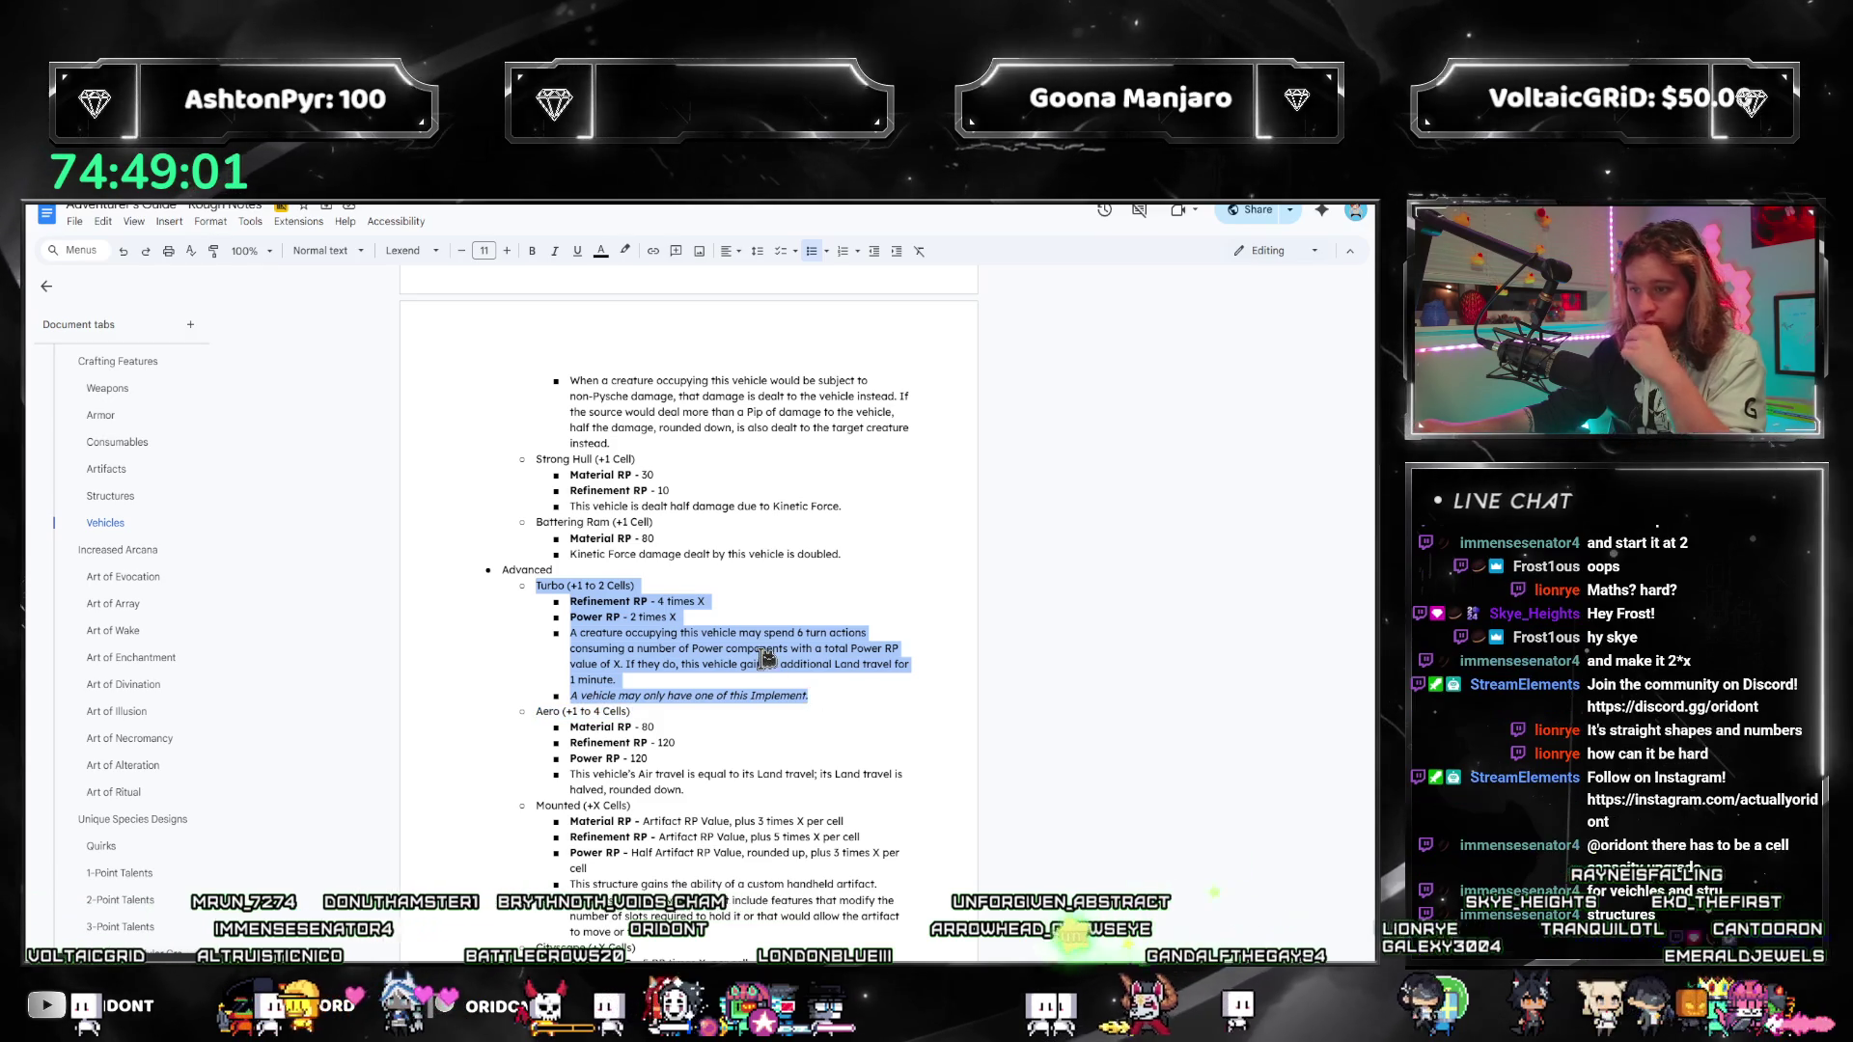
left_click(664, 684)
scroll(666, 684, "up", 15)
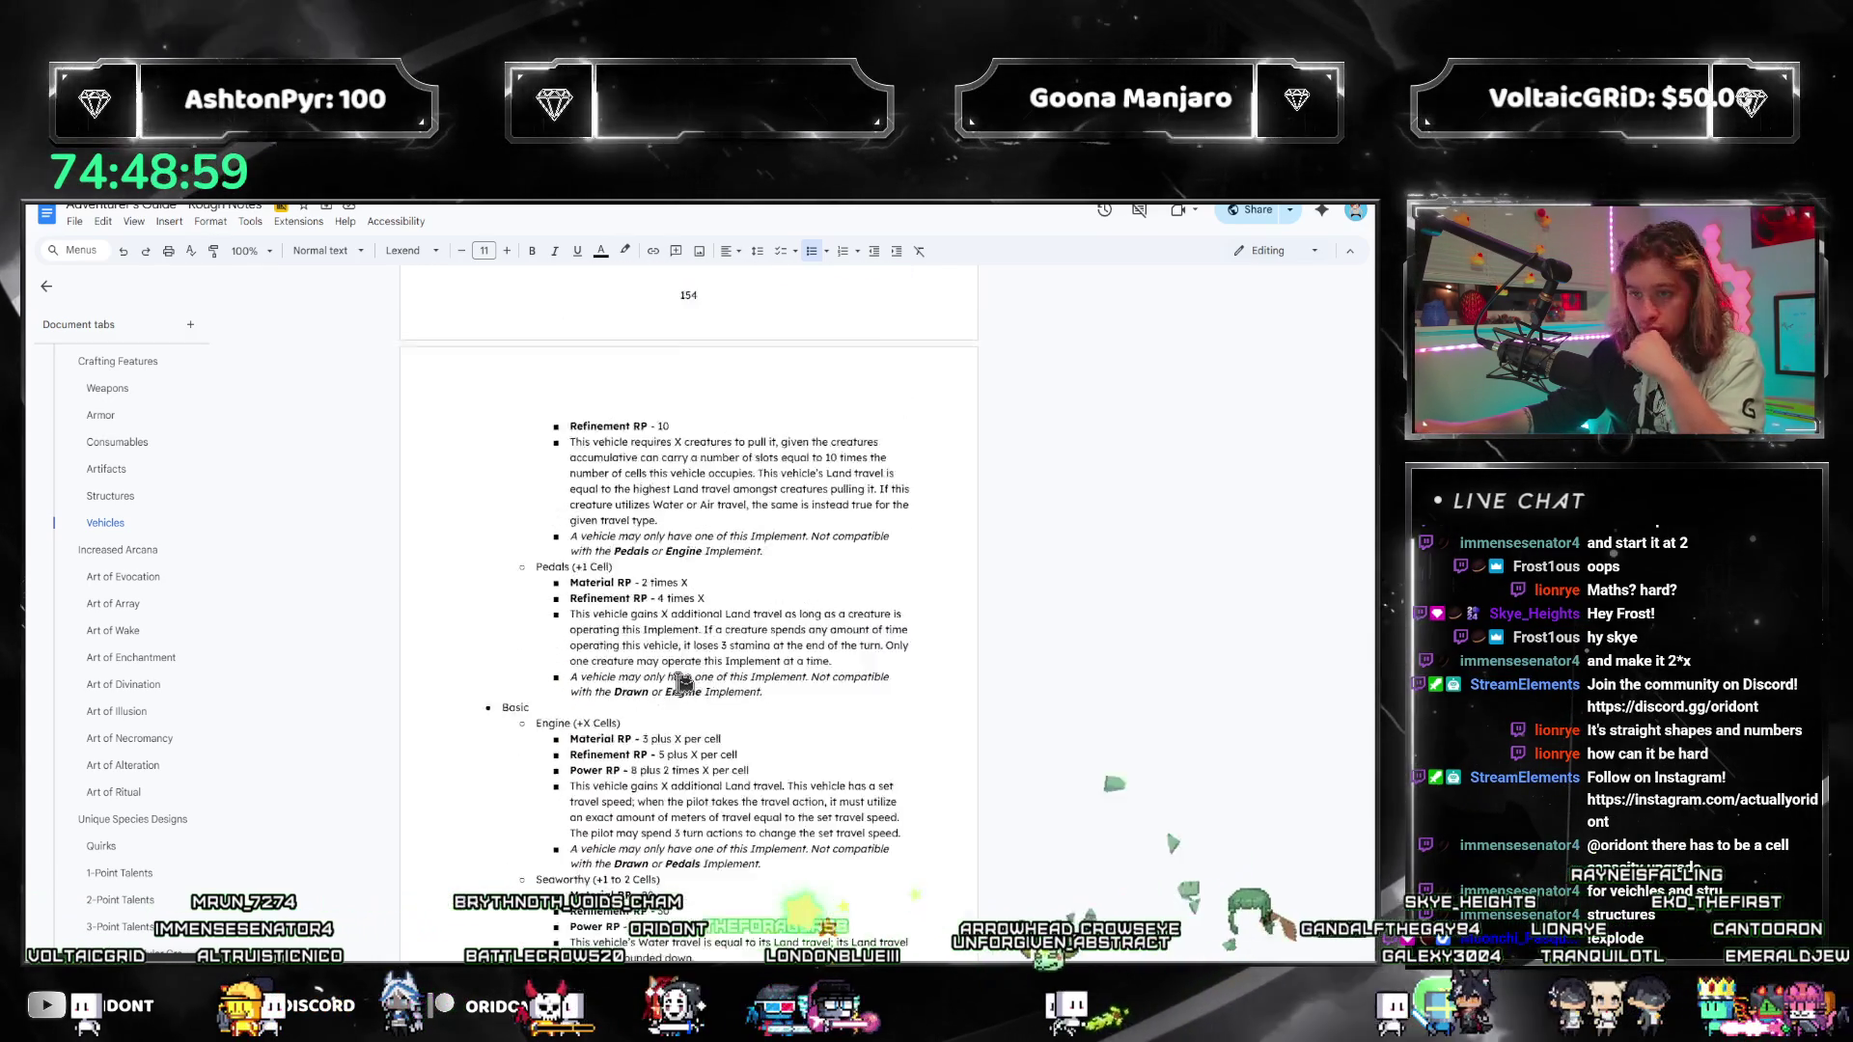
scroll(685, 680, "down", 10)
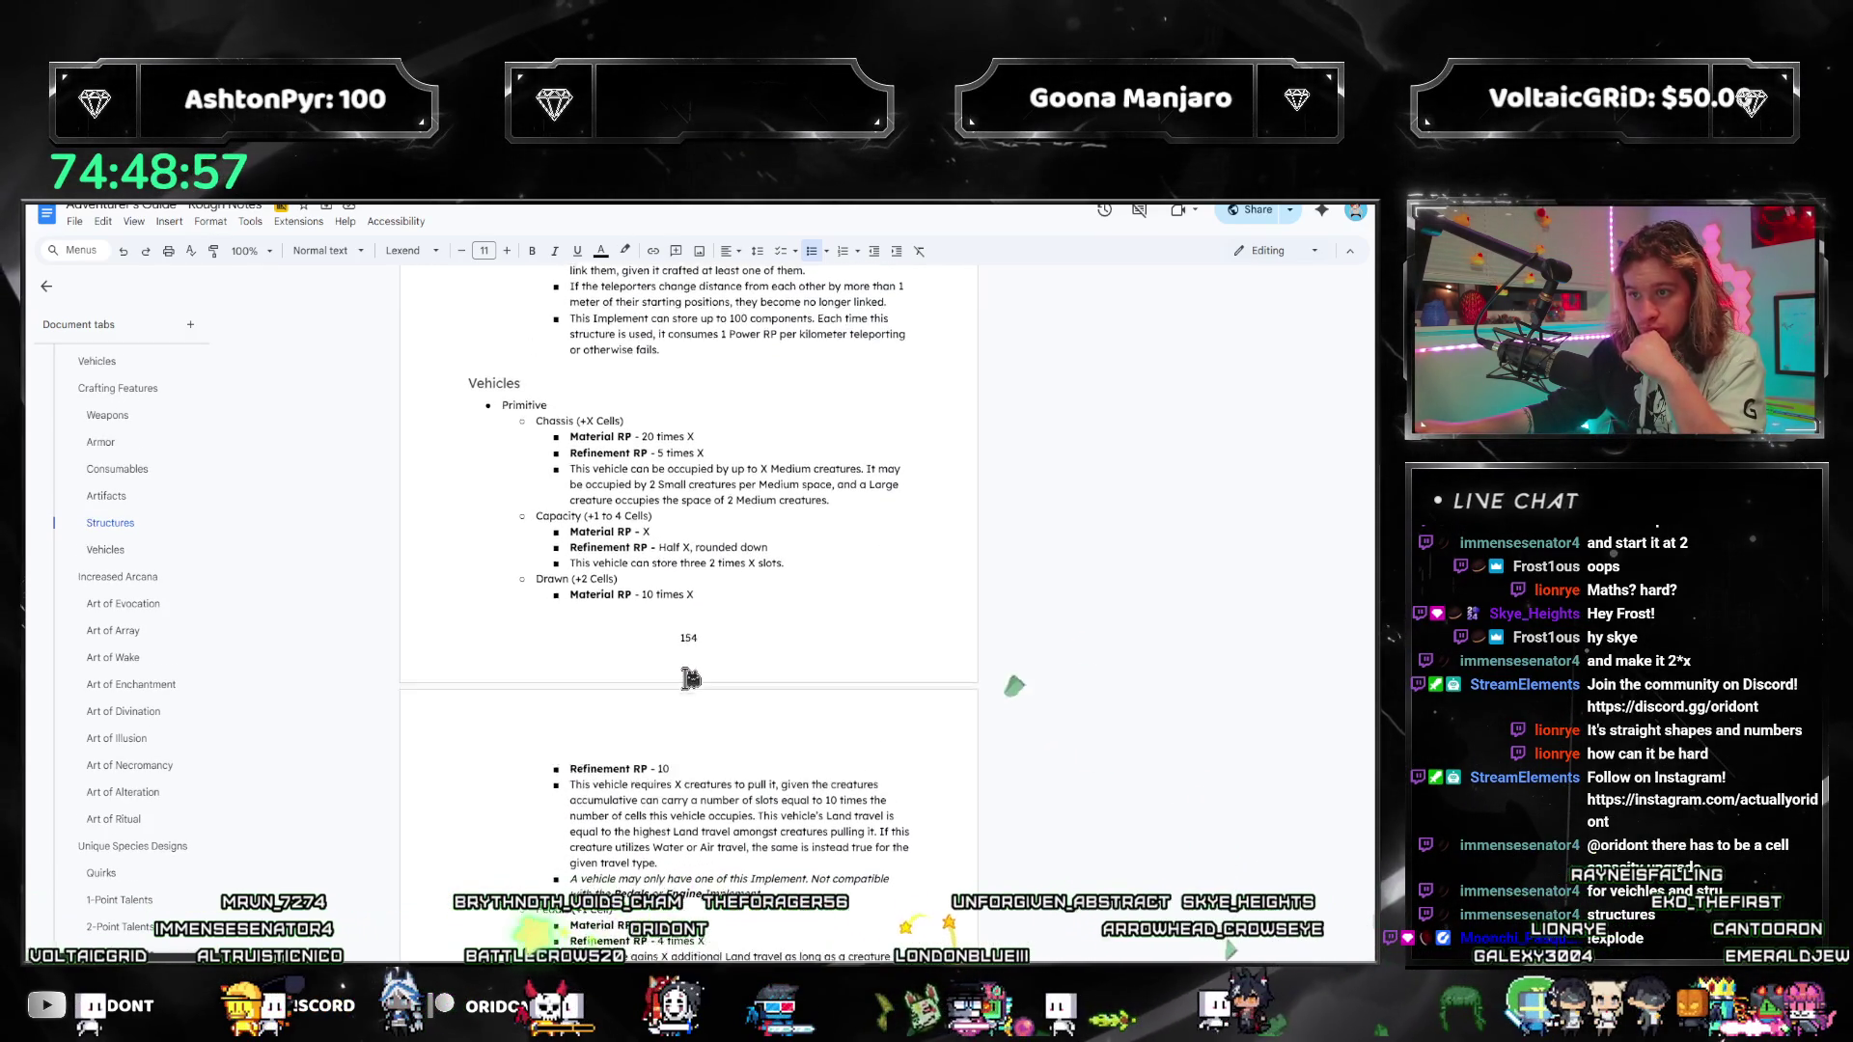
scroll(691, 674, "down", 3)
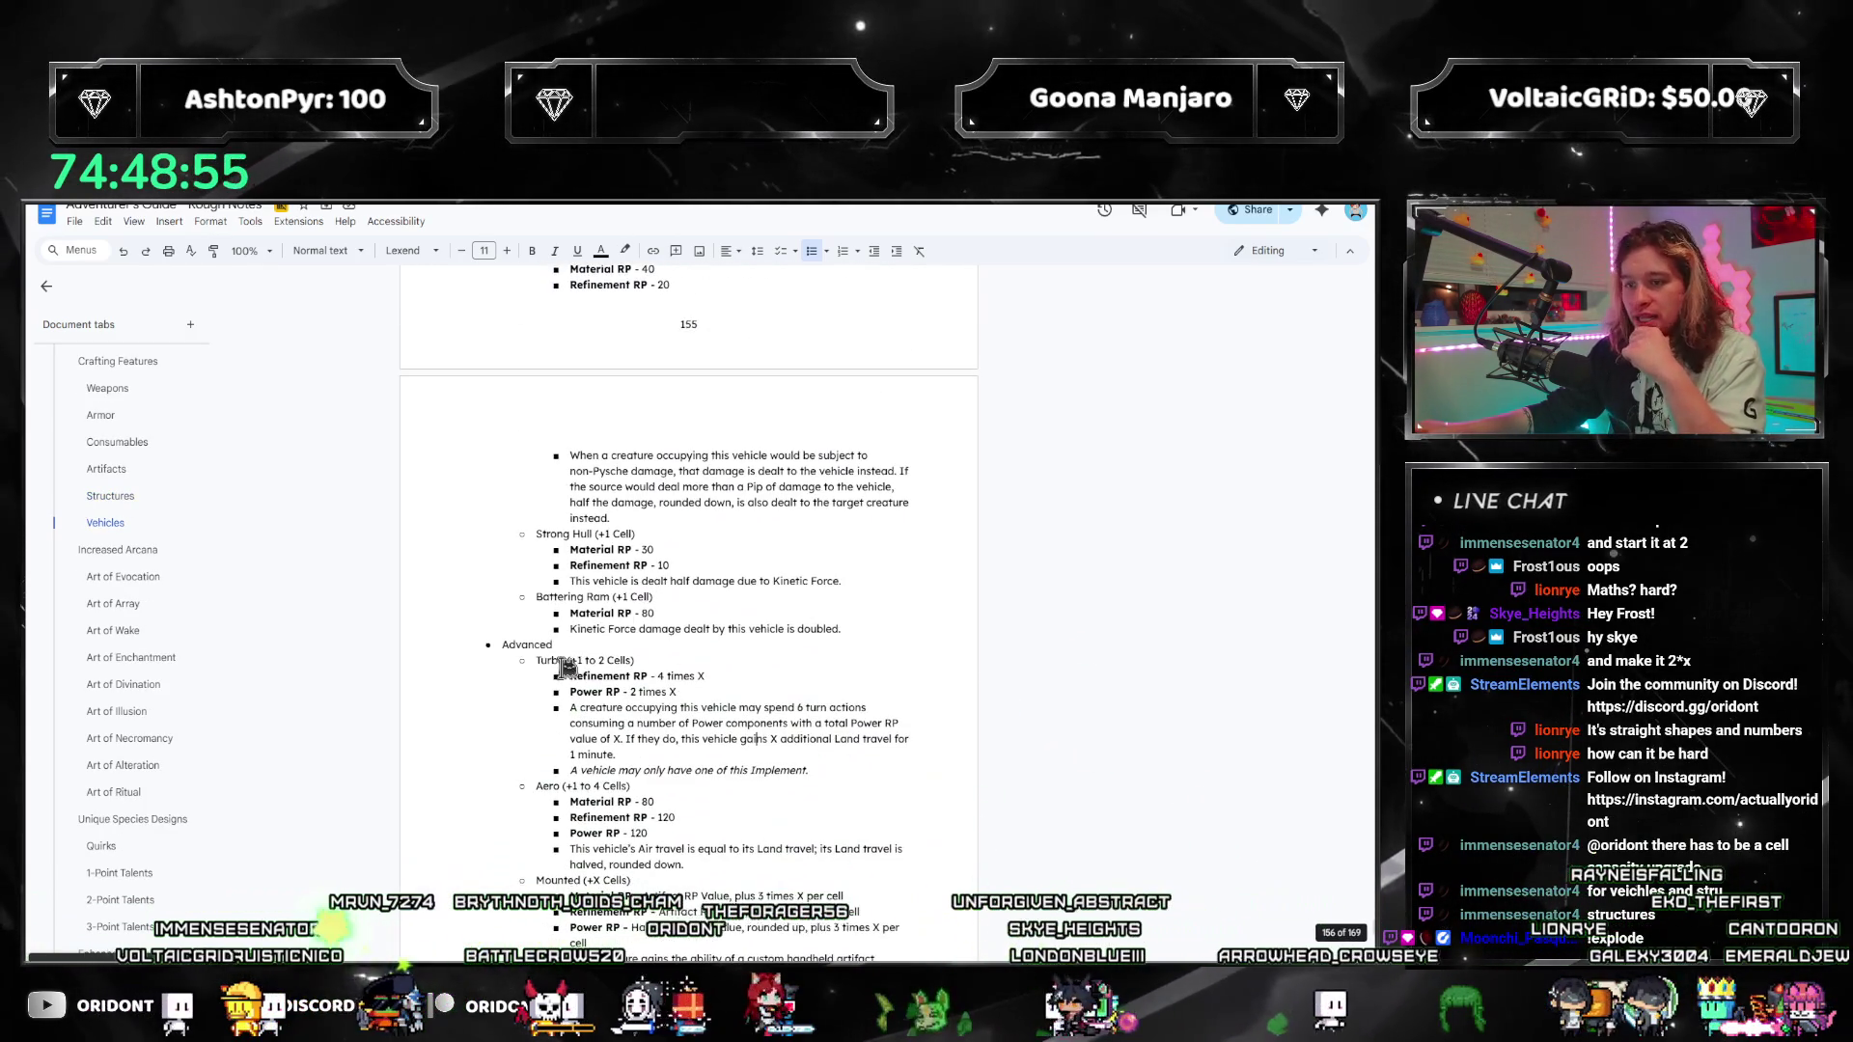
left_click_drag(546, 658, 701, 723)
left_click(701, 724)
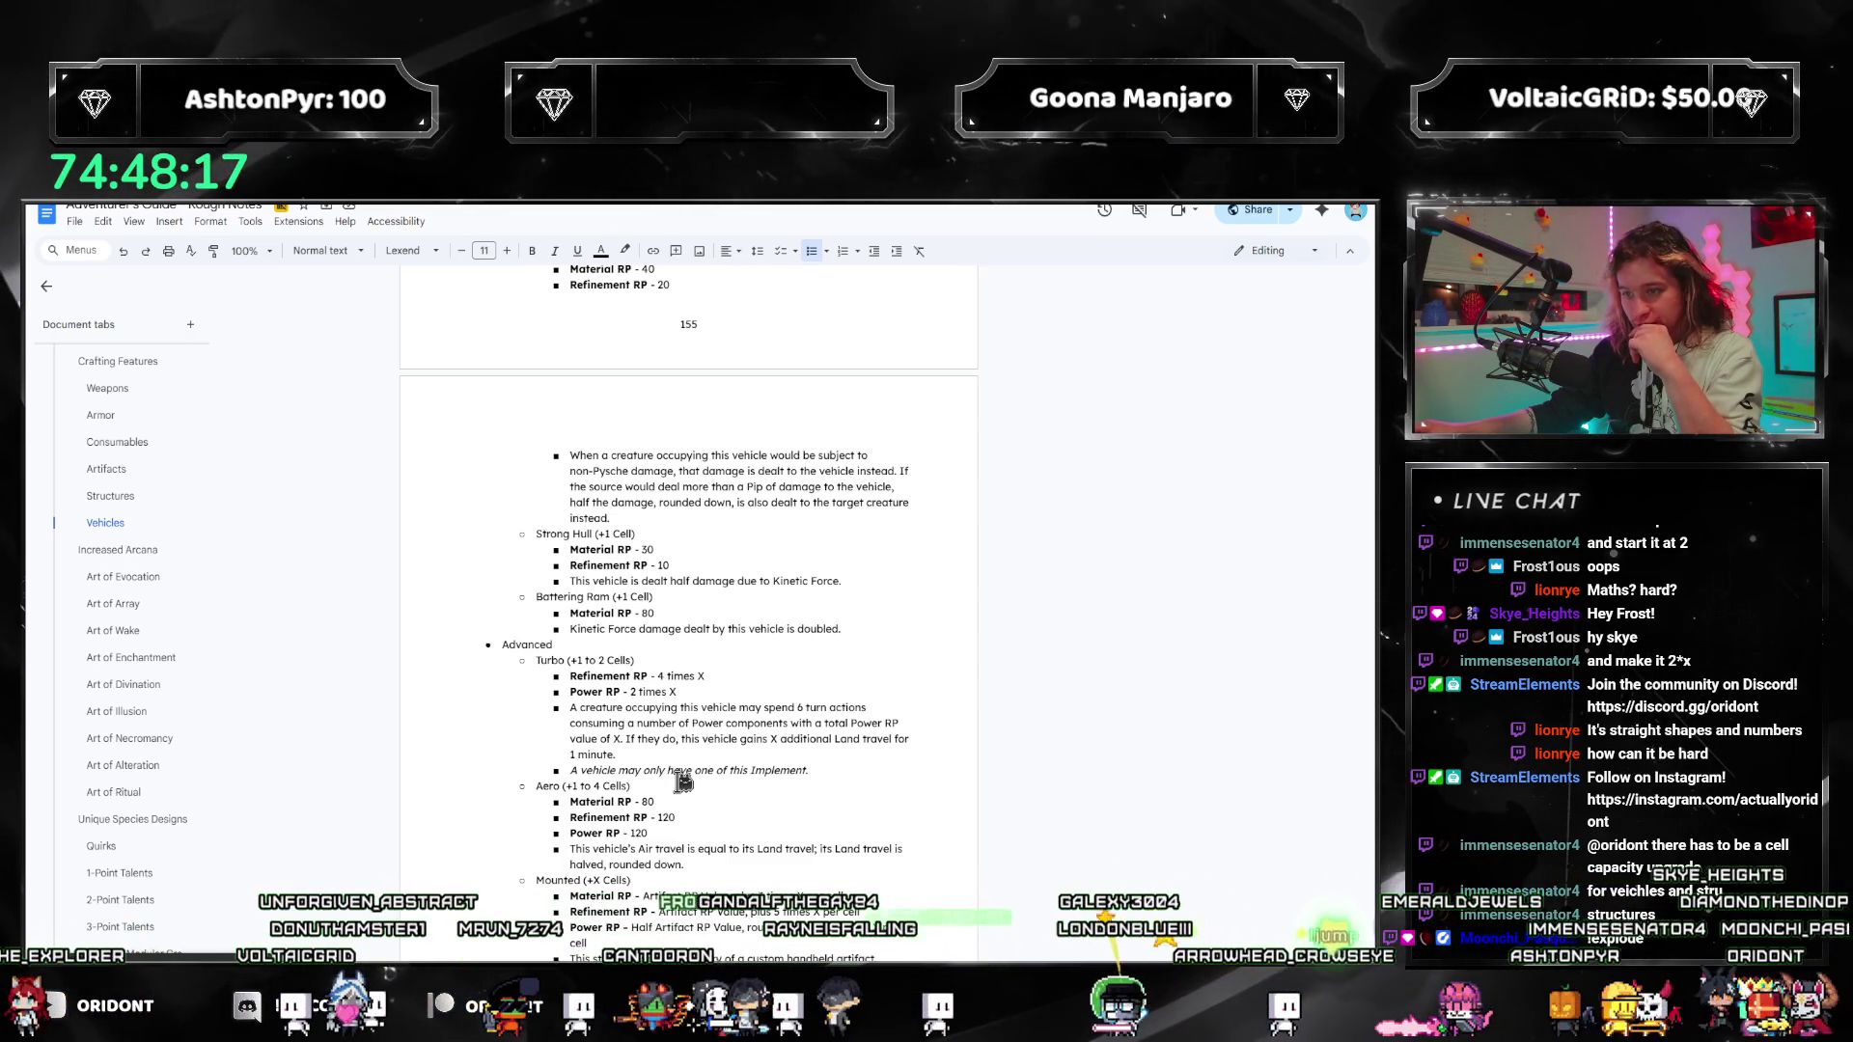
scroll(669, 794, "up", 1)
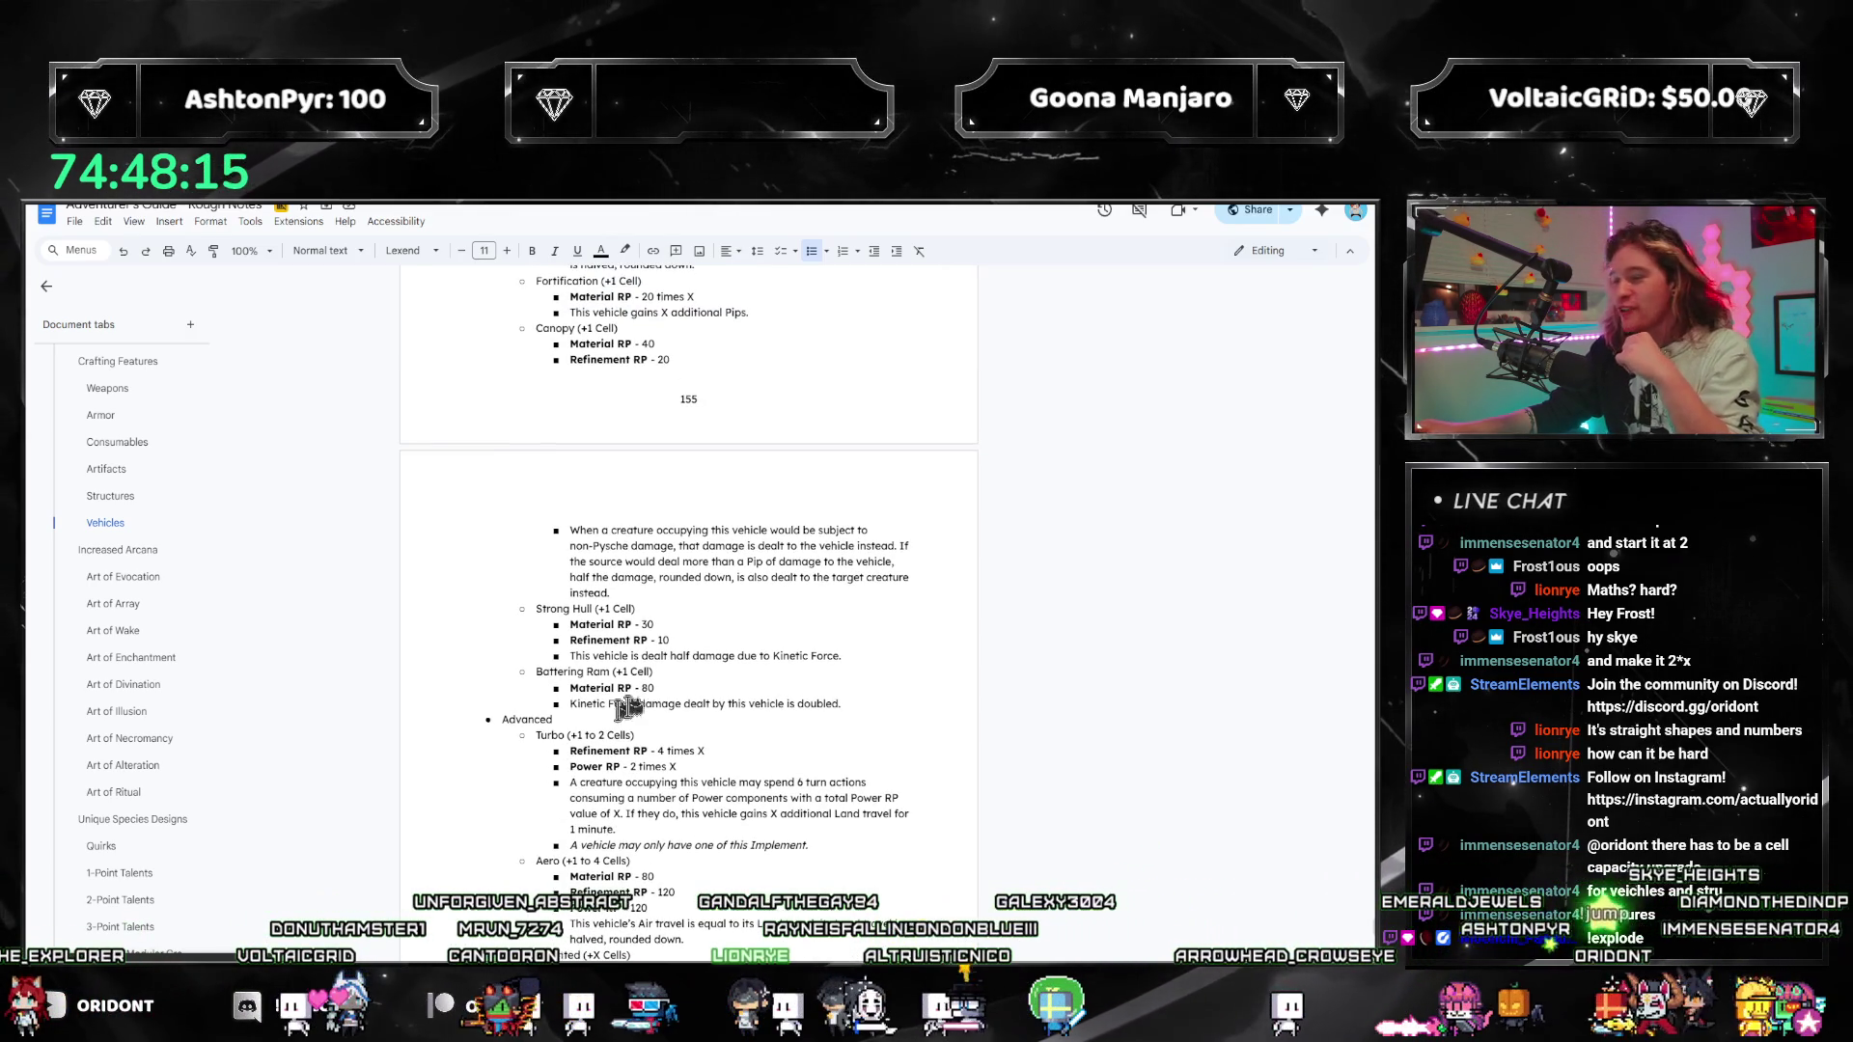
scroll(792, 401, "up", 5)
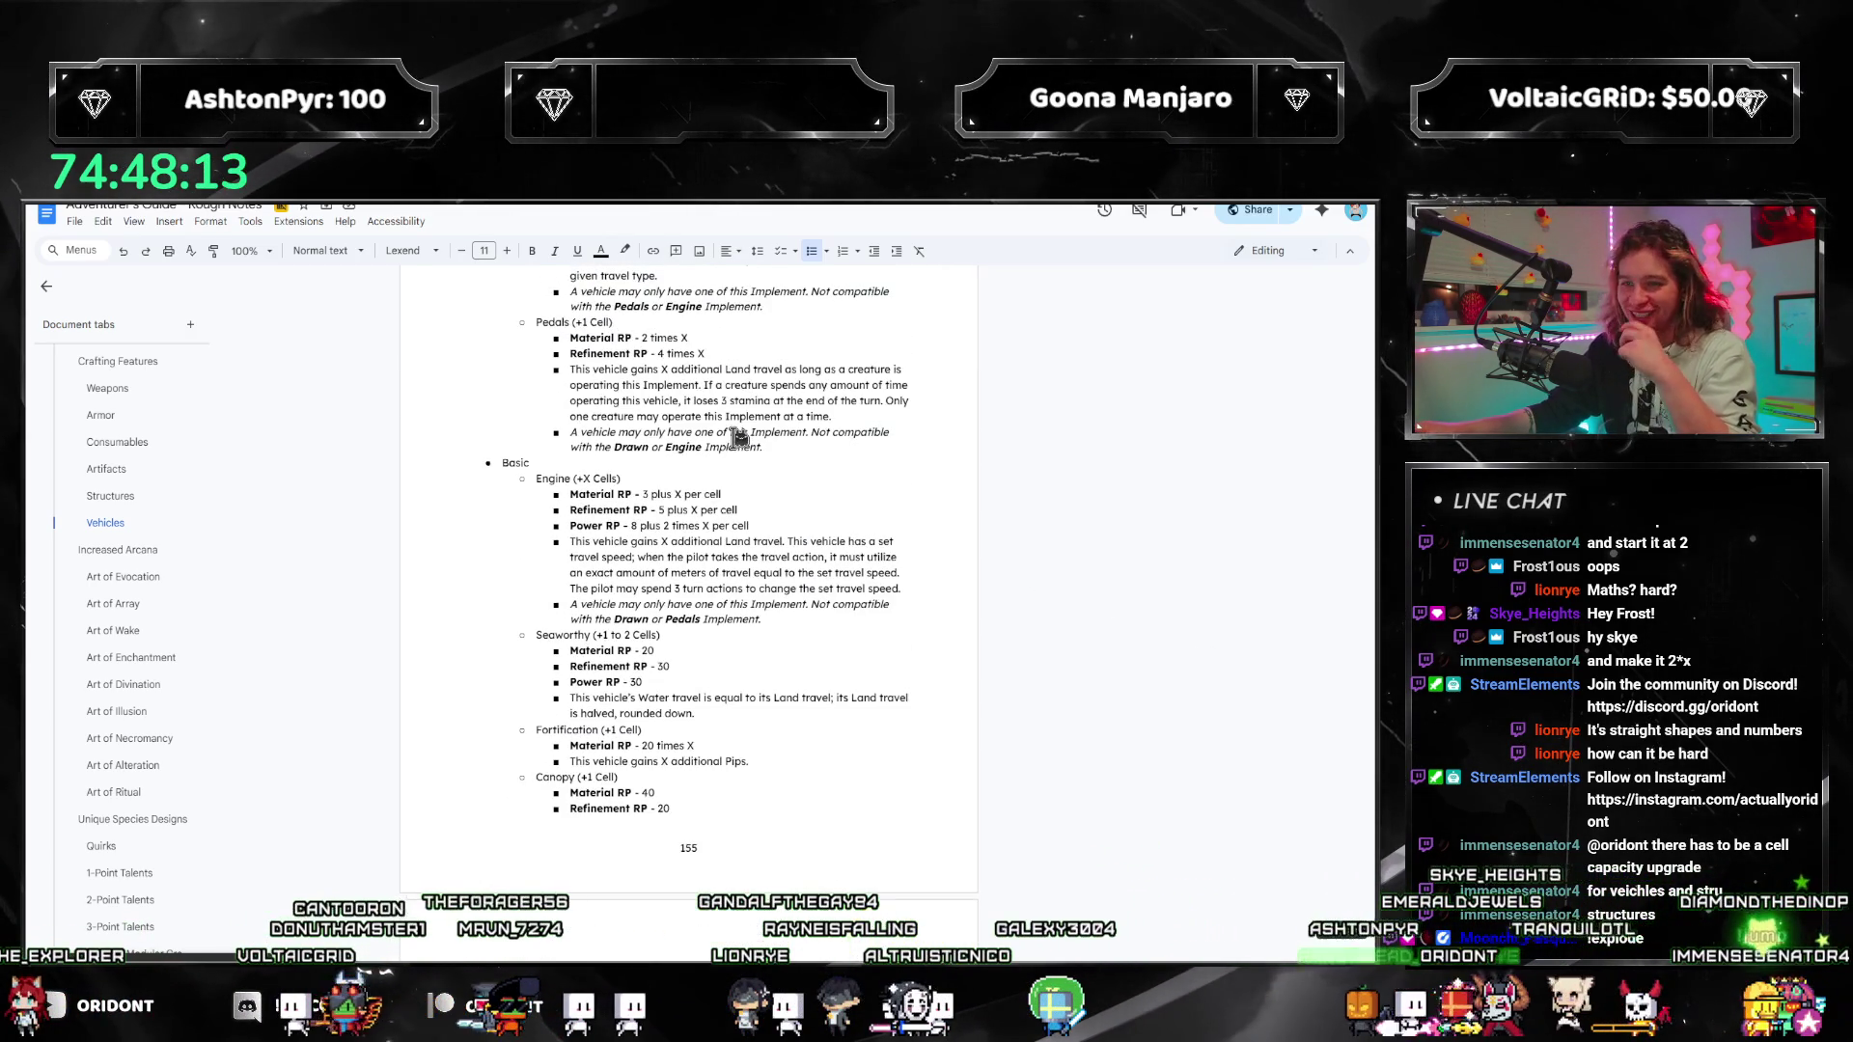
scroll(734, 434, "up", 6)
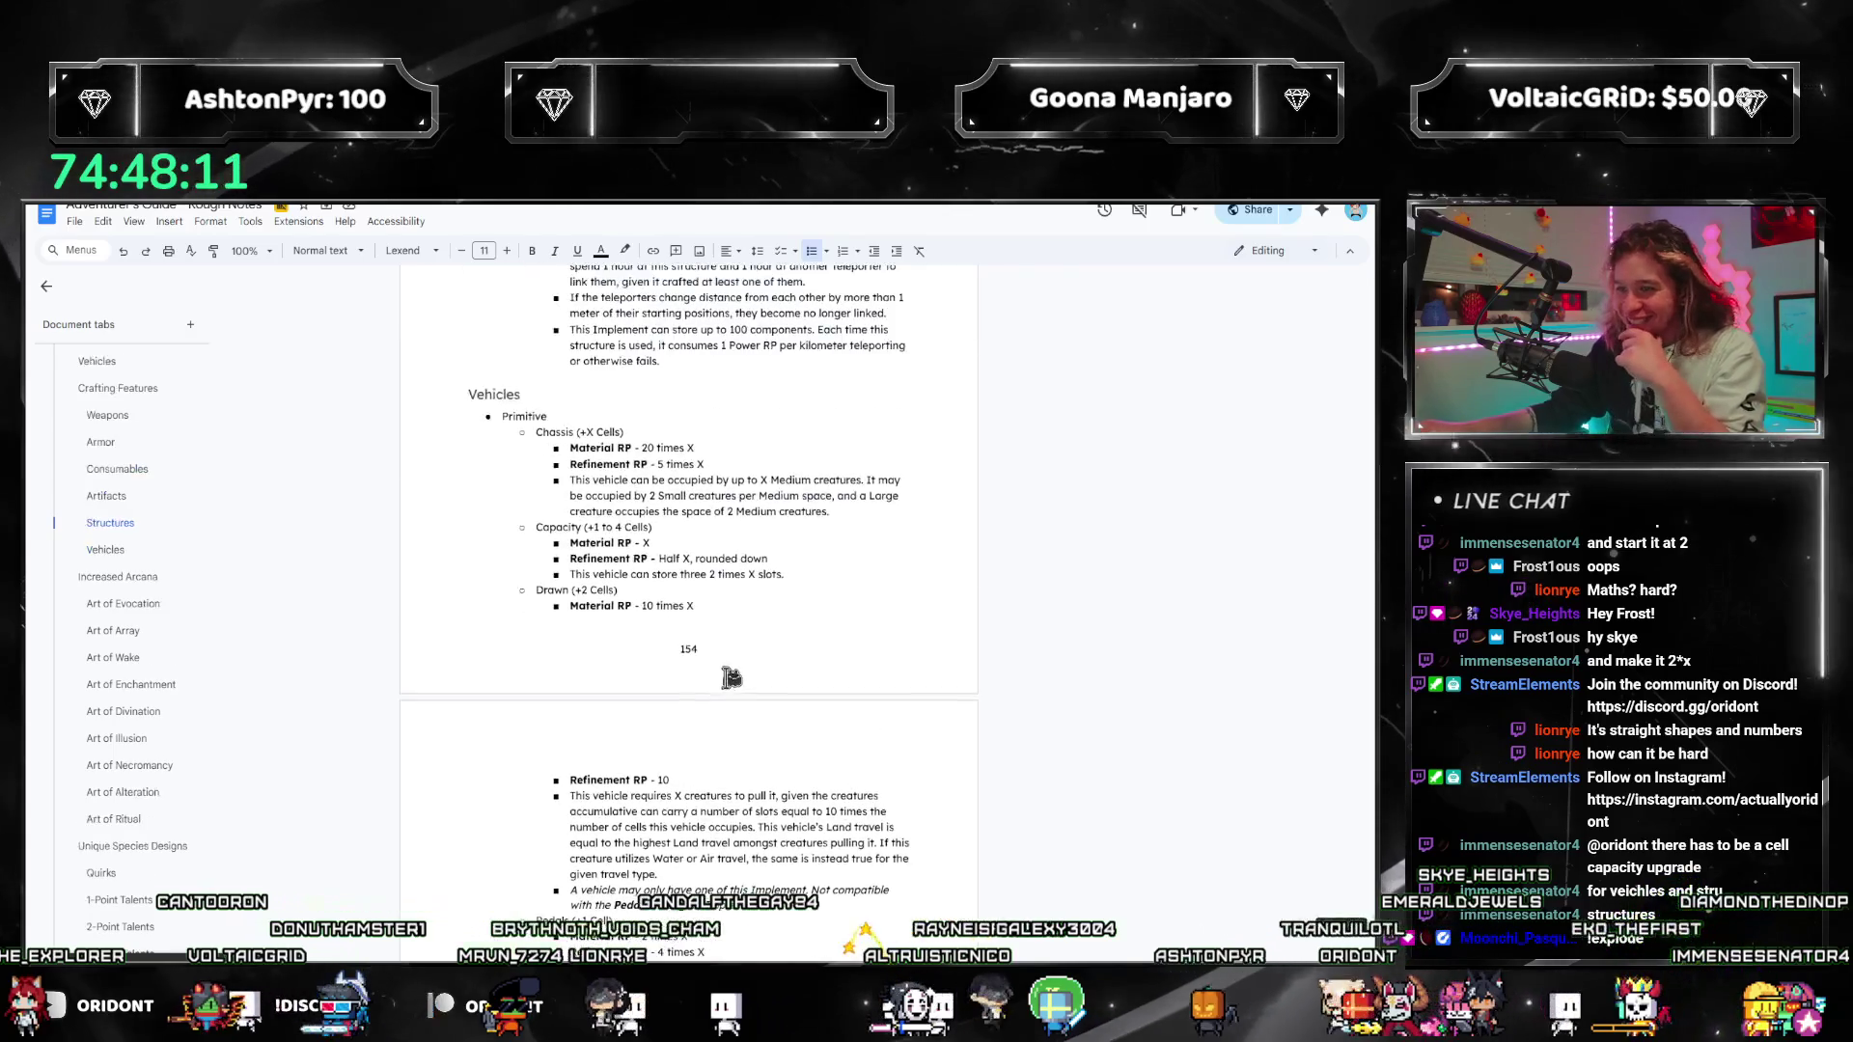
scroll(728, 676, "down", 5)
scroll(738, 630, "down", 10)
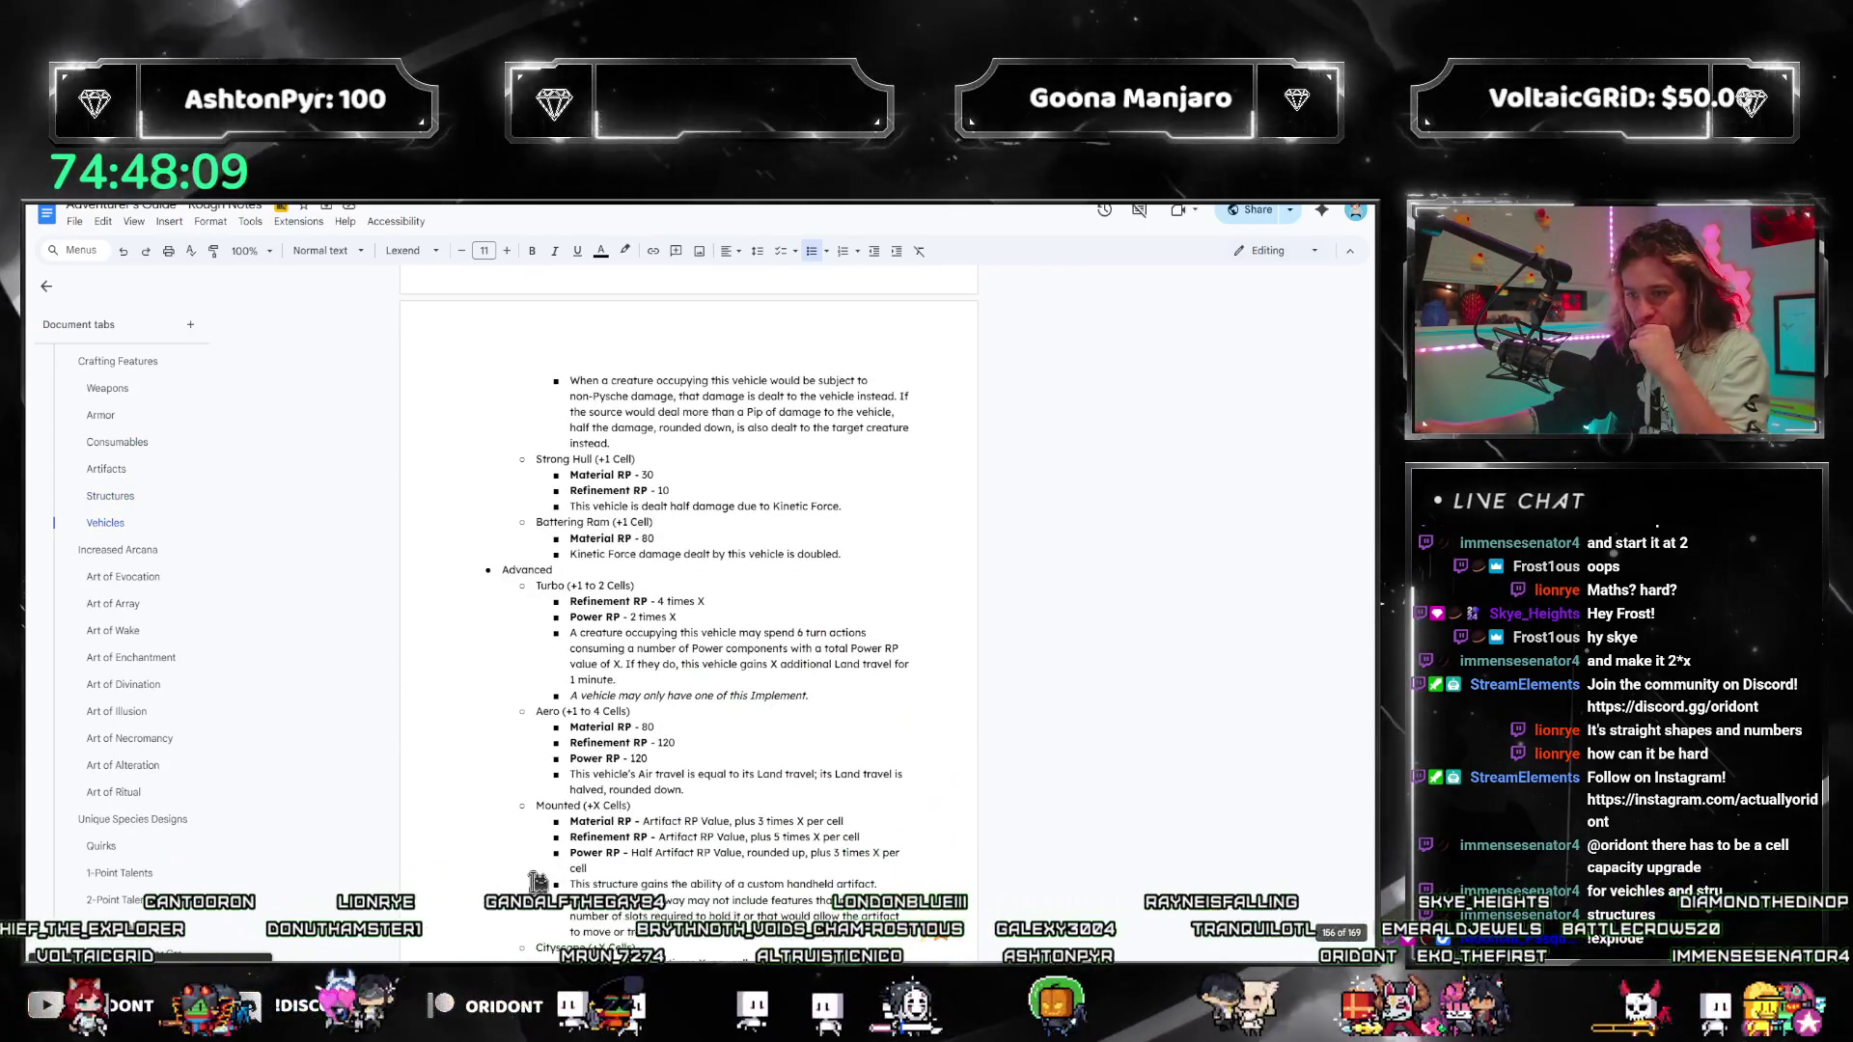
scroll(627, 675, "up", 3)
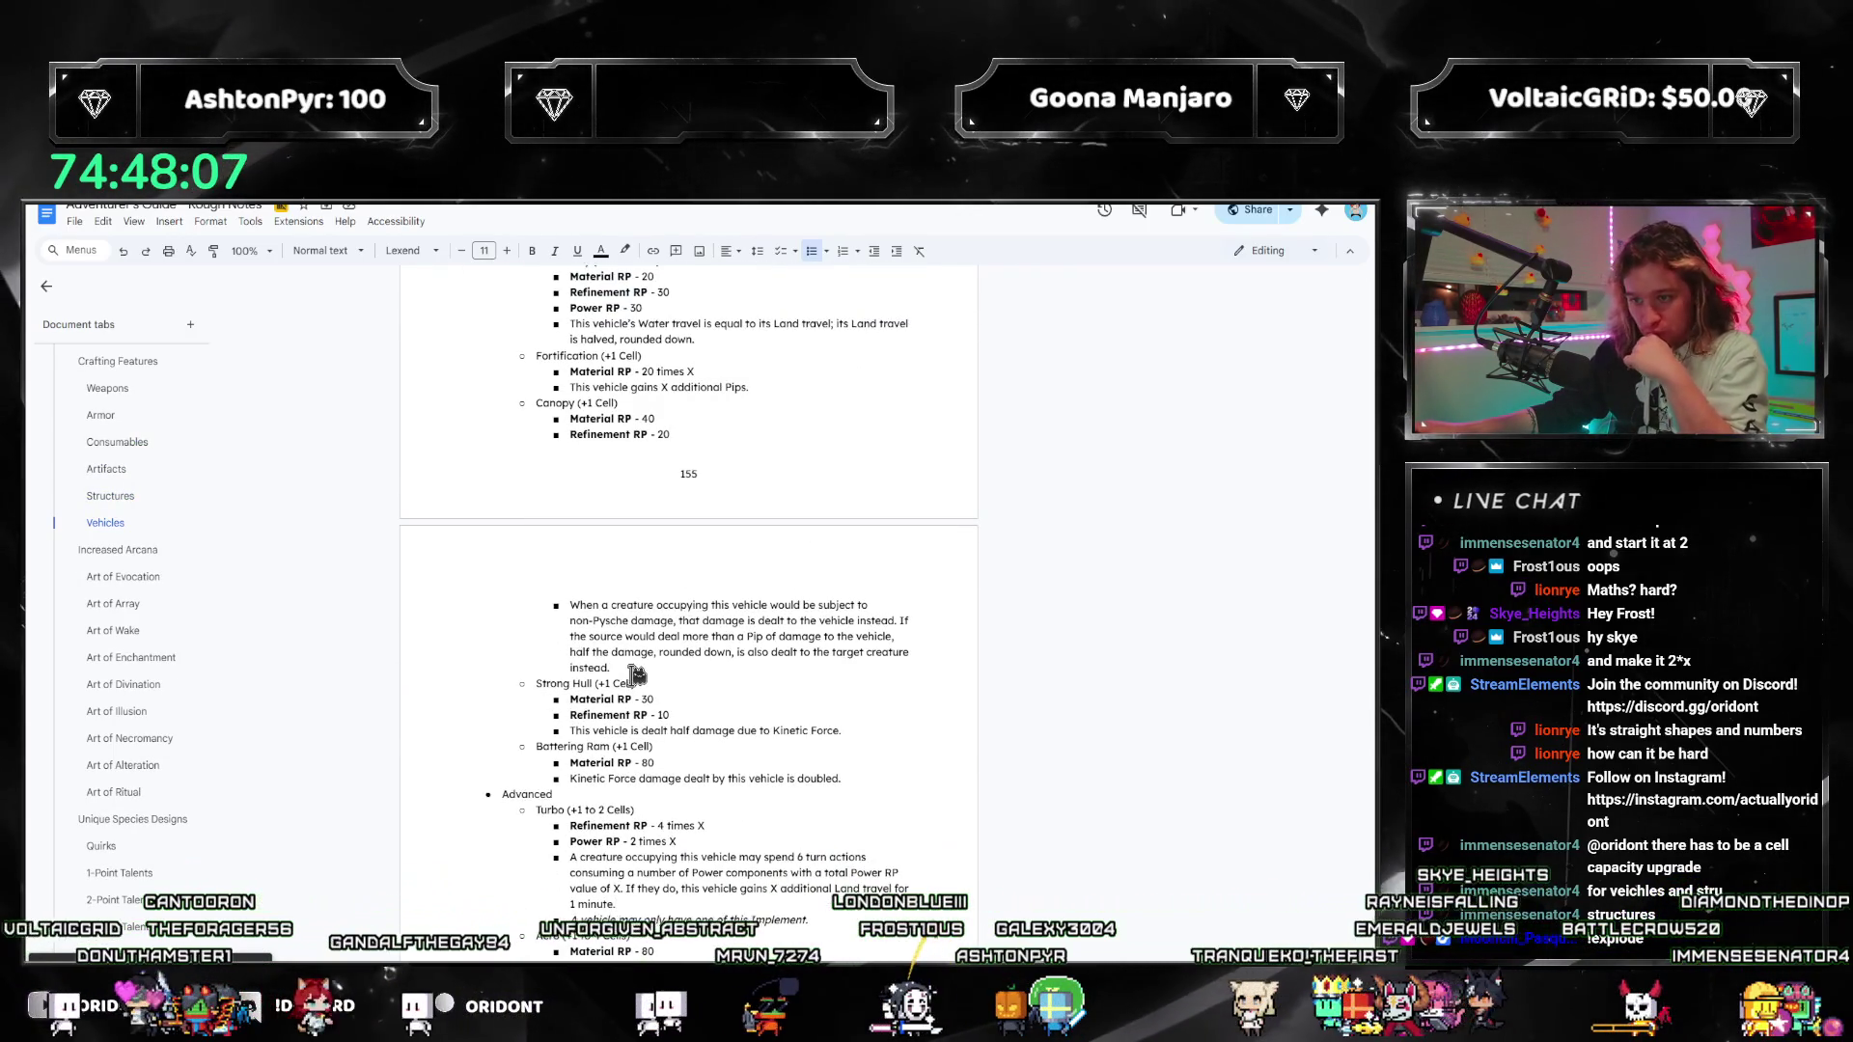
scroll(615, 743, "up", 2)
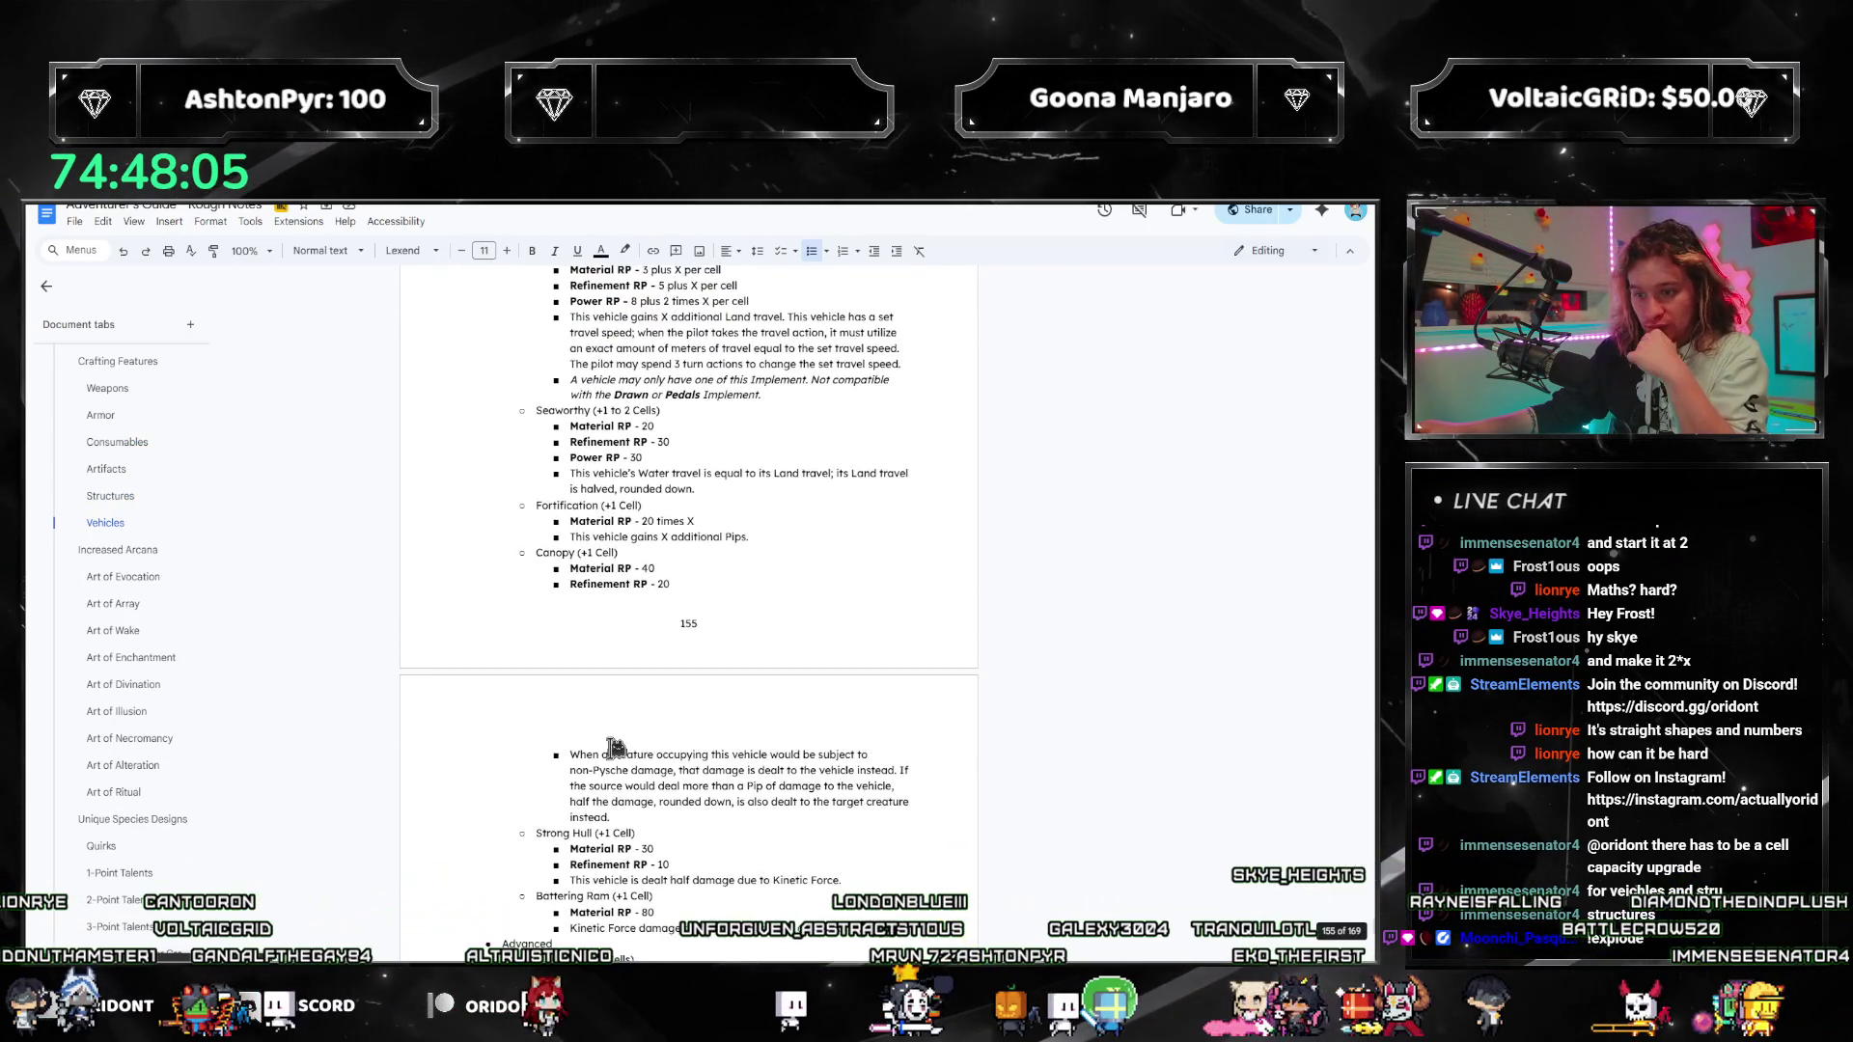
scroll(614, 743, "down", 4)
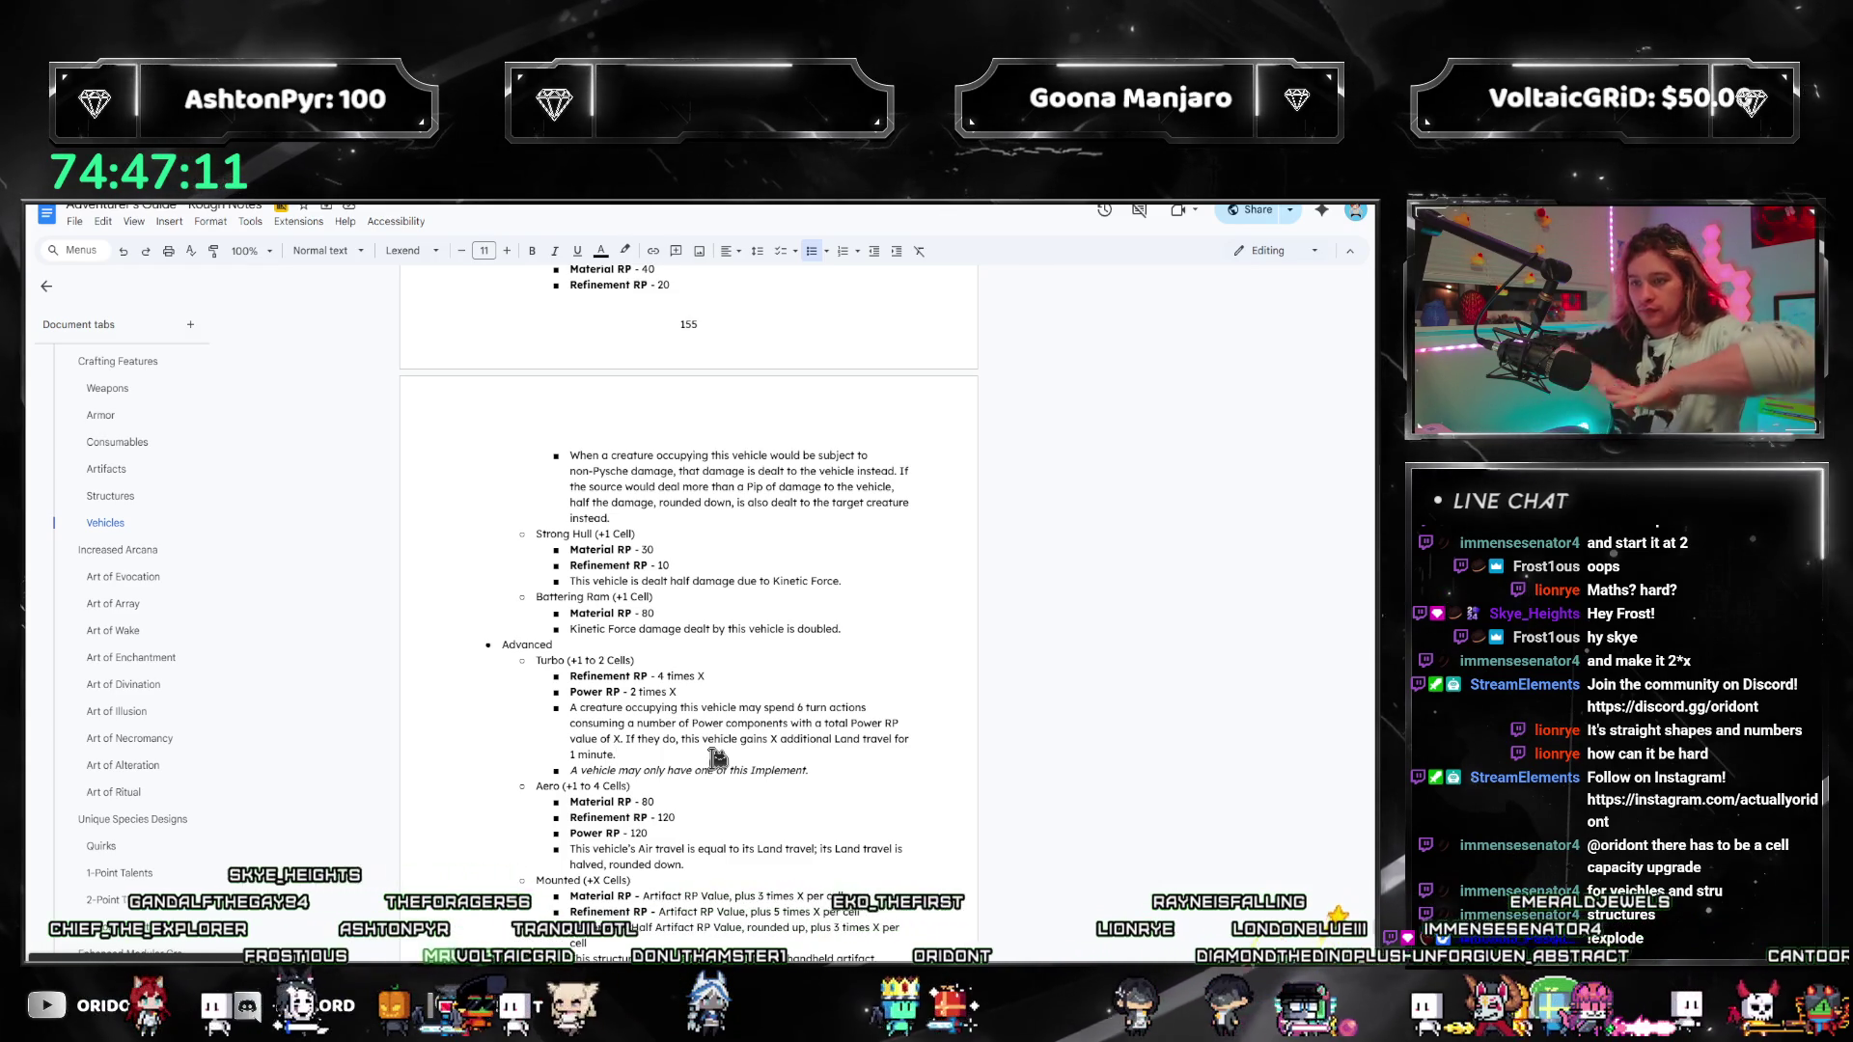
Step: Go through the outline to the Vehicles section introduction covering health Pips and Land travel
scroll(727, 737, "up", 1)
scroll(727, 737, "up", 2)
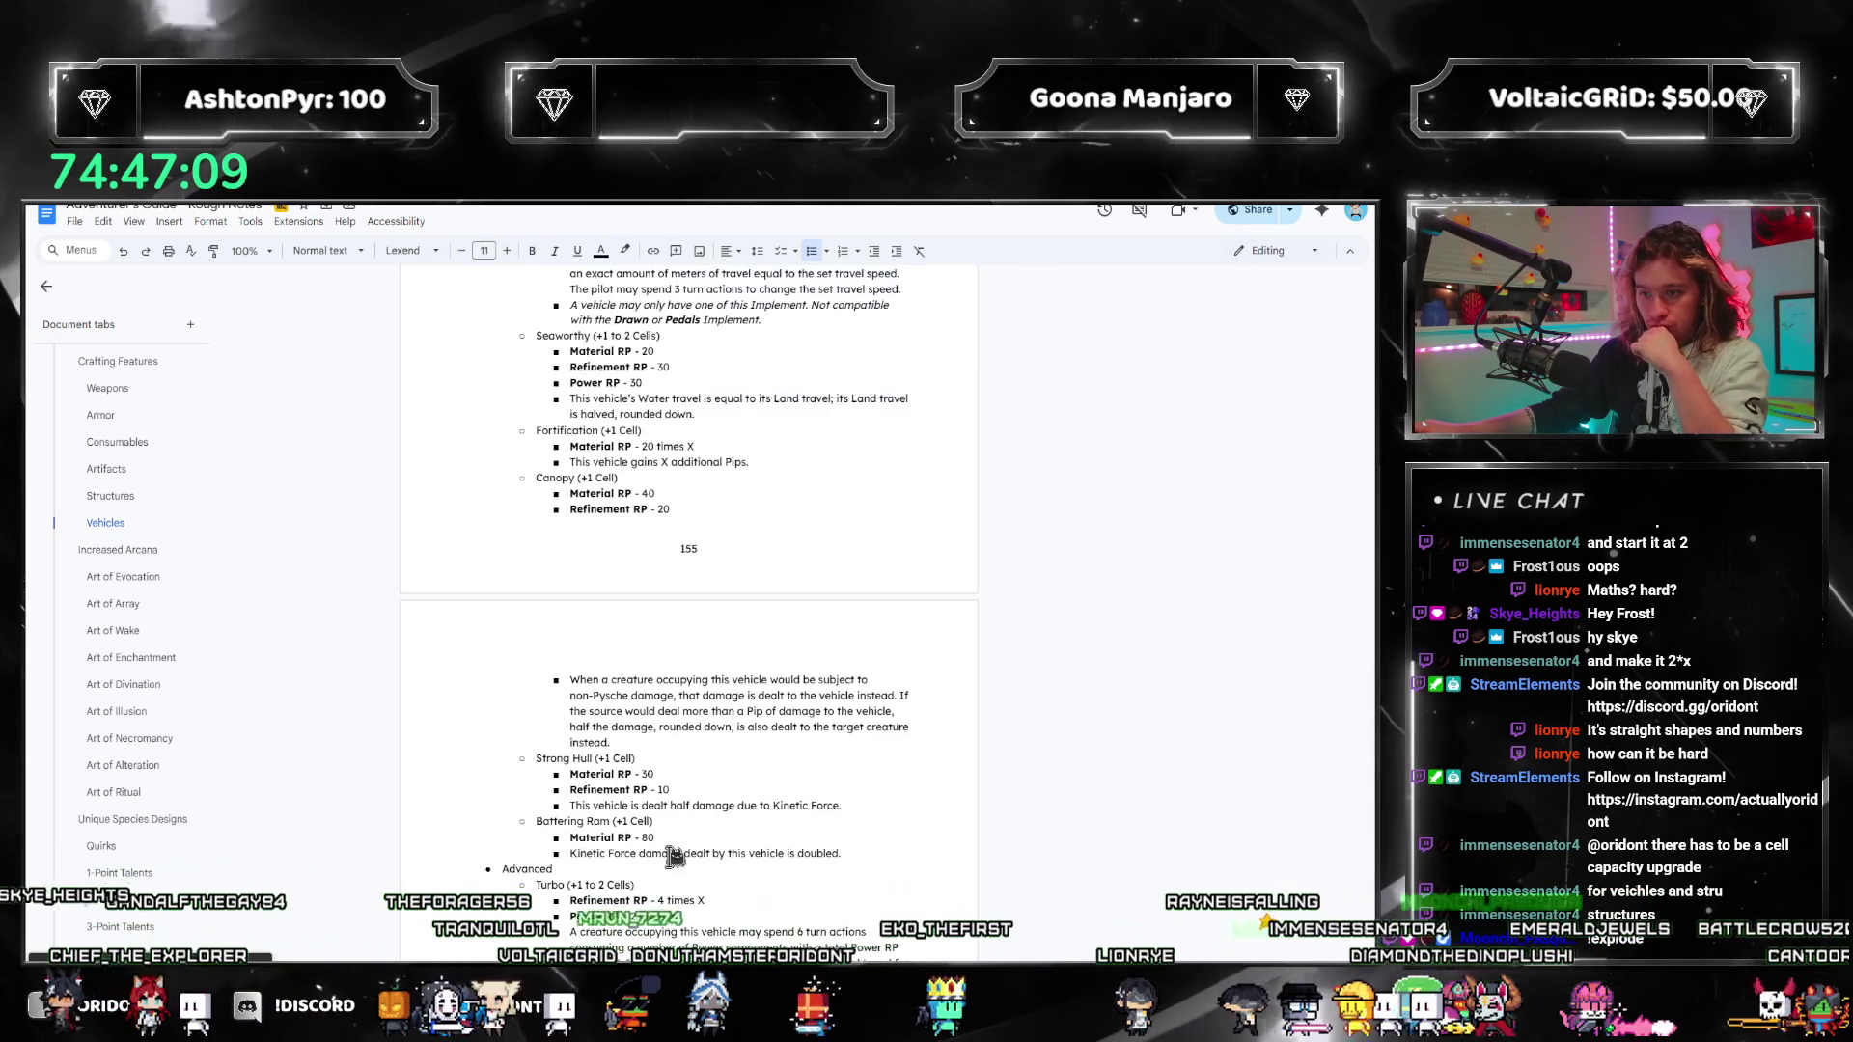
scroll(703, 848, "up", 4)
scroll(679, 856, "up", 6)
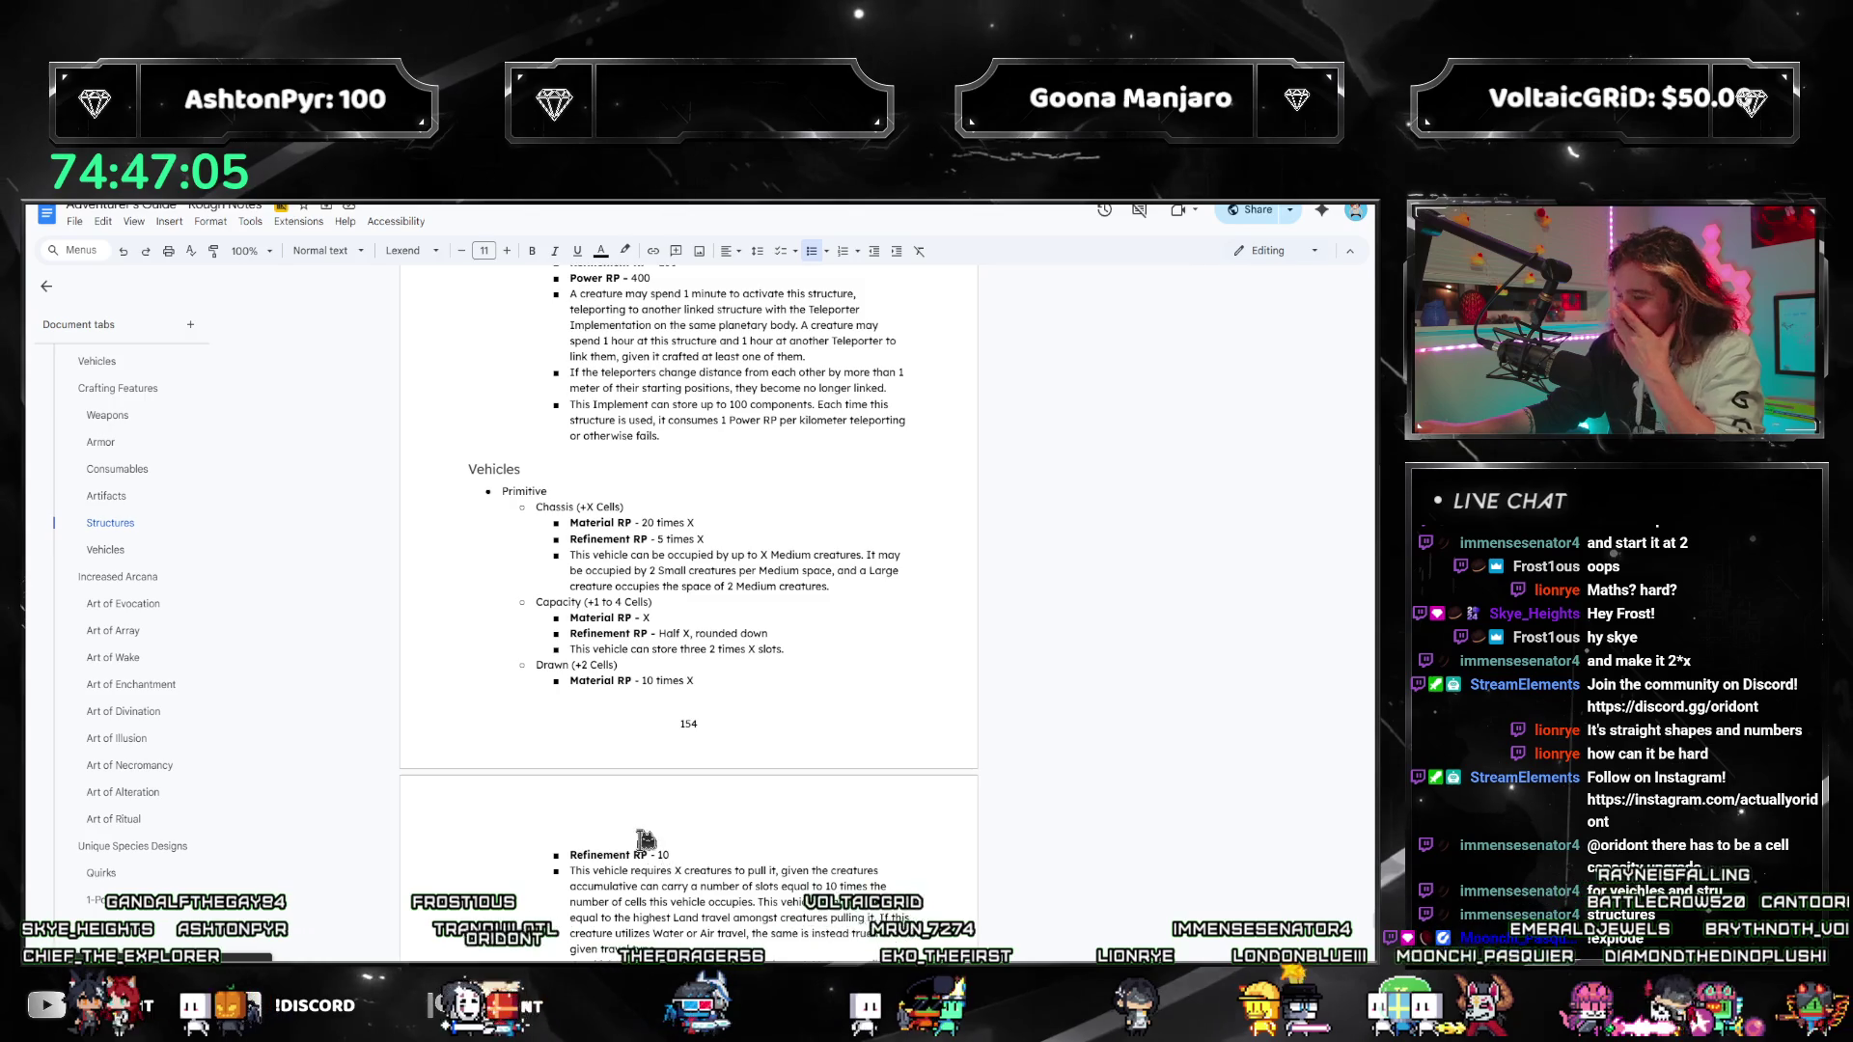
scroll(644, 839, "up", 3)
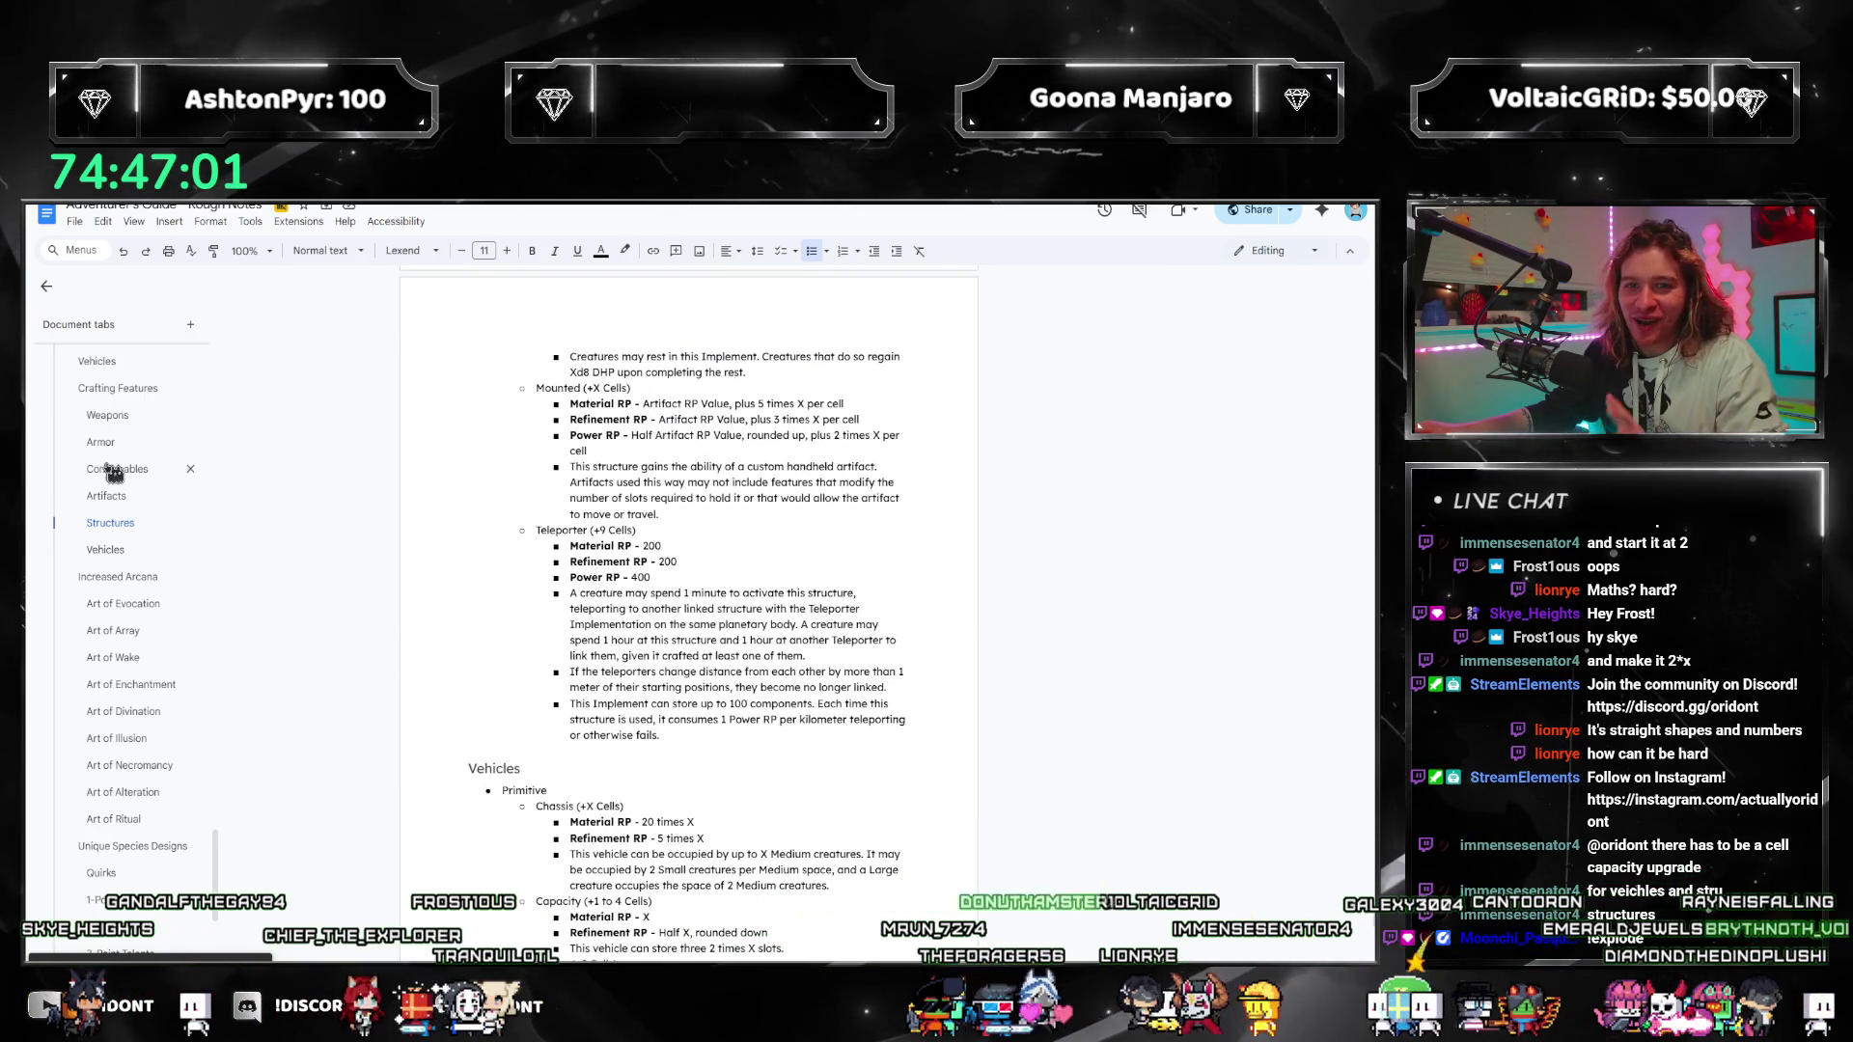
left_click(106, 550)
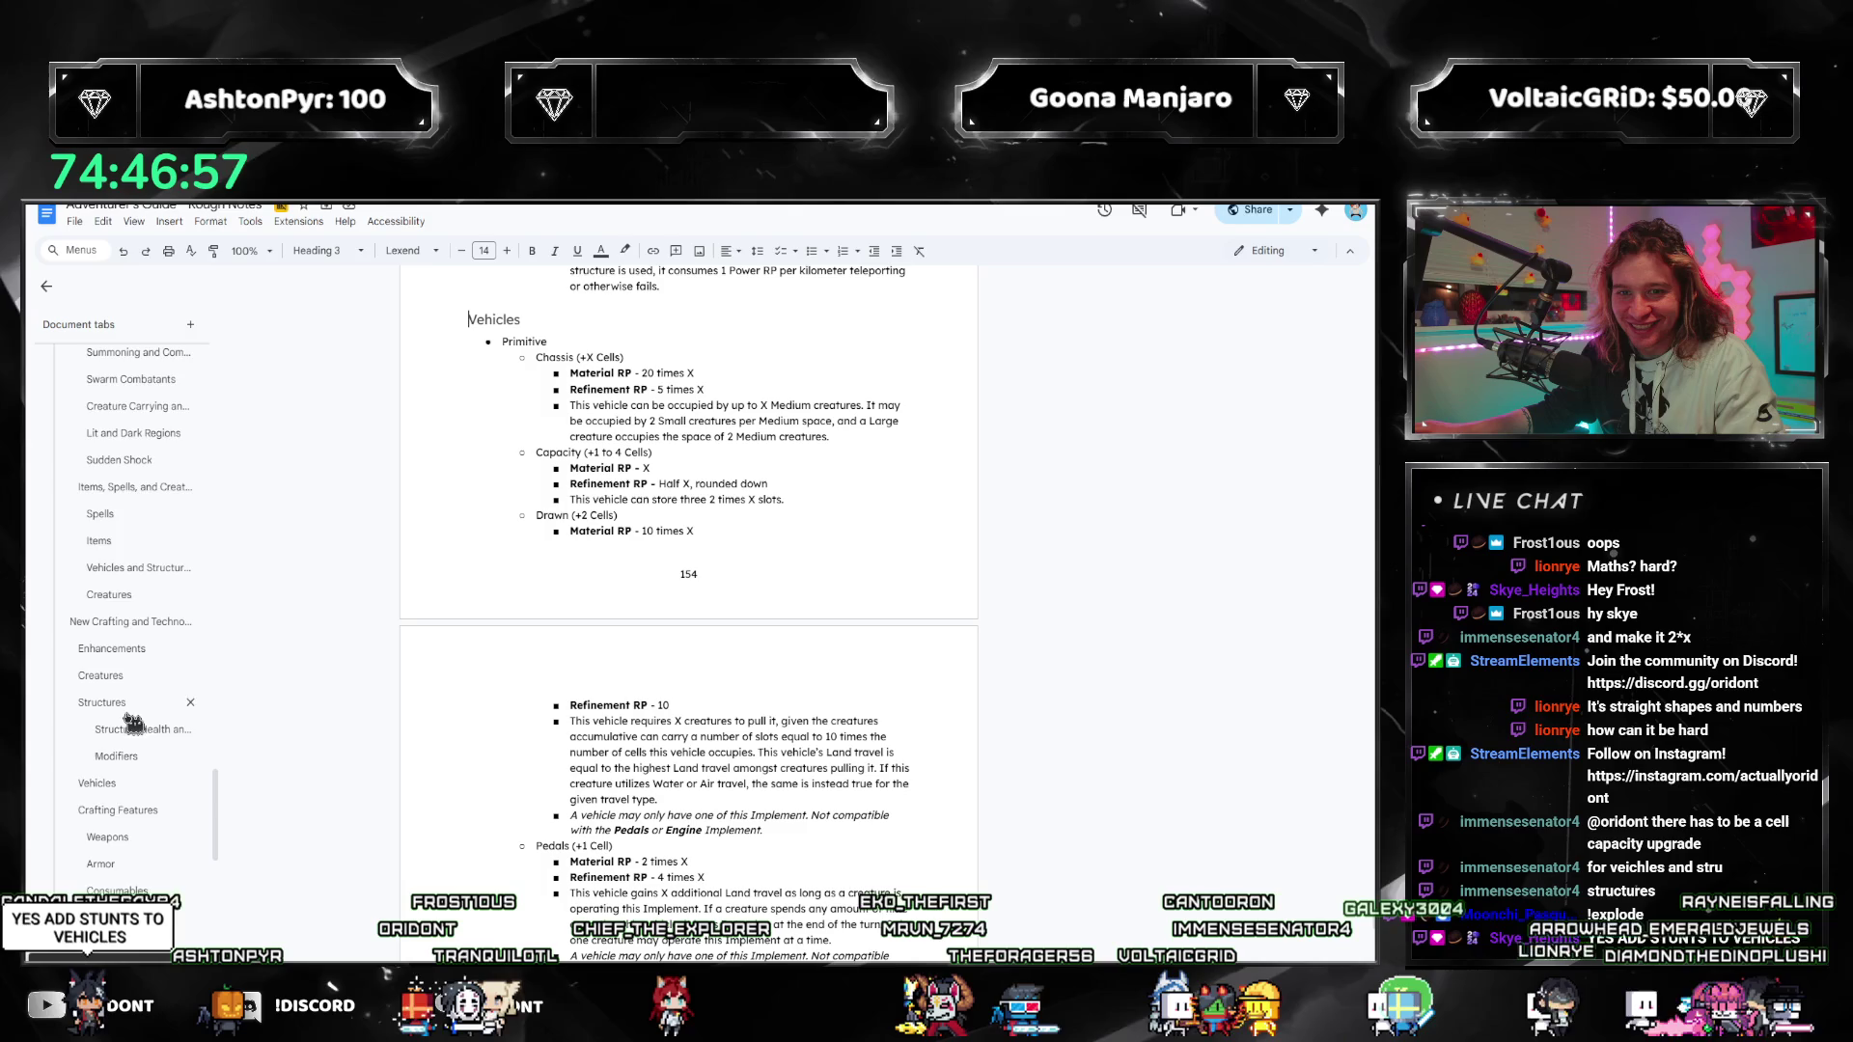
scroll(126, 627, "down", 3)
left_click(96, 522)
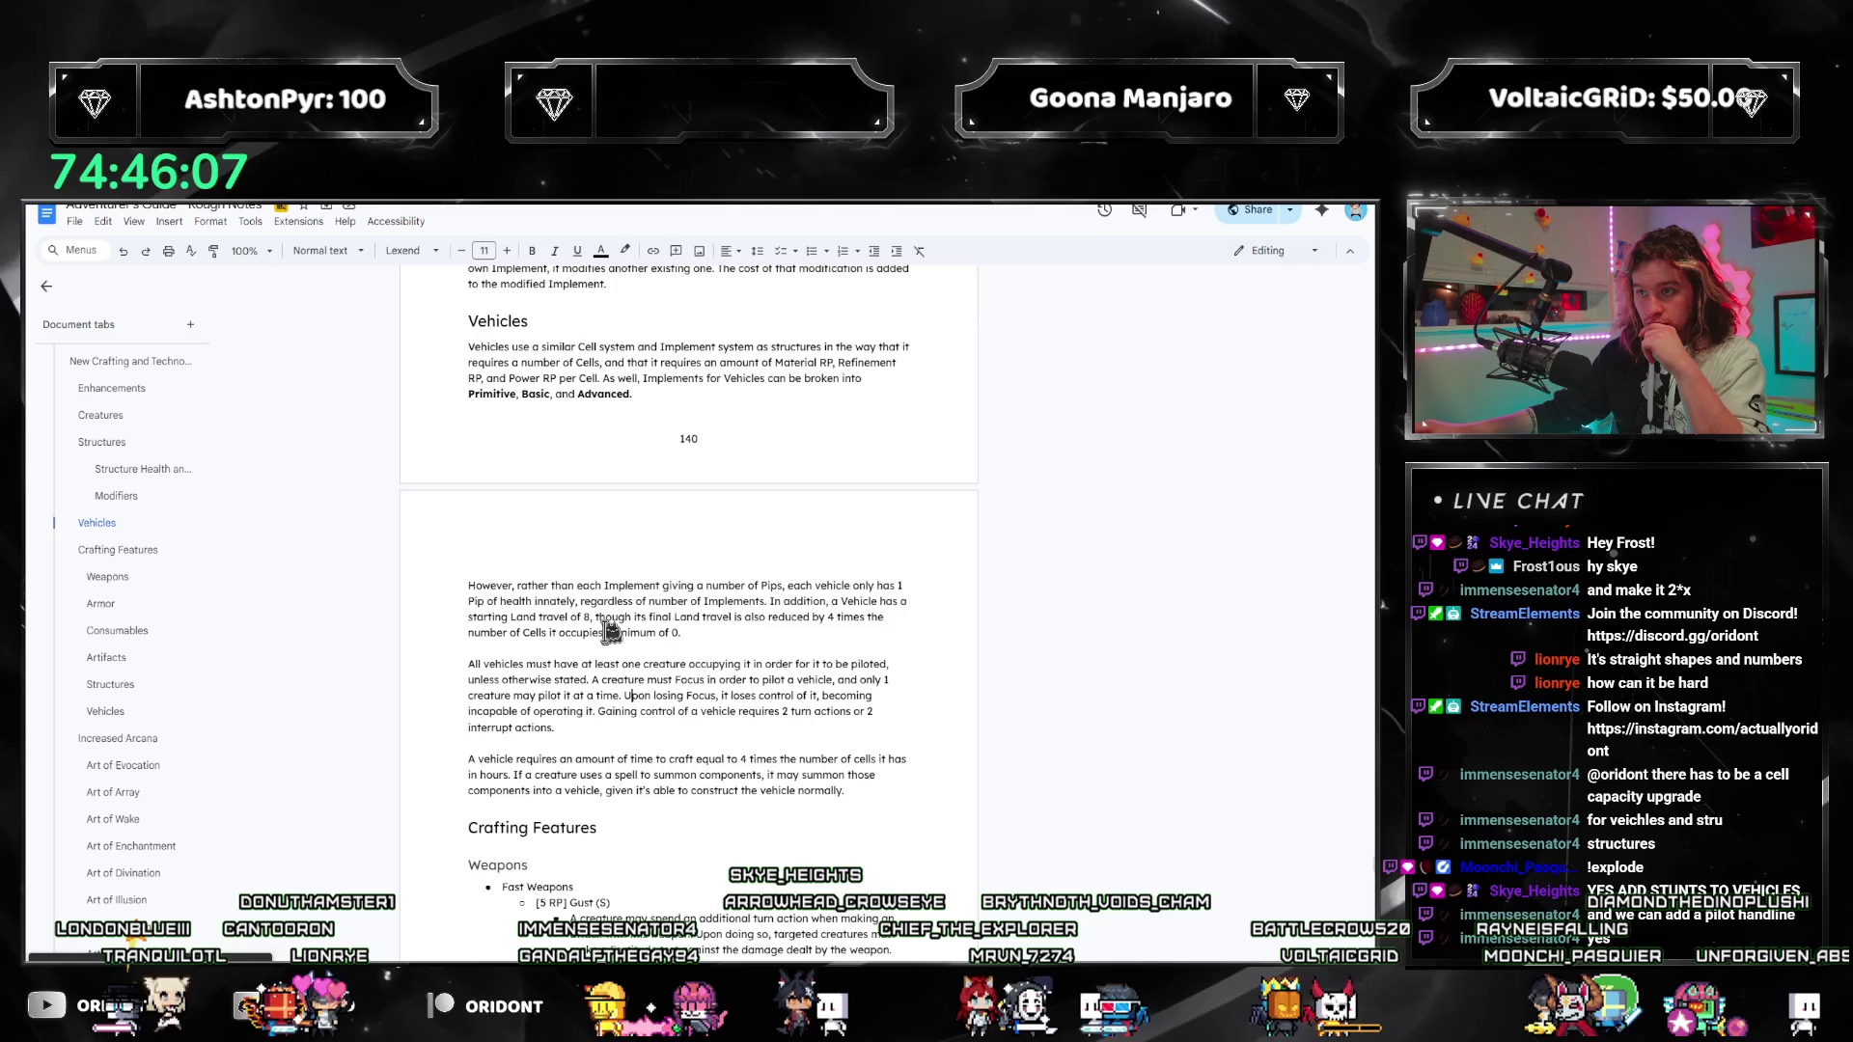
Step: Browse the vehicle implement entries, then return to the Vehicles introduction on page 140
scroll(672, 767, "down", 10)
scroll(626, 637, "down", 4)
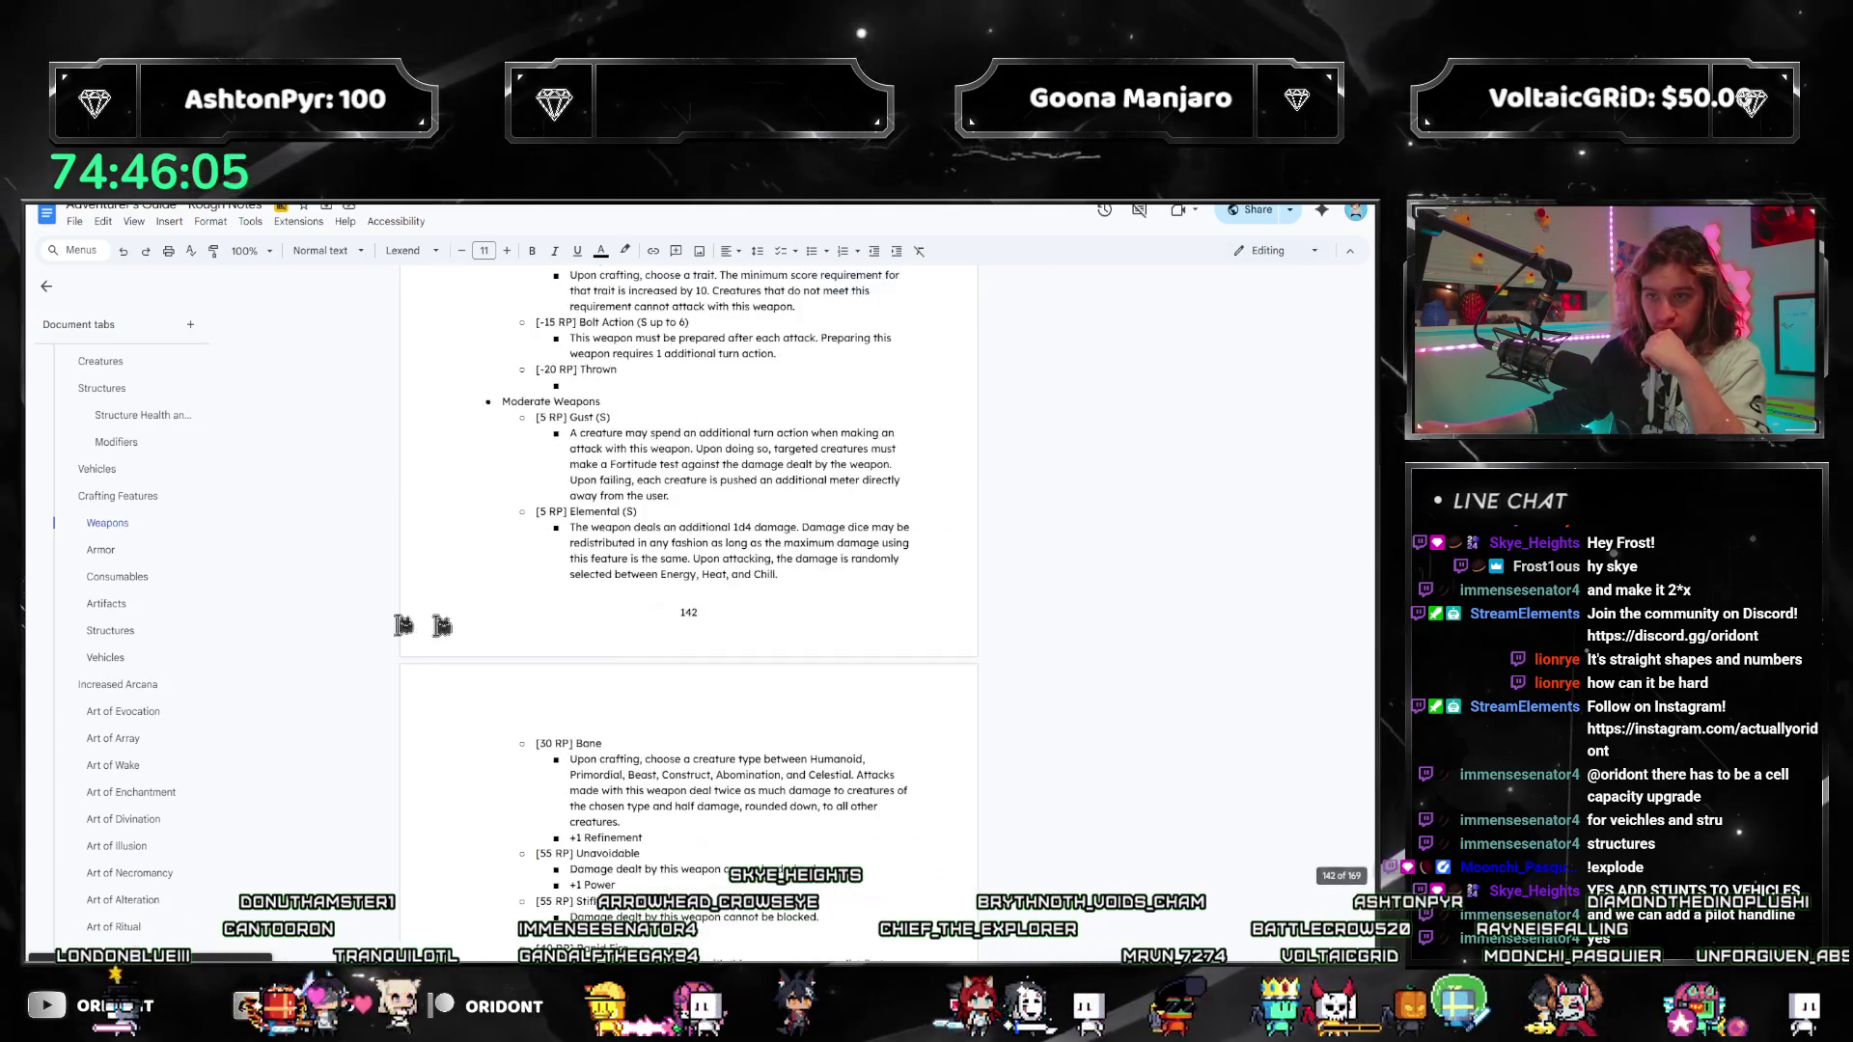
left_click(108, 658)
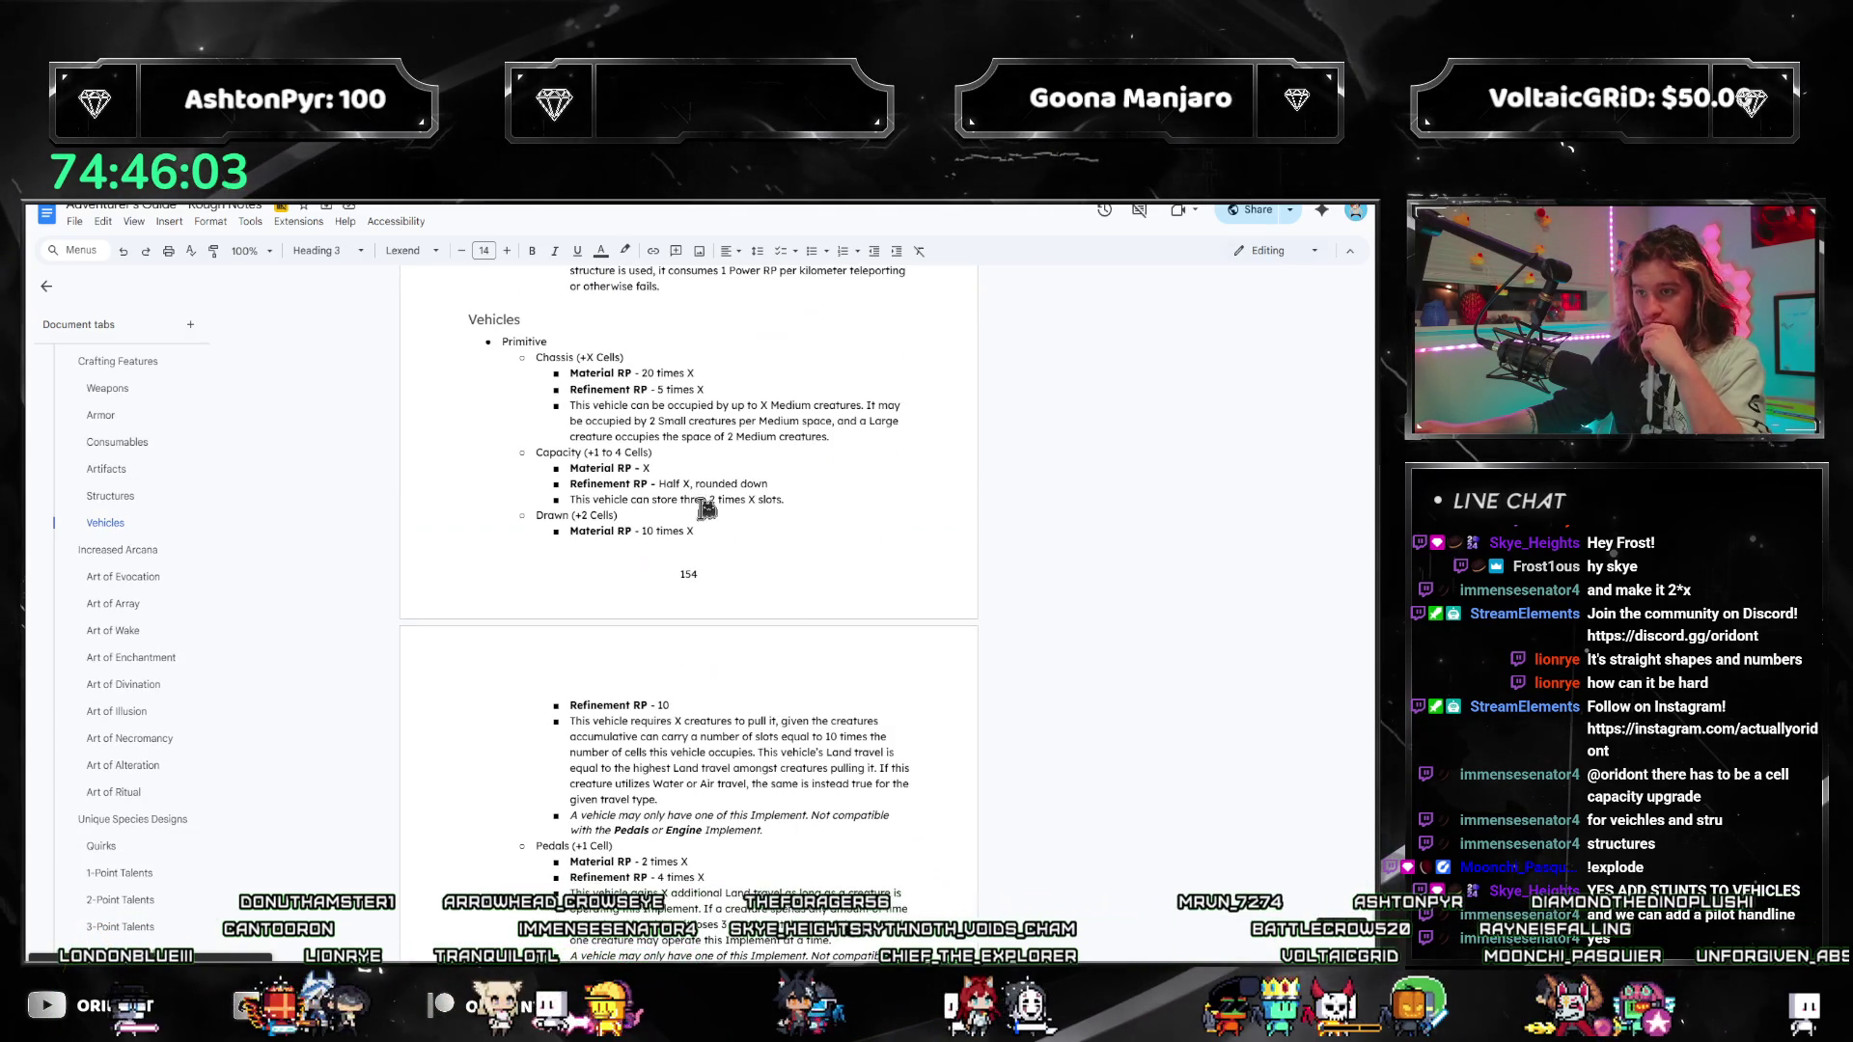
scroll(748, 504, "down", 5)
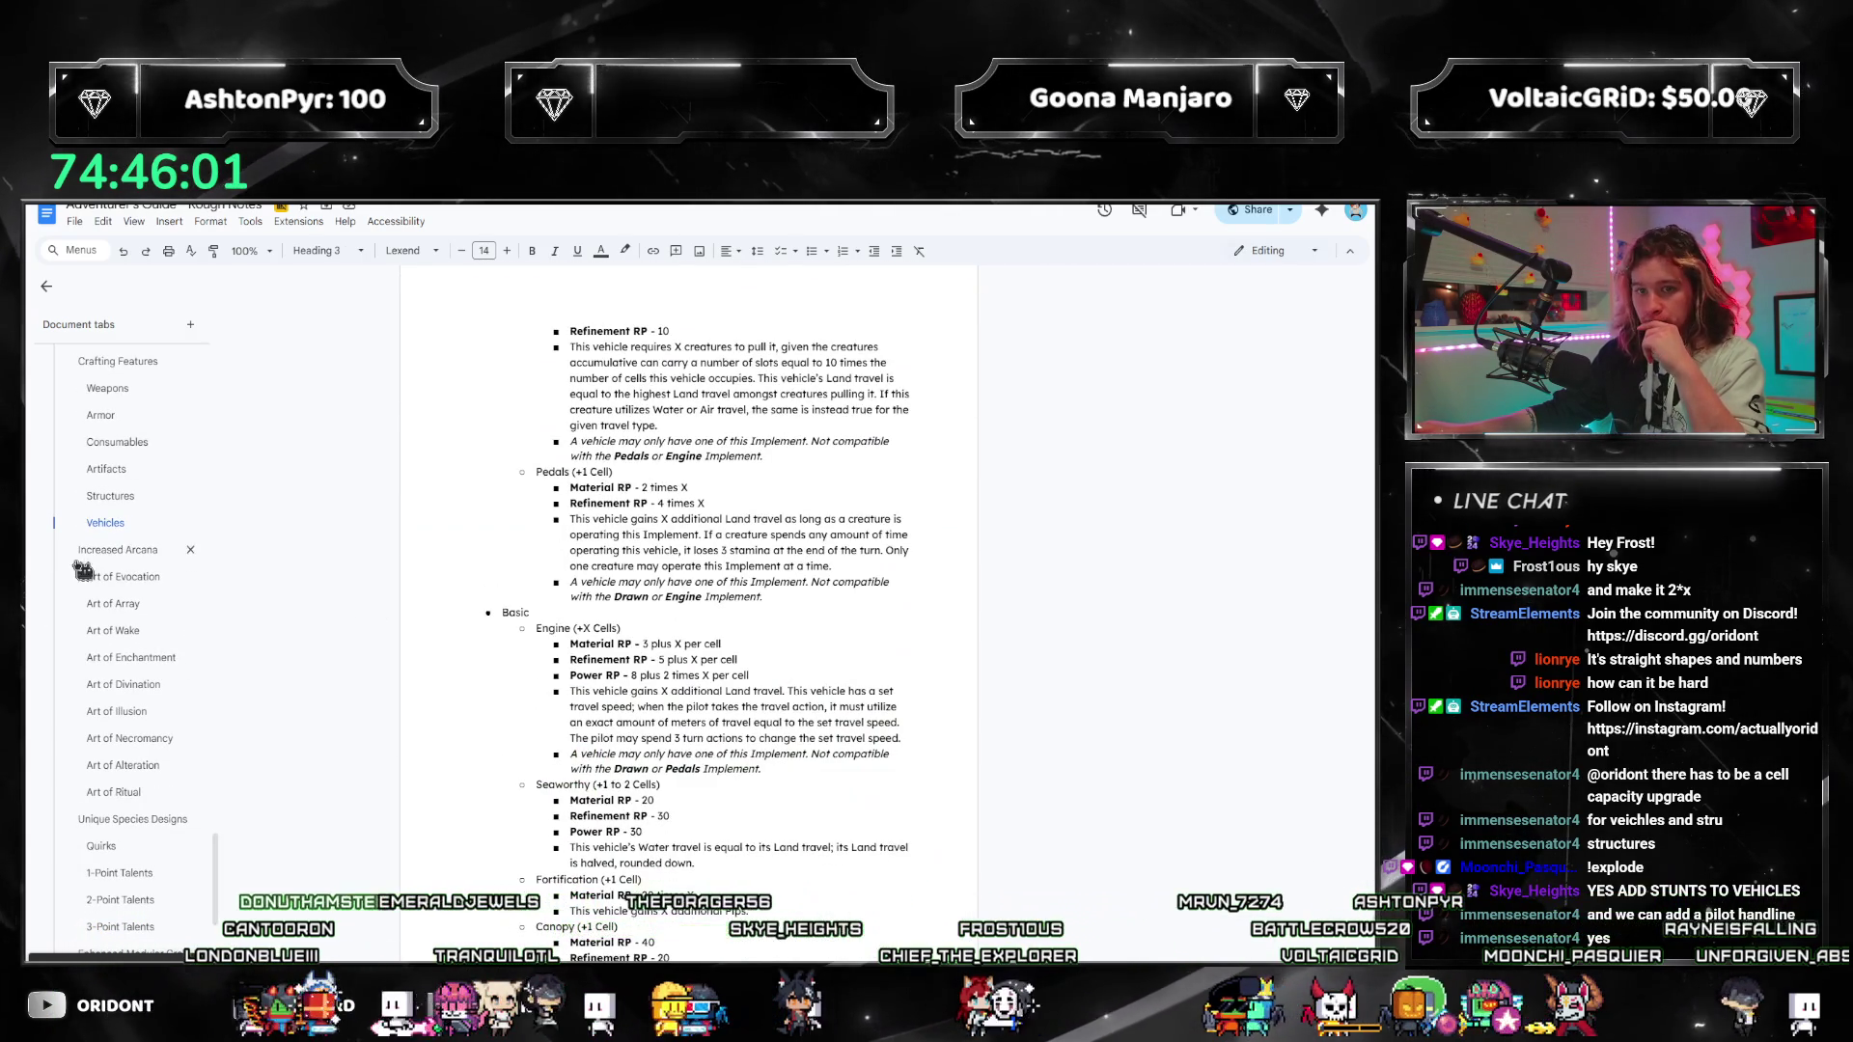
left_click(694, 618)
scroll(695, 618, "down", 1)
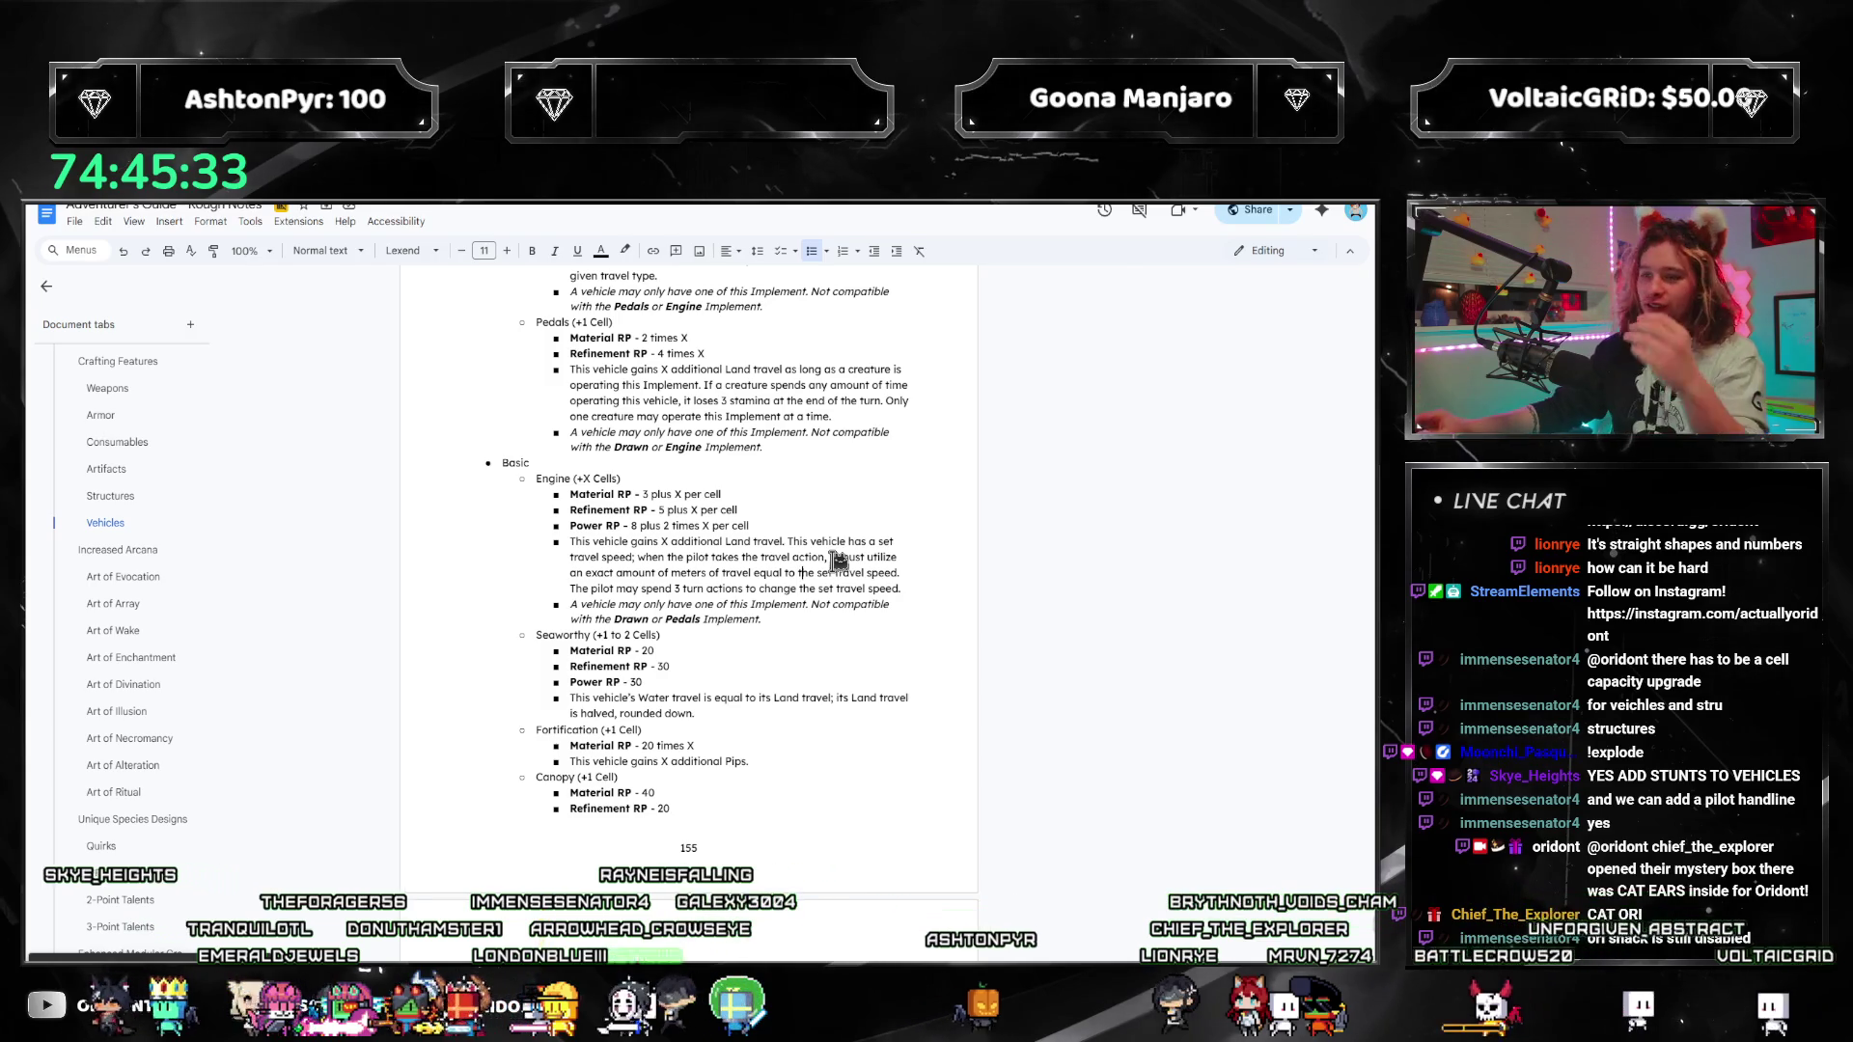
scroll(844, 583, "up", 10)
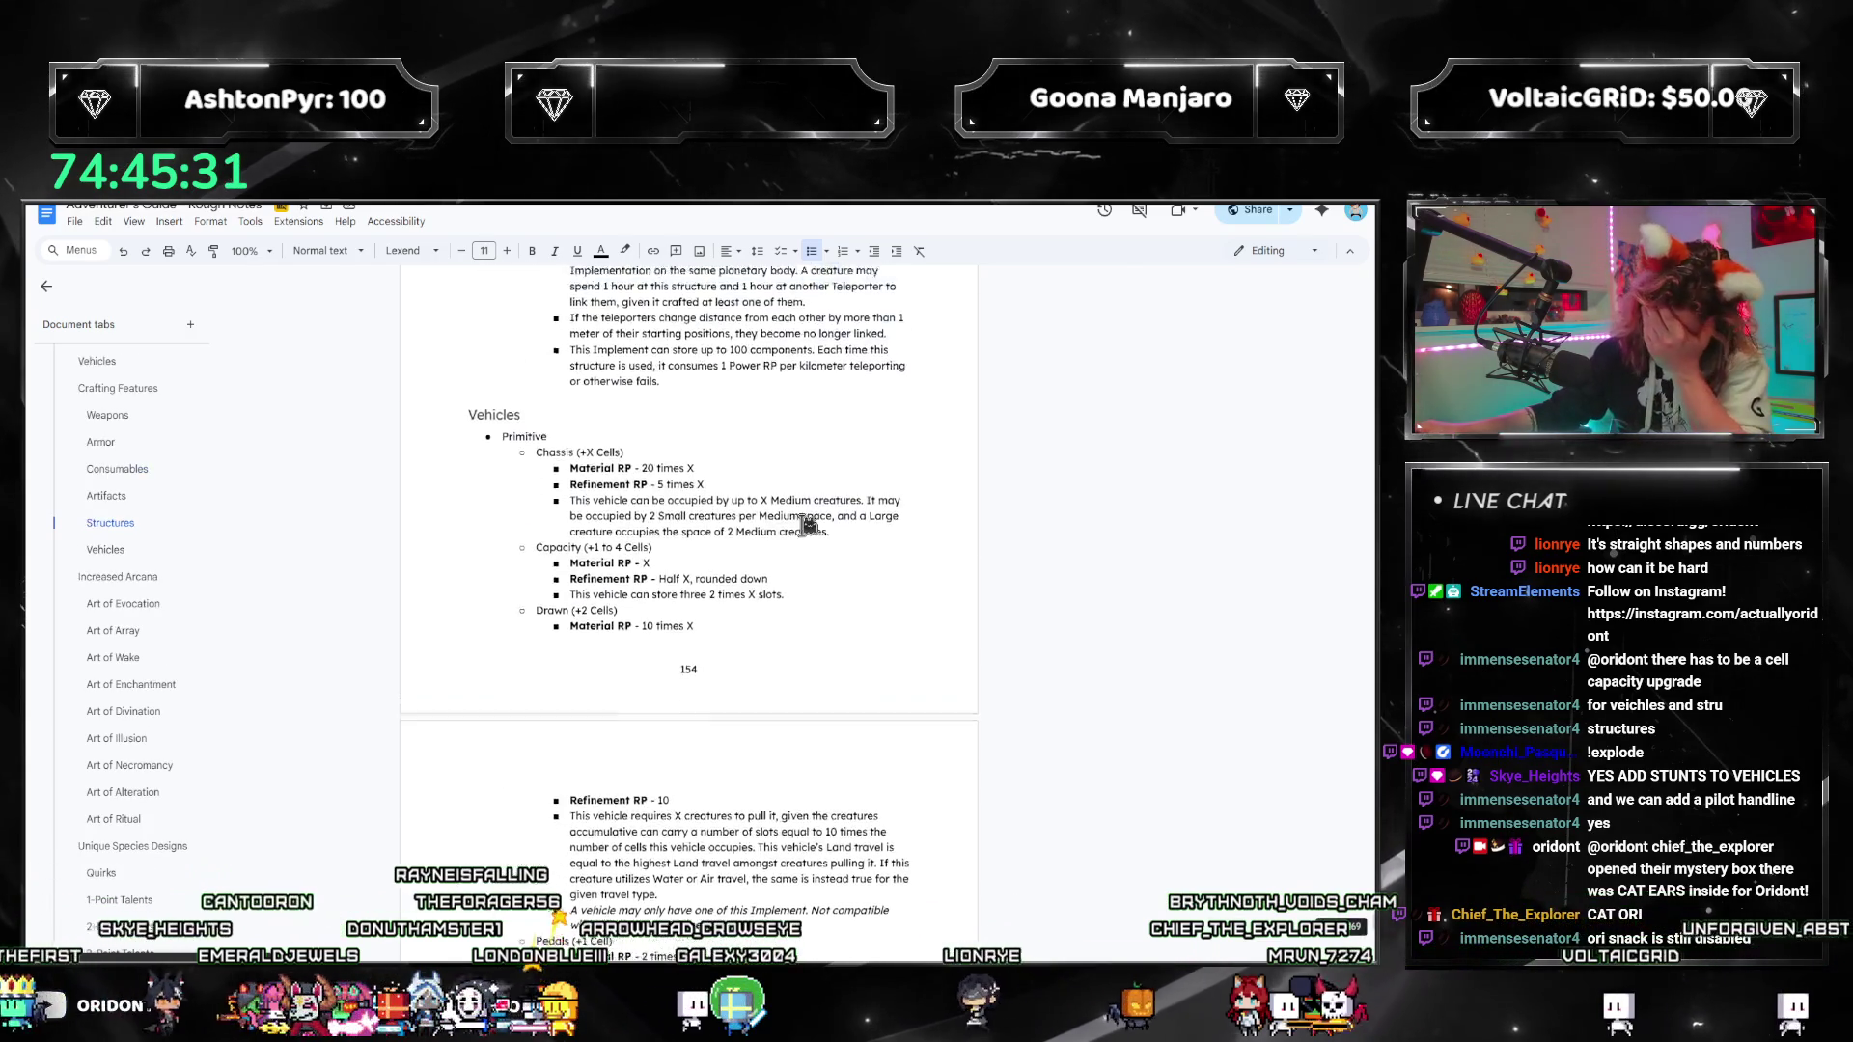
scroll(789, 537, "up", 10)
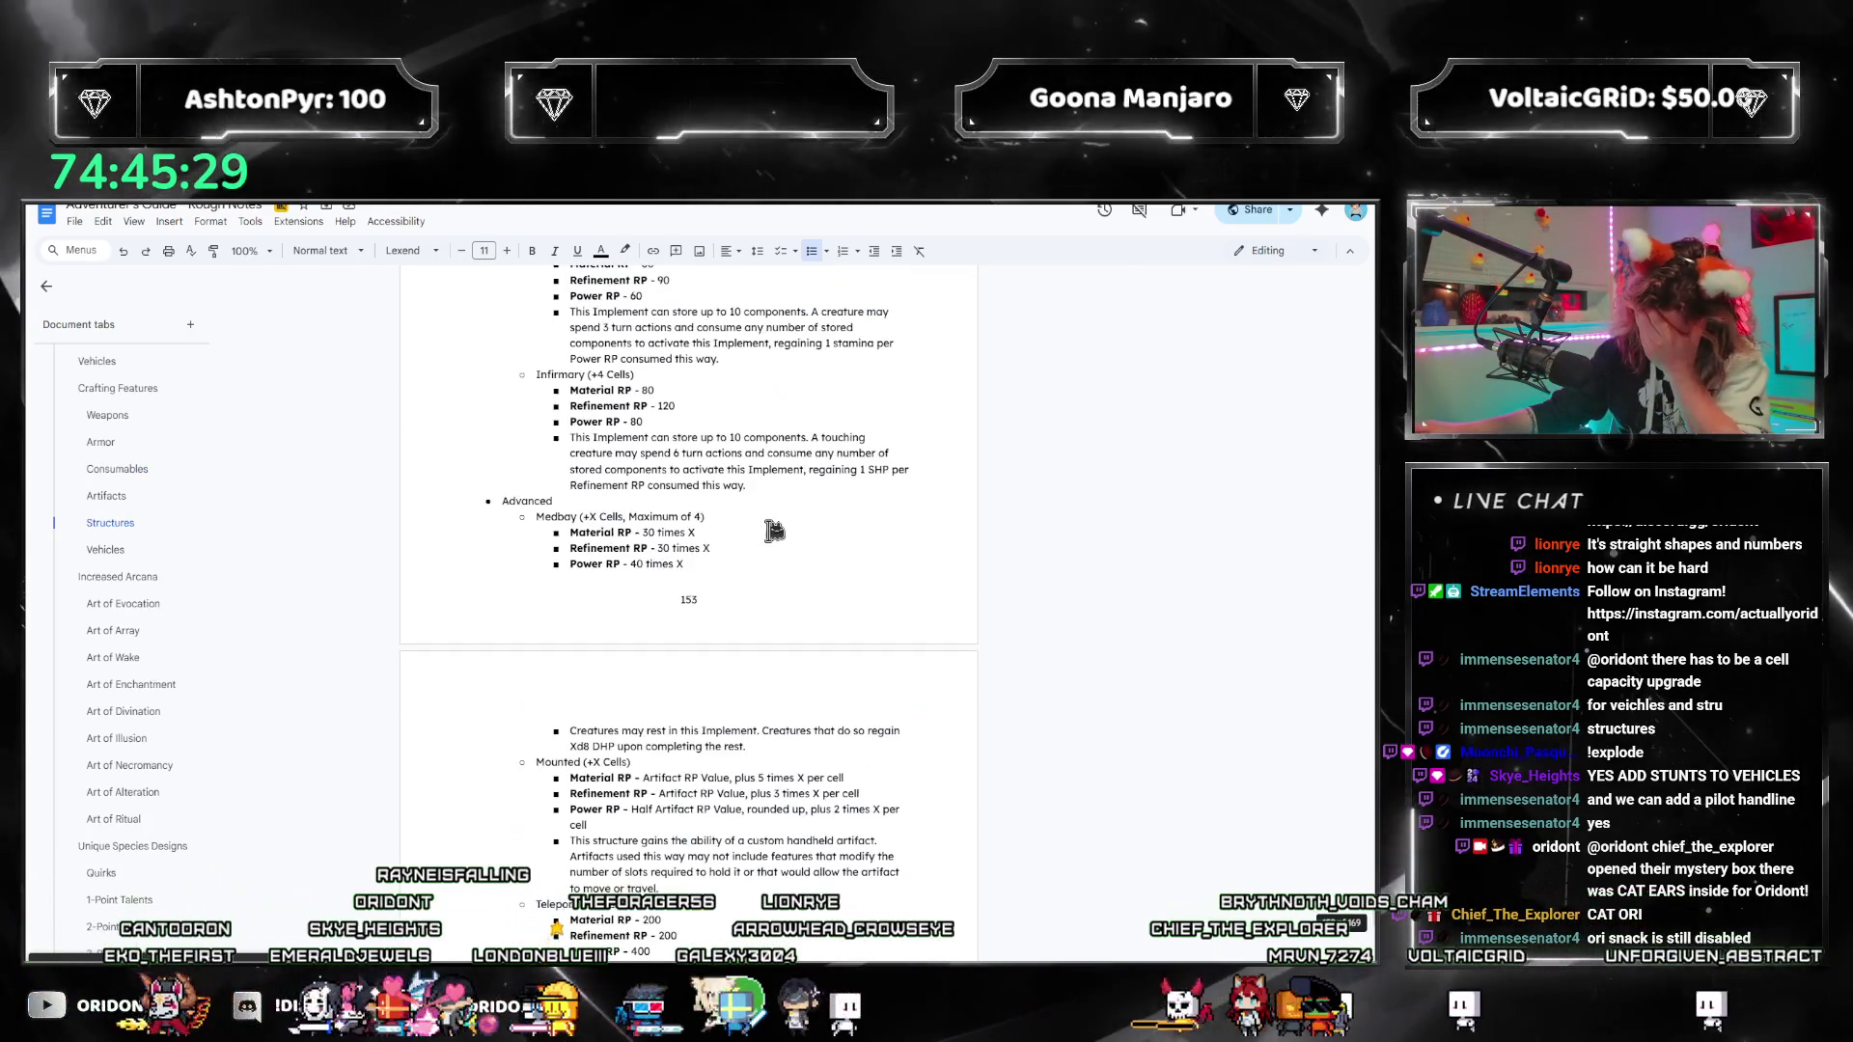
scroll(106, 521, "up", 3)
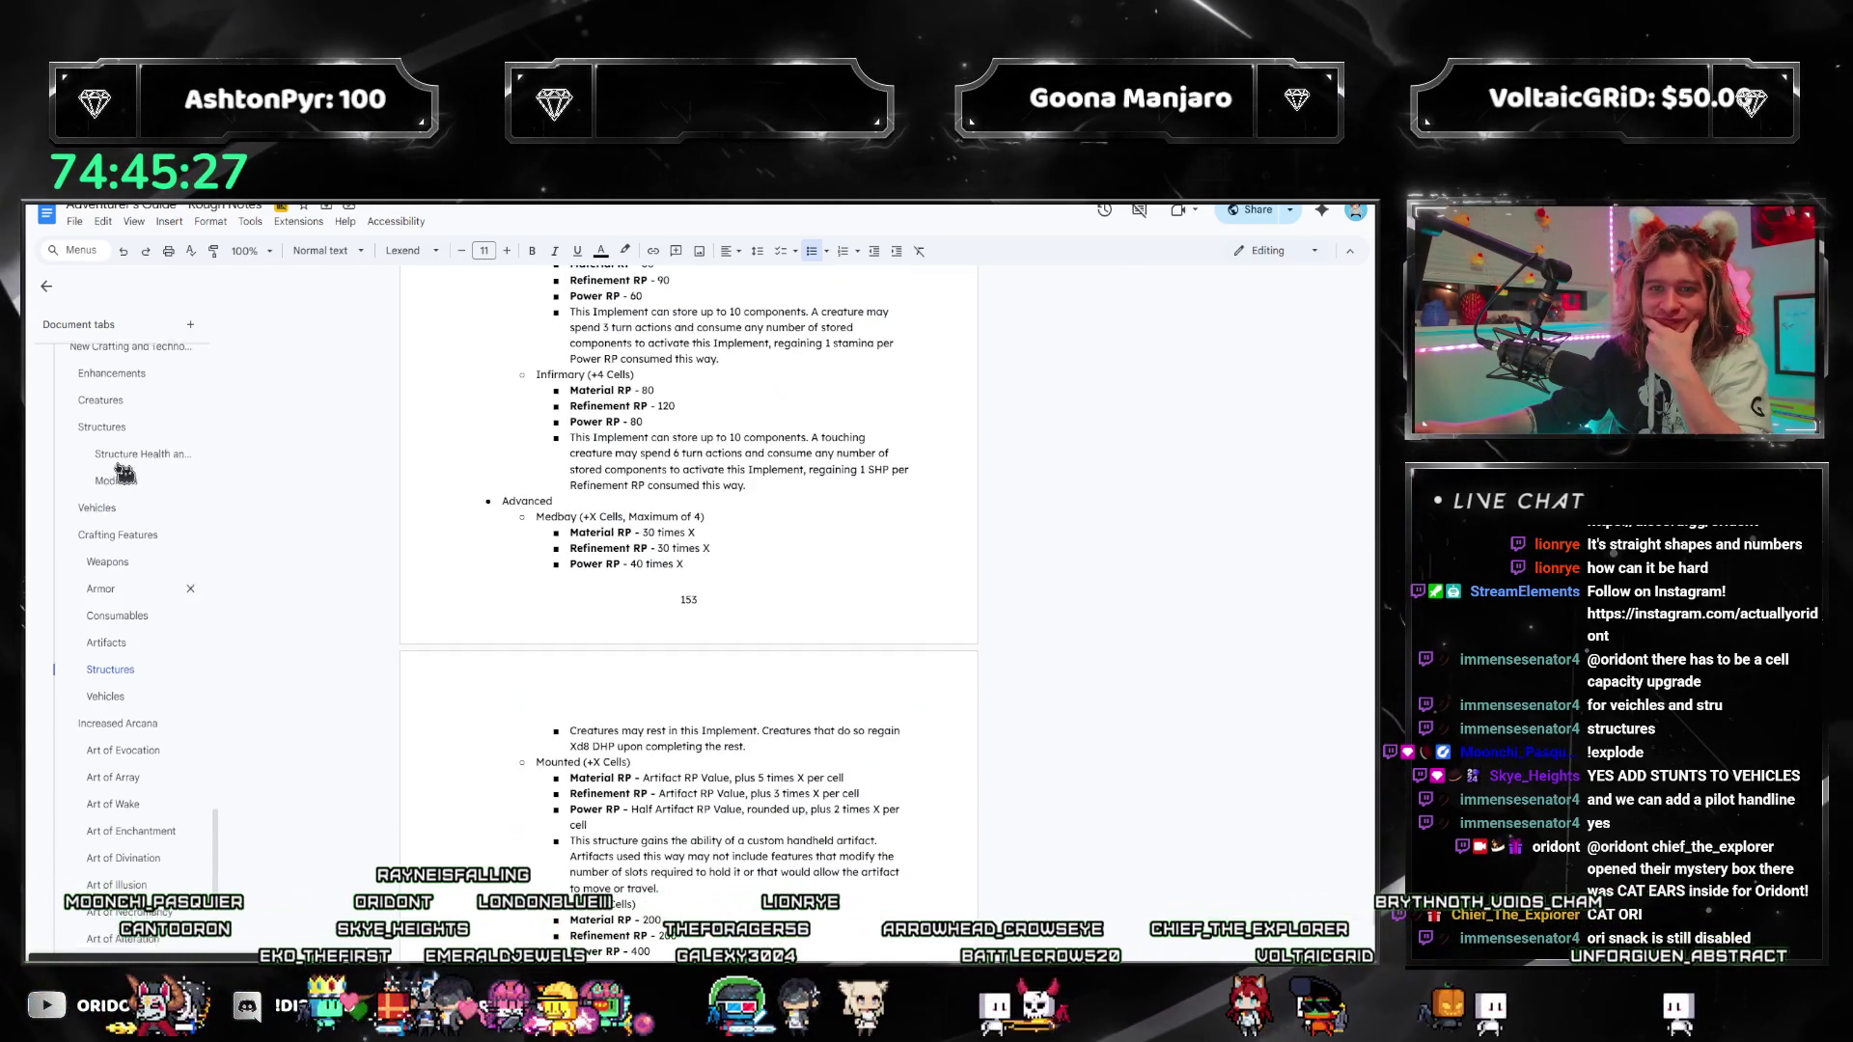
left_click(96, 513)
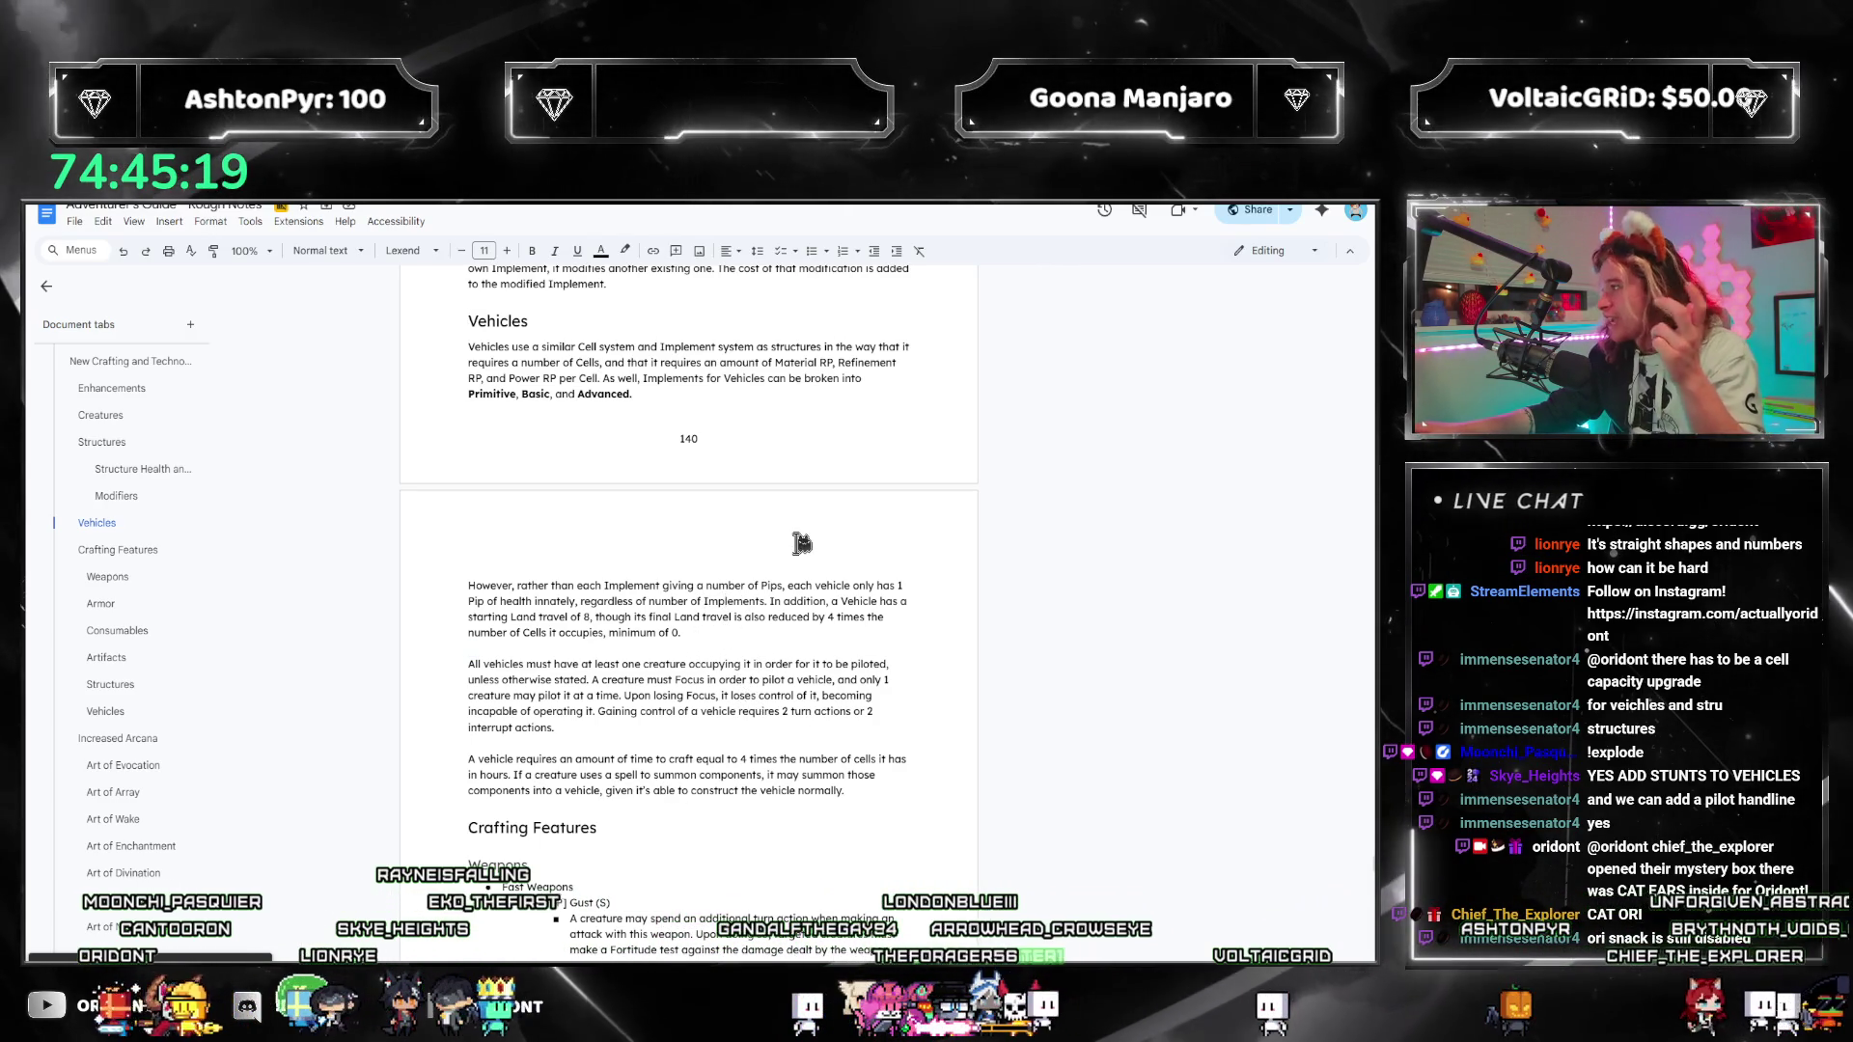
Step: Push Crafting Features onto a fresh page after the Vehicles text
left_click(728, 634)
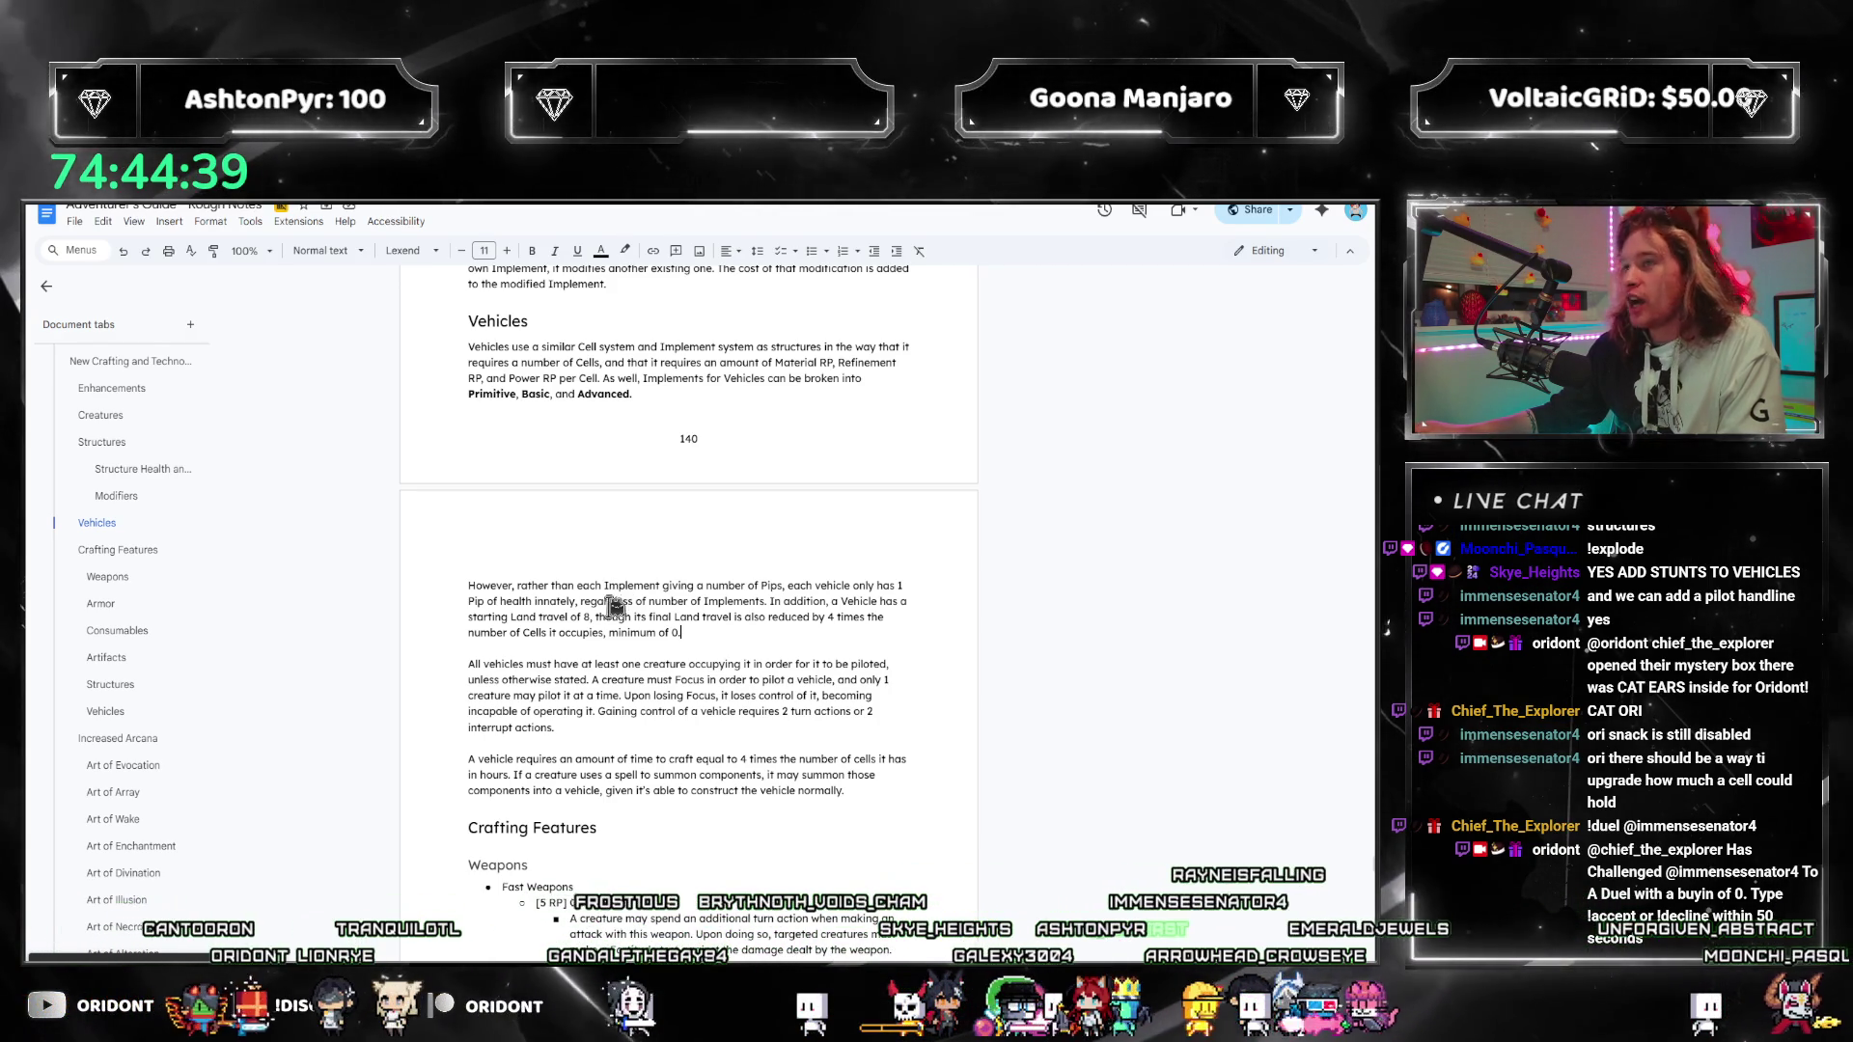
left_click(626, 664)
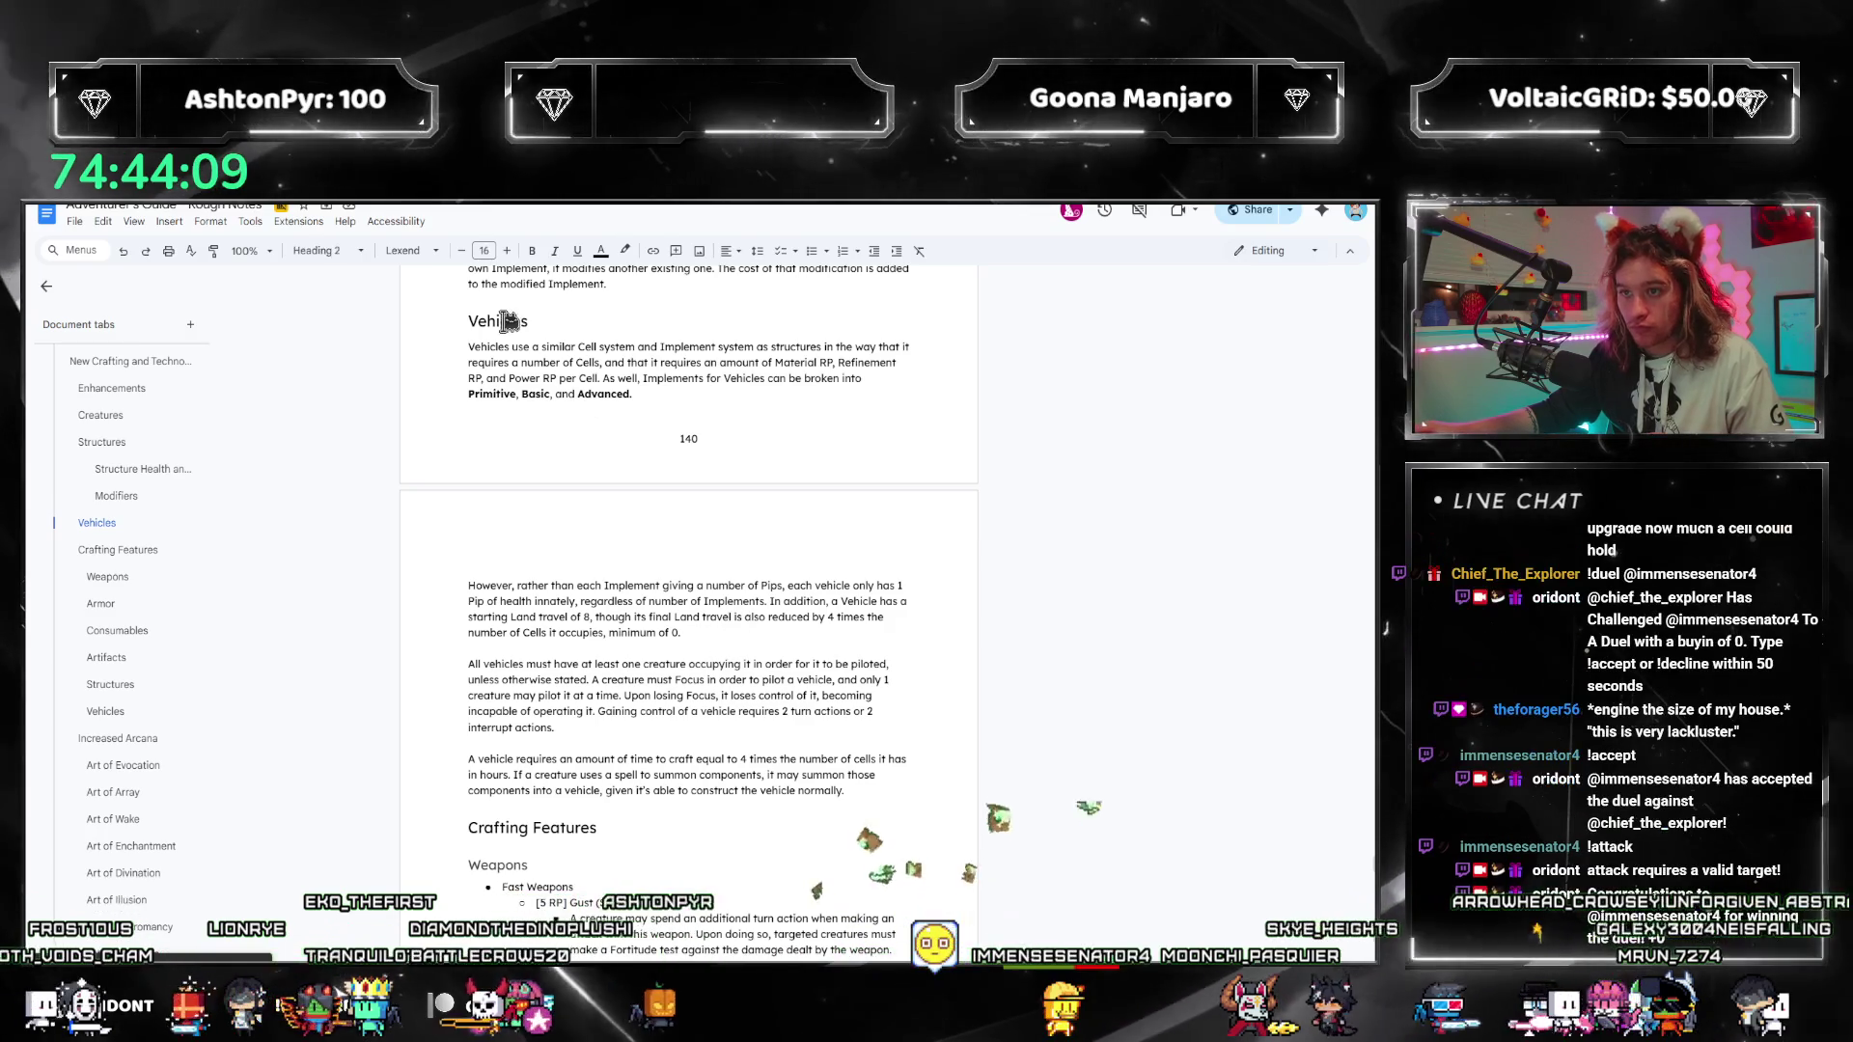
left_click(724, 616)
scroll(675, 676, "down", 1)
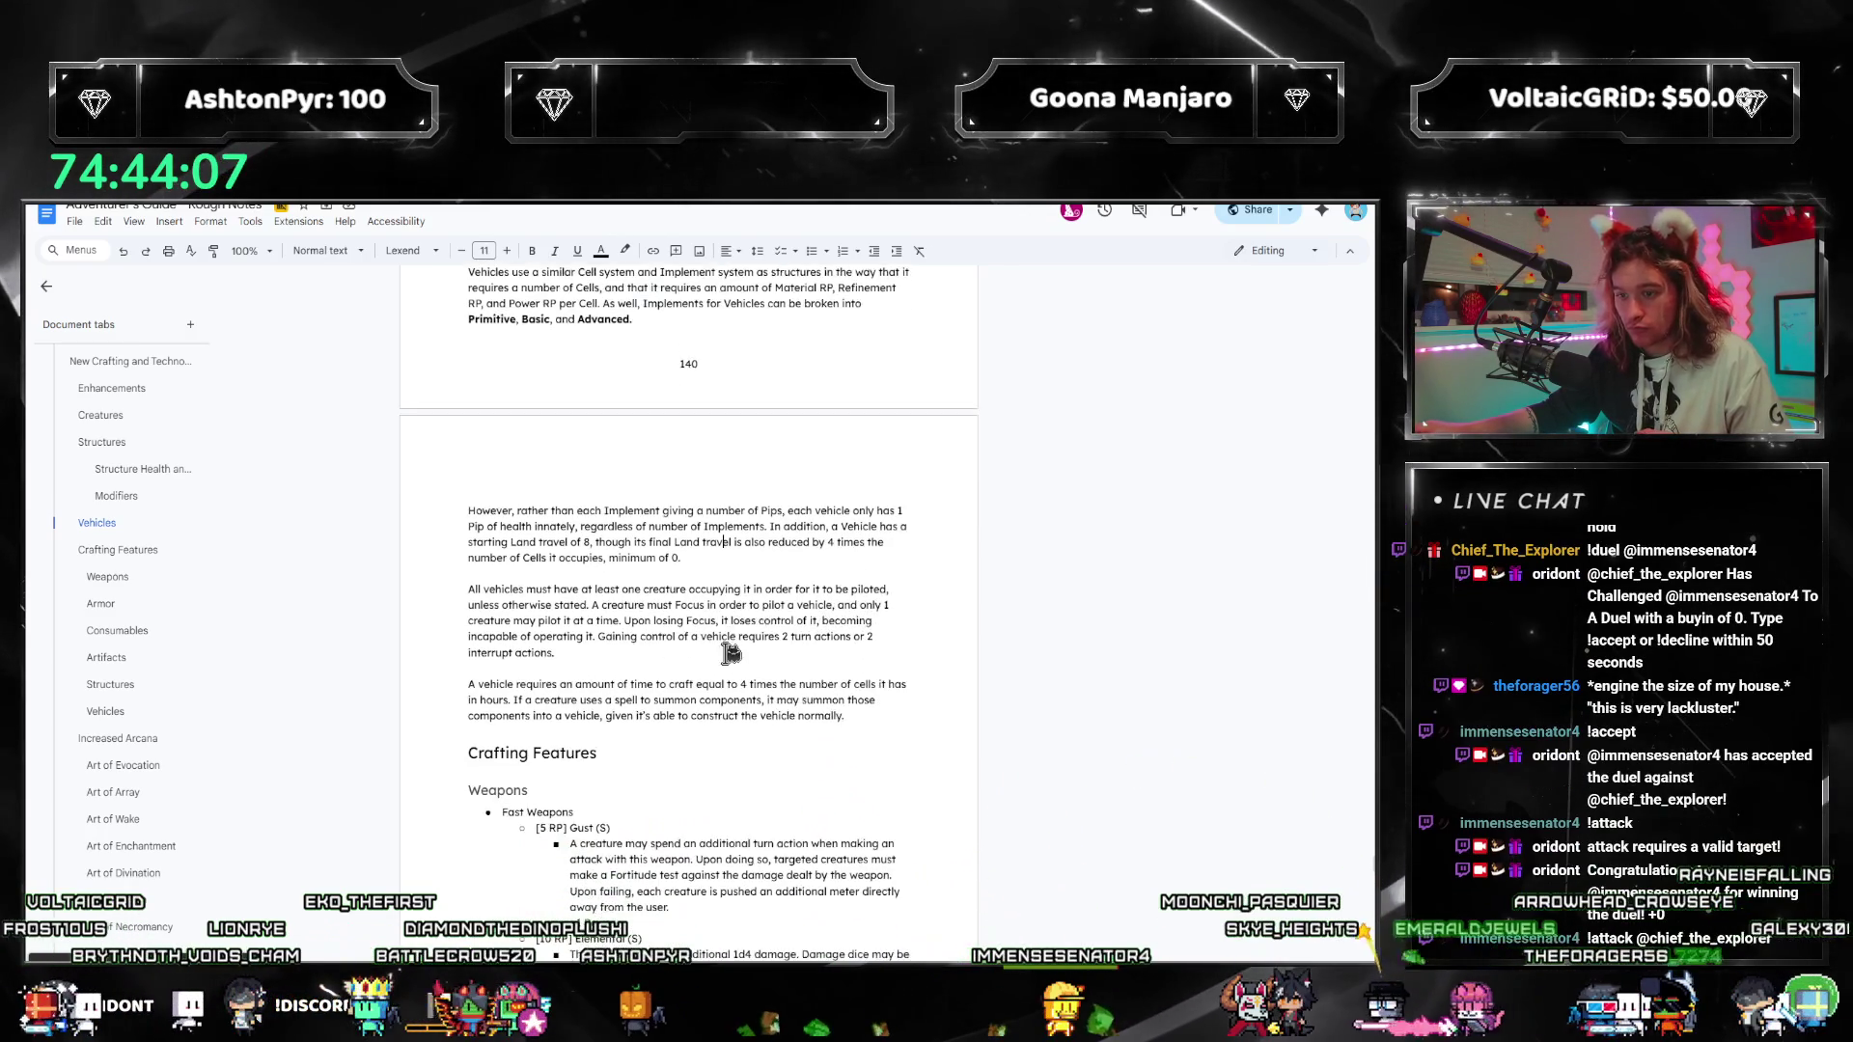
scroll(579, 752, "up", 1)
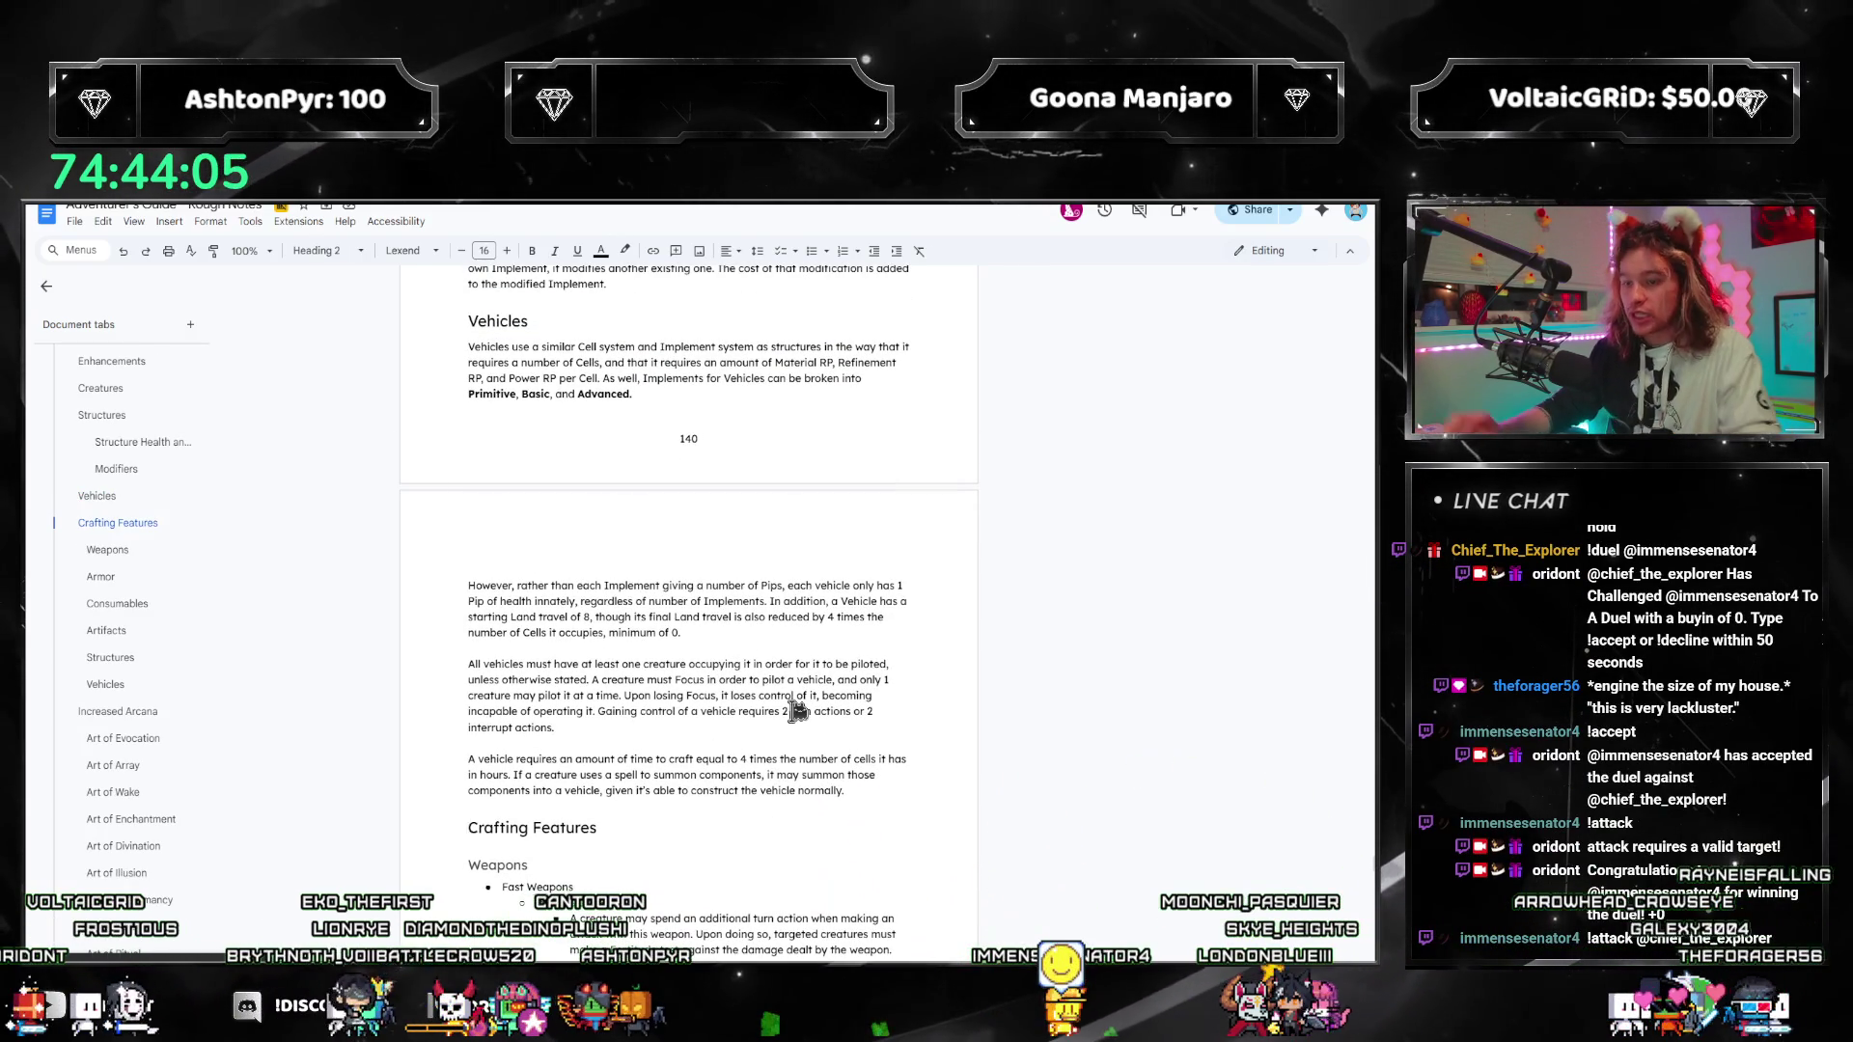
key("ctrl+z")
Step: Jump through the outline via Structures and Creatures to bring the Enhancements section into view
scroll(711, 631, "up", 5)
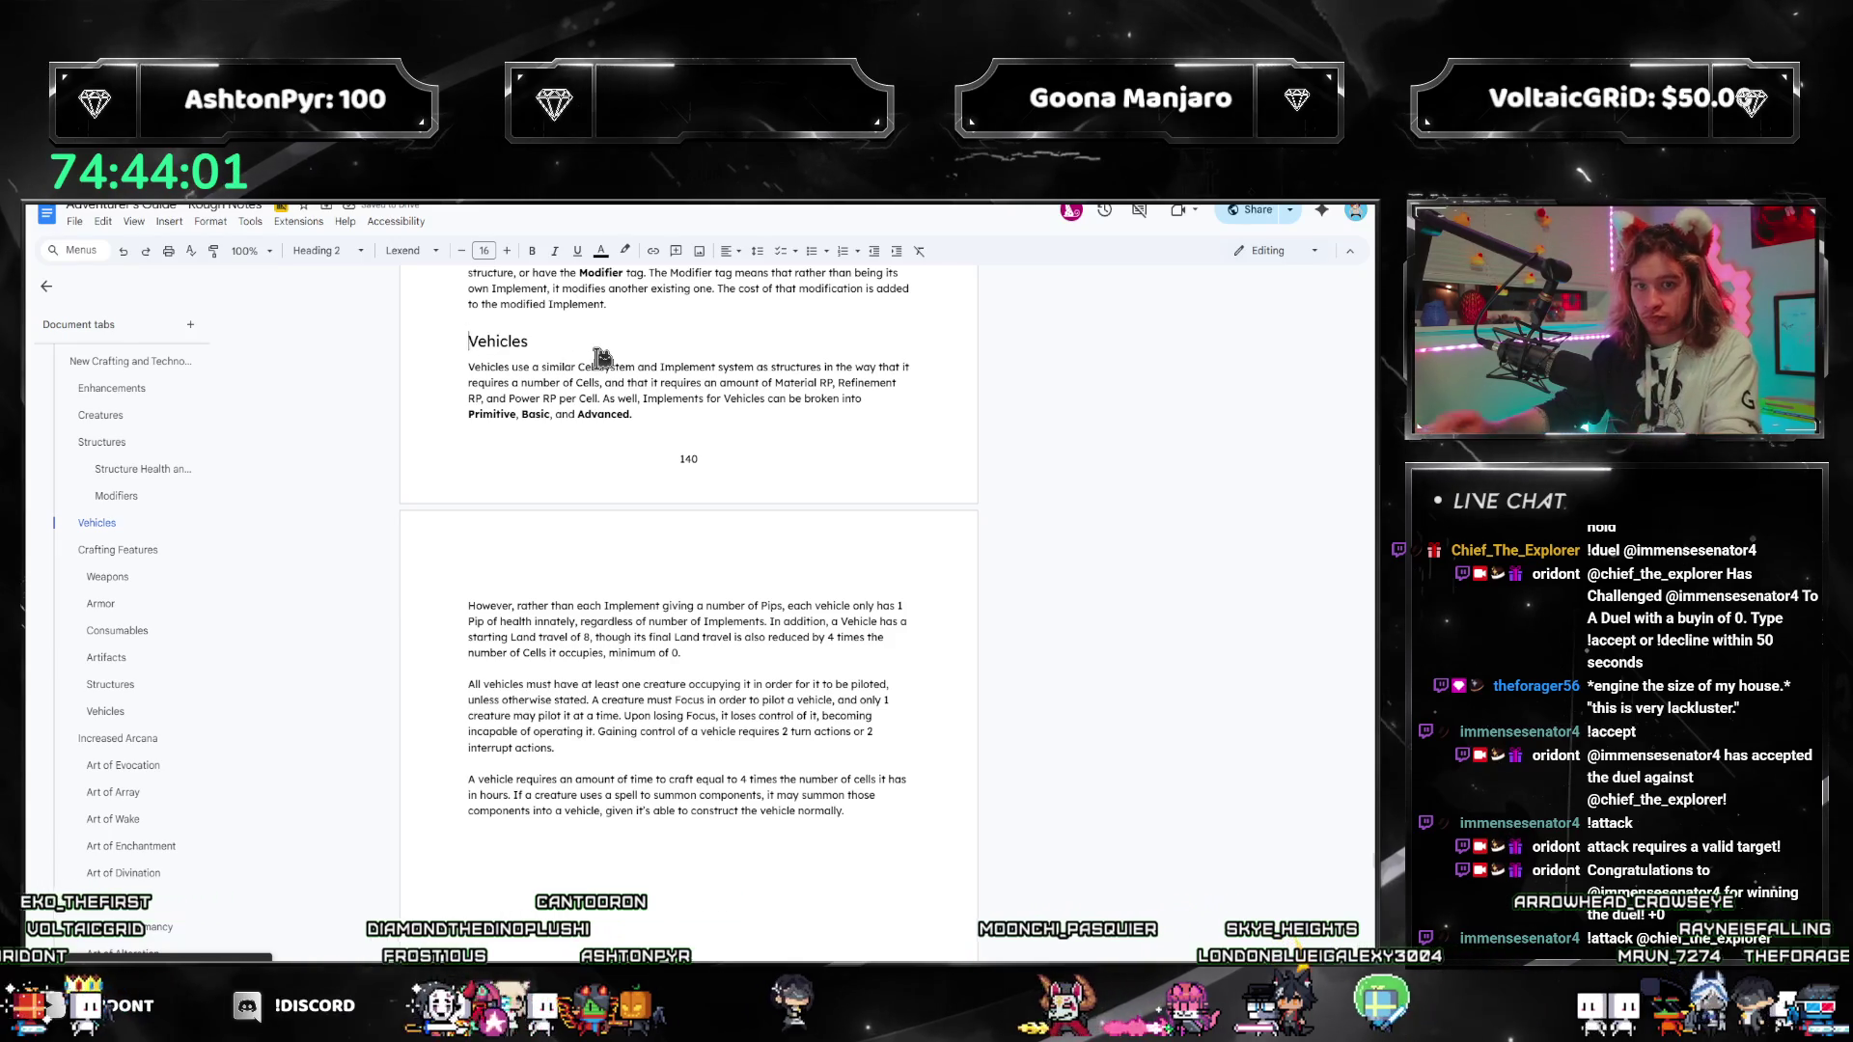
scroll(579, 405, "up", 6)
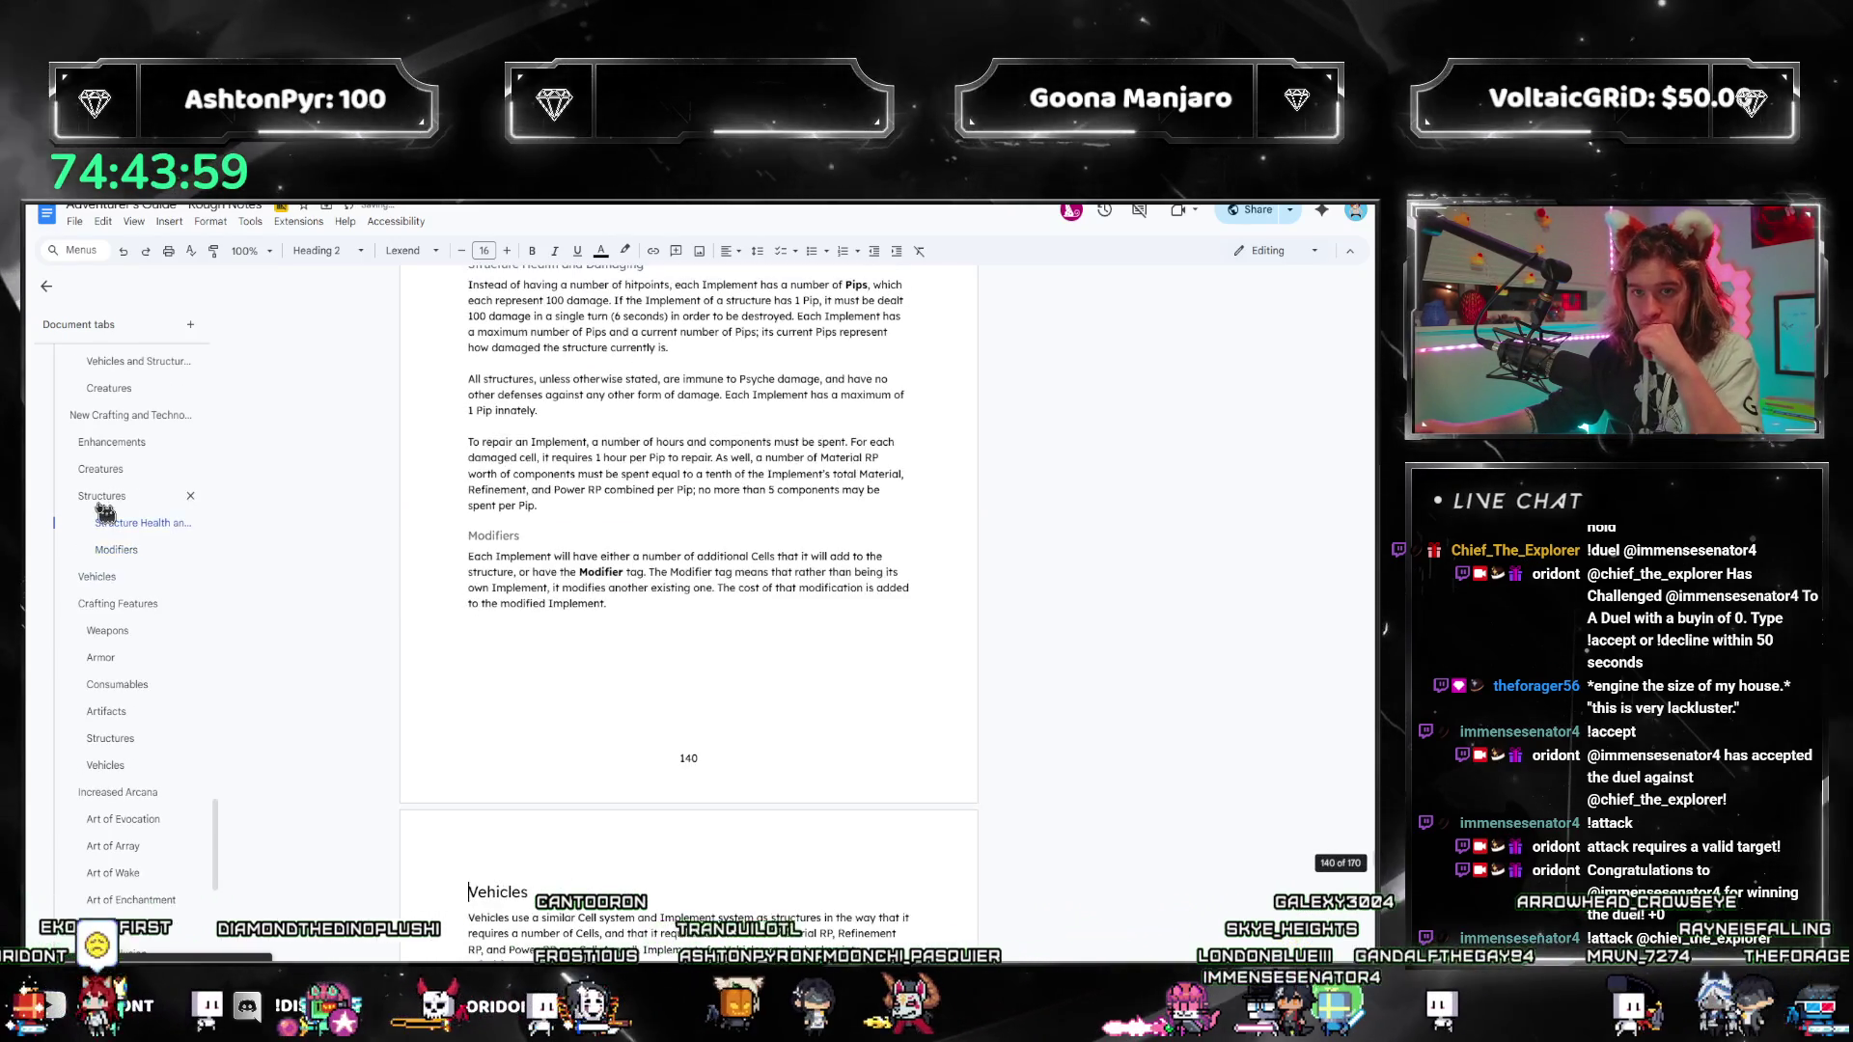
left_click(102, 496)
scroll(790, 487, "up", 5)
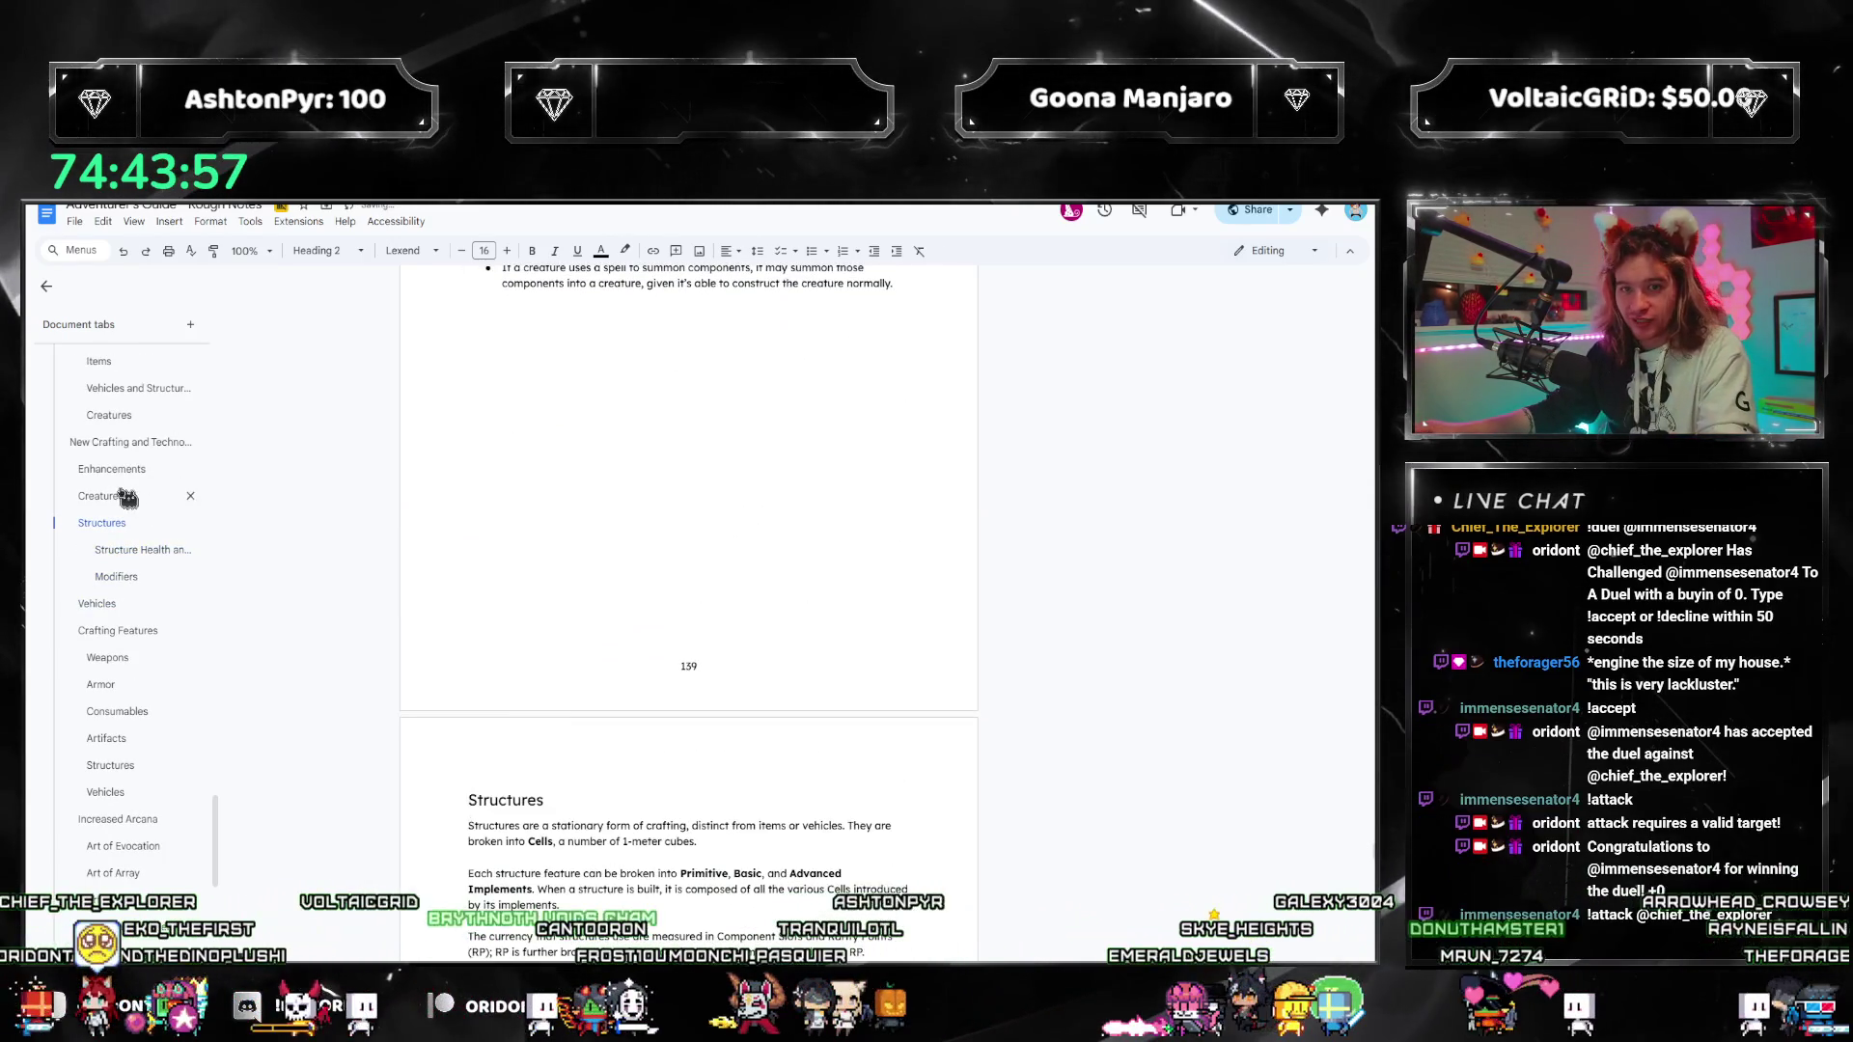
left_click(126, 496)
scroll(600, 420, "up", 6)
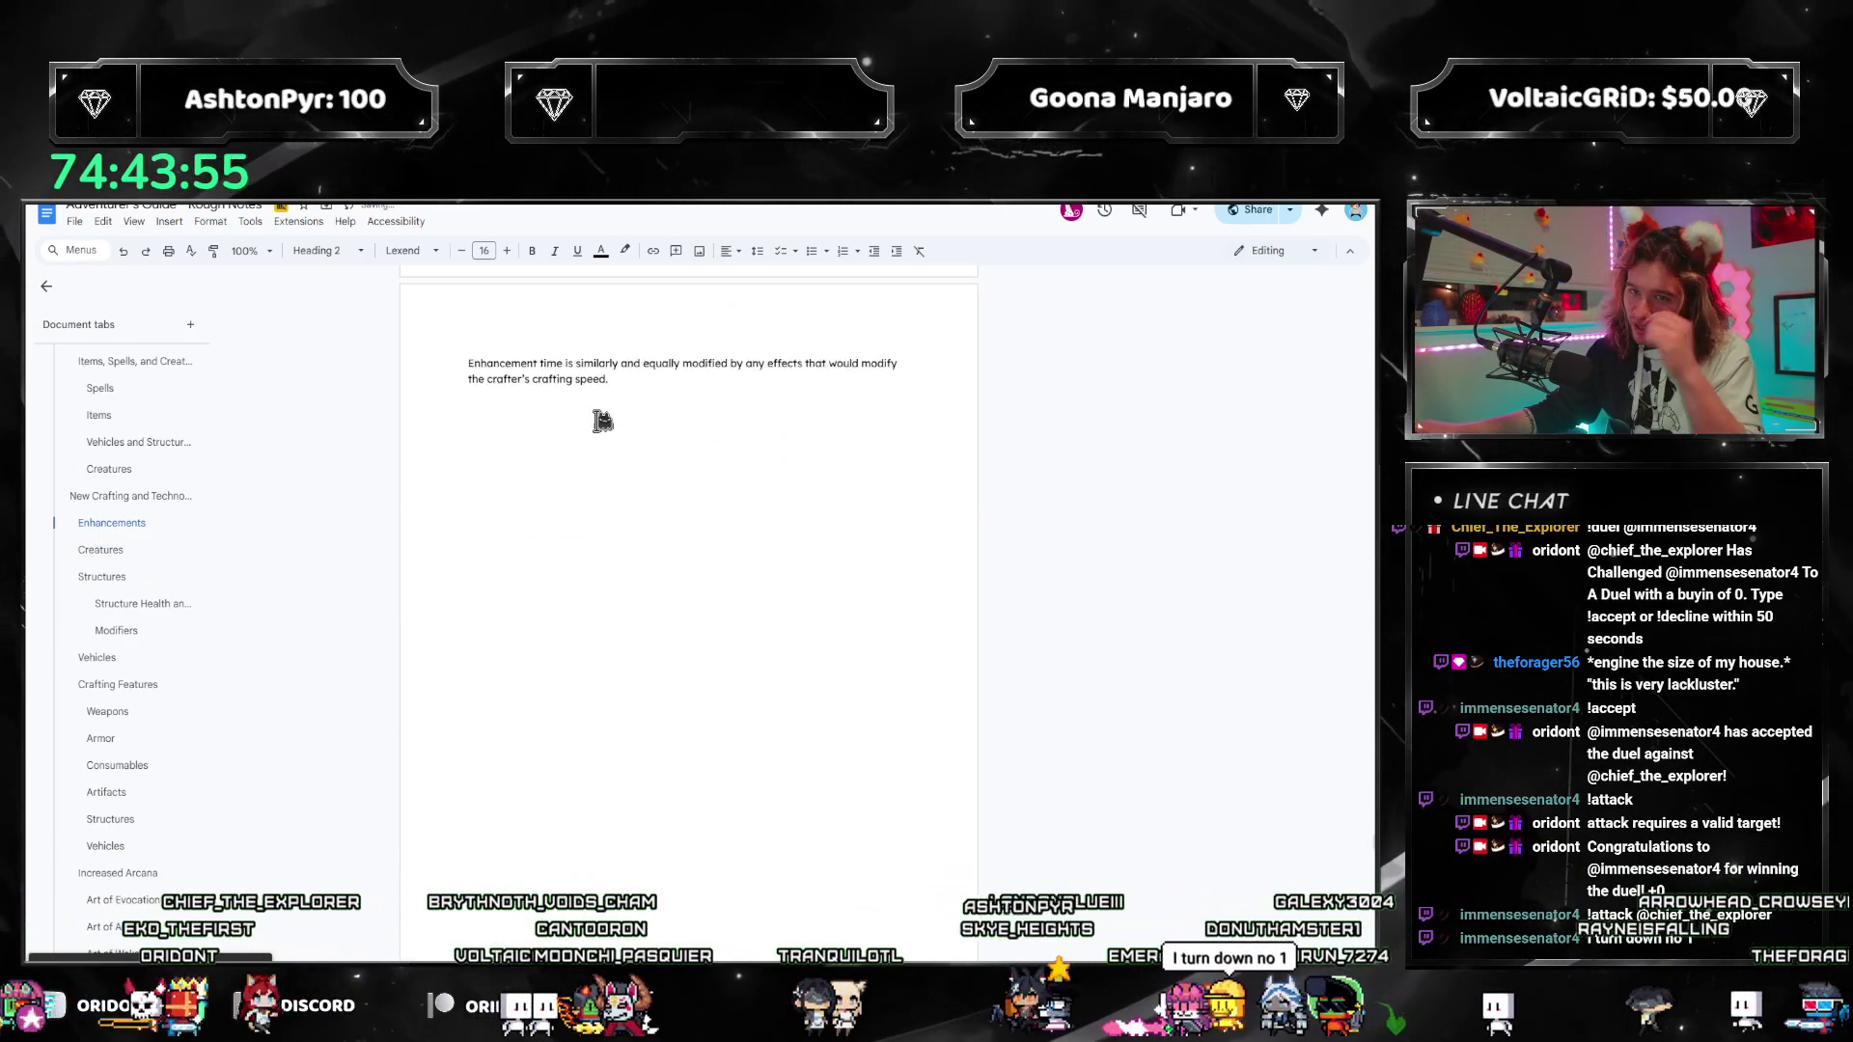
Step: Insert a new Heading 3 line above the 'All vehicles' paragraph in the Vehicles section
scroll(601, 420, "up", 6)
left_click(123, 654)
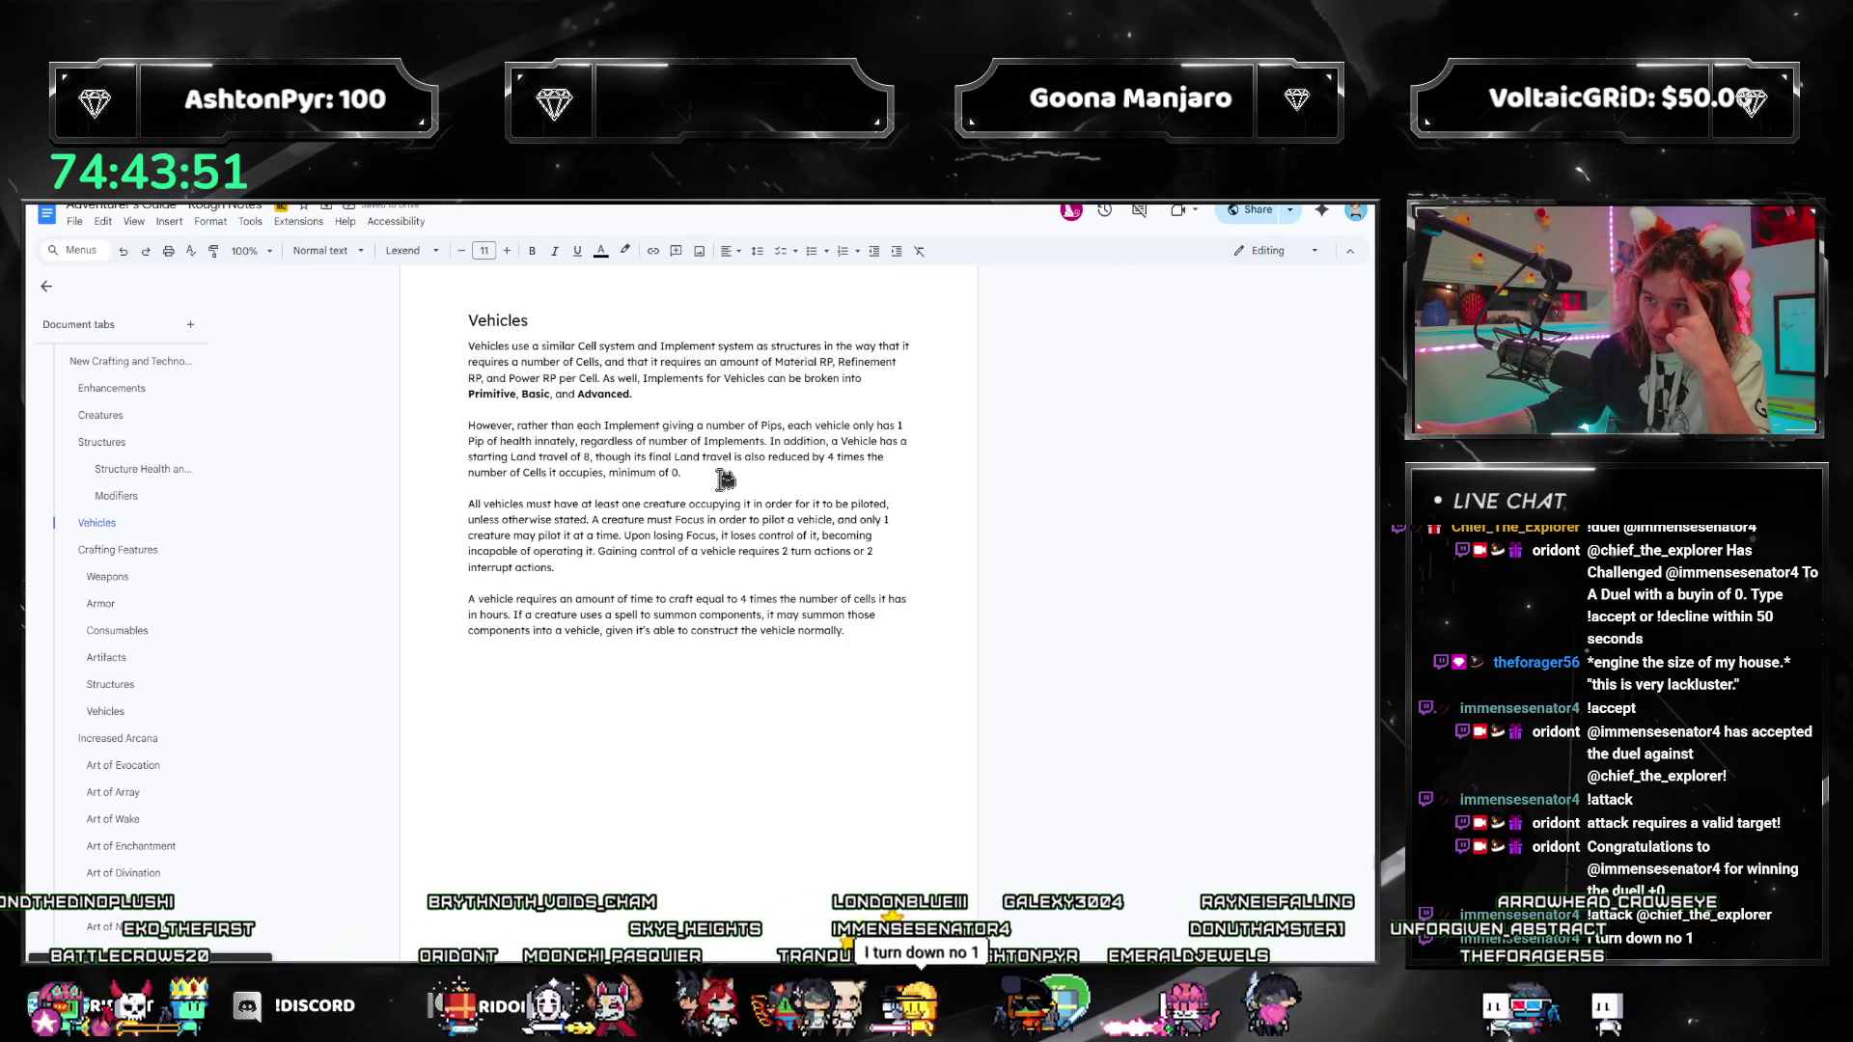
left_click_drag(724, 479, 772, 441)
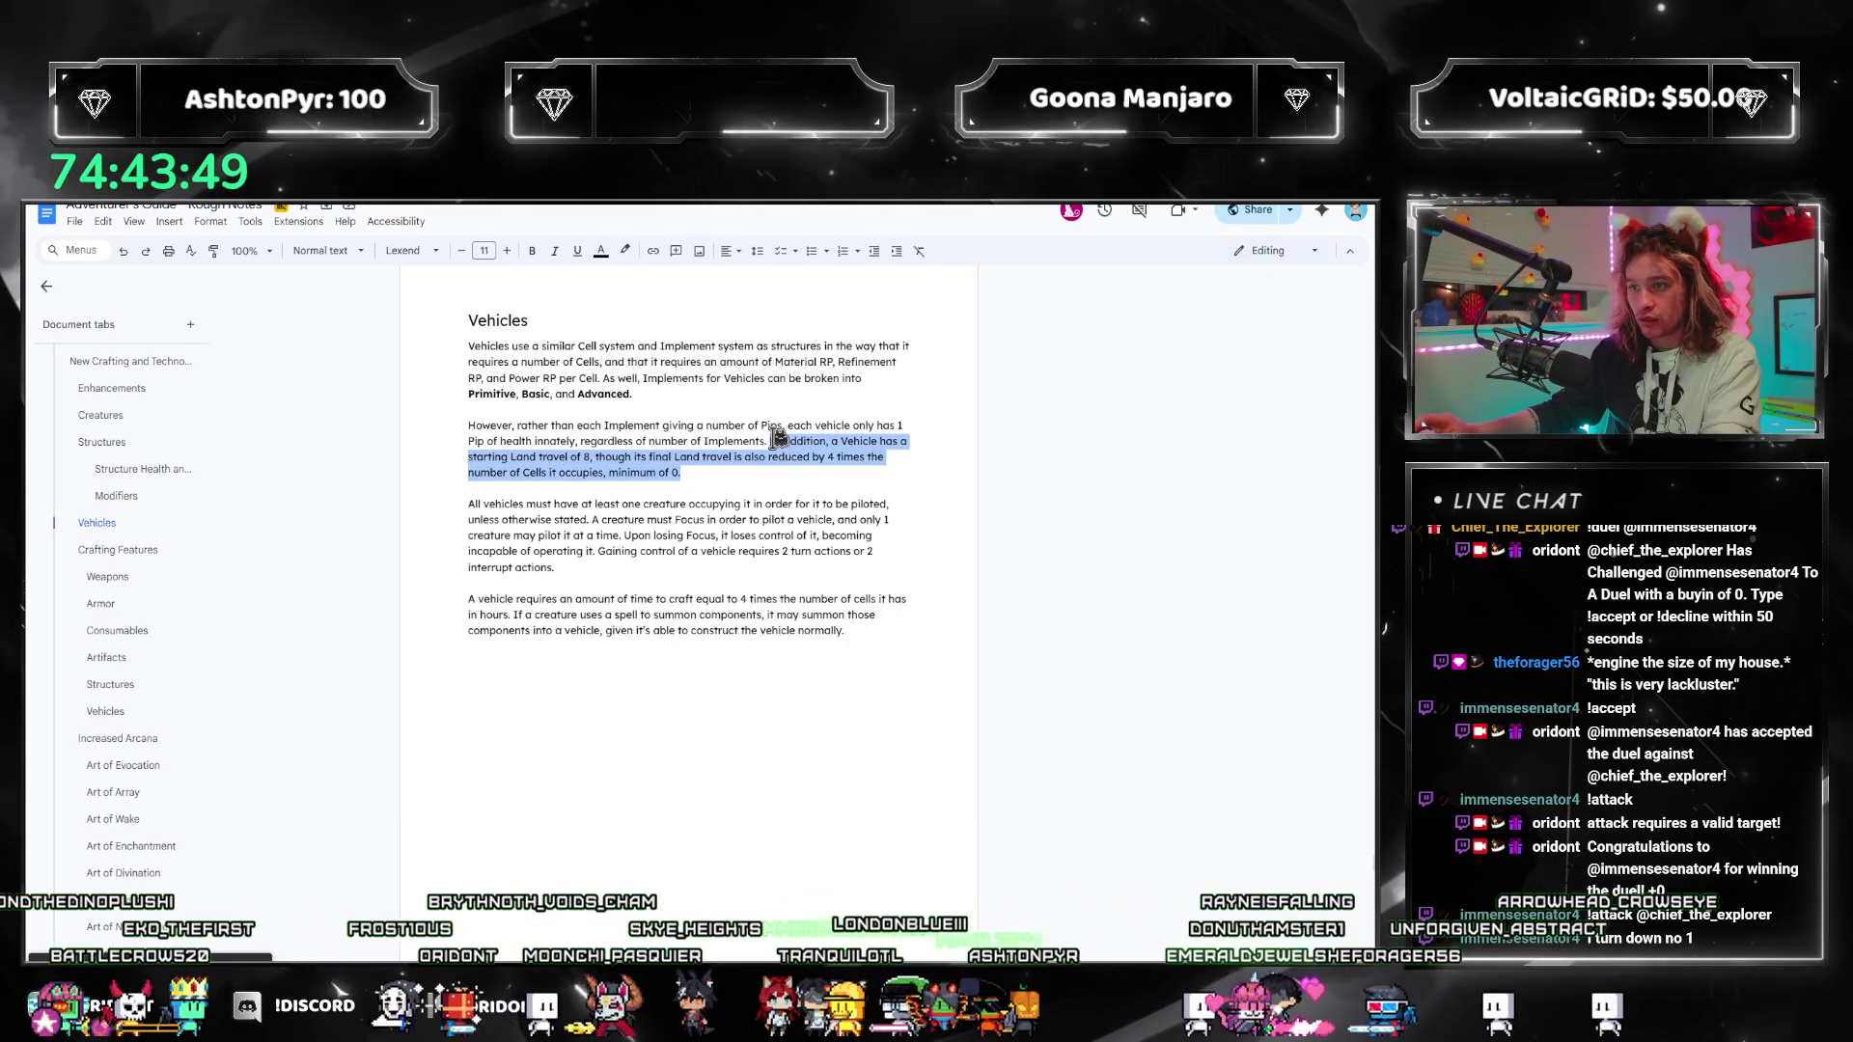
key("Right")
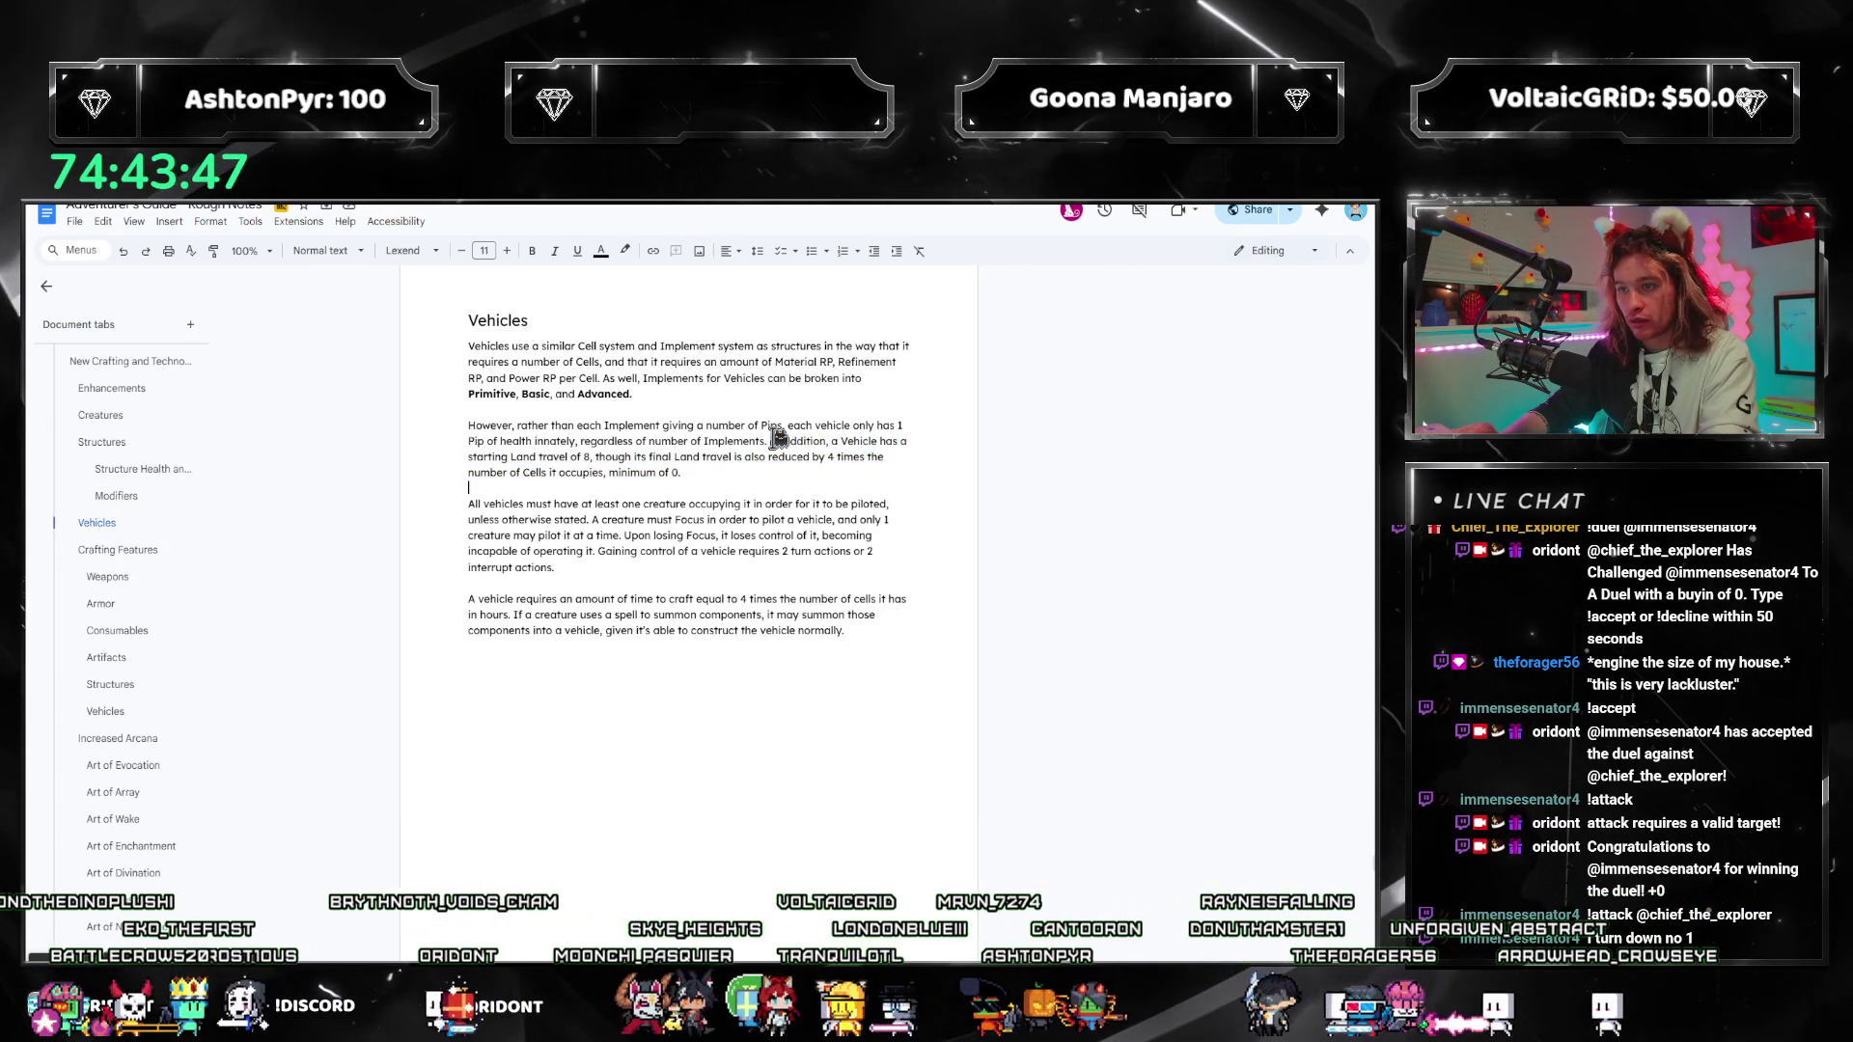
left_click(627, 575)
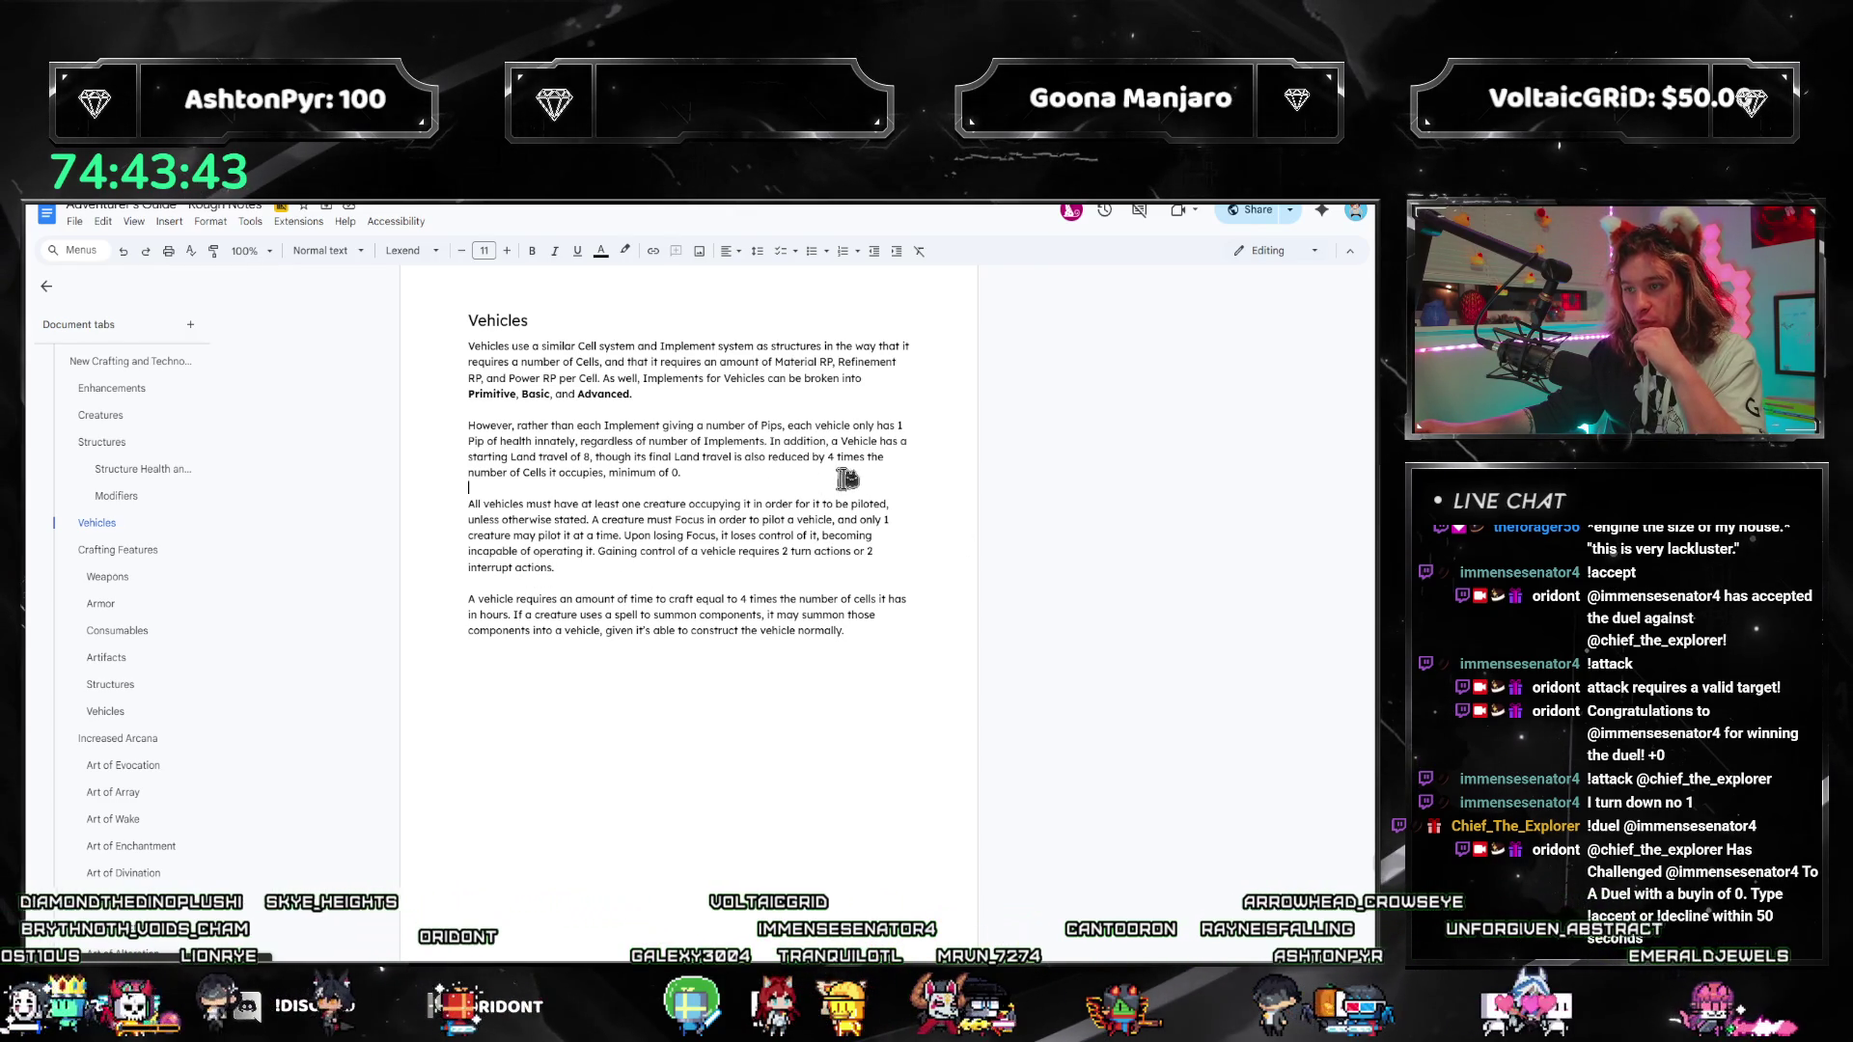
key("Return")
key("Return")
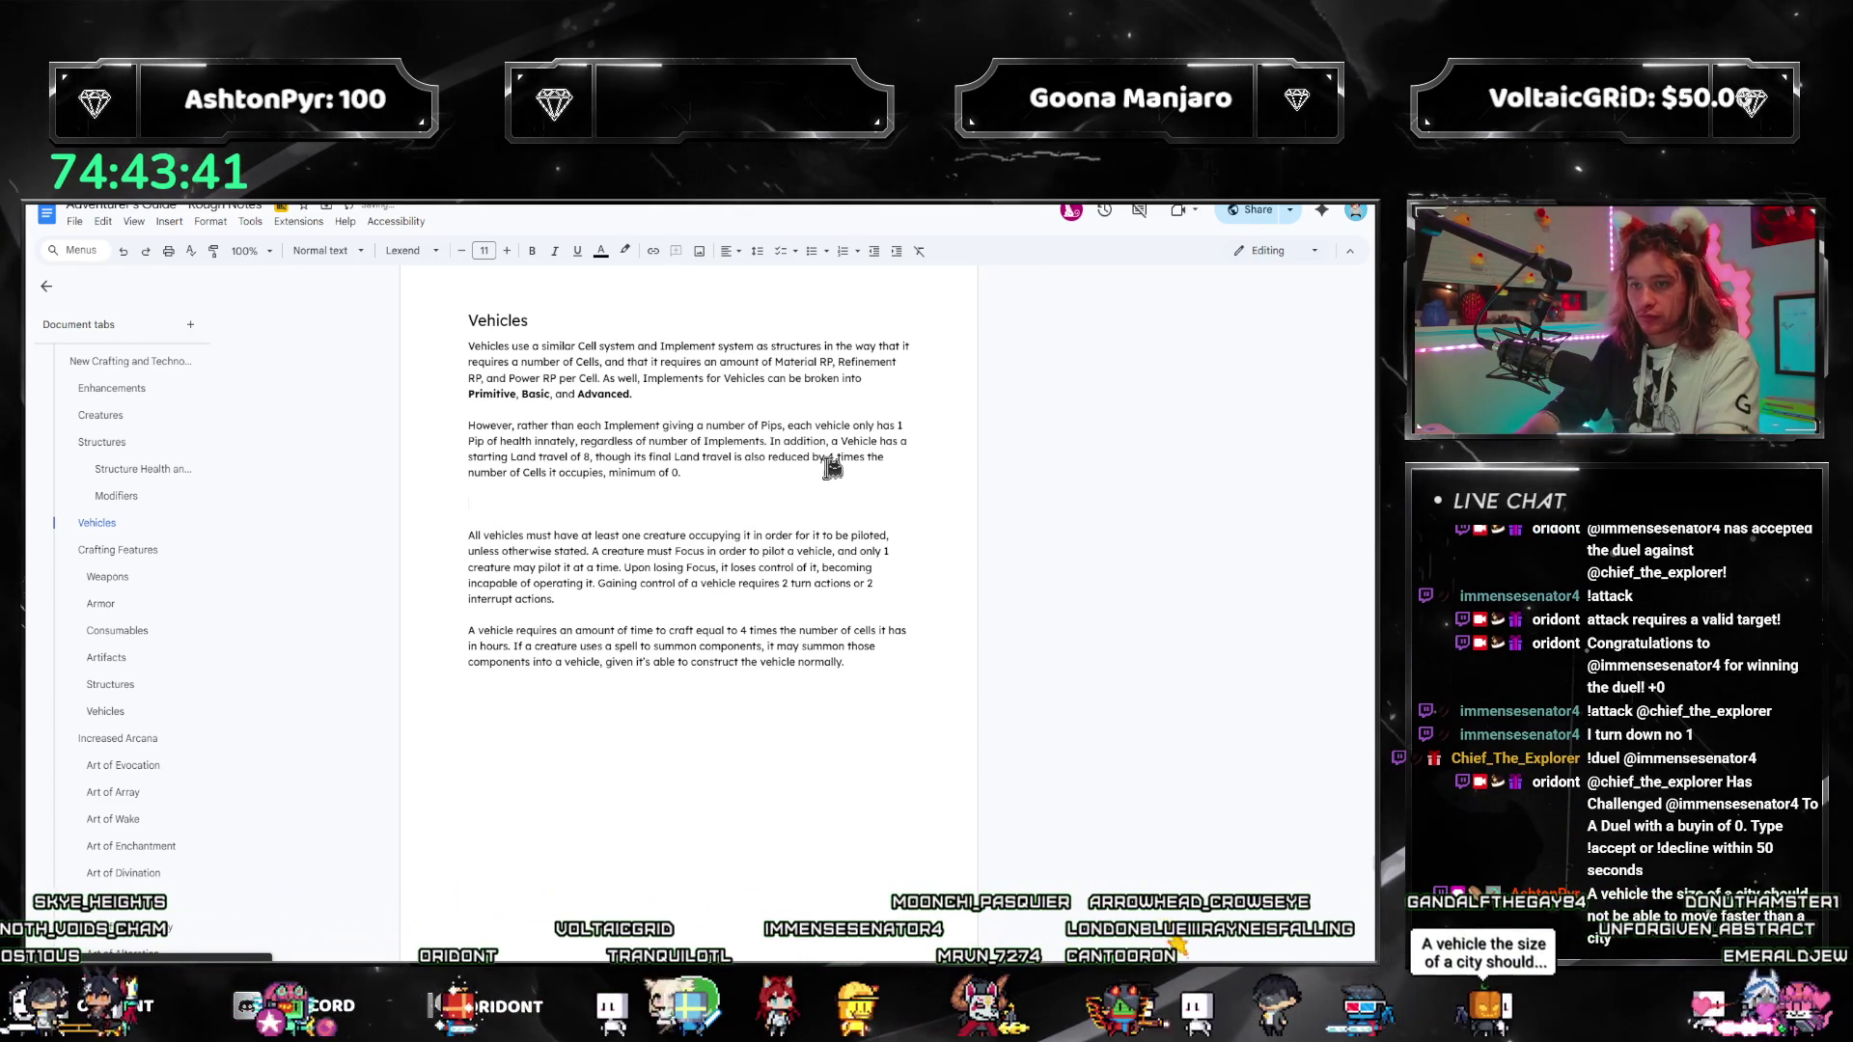
key("ctrl+alt+3")
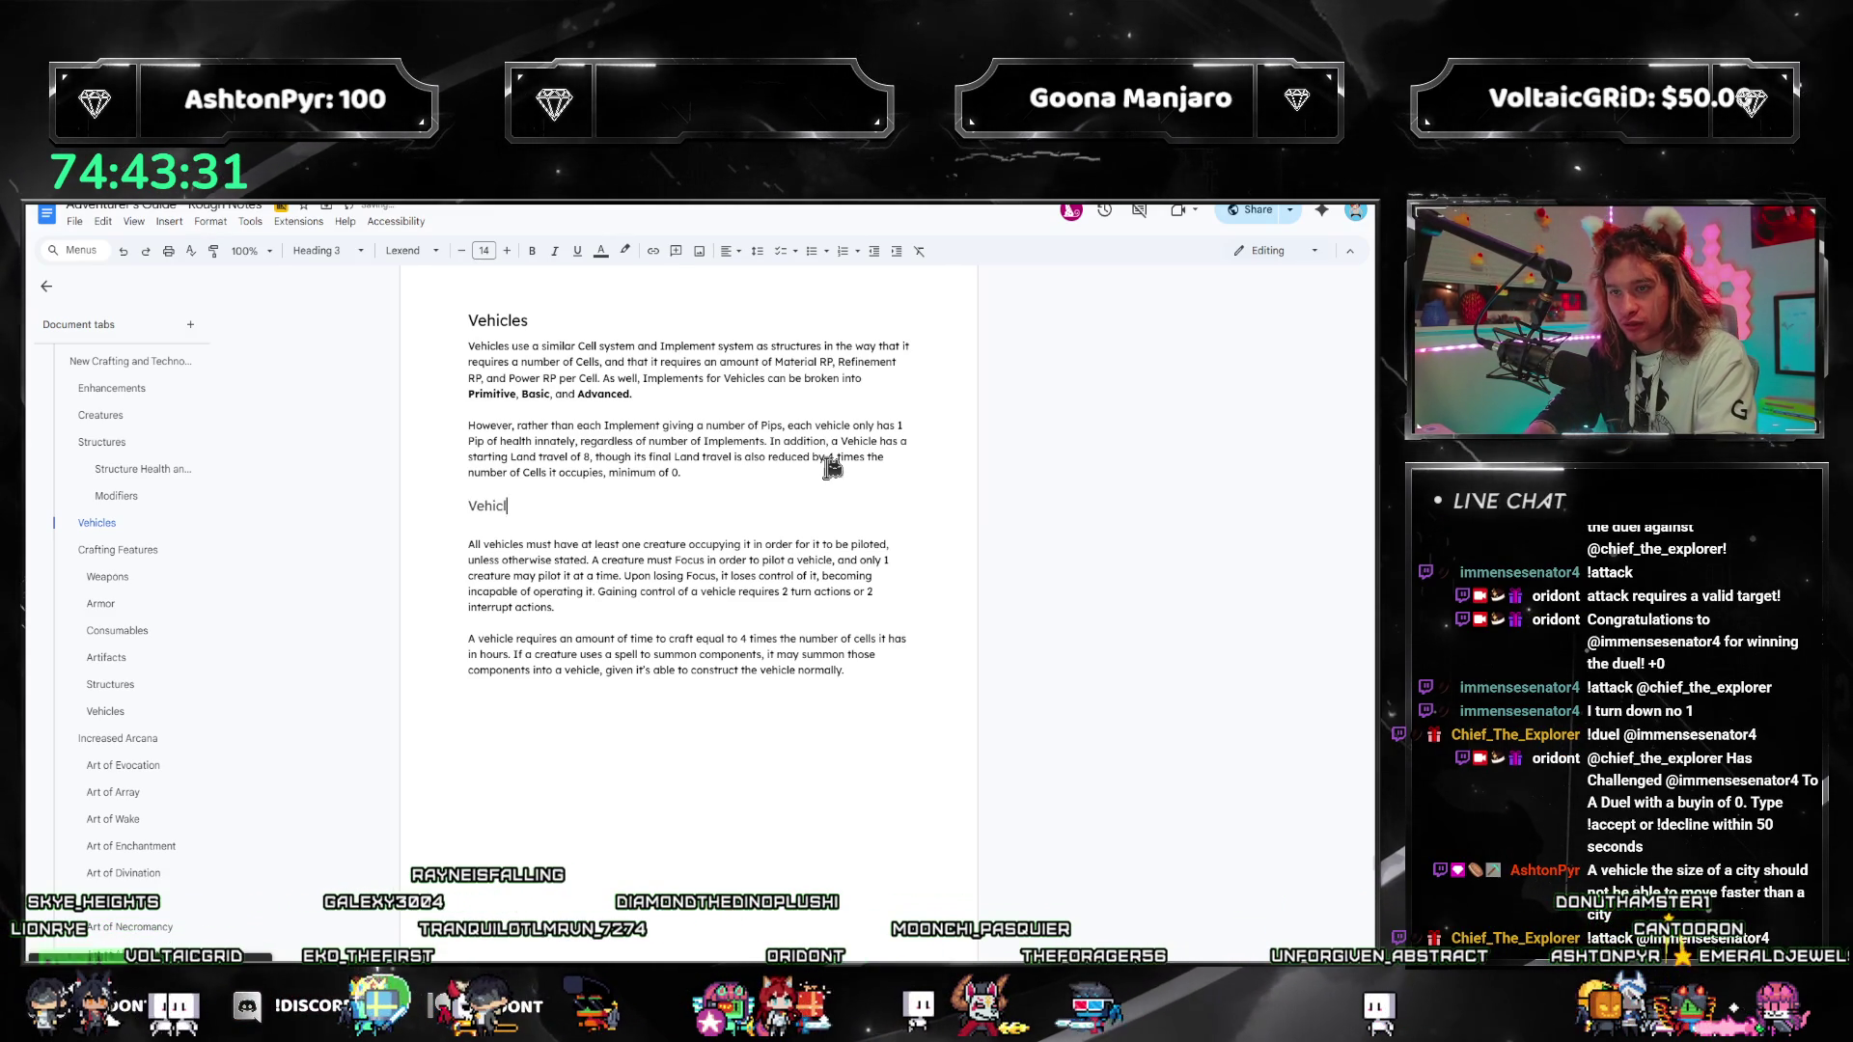
Step: Finish the 'Vehicle Movement' heading, cut the Land travel sentence, and type 'vehicle has three separate stats to be considered'
type("e Mov")
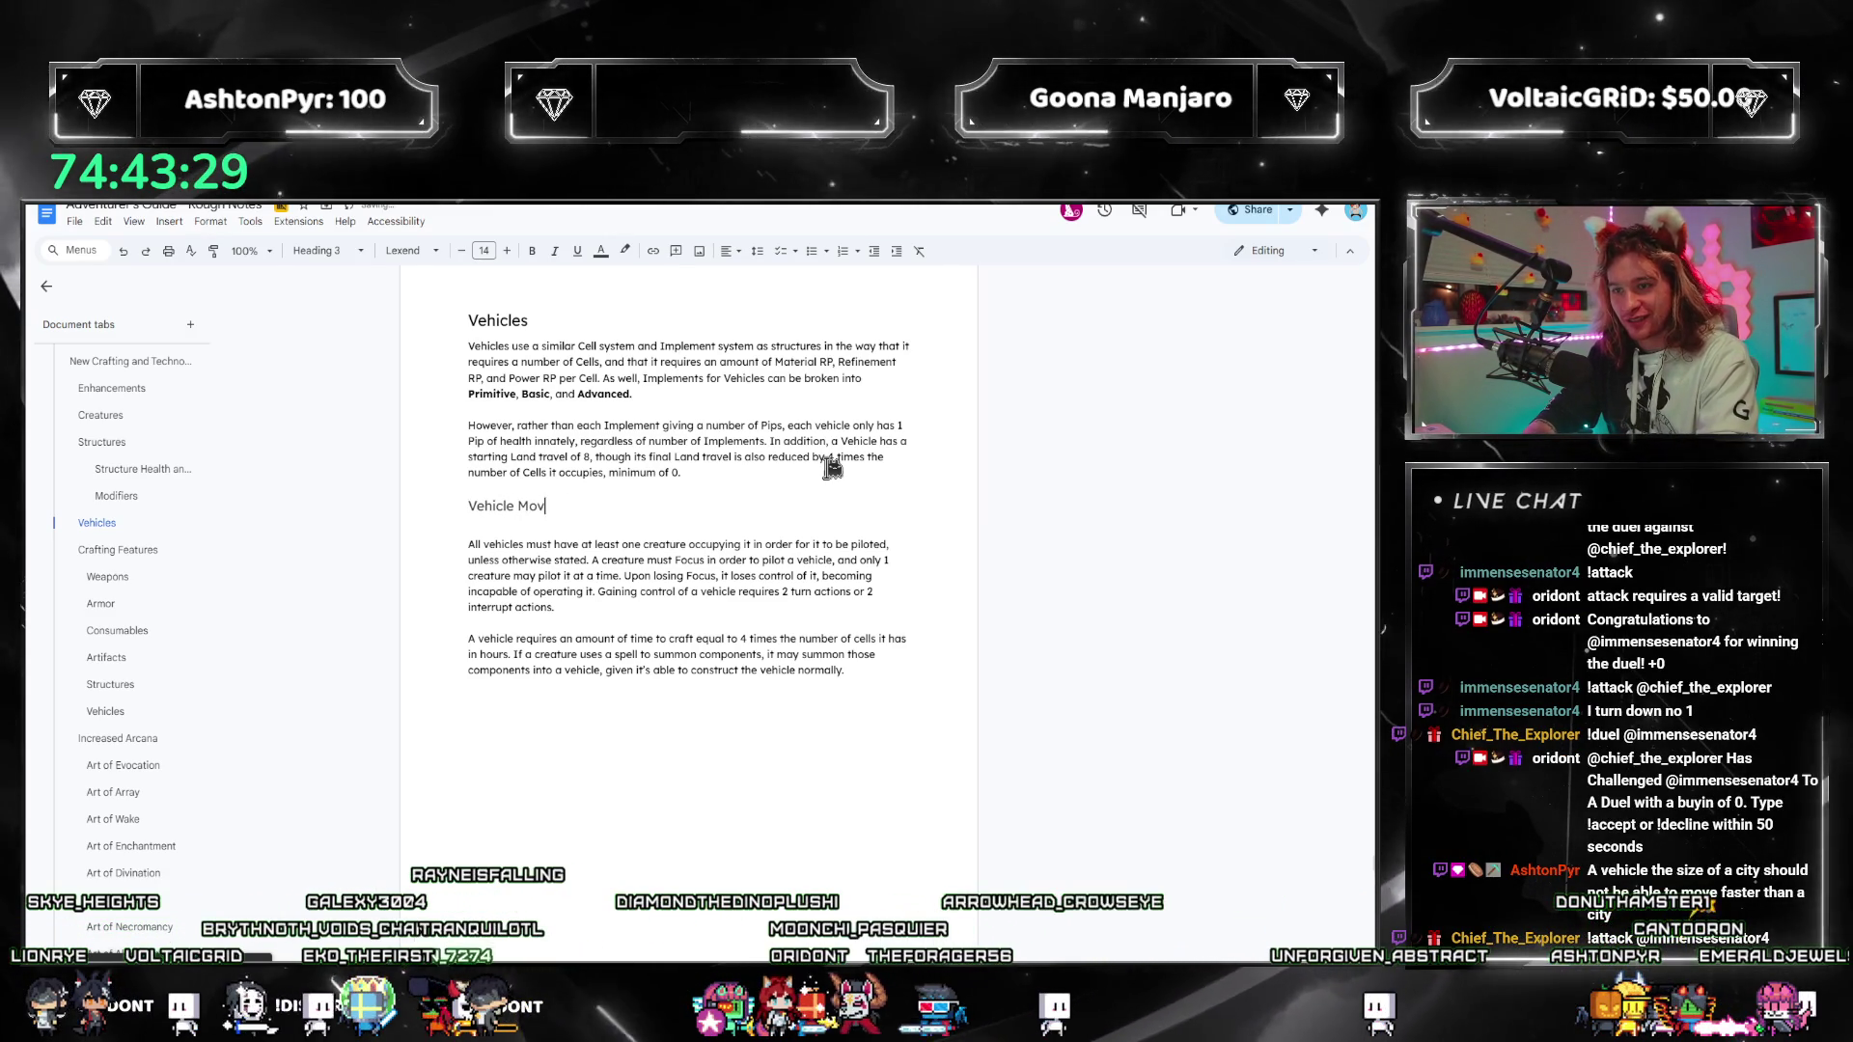
type("ement")
key("Return")
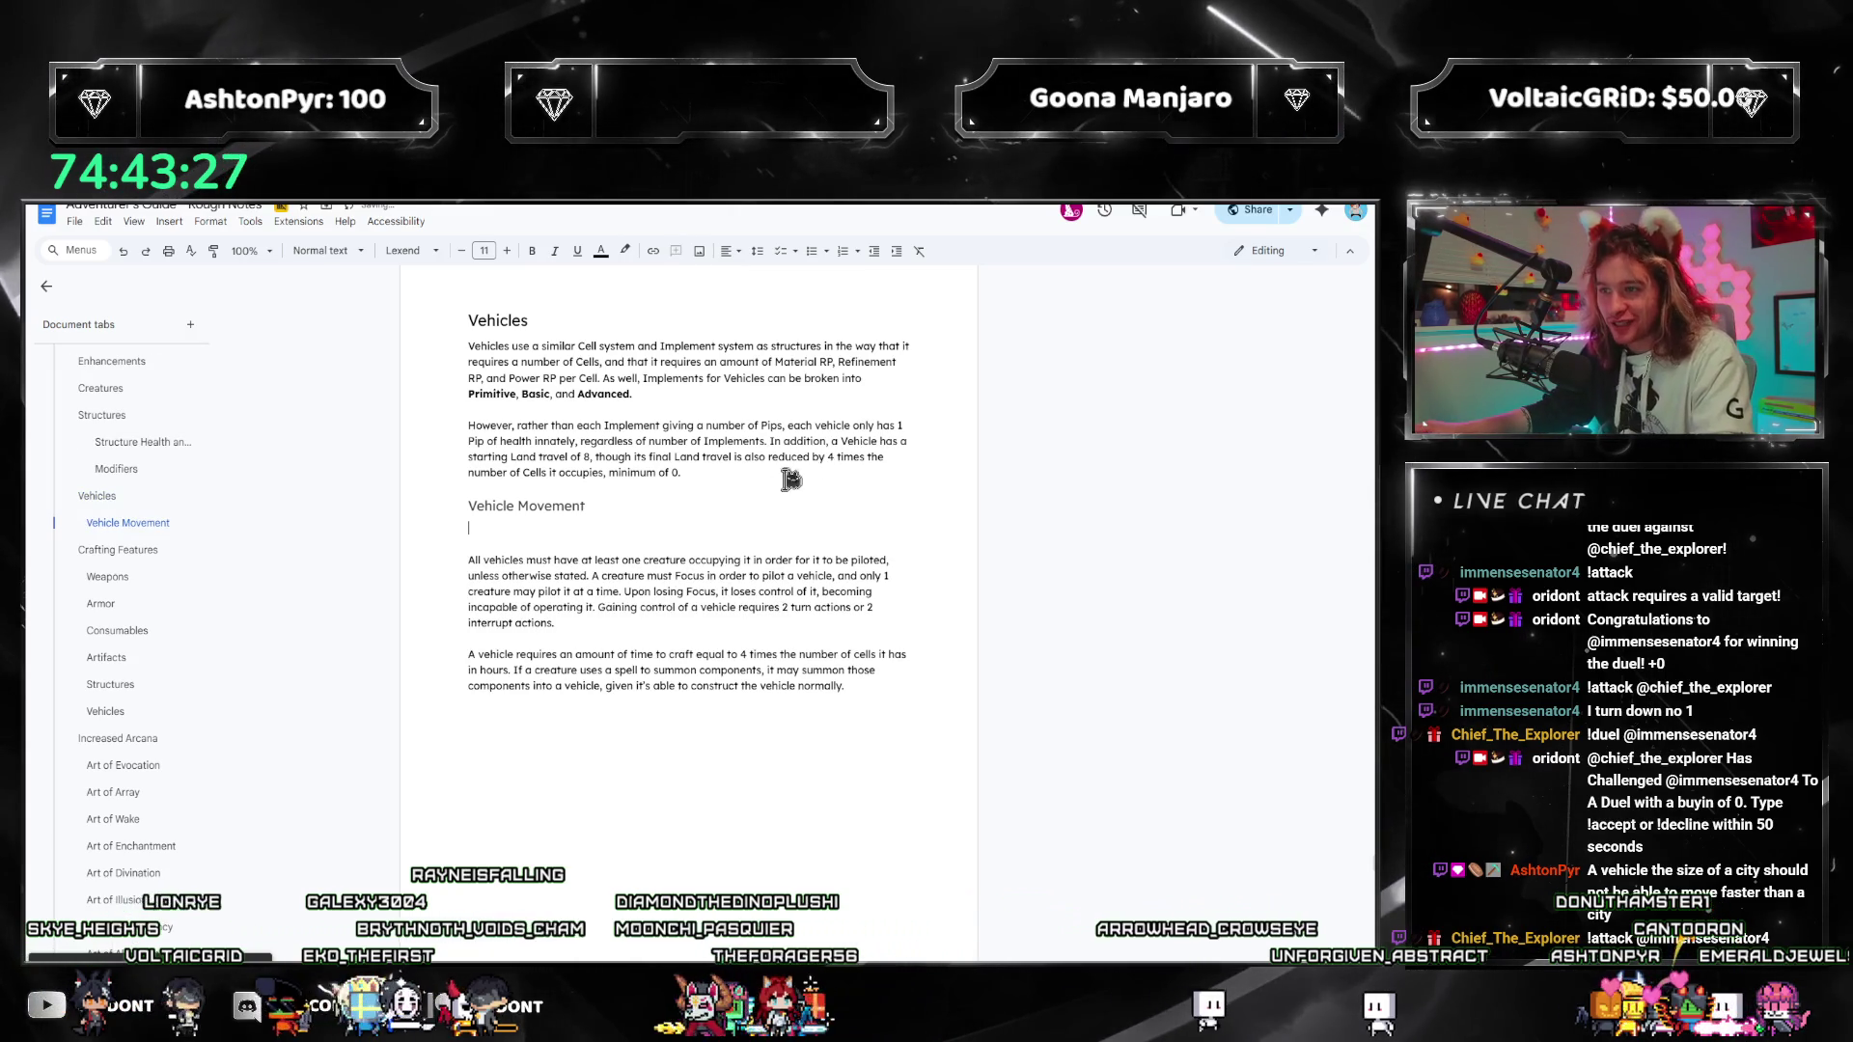
left_click_drag(790, 480, 792, 455)
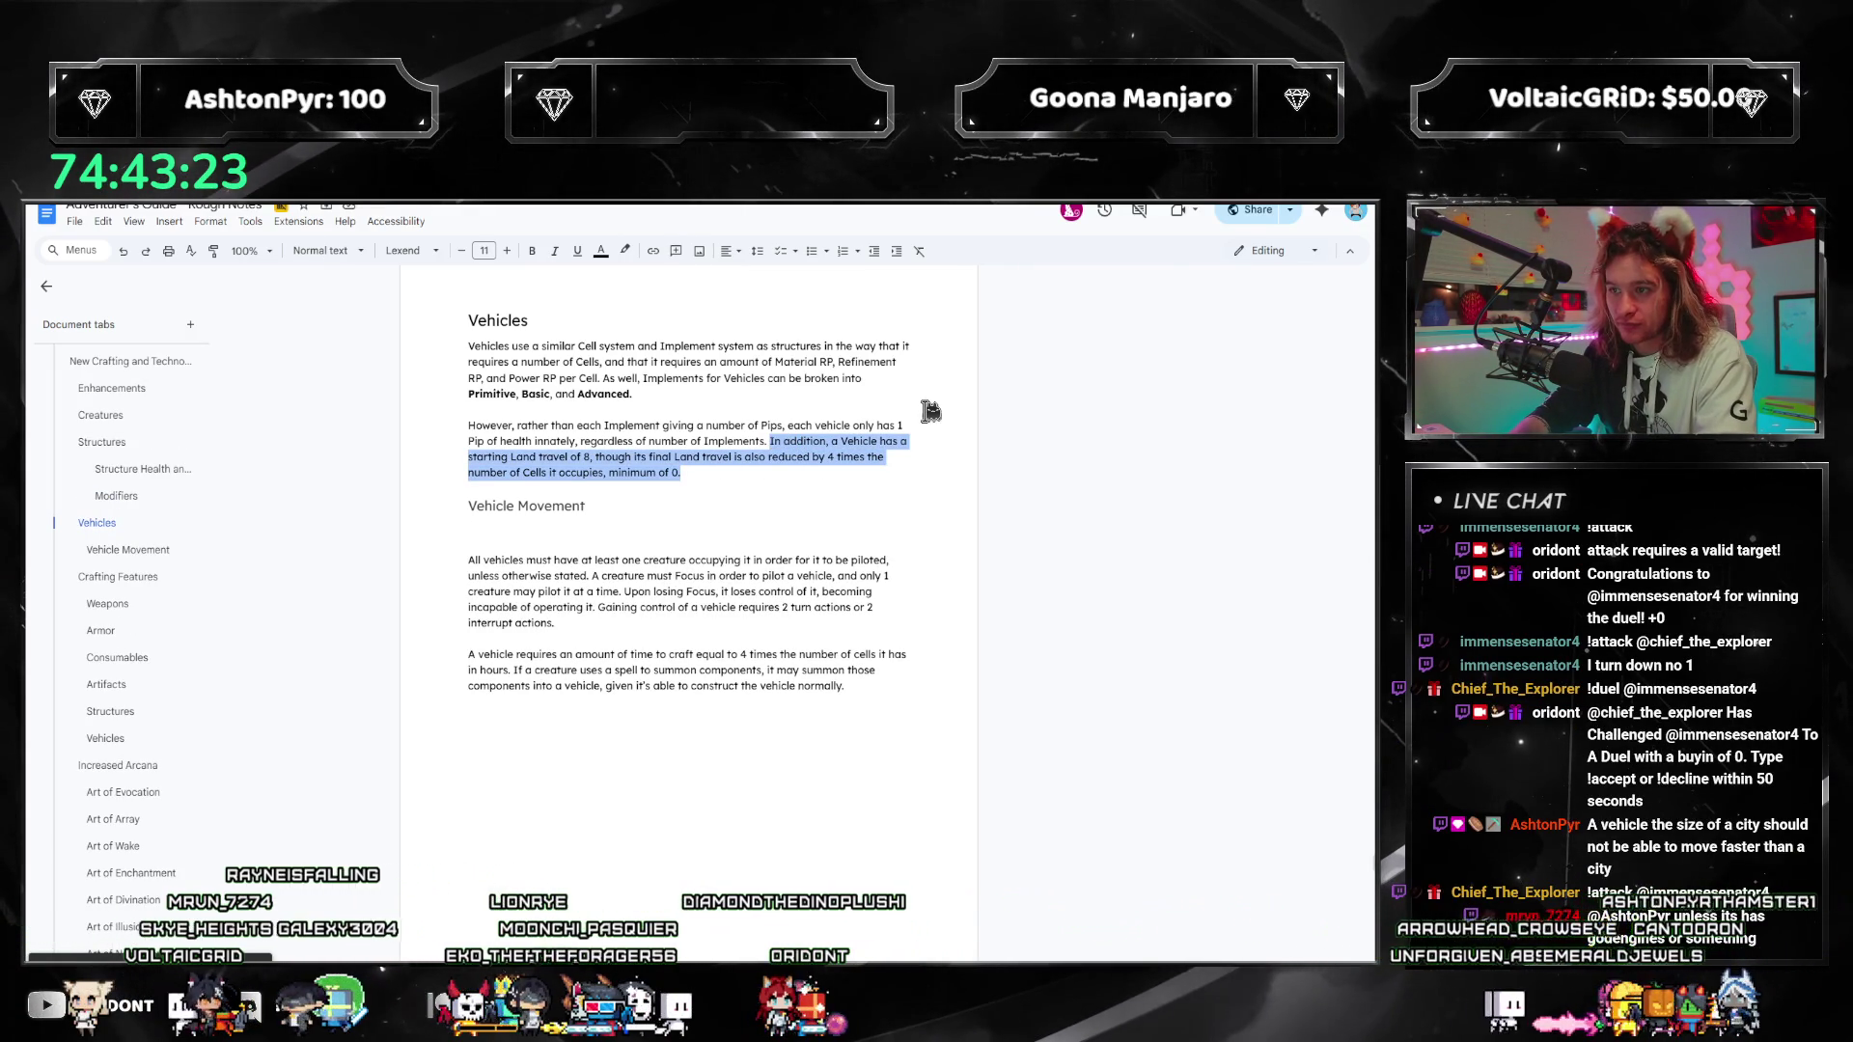
key("ctrl+x")
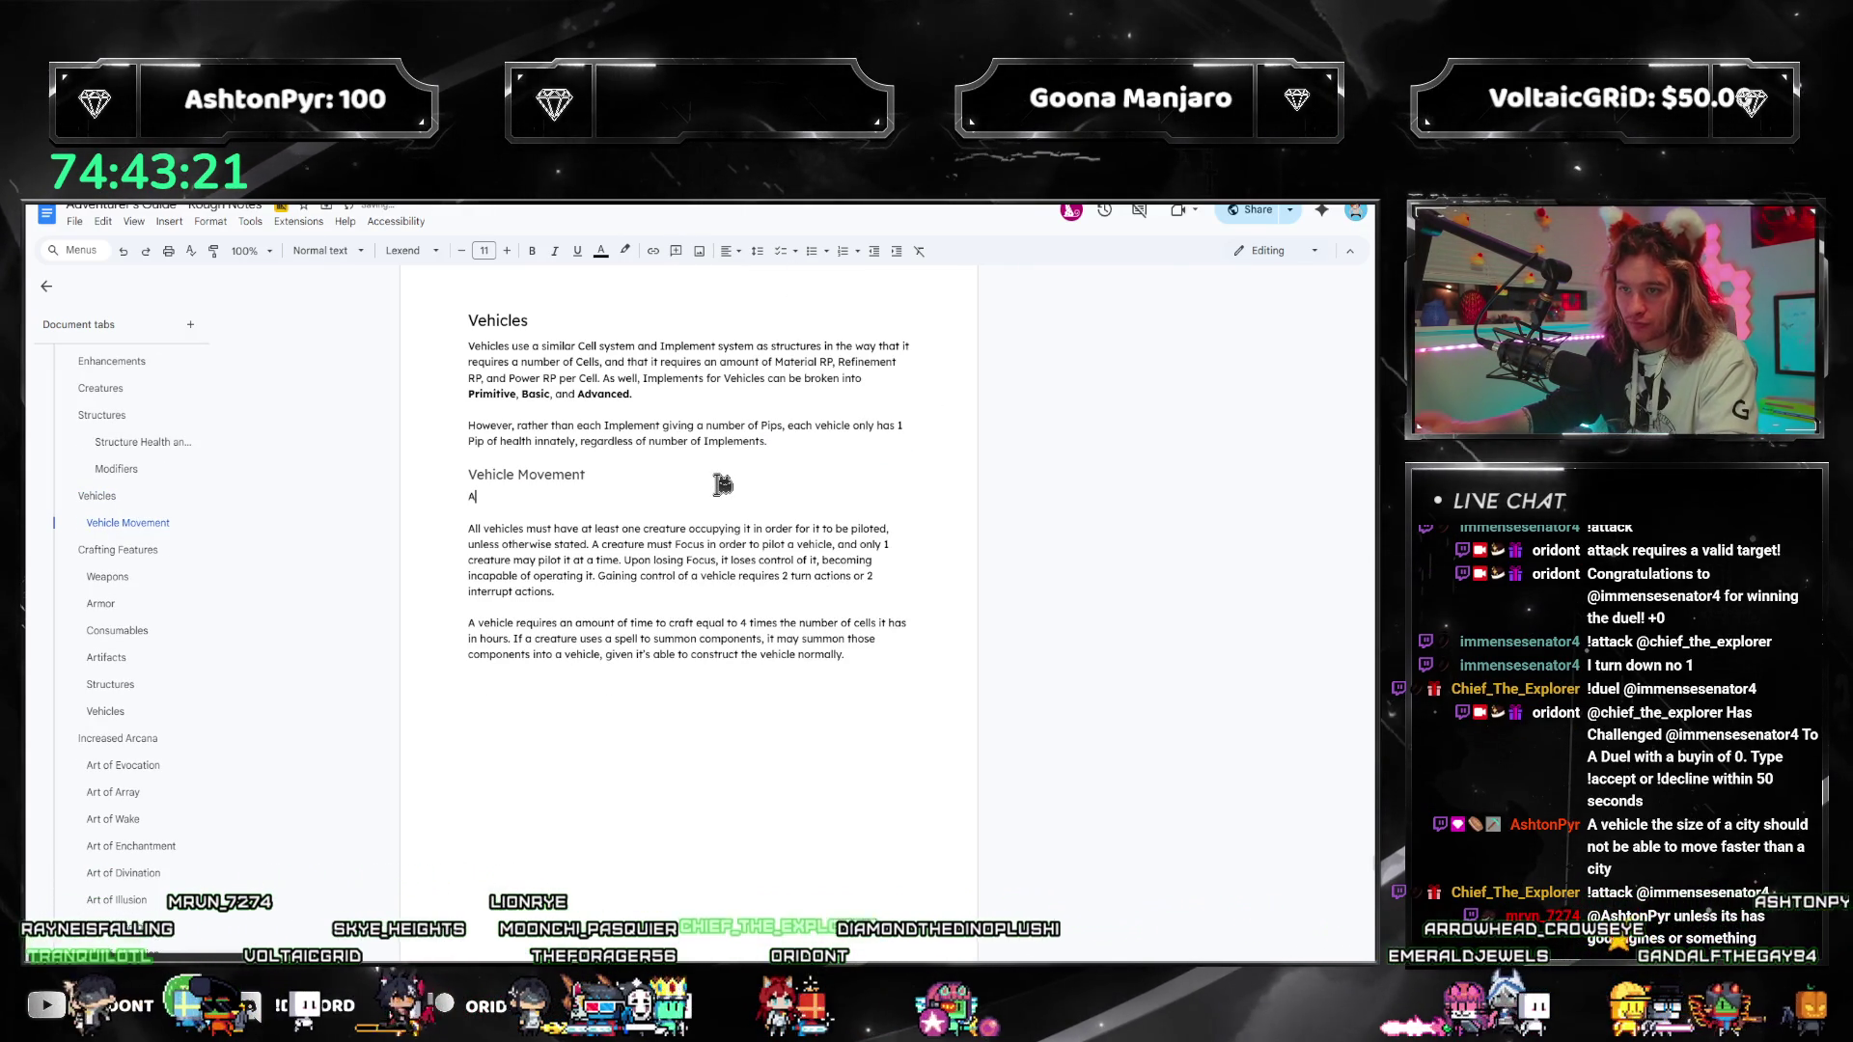
type(" vehicle has thr")
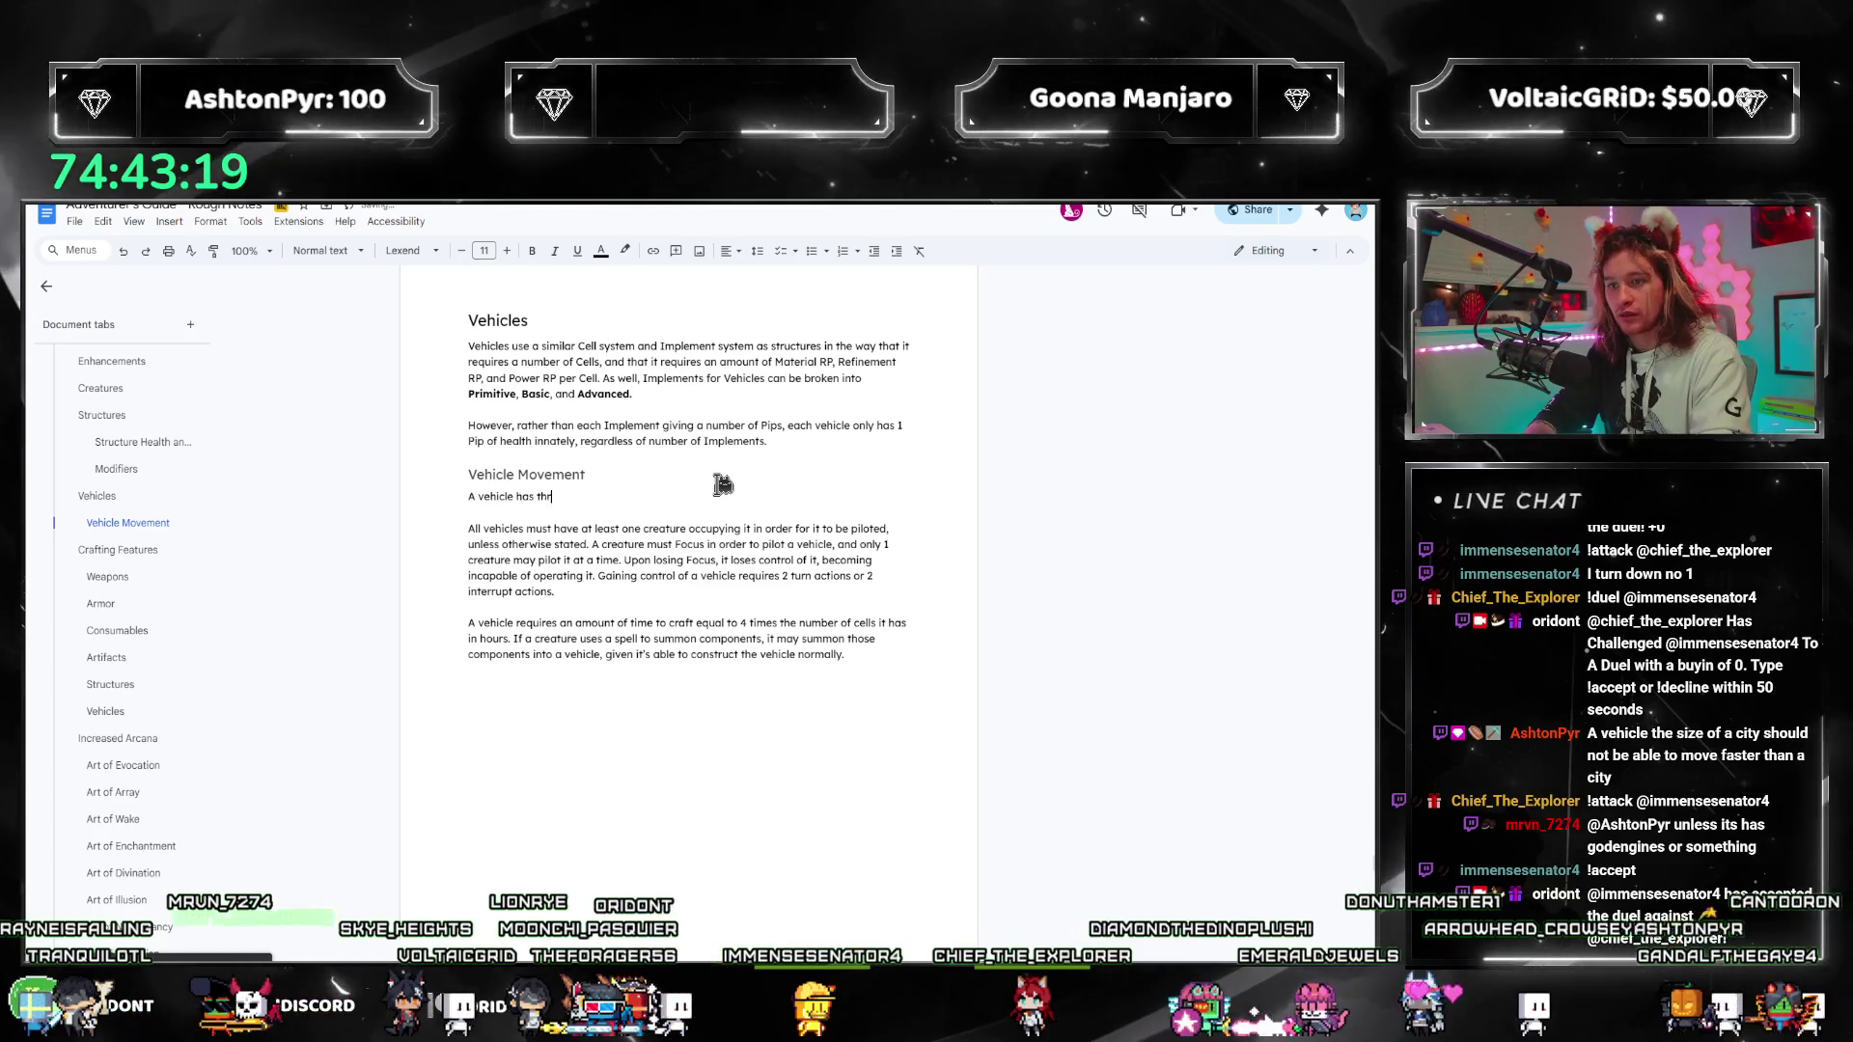
type("ee separat")
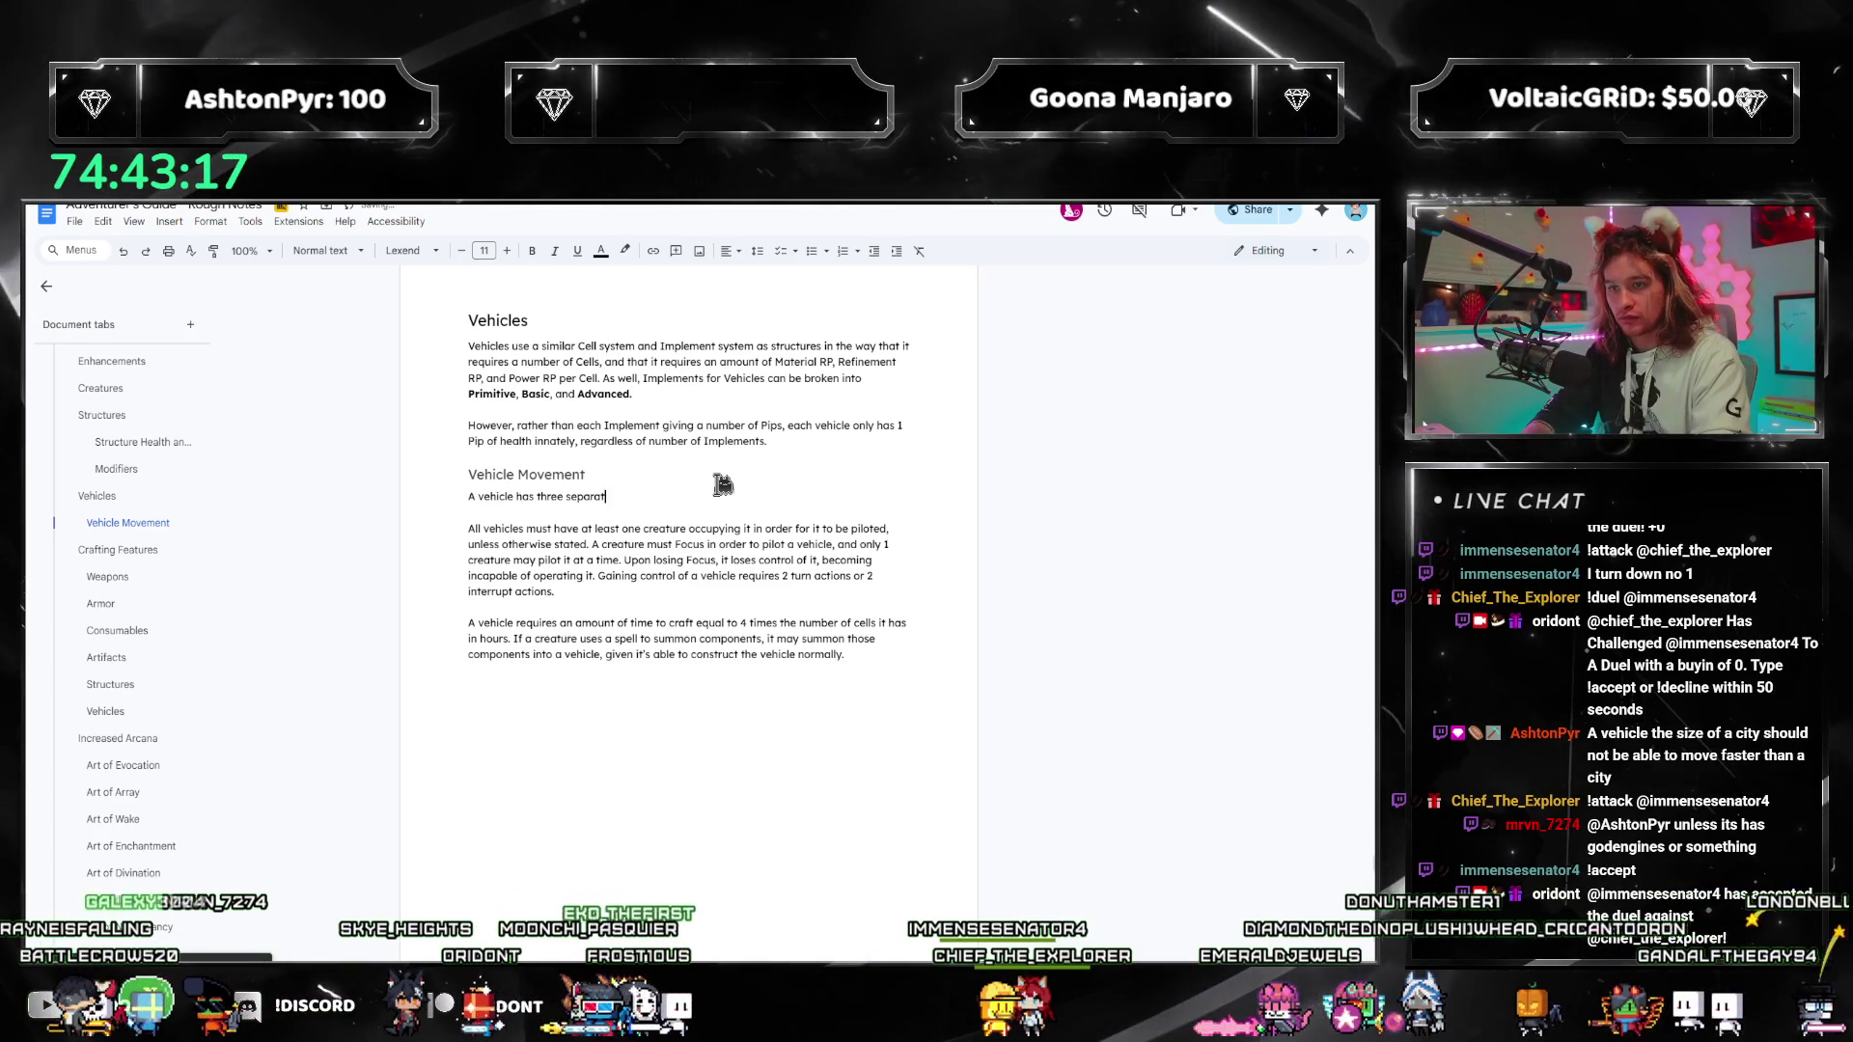
type("e stats to be co")
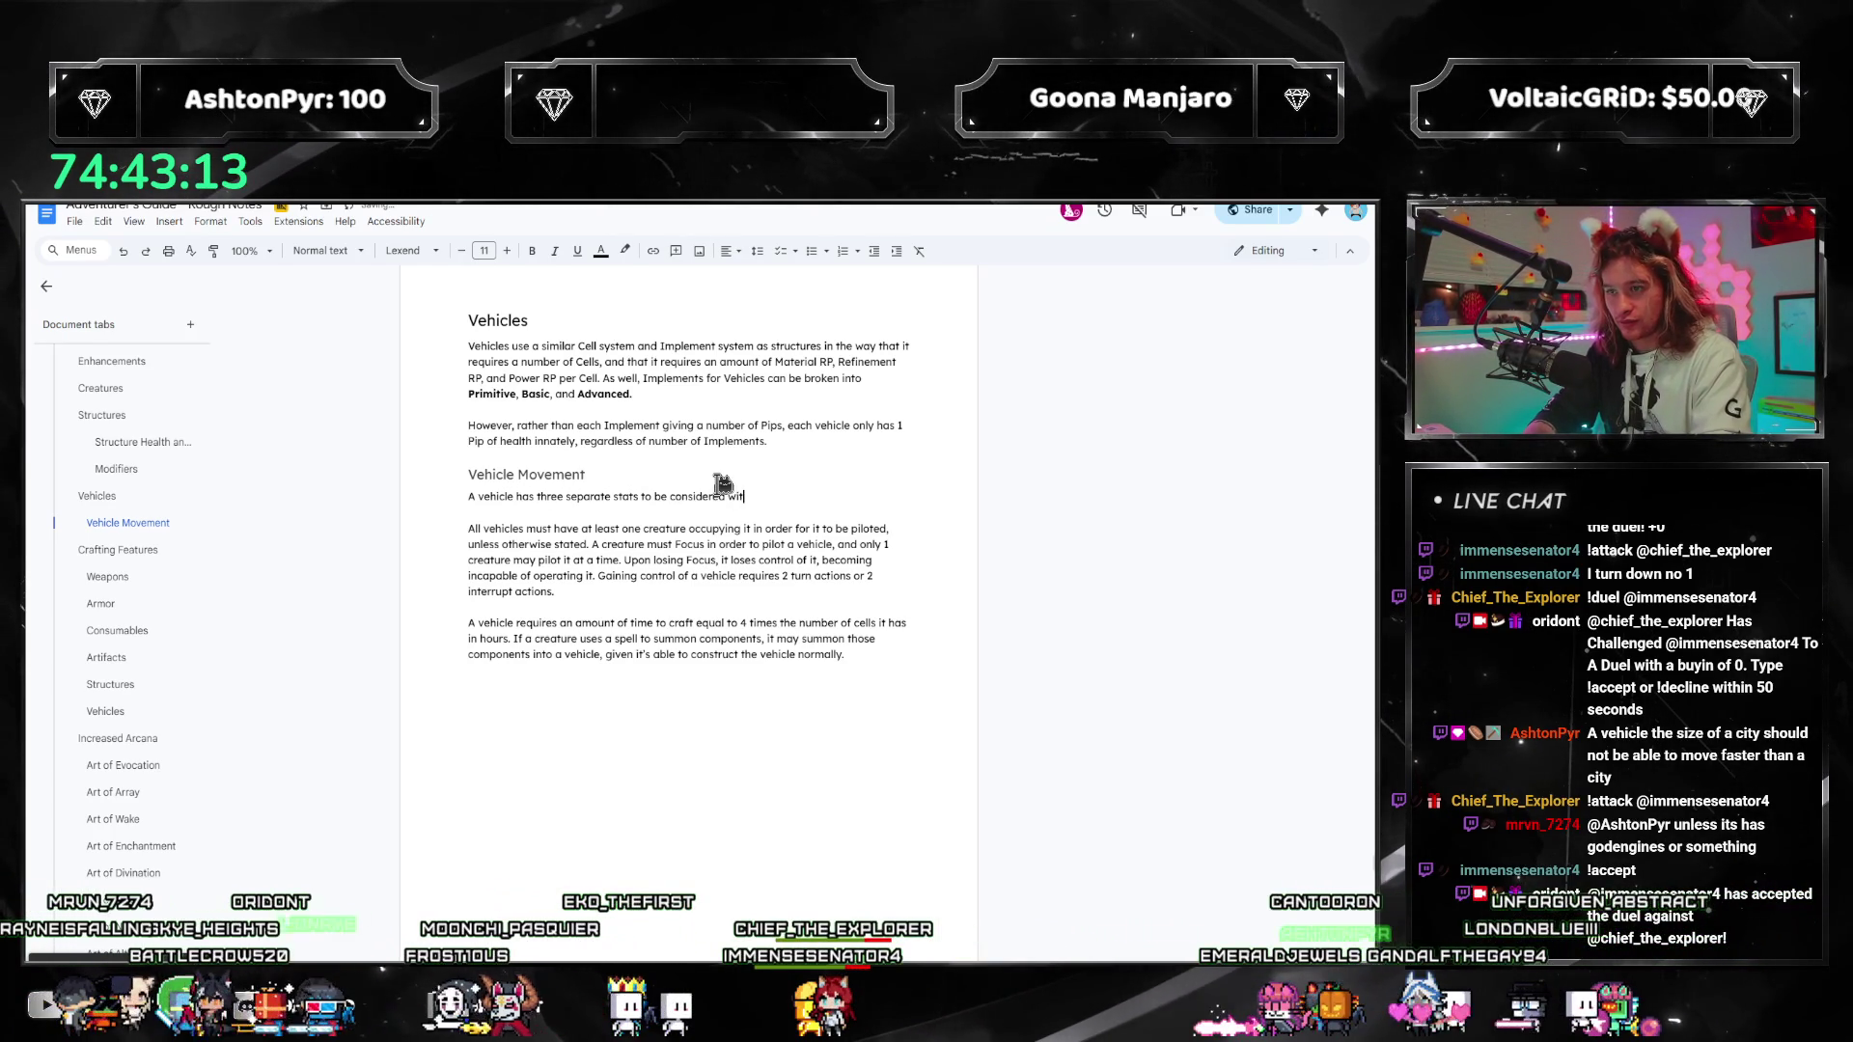
type("nsidered")
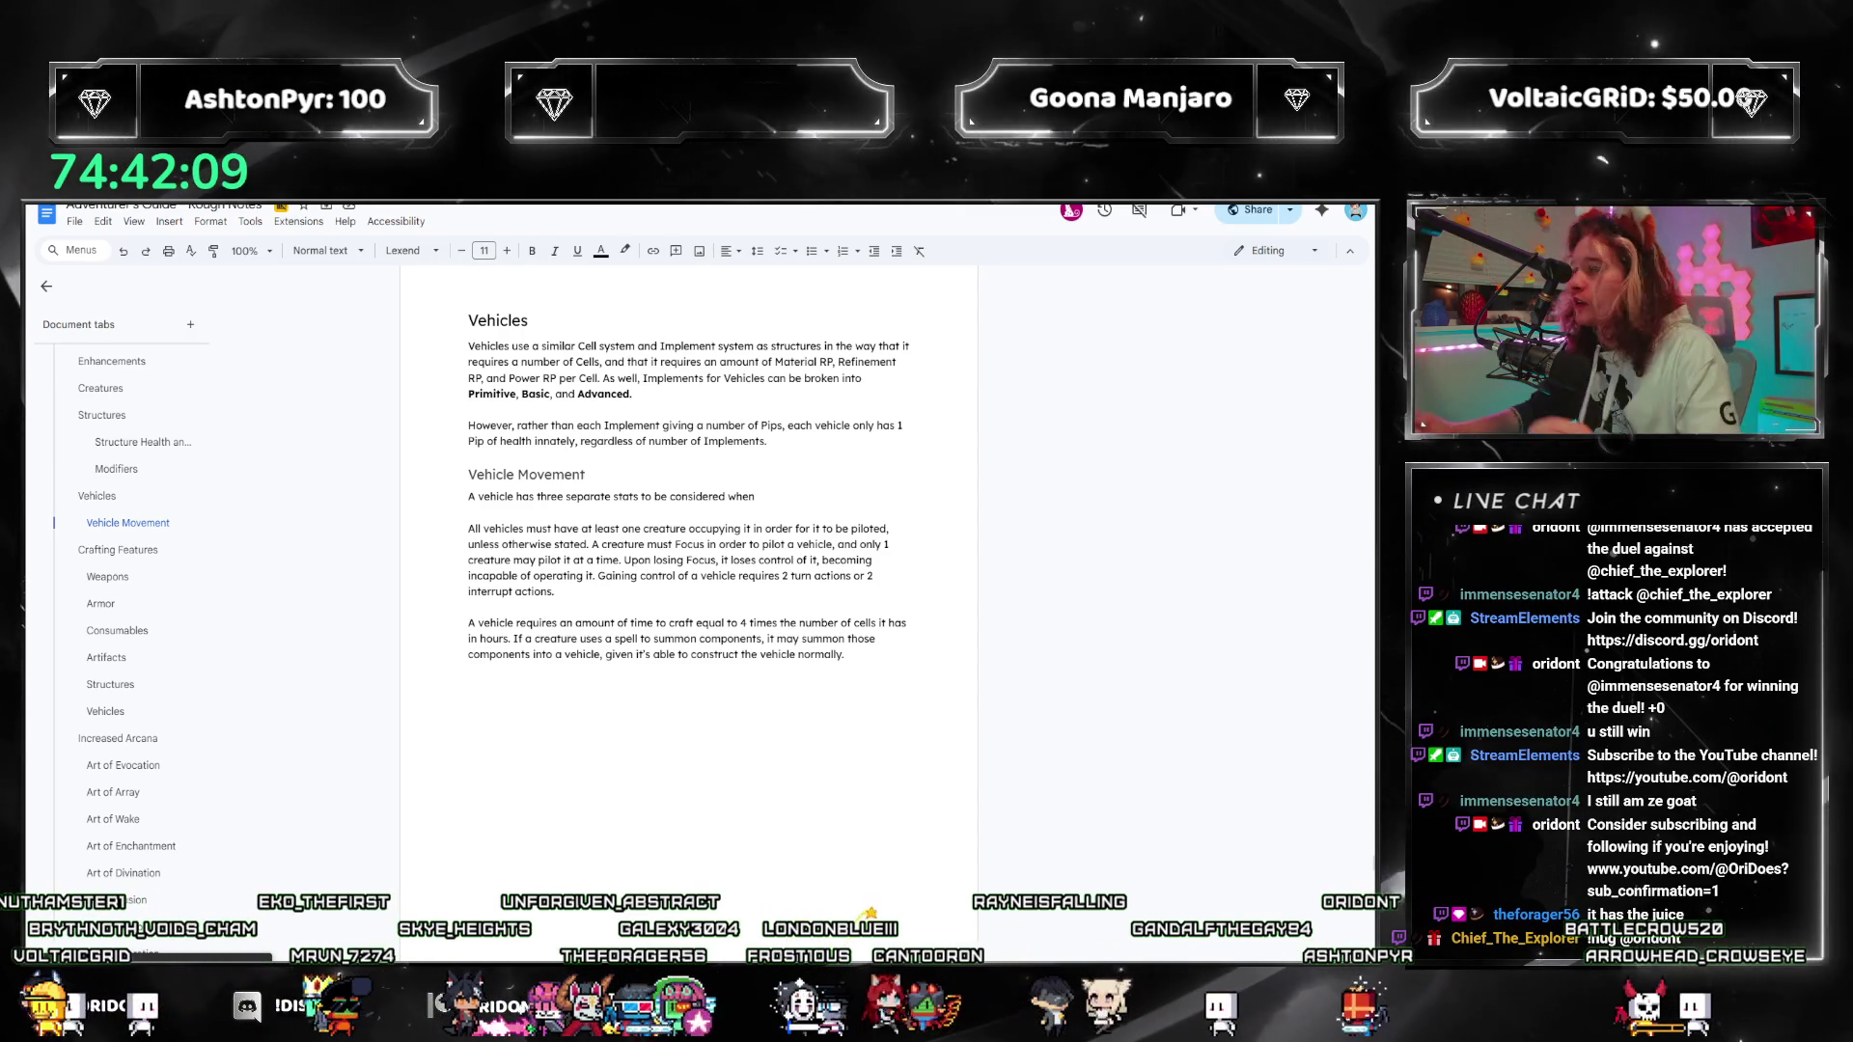
Step: Make the line read 'A vehicle has four separate stats to be considered when'
left_click(714, 496)
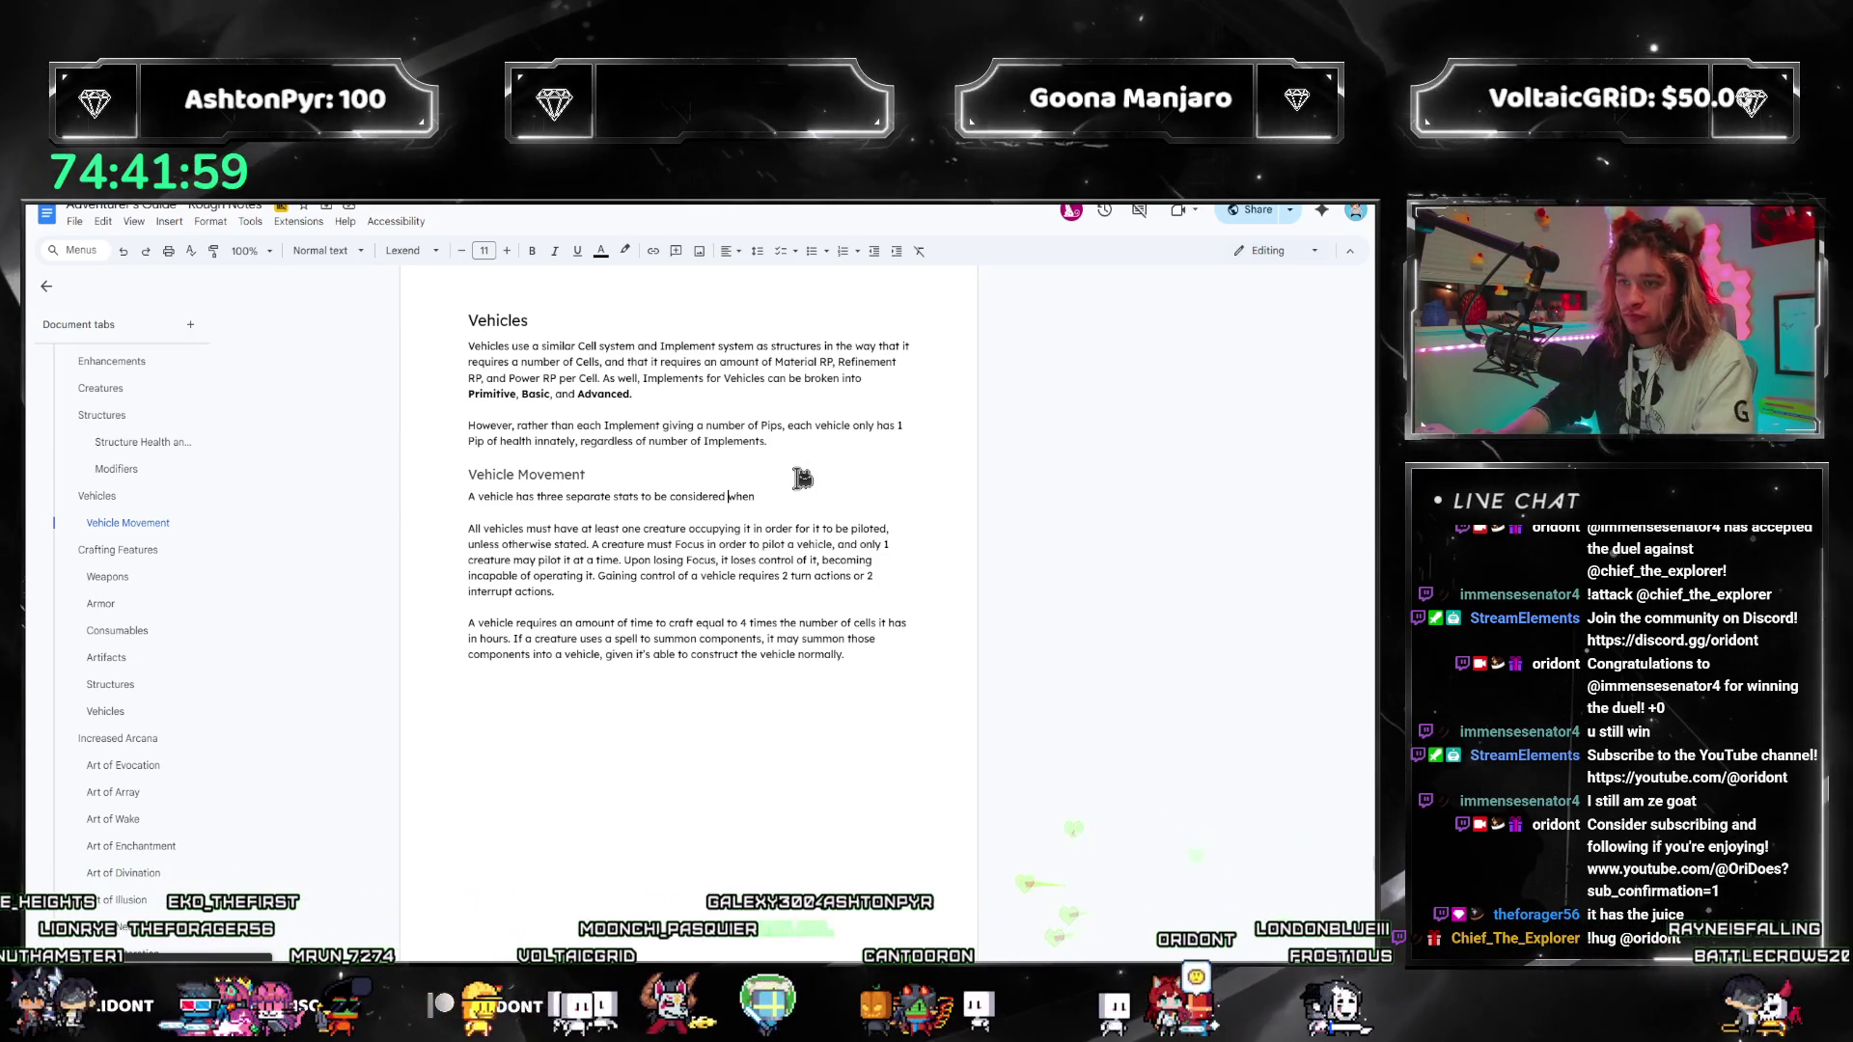
double_click(549, 496)
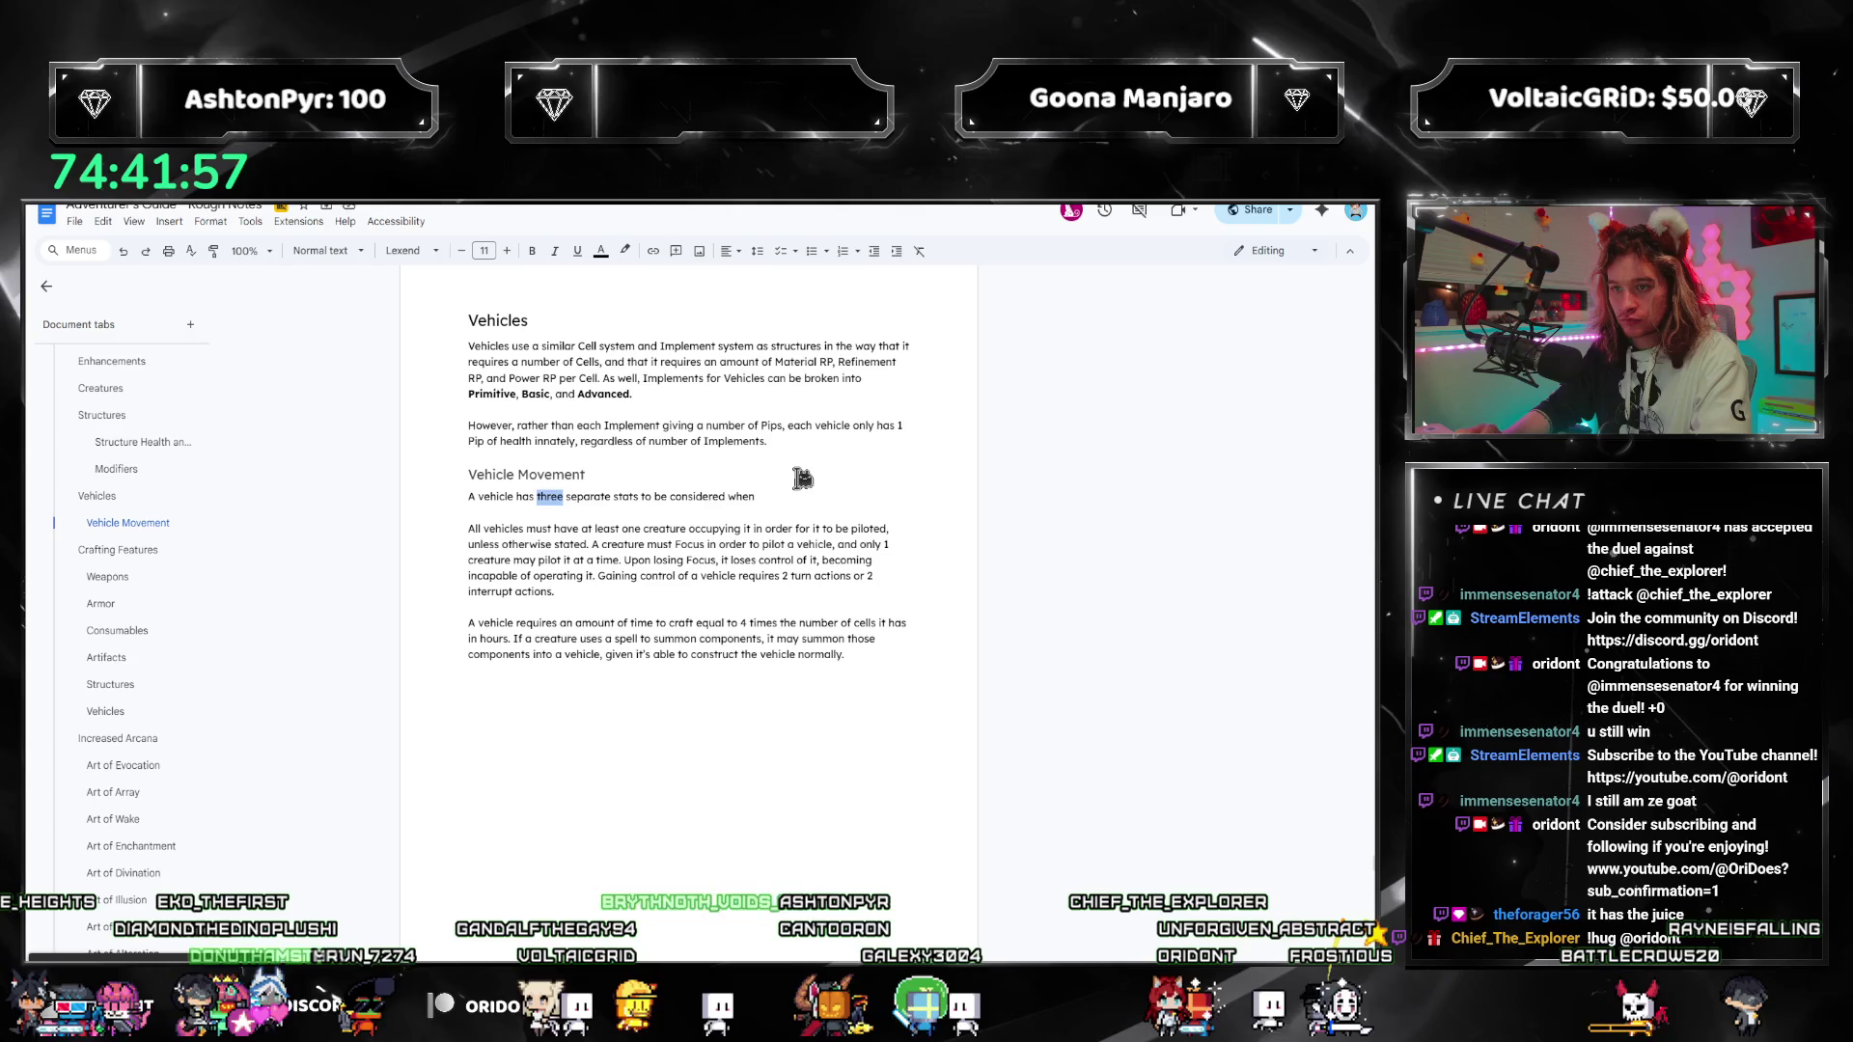
type("four")
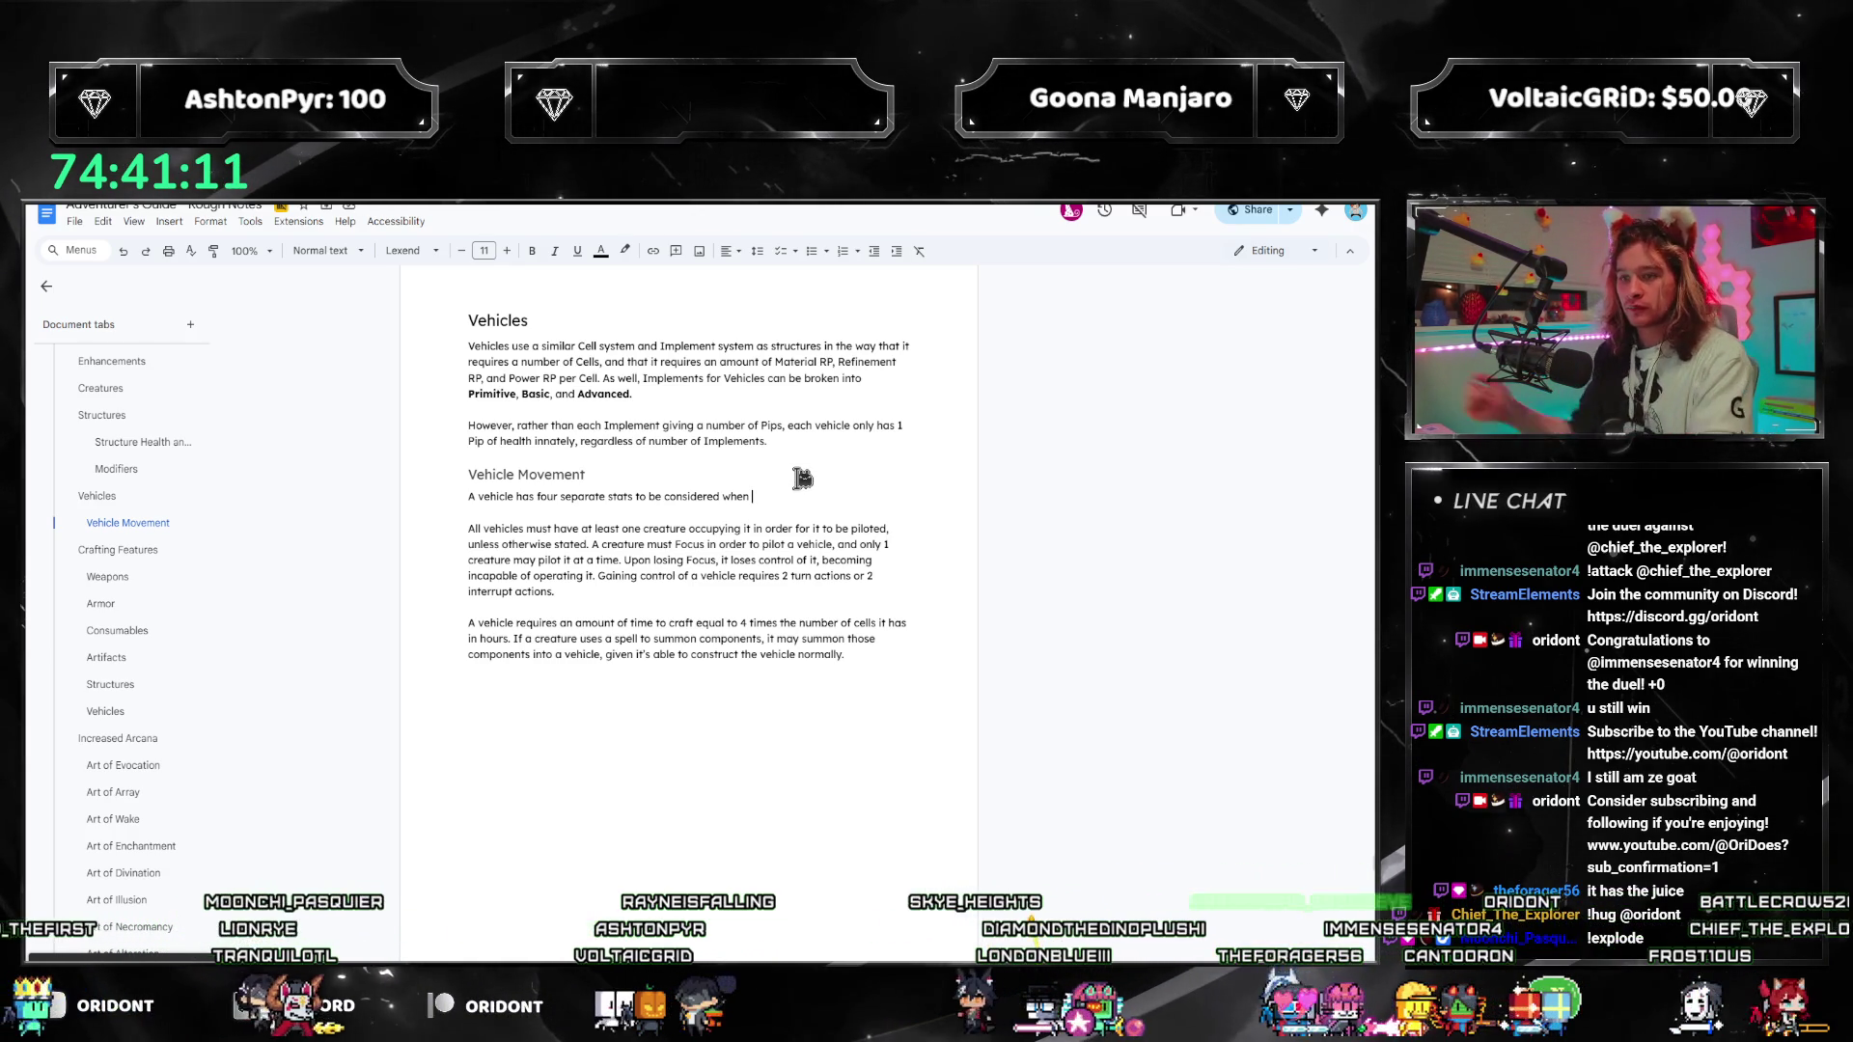
scroll(772, 473, "down", 2)
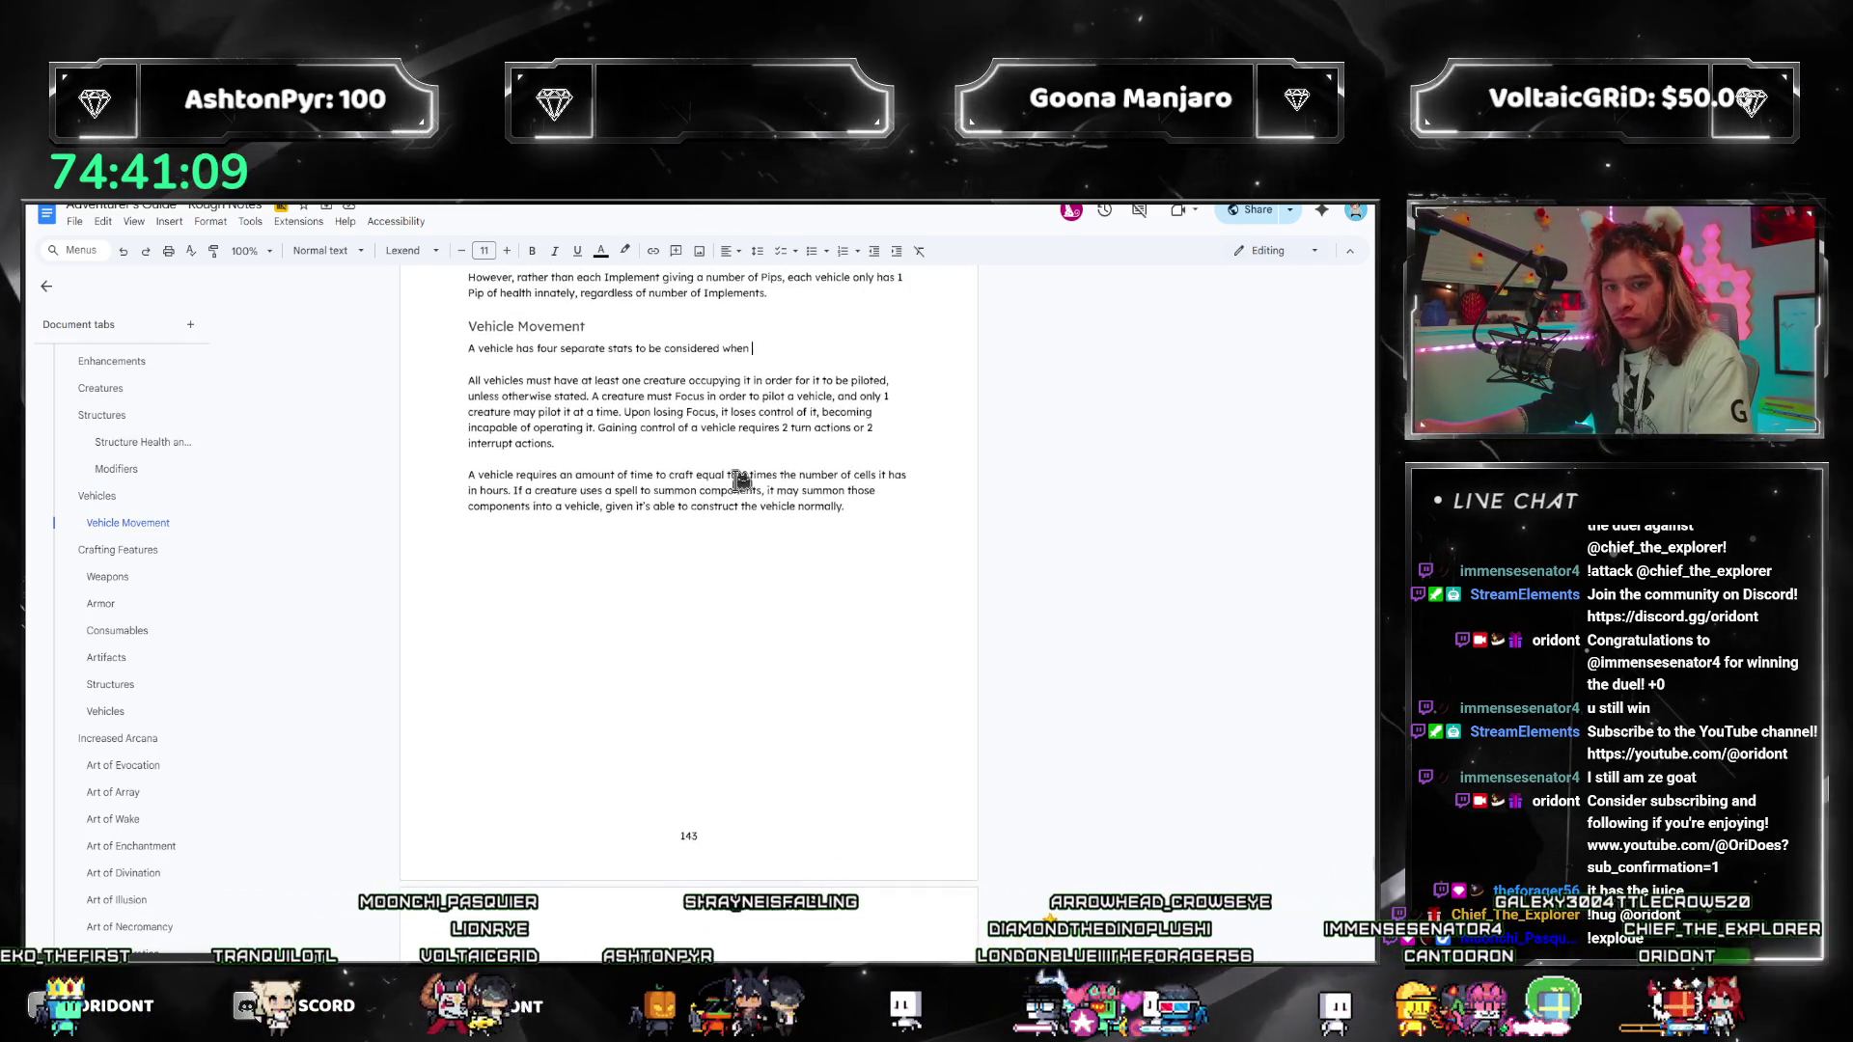
Step: Jump to the Vehicles section and scroll through its implement lists
scroll(830, 488, "up", 2)
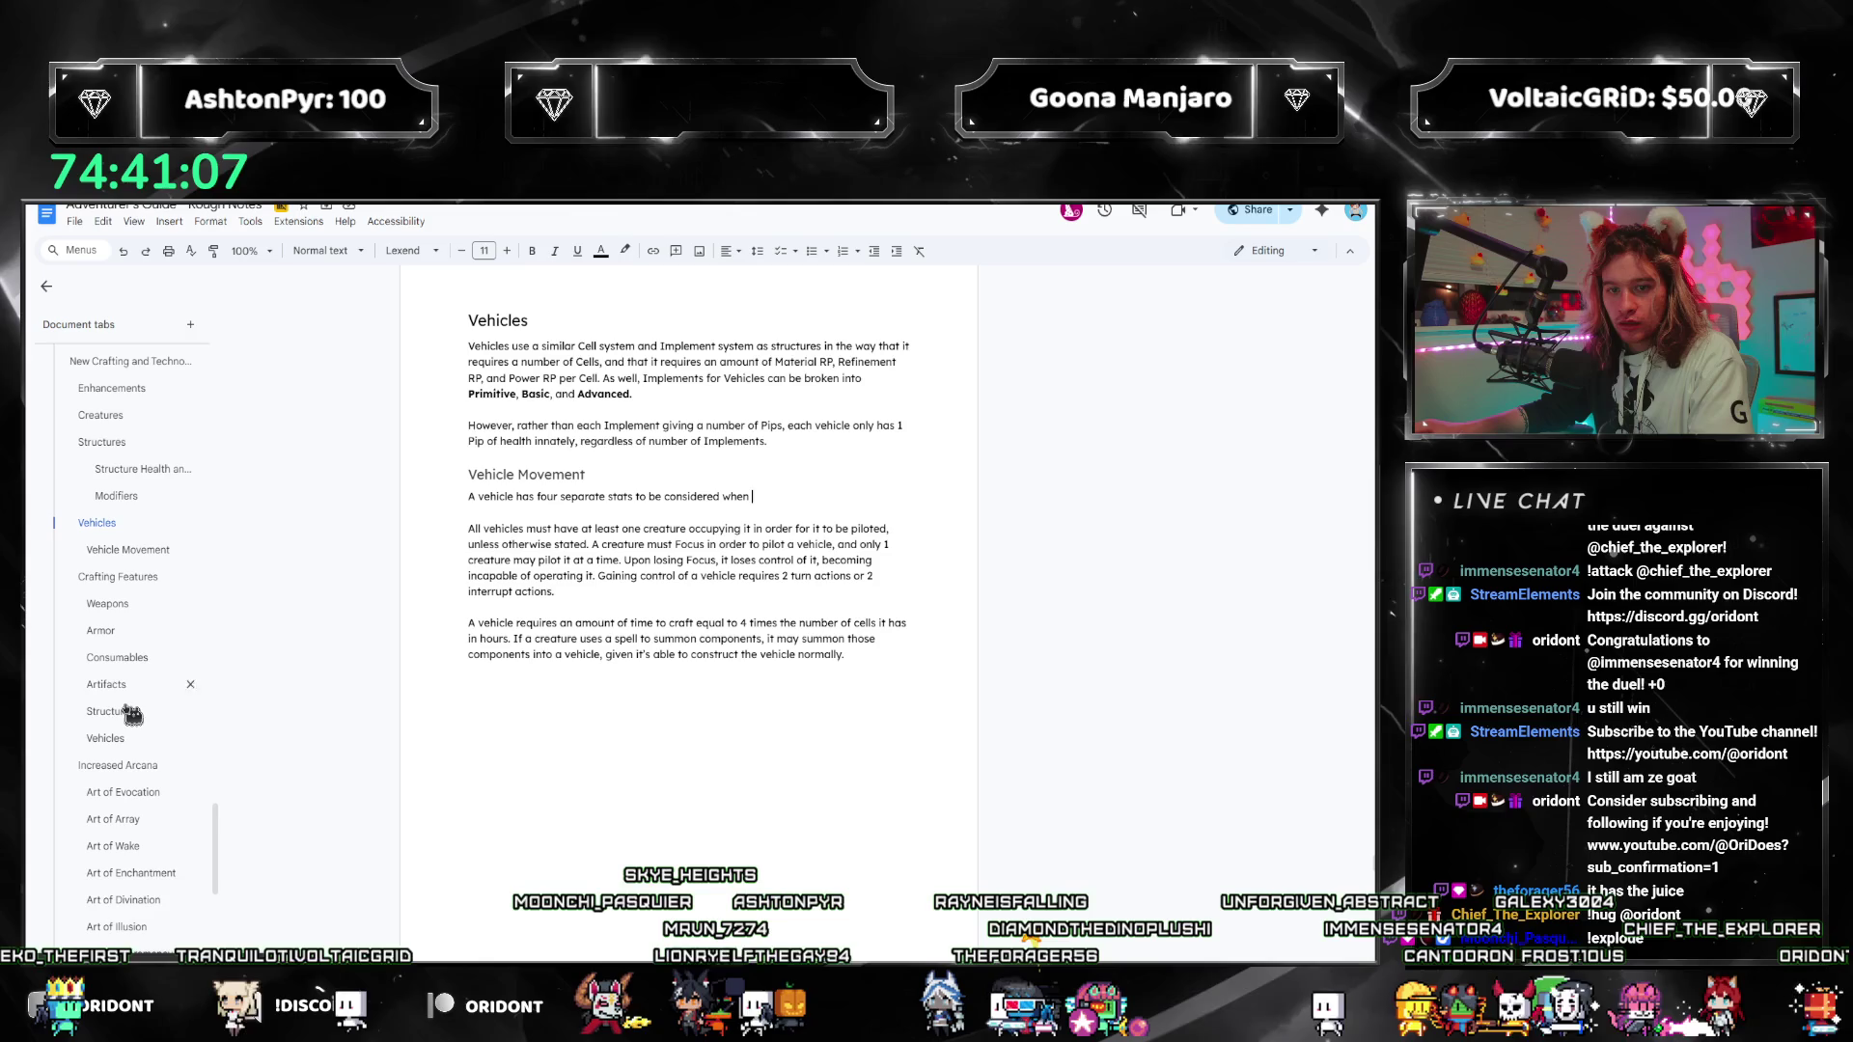
left_click(116, 740)
scroll(622, 584, "down", 5)
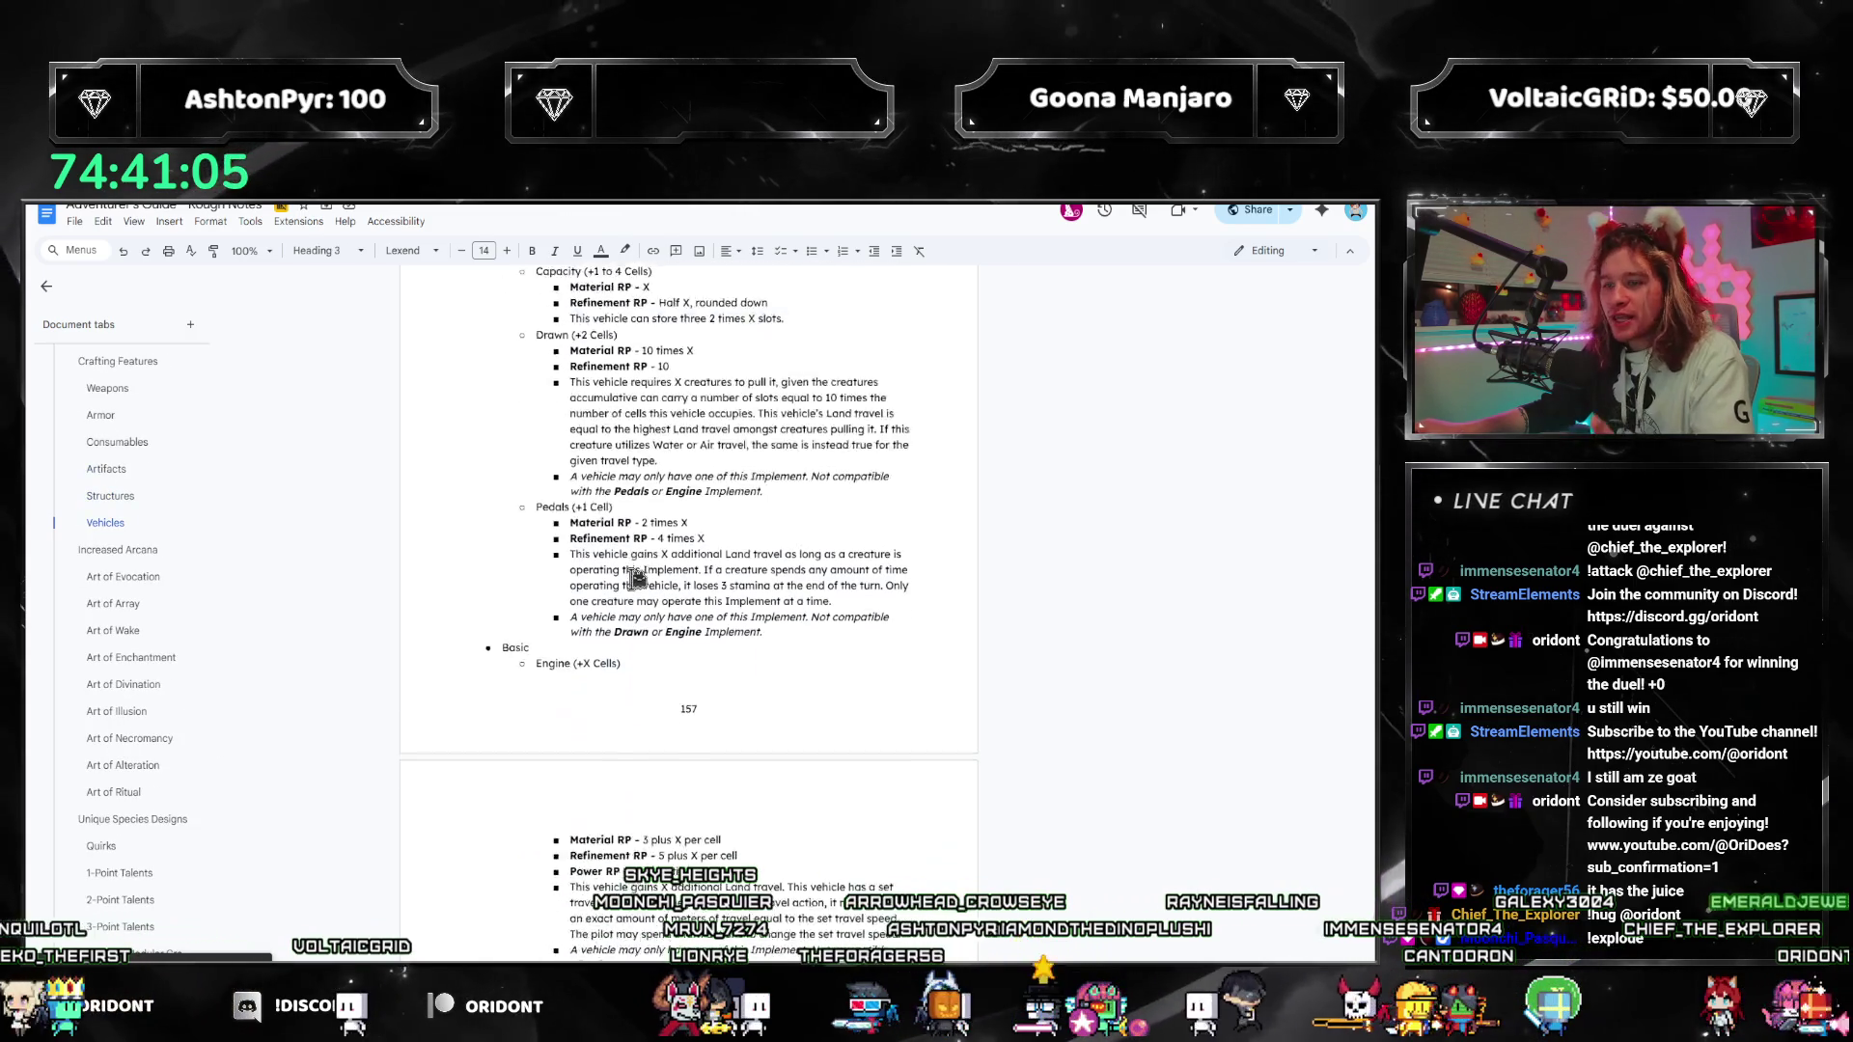
scroll(622, 583, "down", 8)
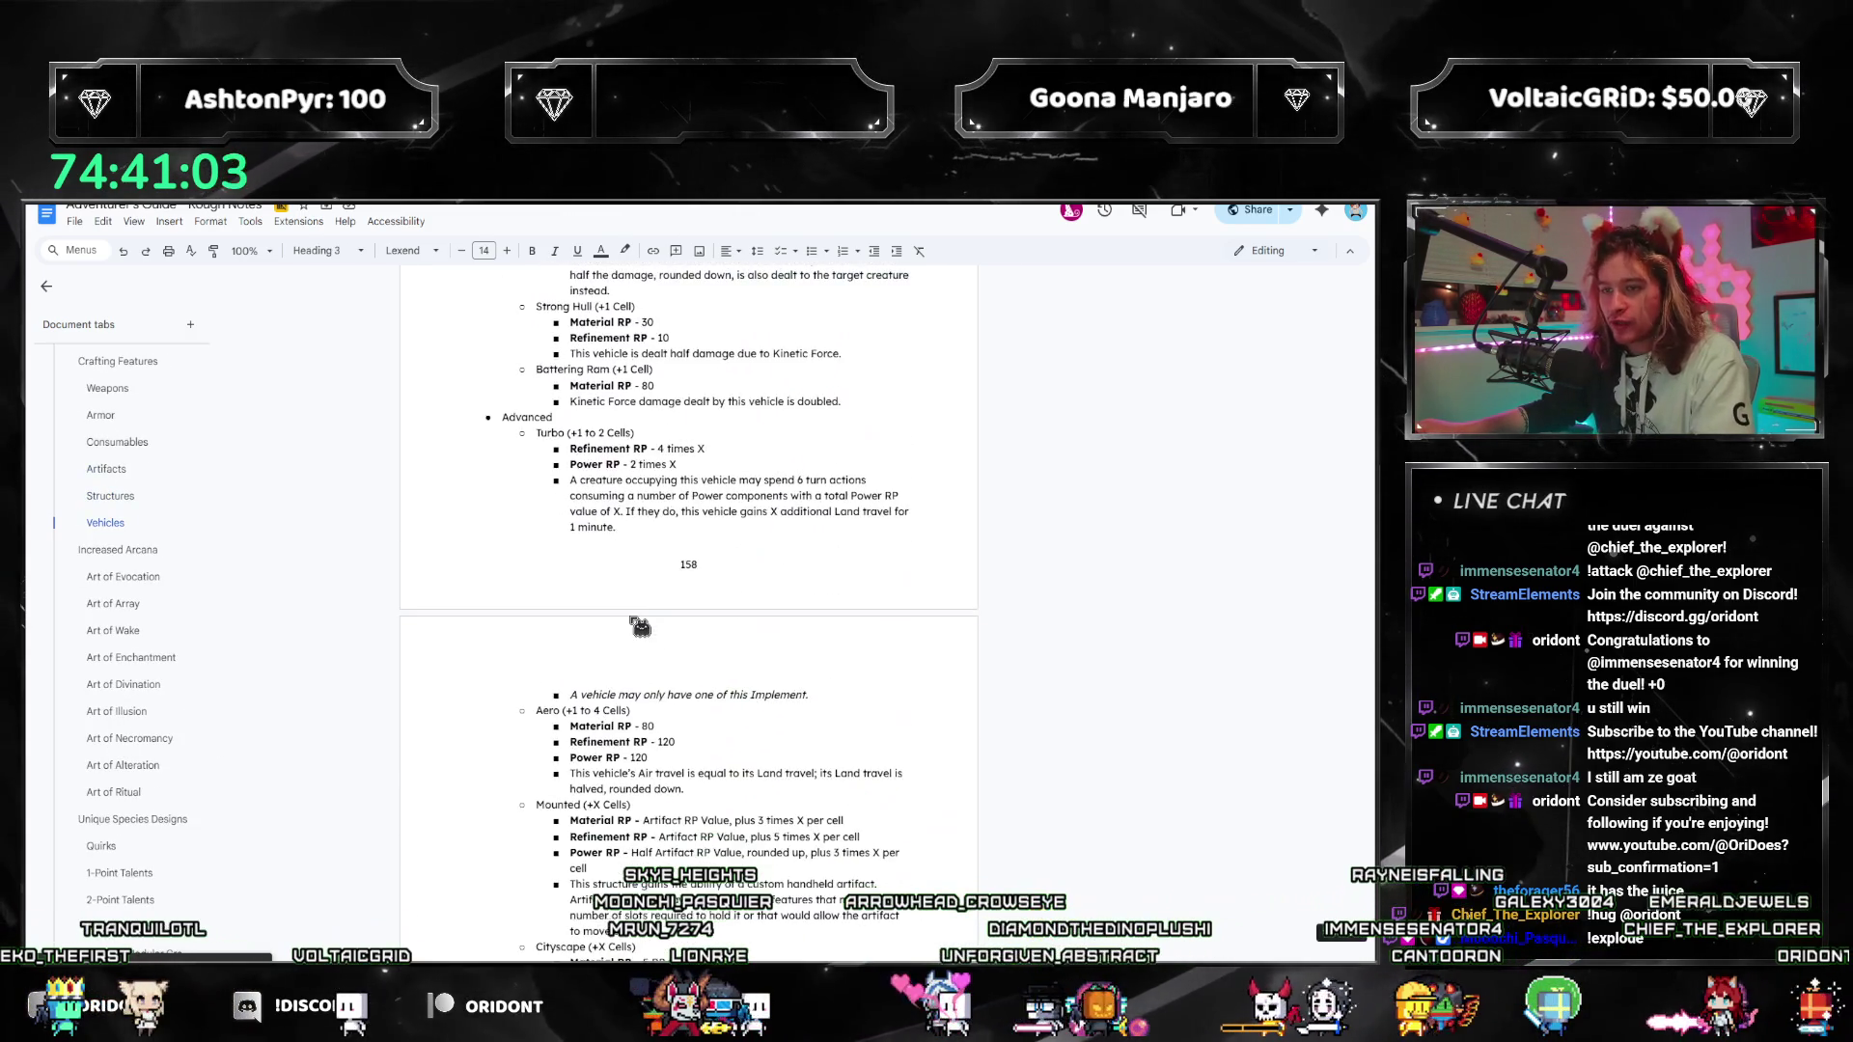
scroll(637, 617, "up", 5)
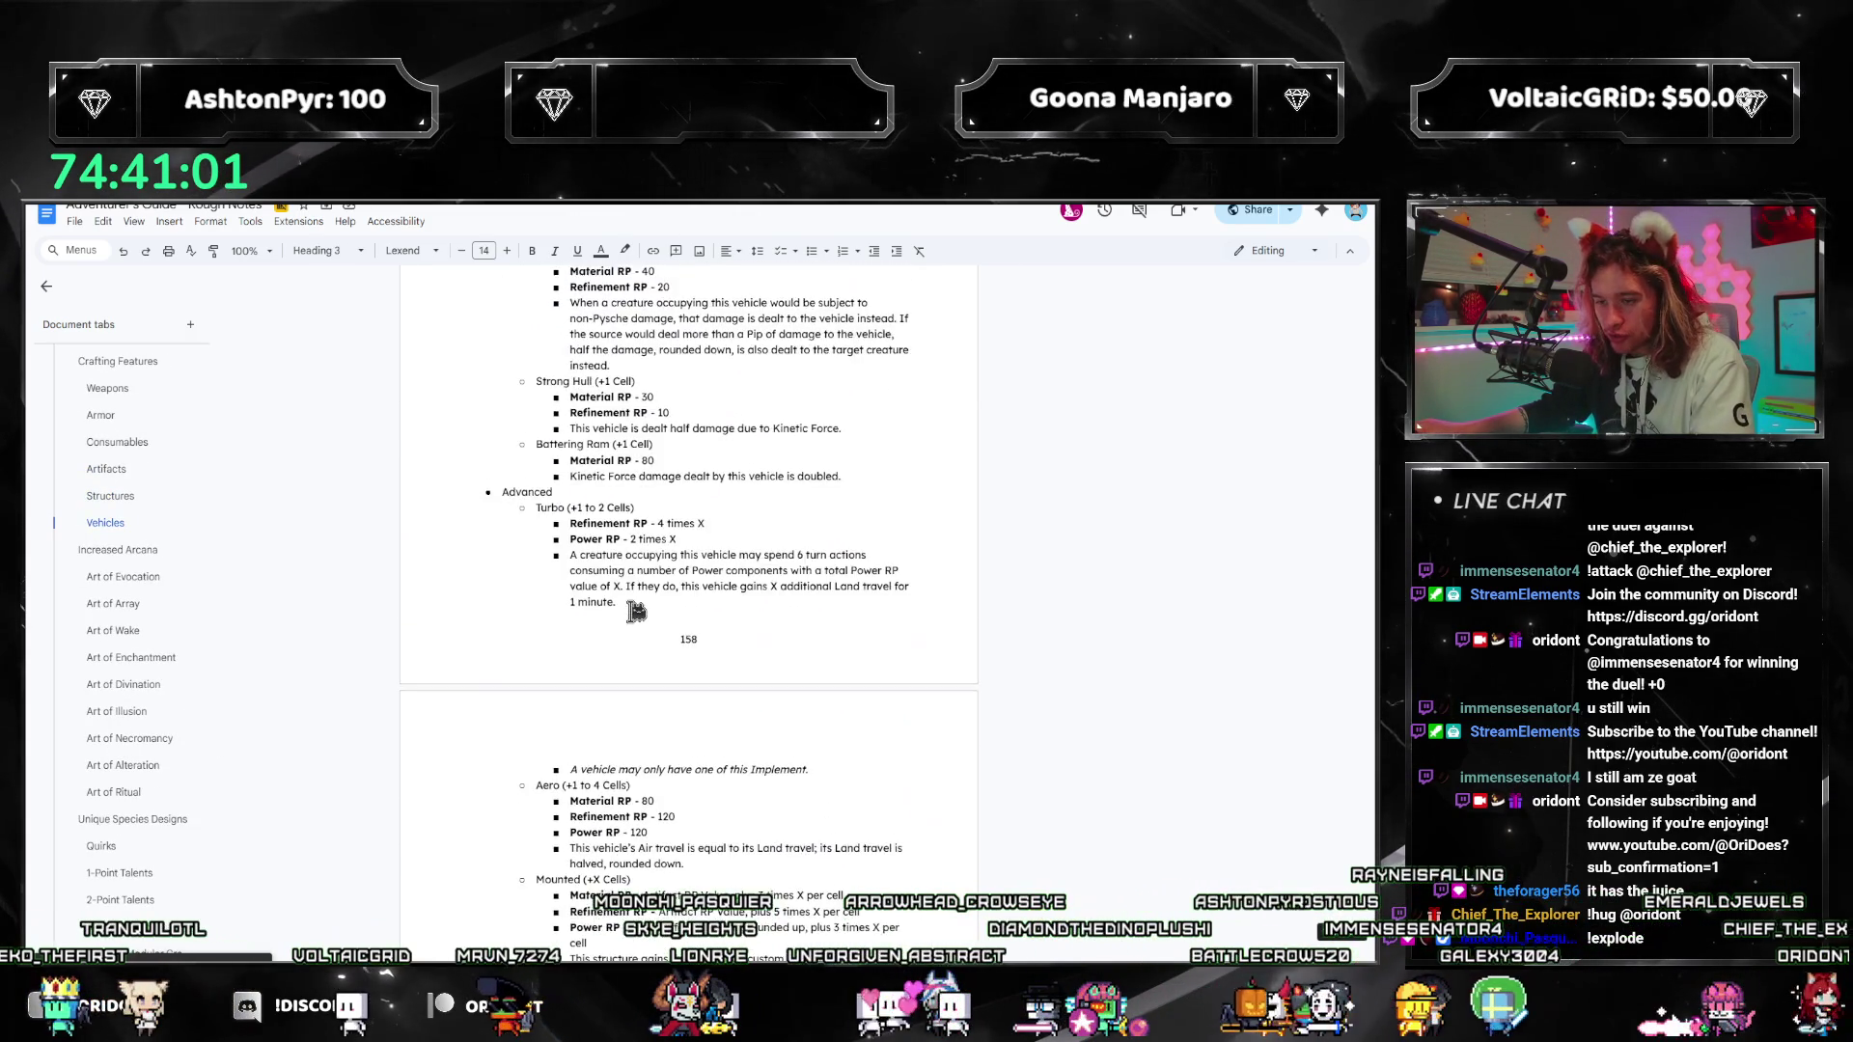
scroll(640, 610, "up", 10)
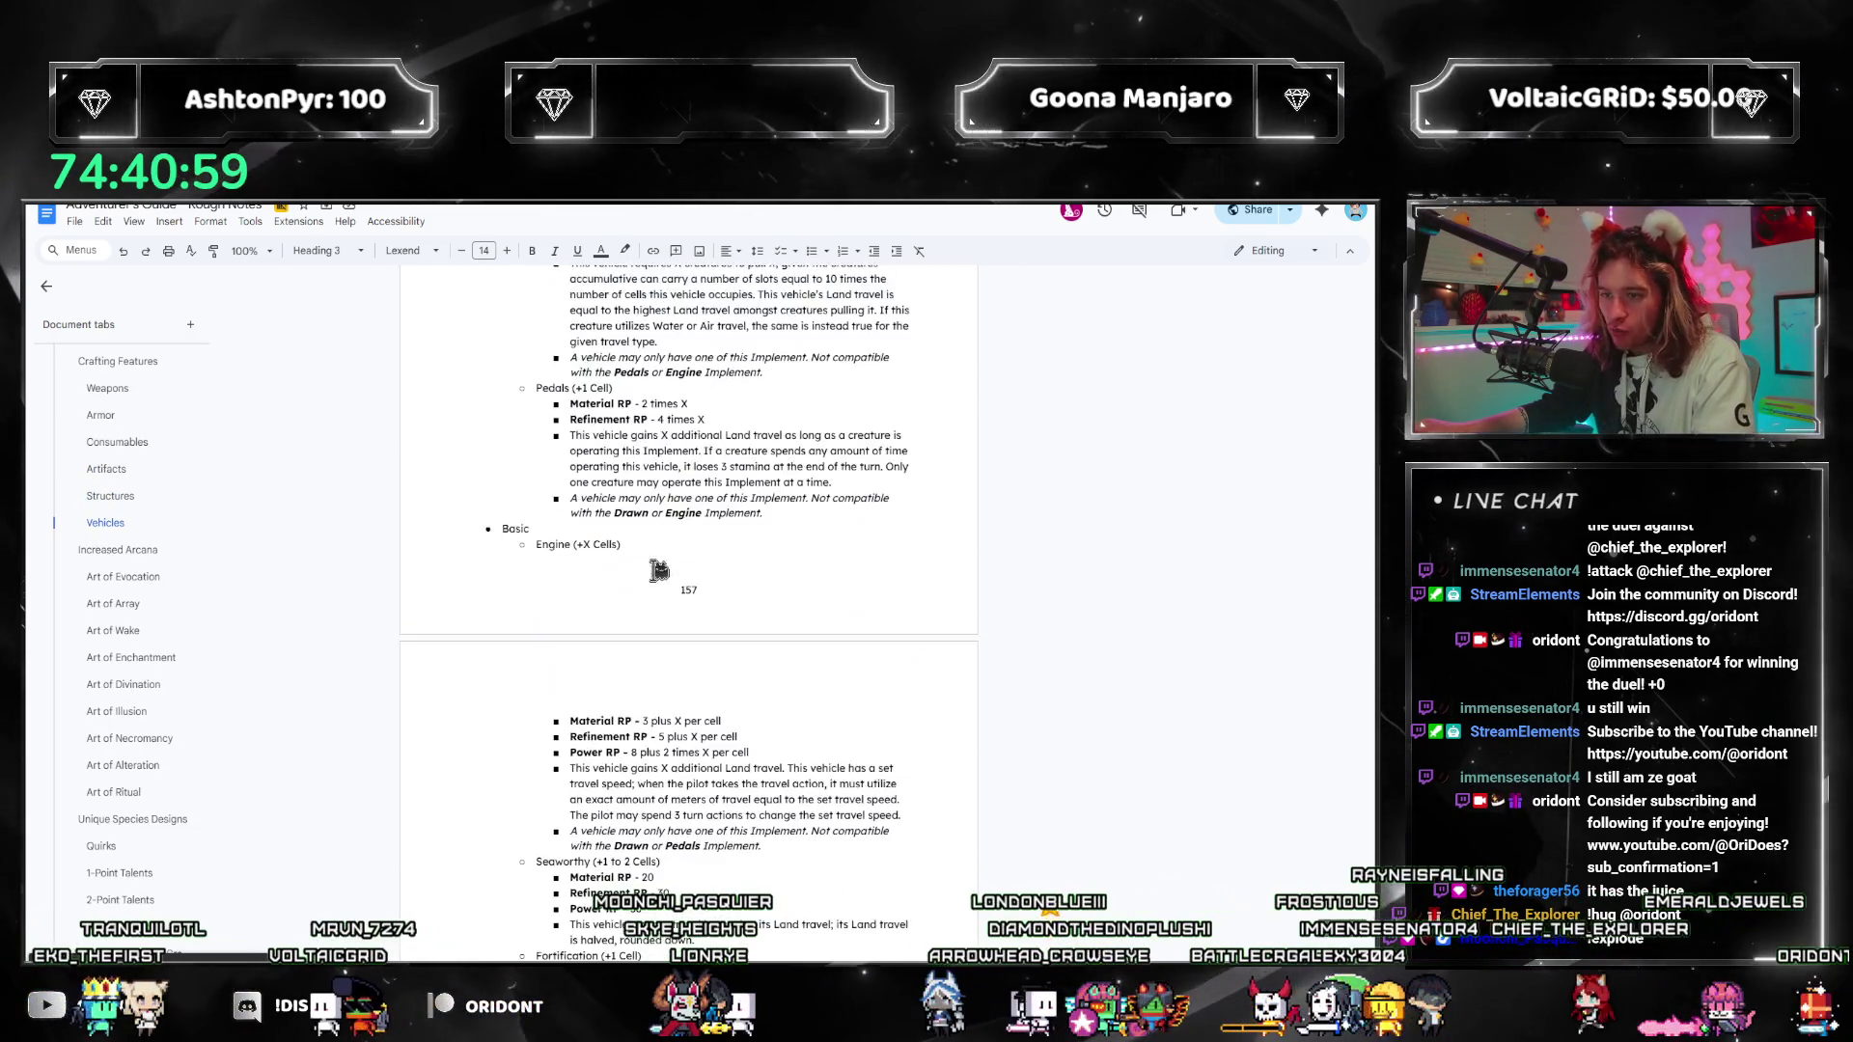
scroll(649, 611, "down", 3)
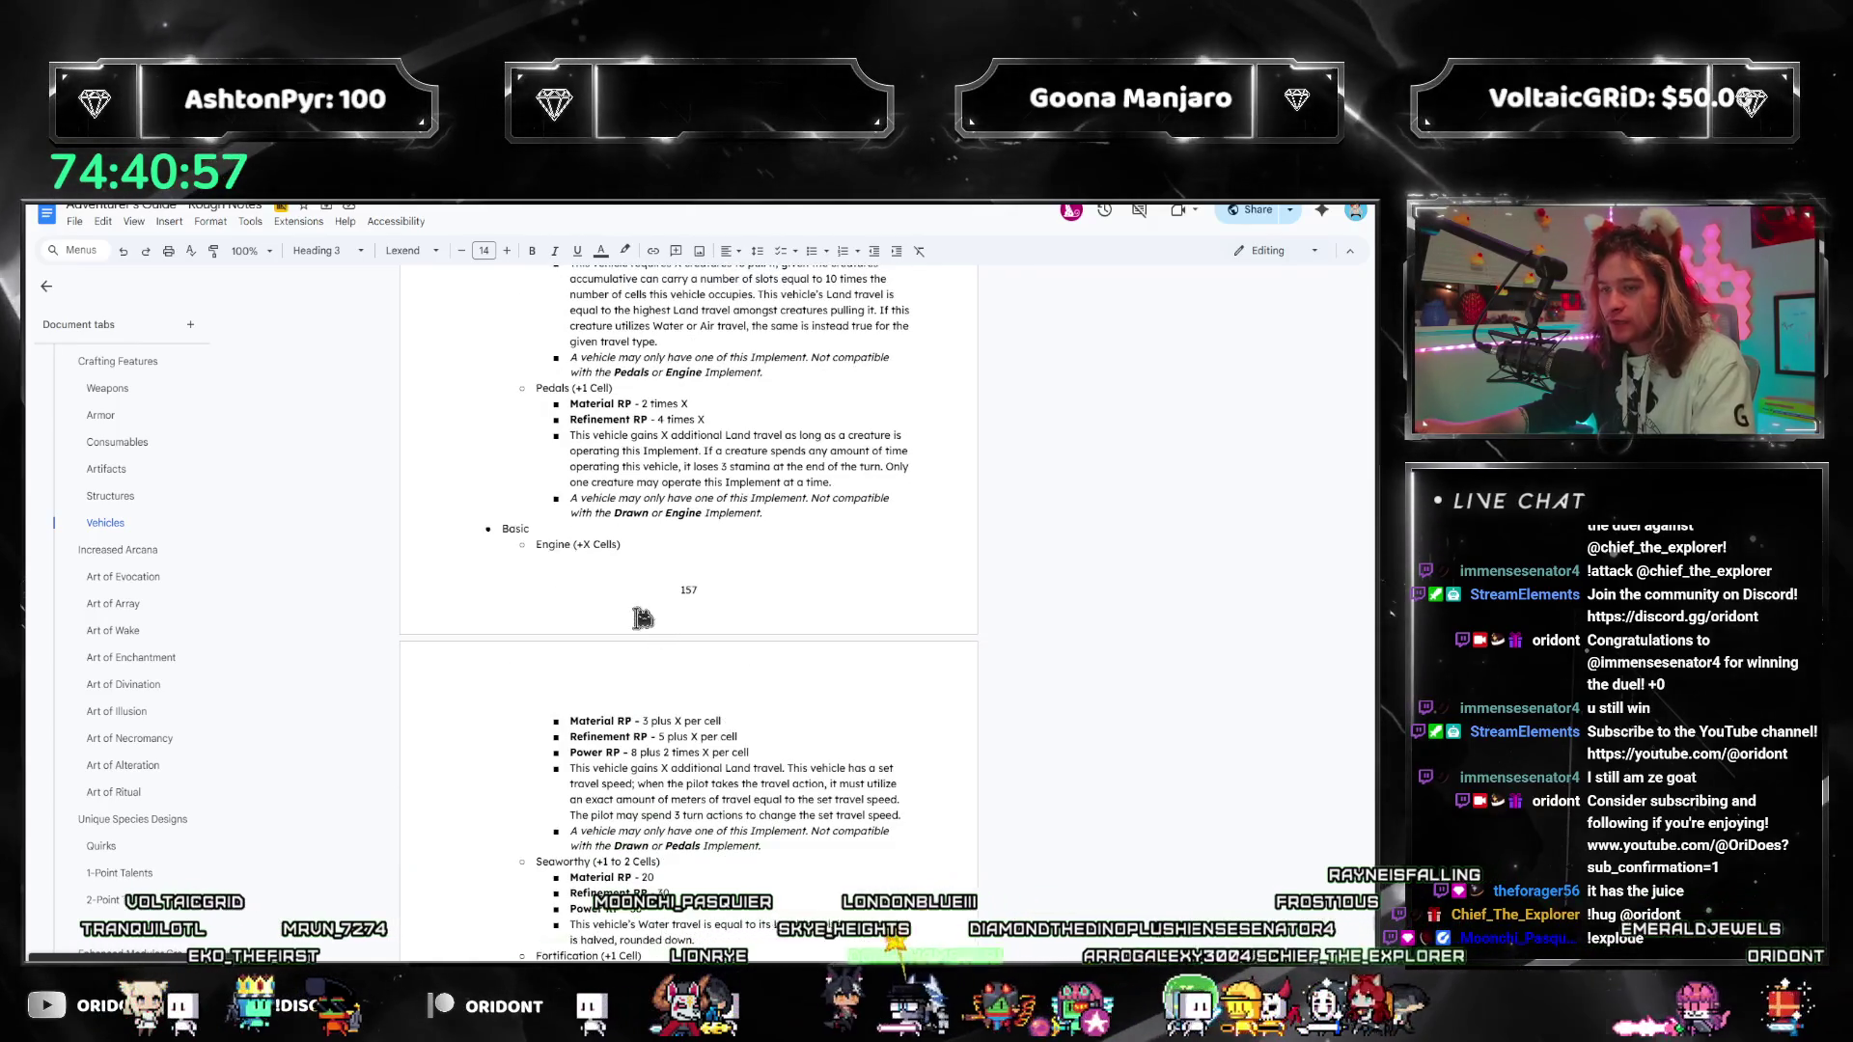
Step: Highlight the Engine implement entry, then scroll back up past Structures to Artifacts
left_click_drag(762, 846, 502, 547)
left_click(501, 547)
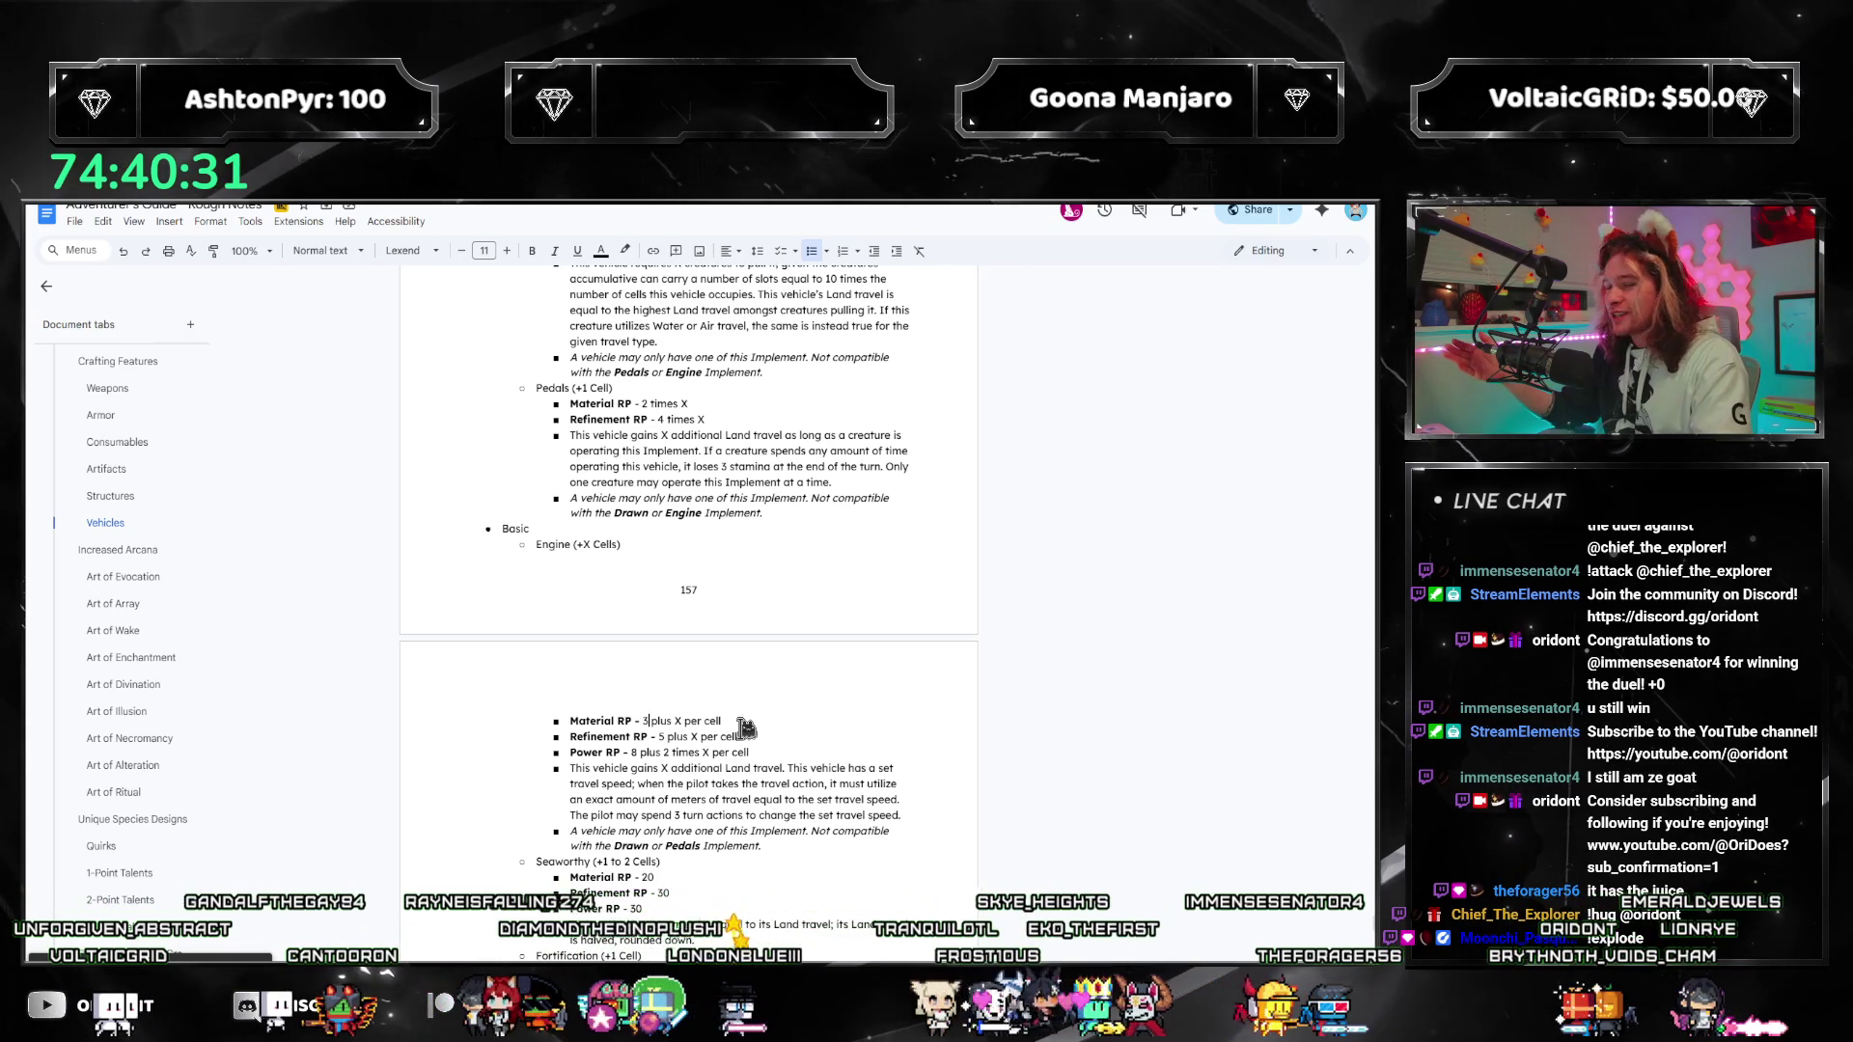
scroll(764, 735, "up", 4)
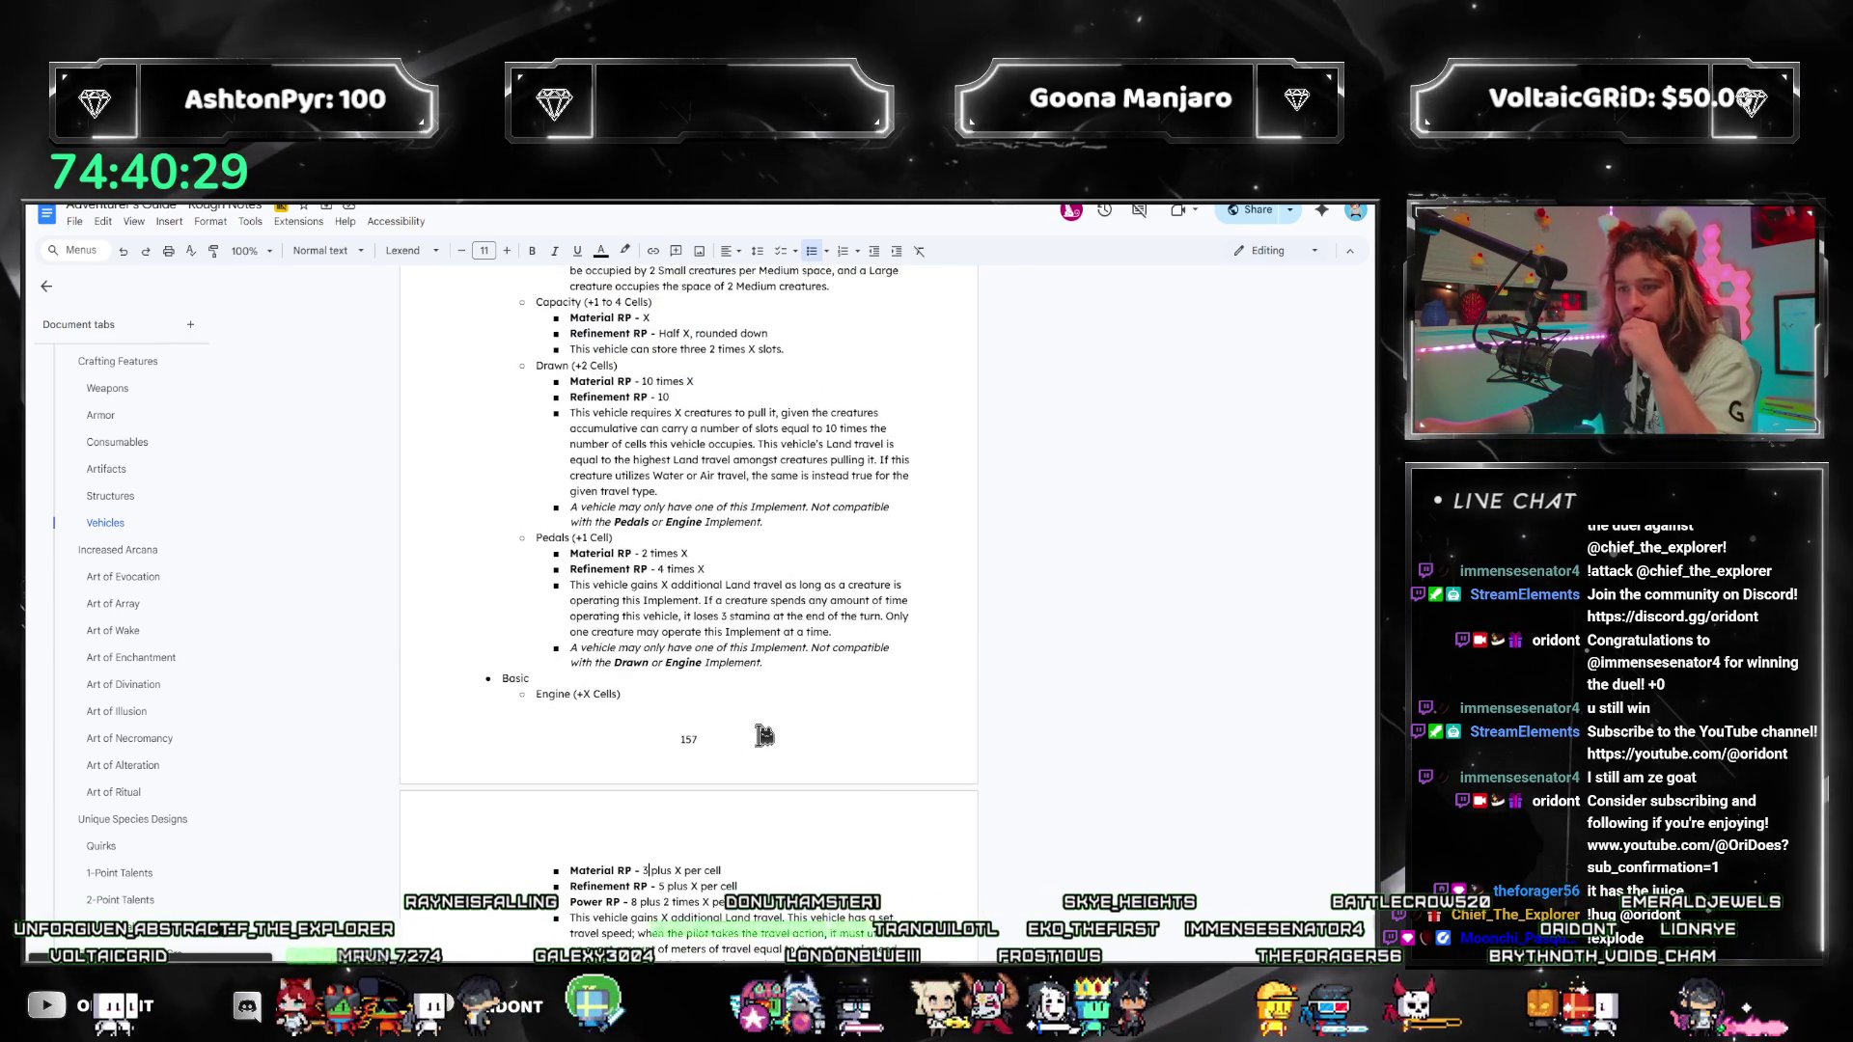
scroll(767, 731, "up", 15)
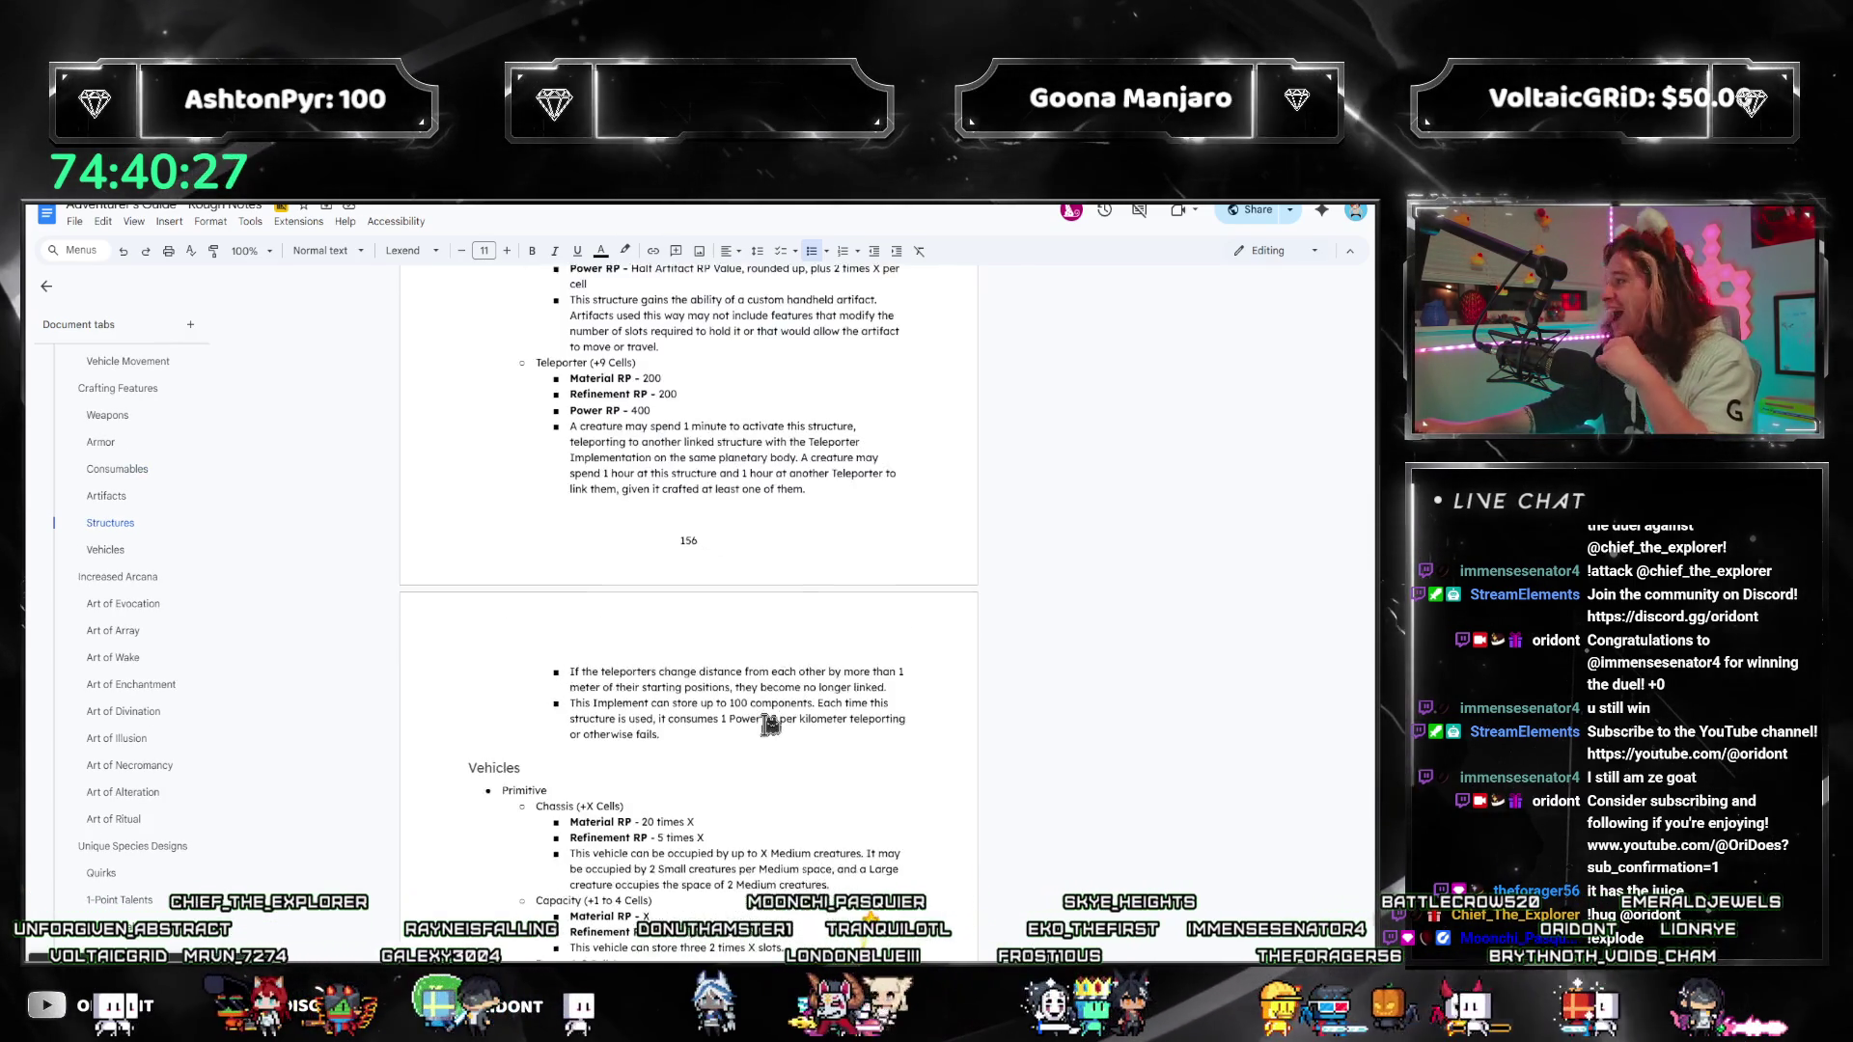
scroll(768, 714, "up", 10)
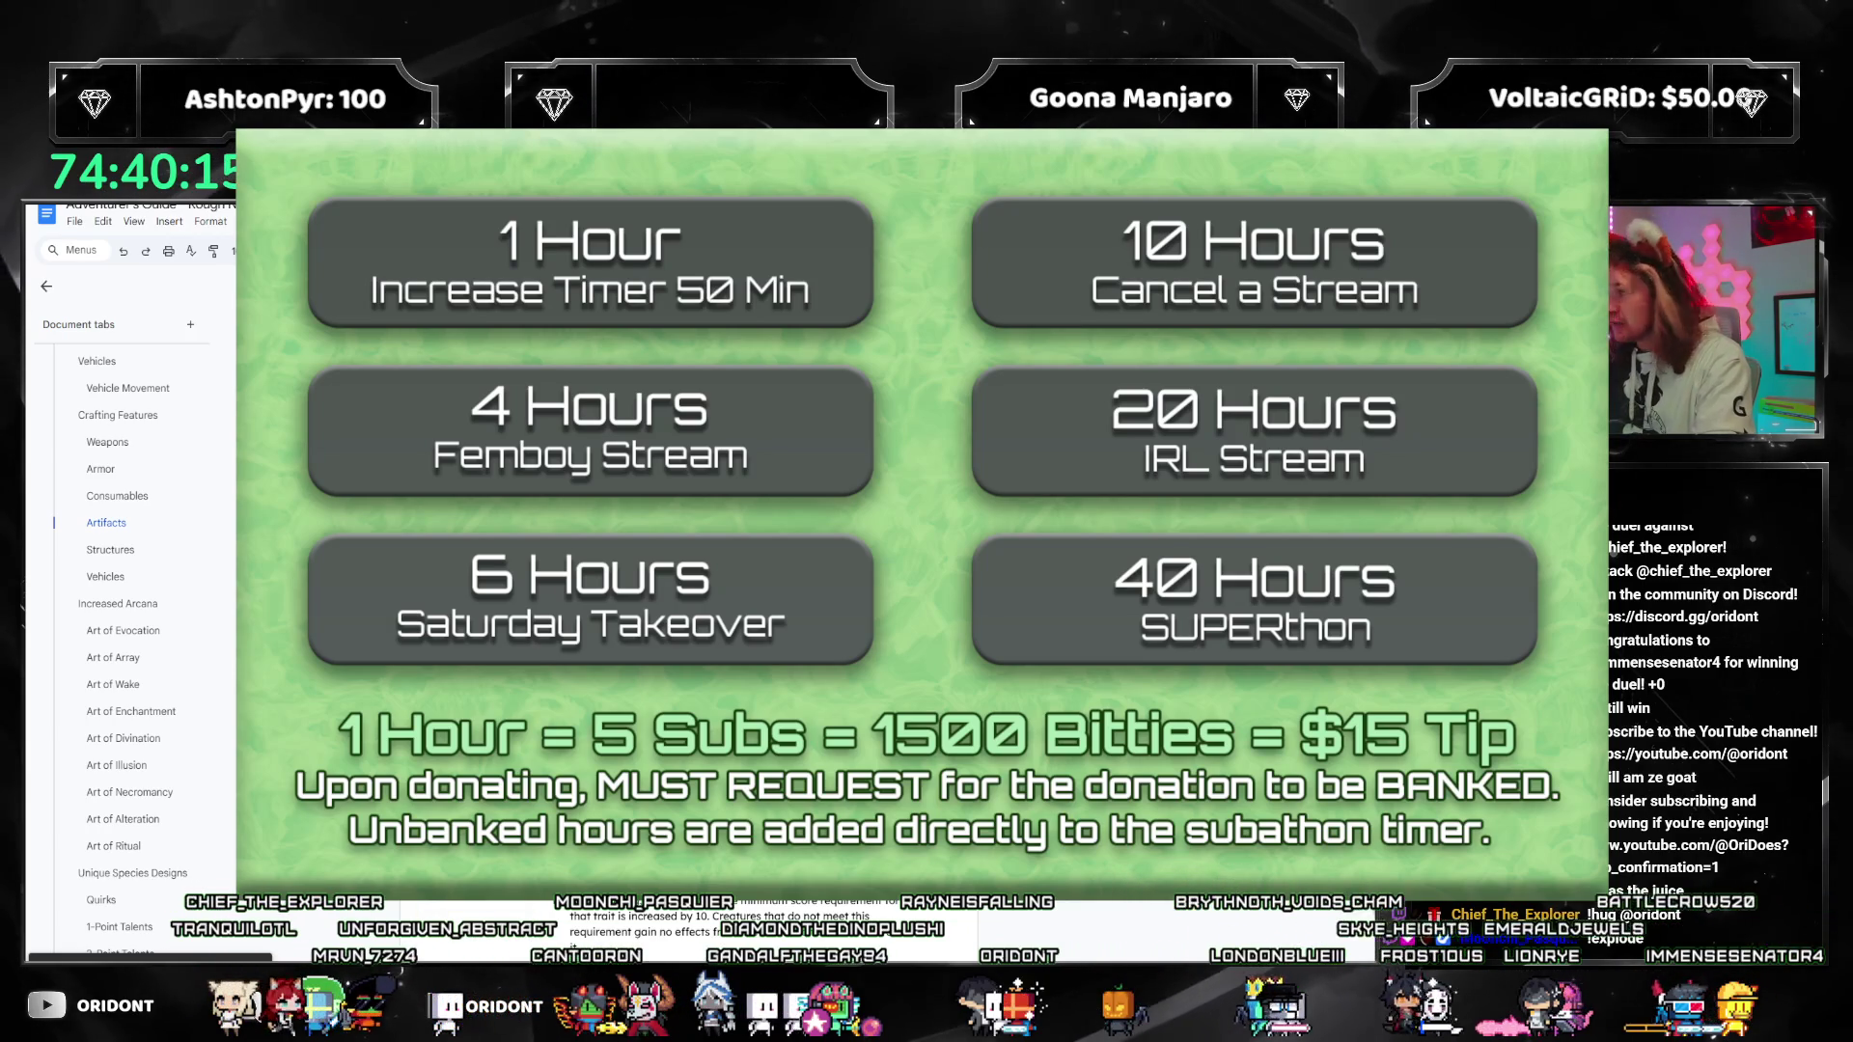
scroll(131, 521, "up", 3)
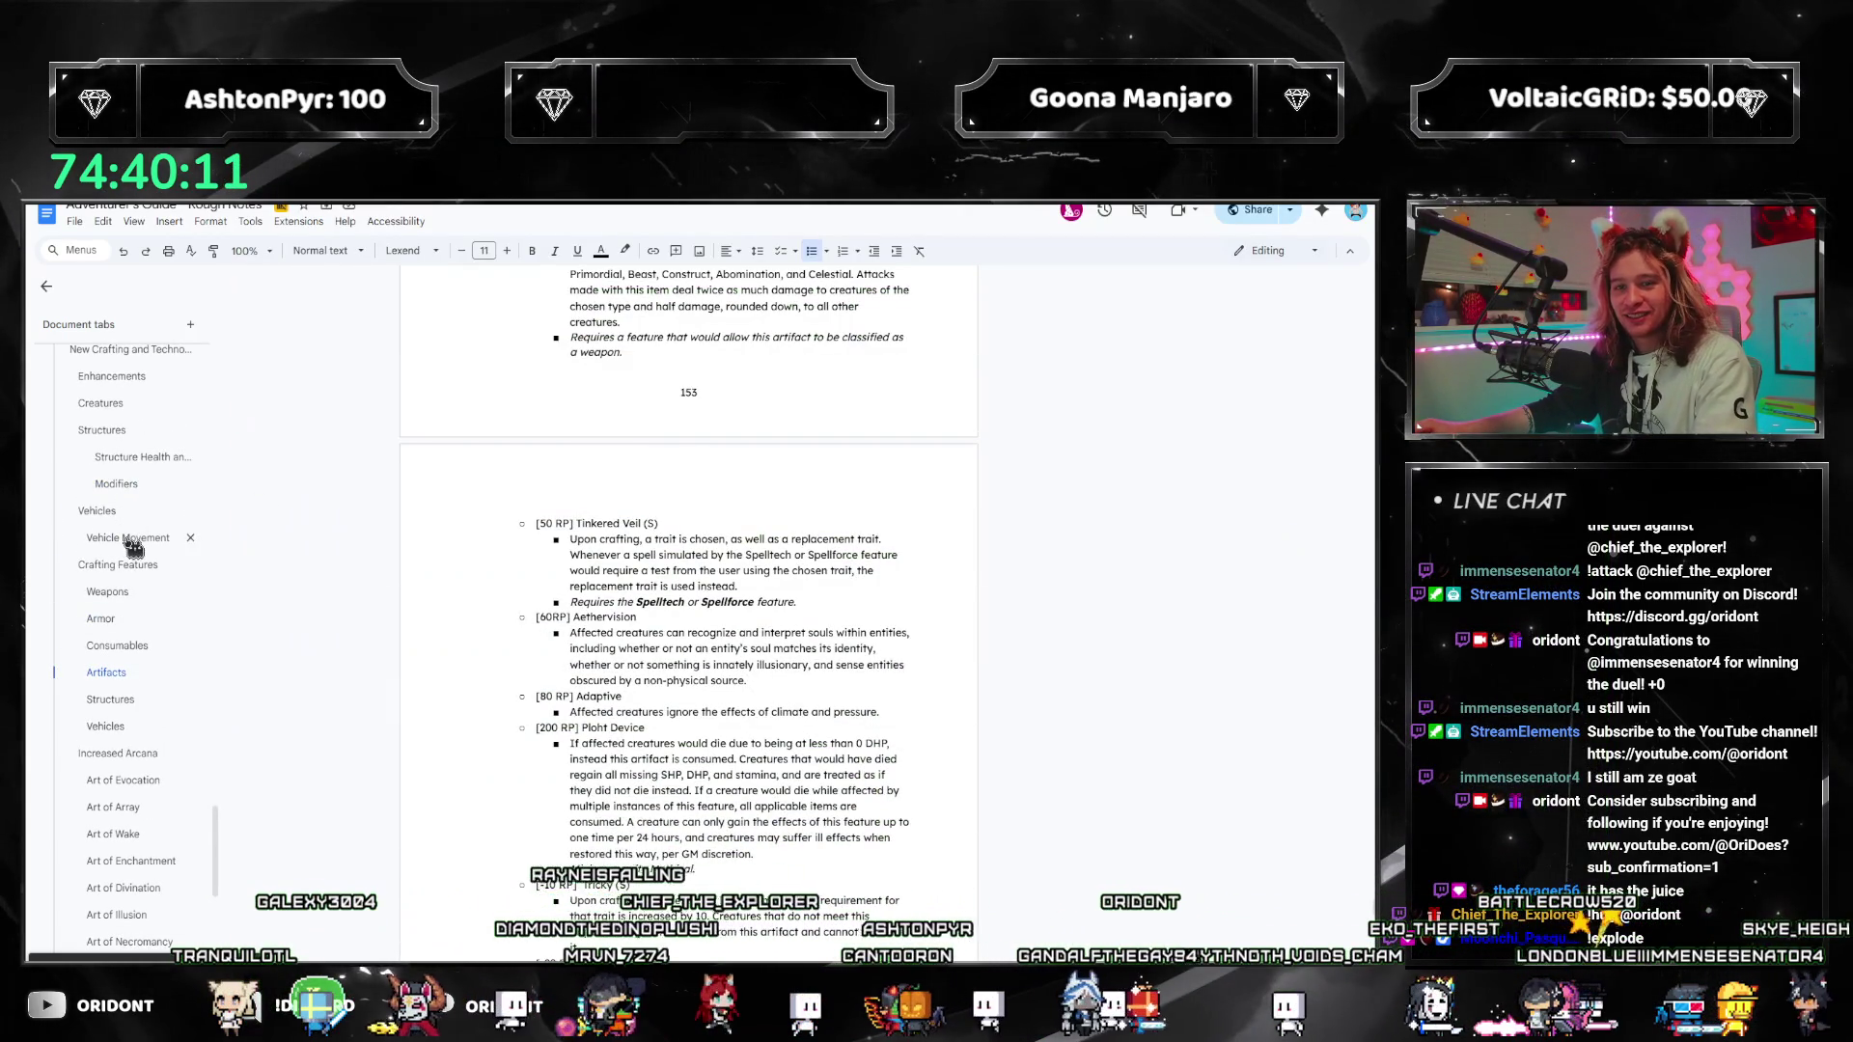
Step: Return to Vehicle Movement with the cursor after 'to be considered when a'
left_click(132, 537)
scroll(877, 583, "up", 1)
left_click(769, 416)
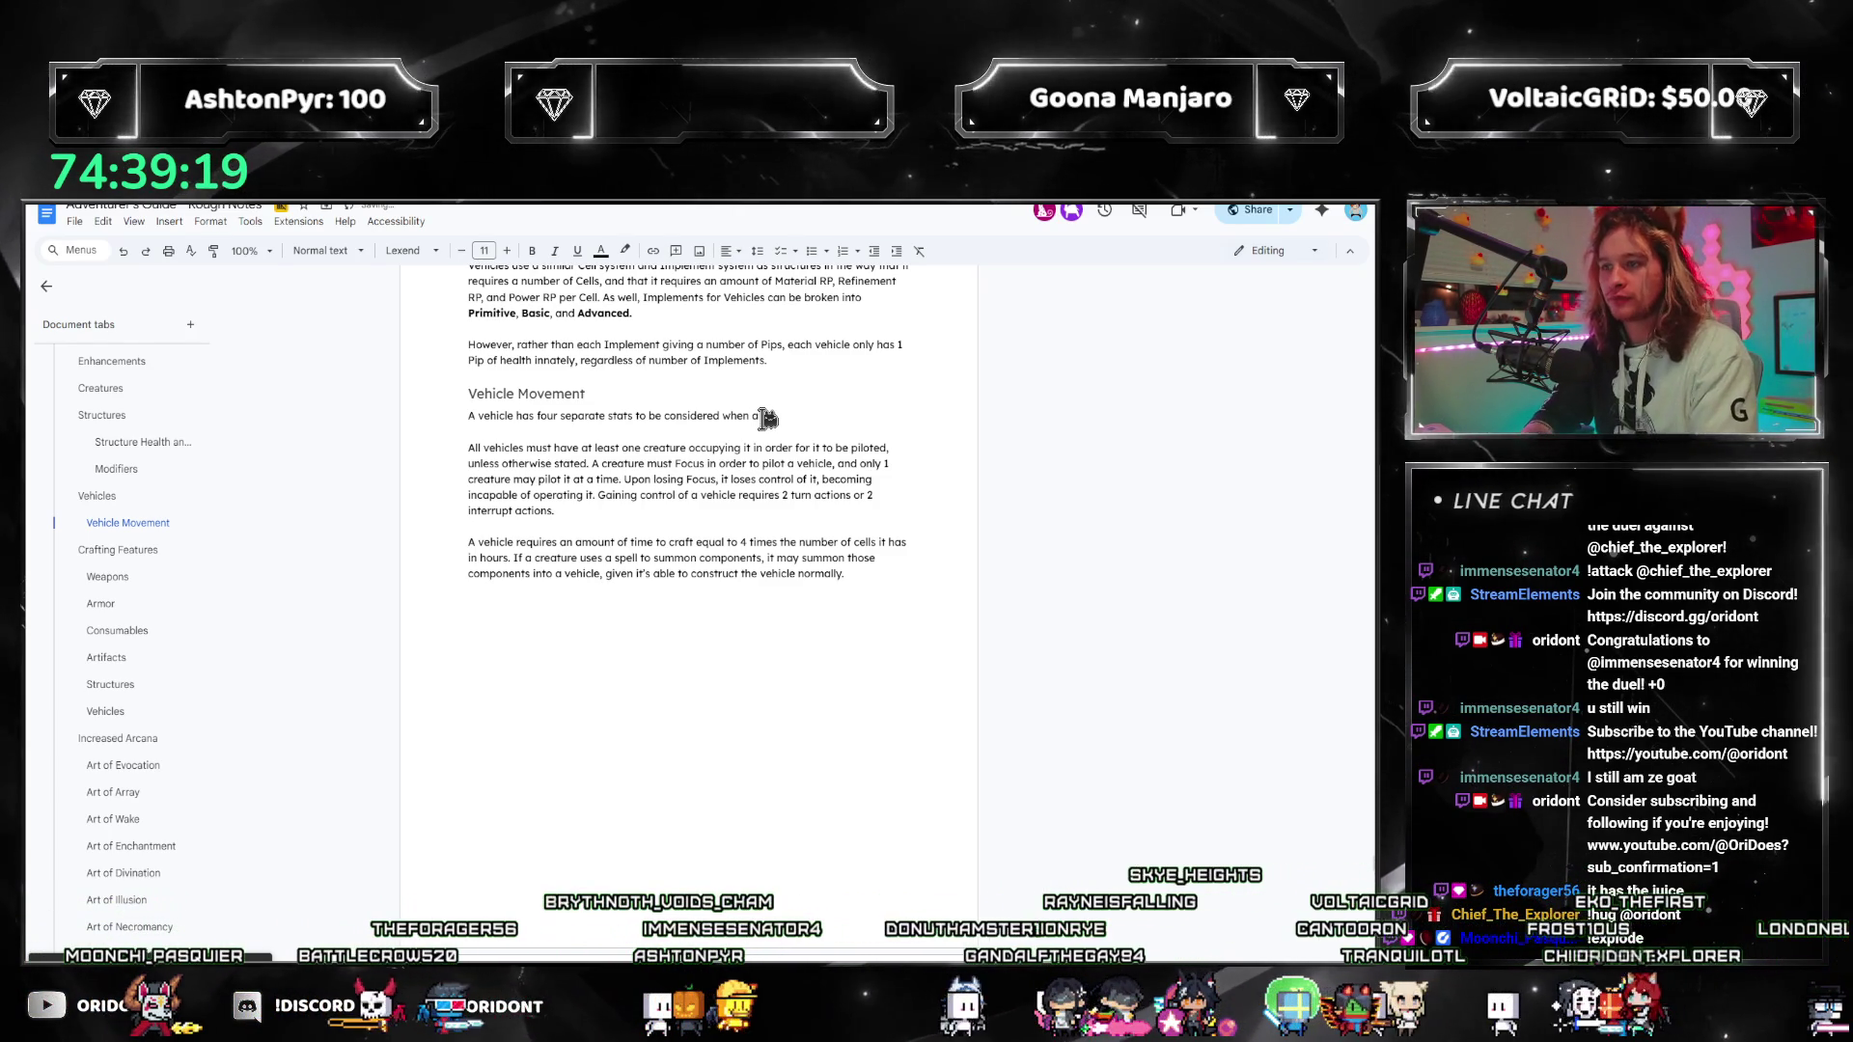
Step: End the sentence with 'steering or maneuvering a vehicle:' and bullet Top Speed, Acceleration, Deceleration
type("steering ")
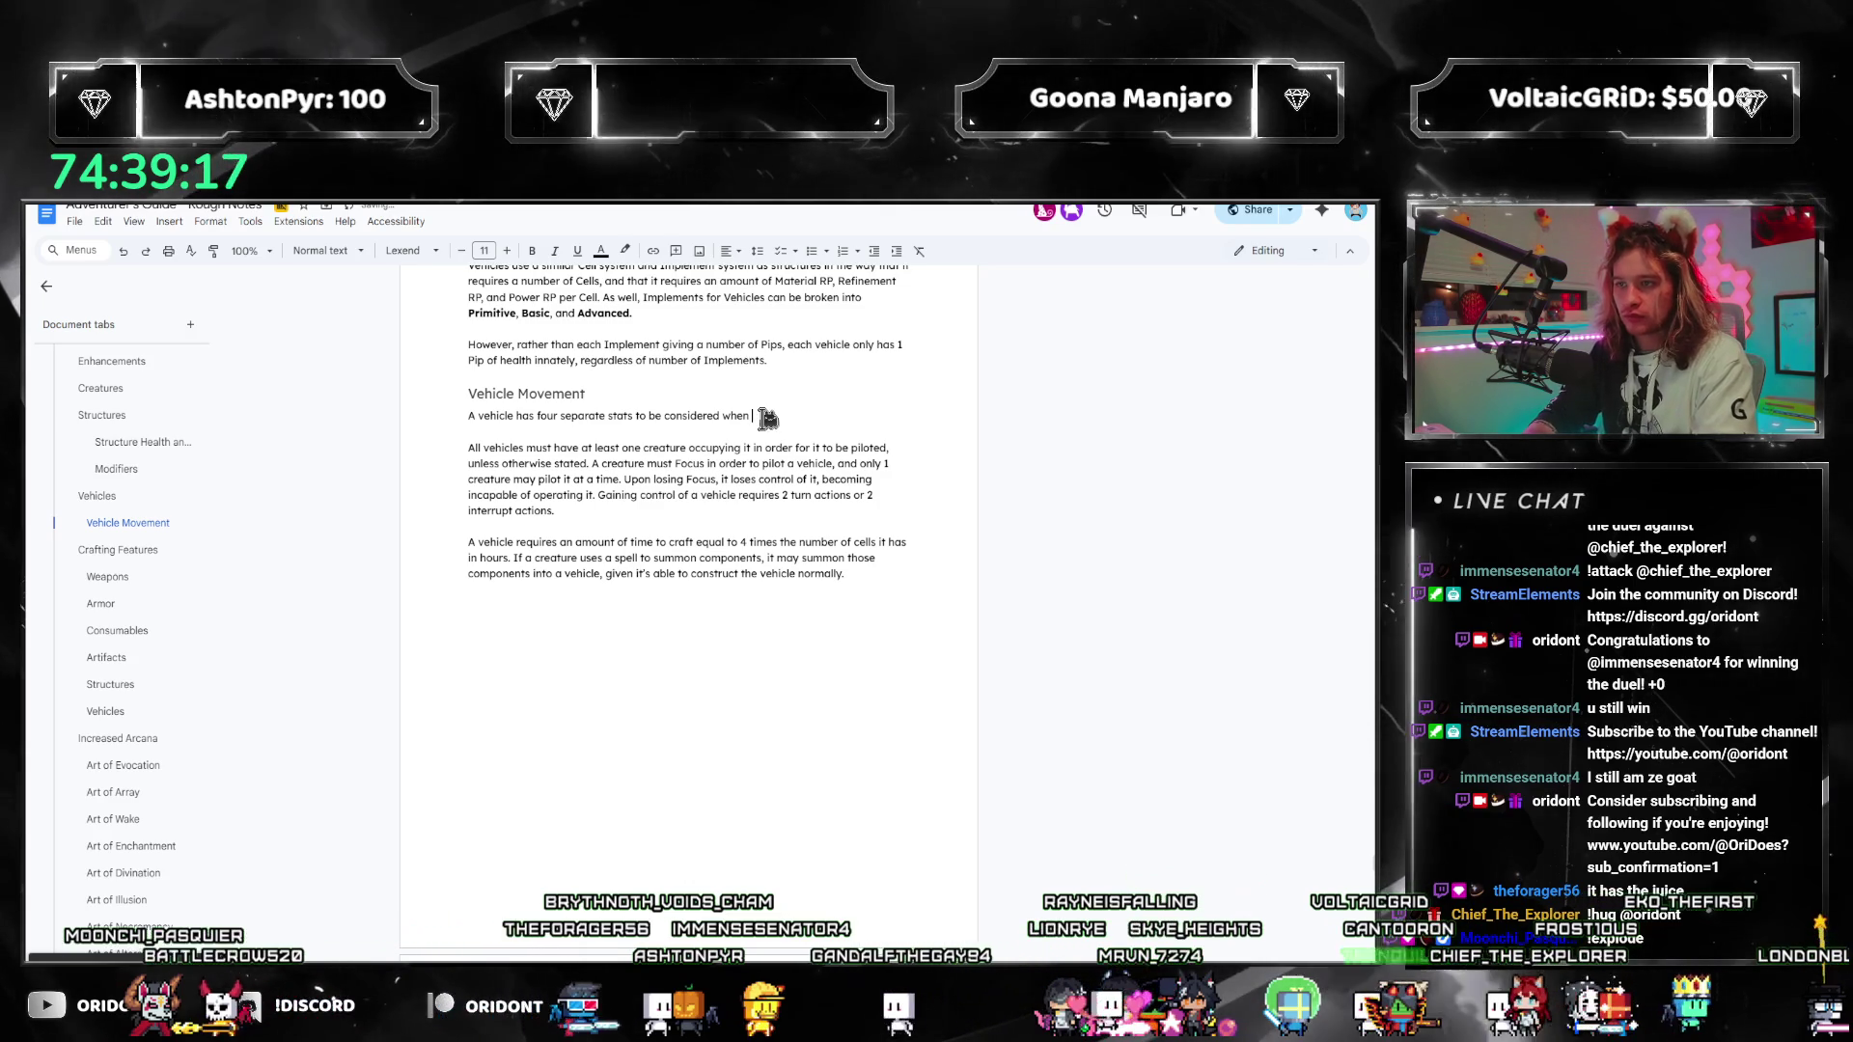
type("or maneuve")
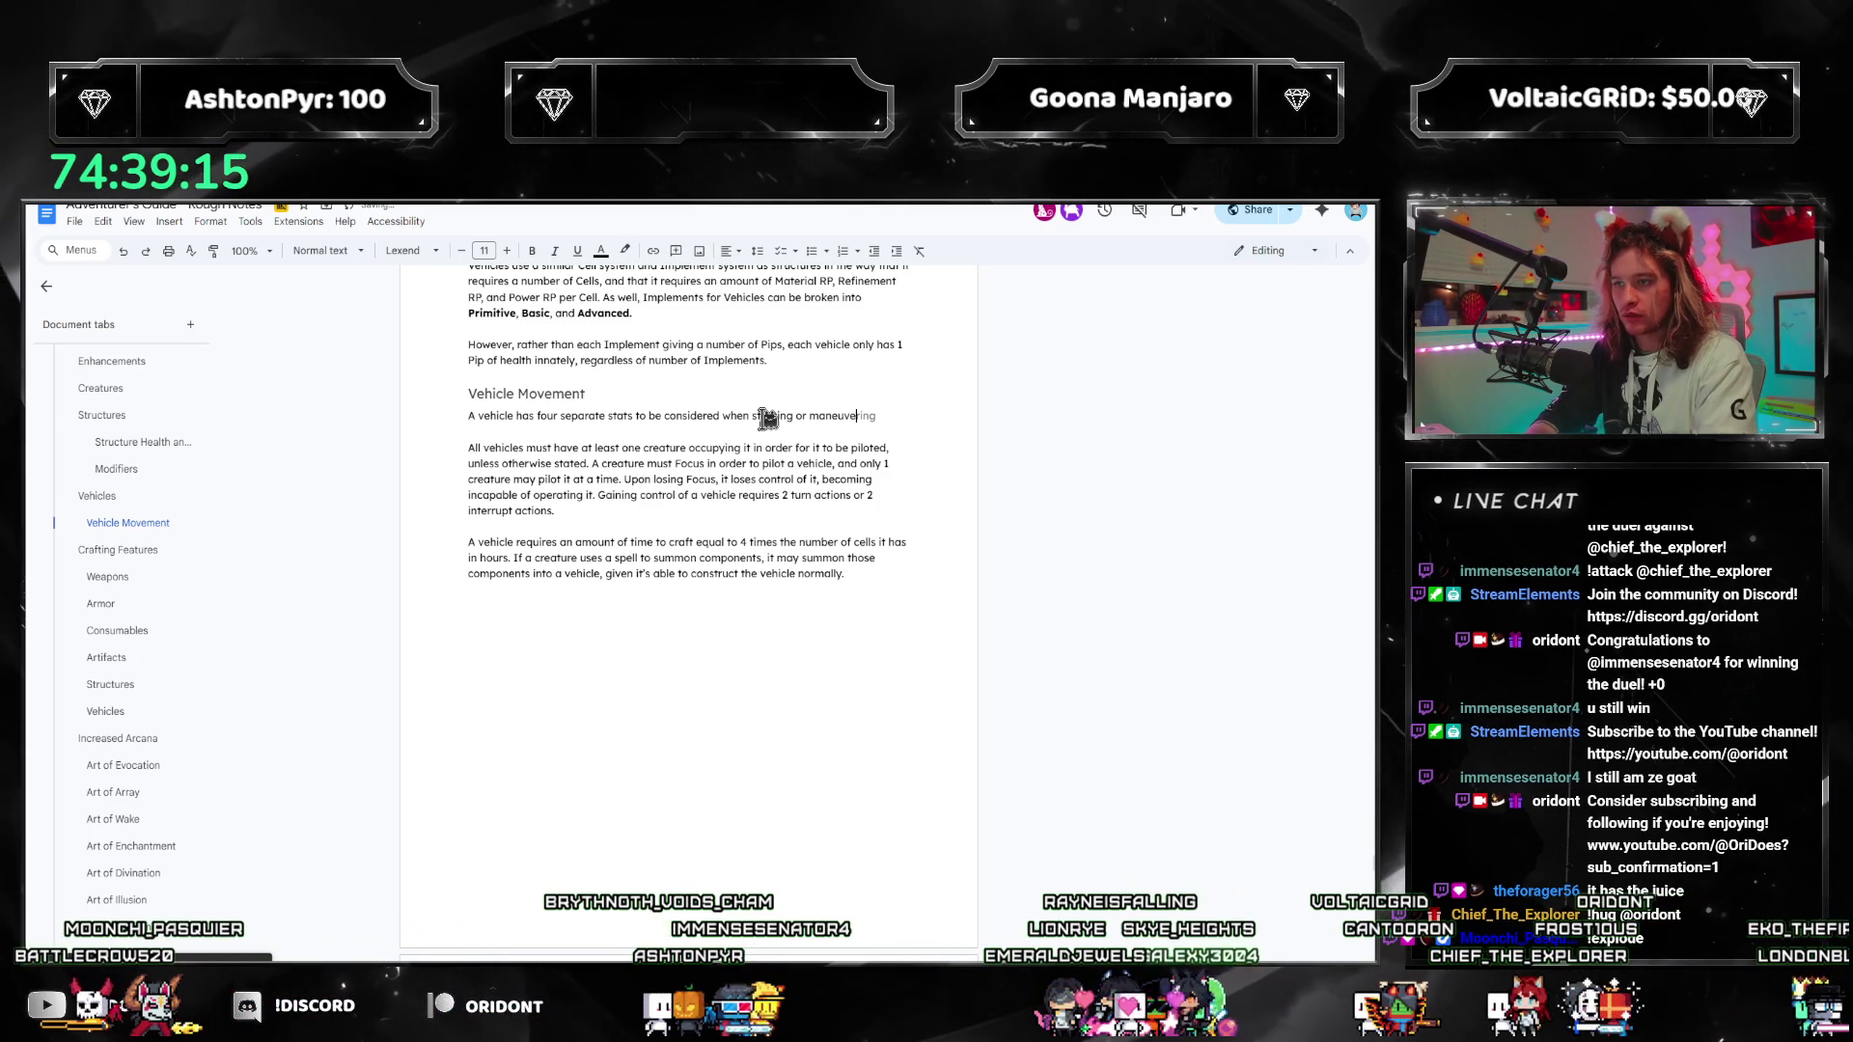
type("ring a vehicle:")
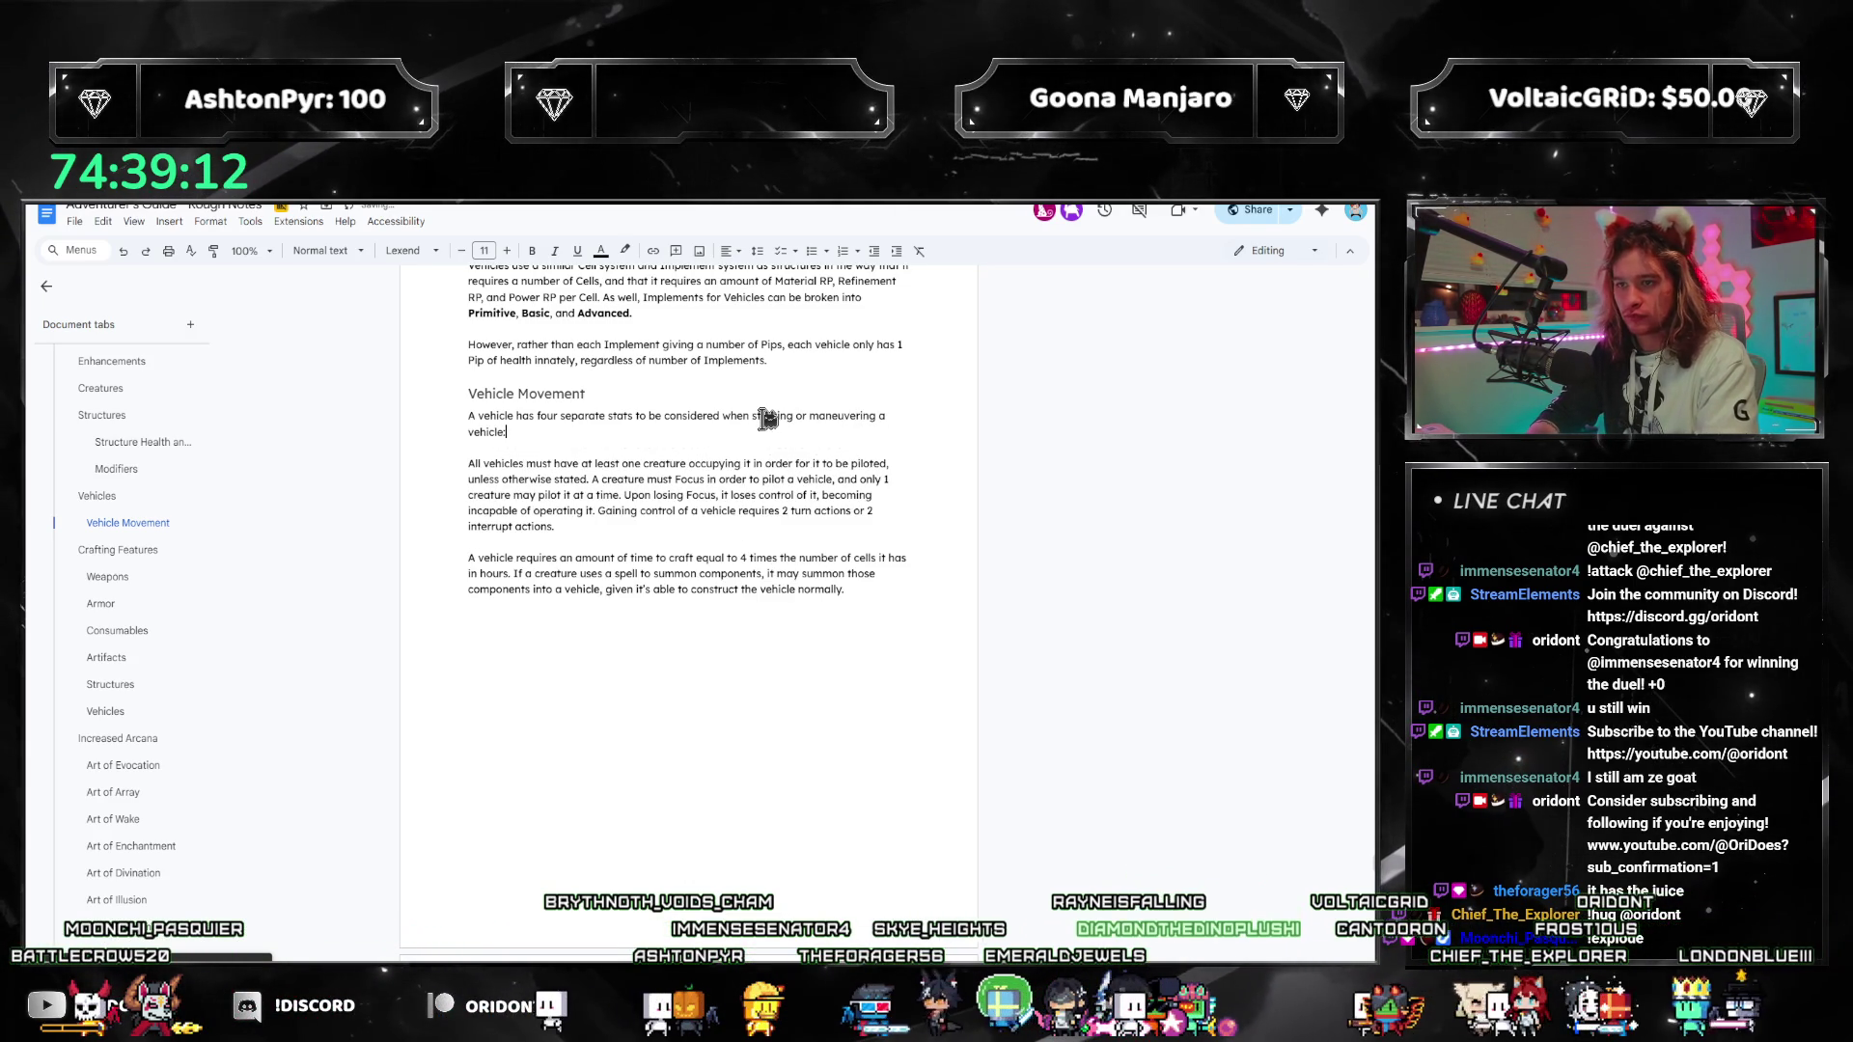
key("Return")
type("Top Speed")
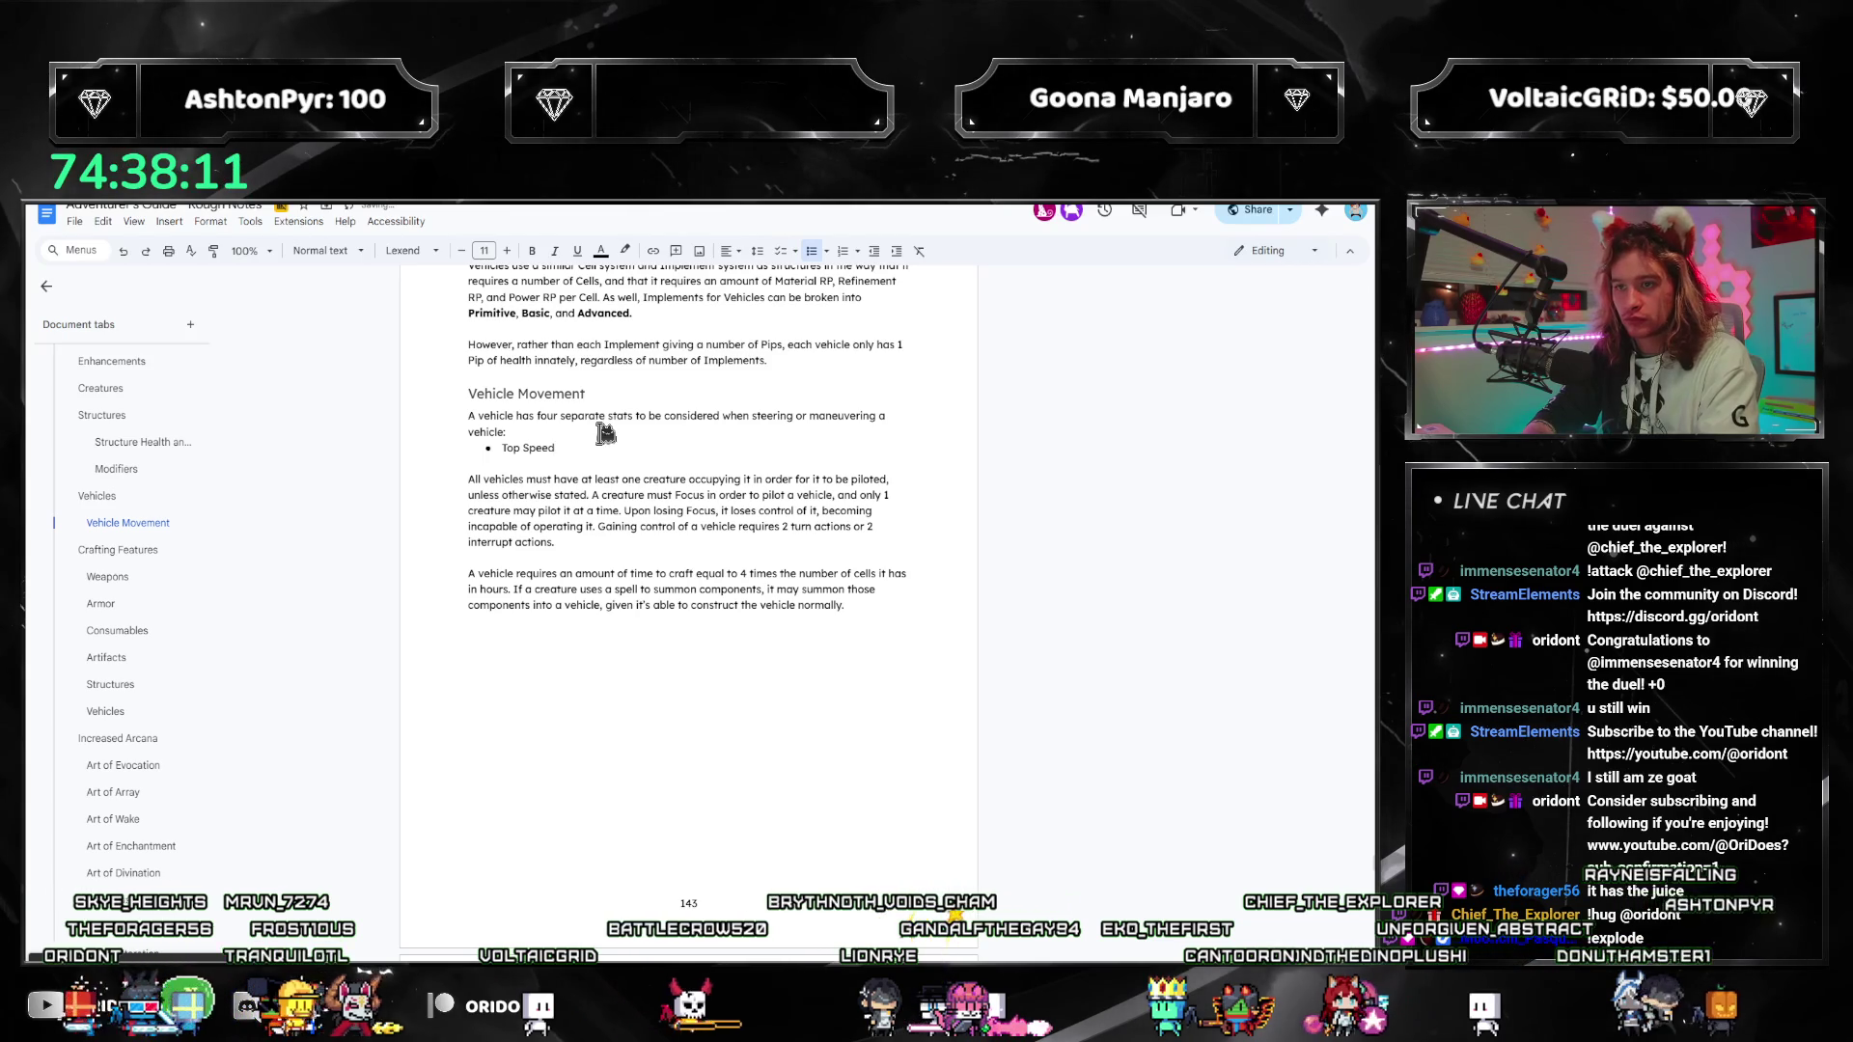
key("Return")
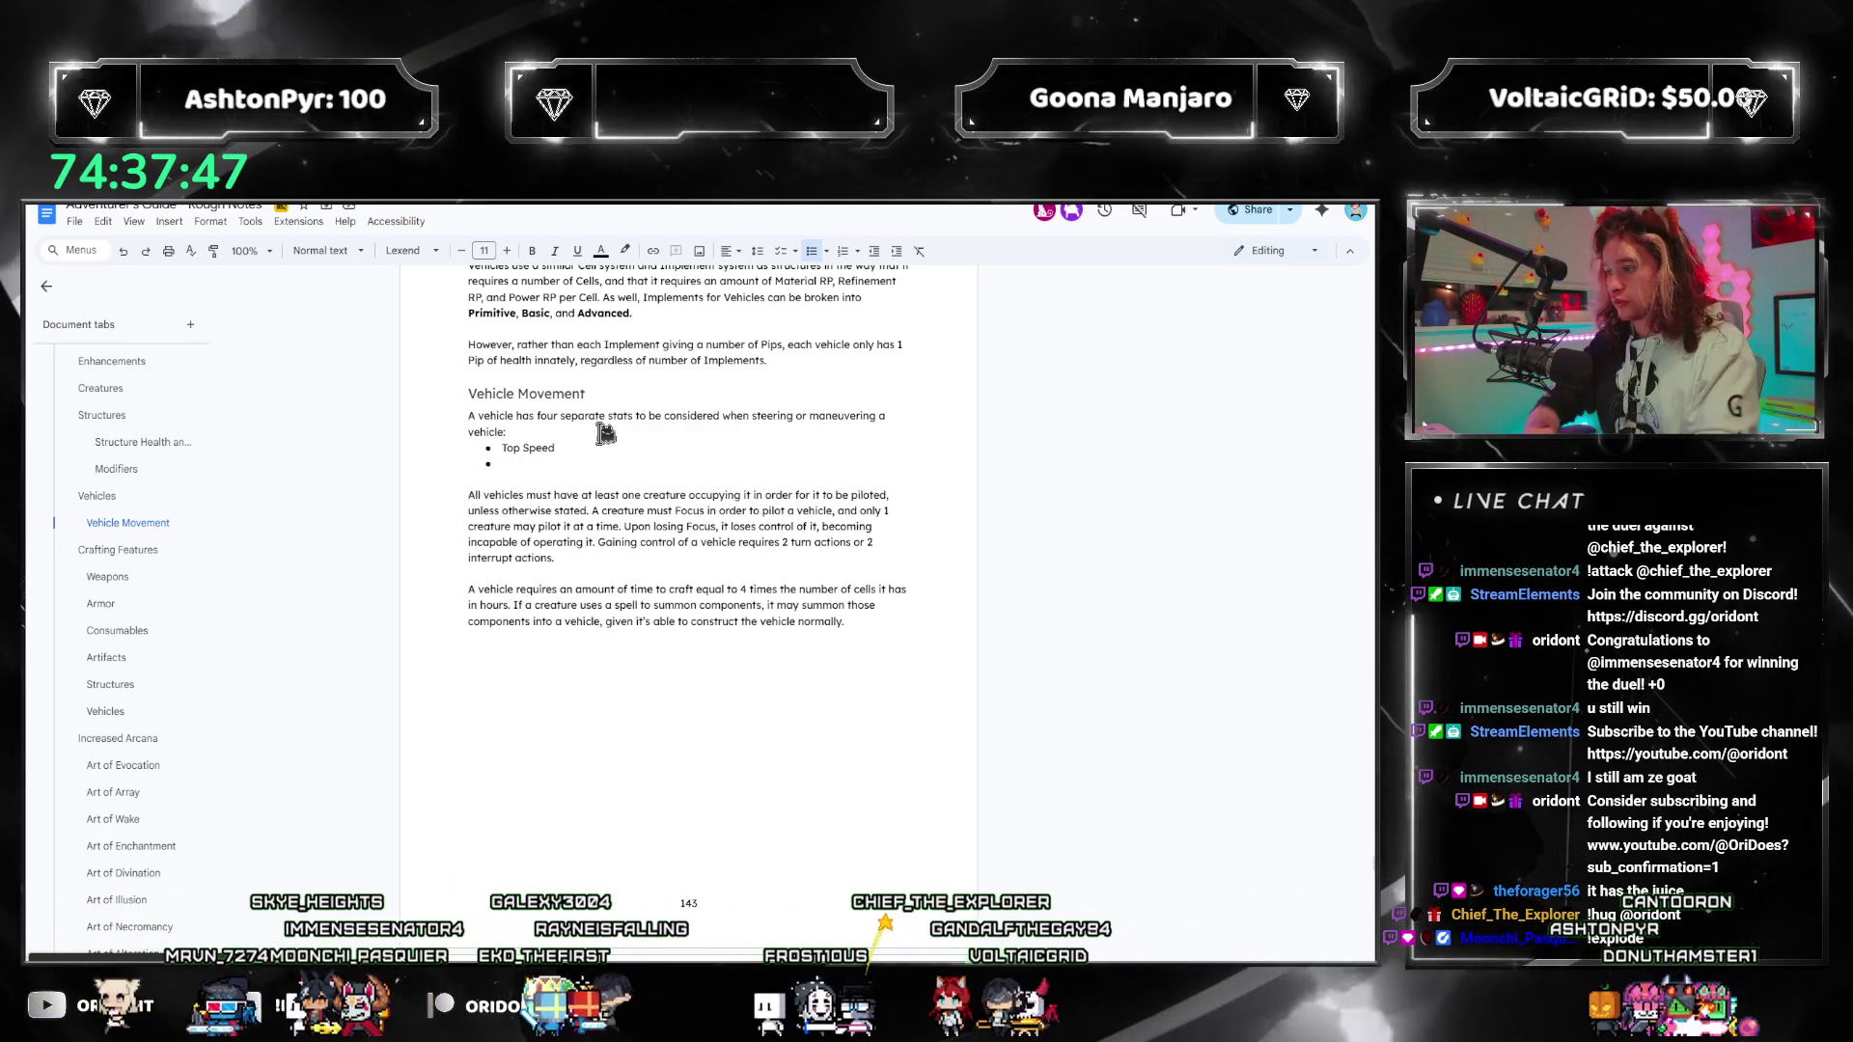
type("Acce")
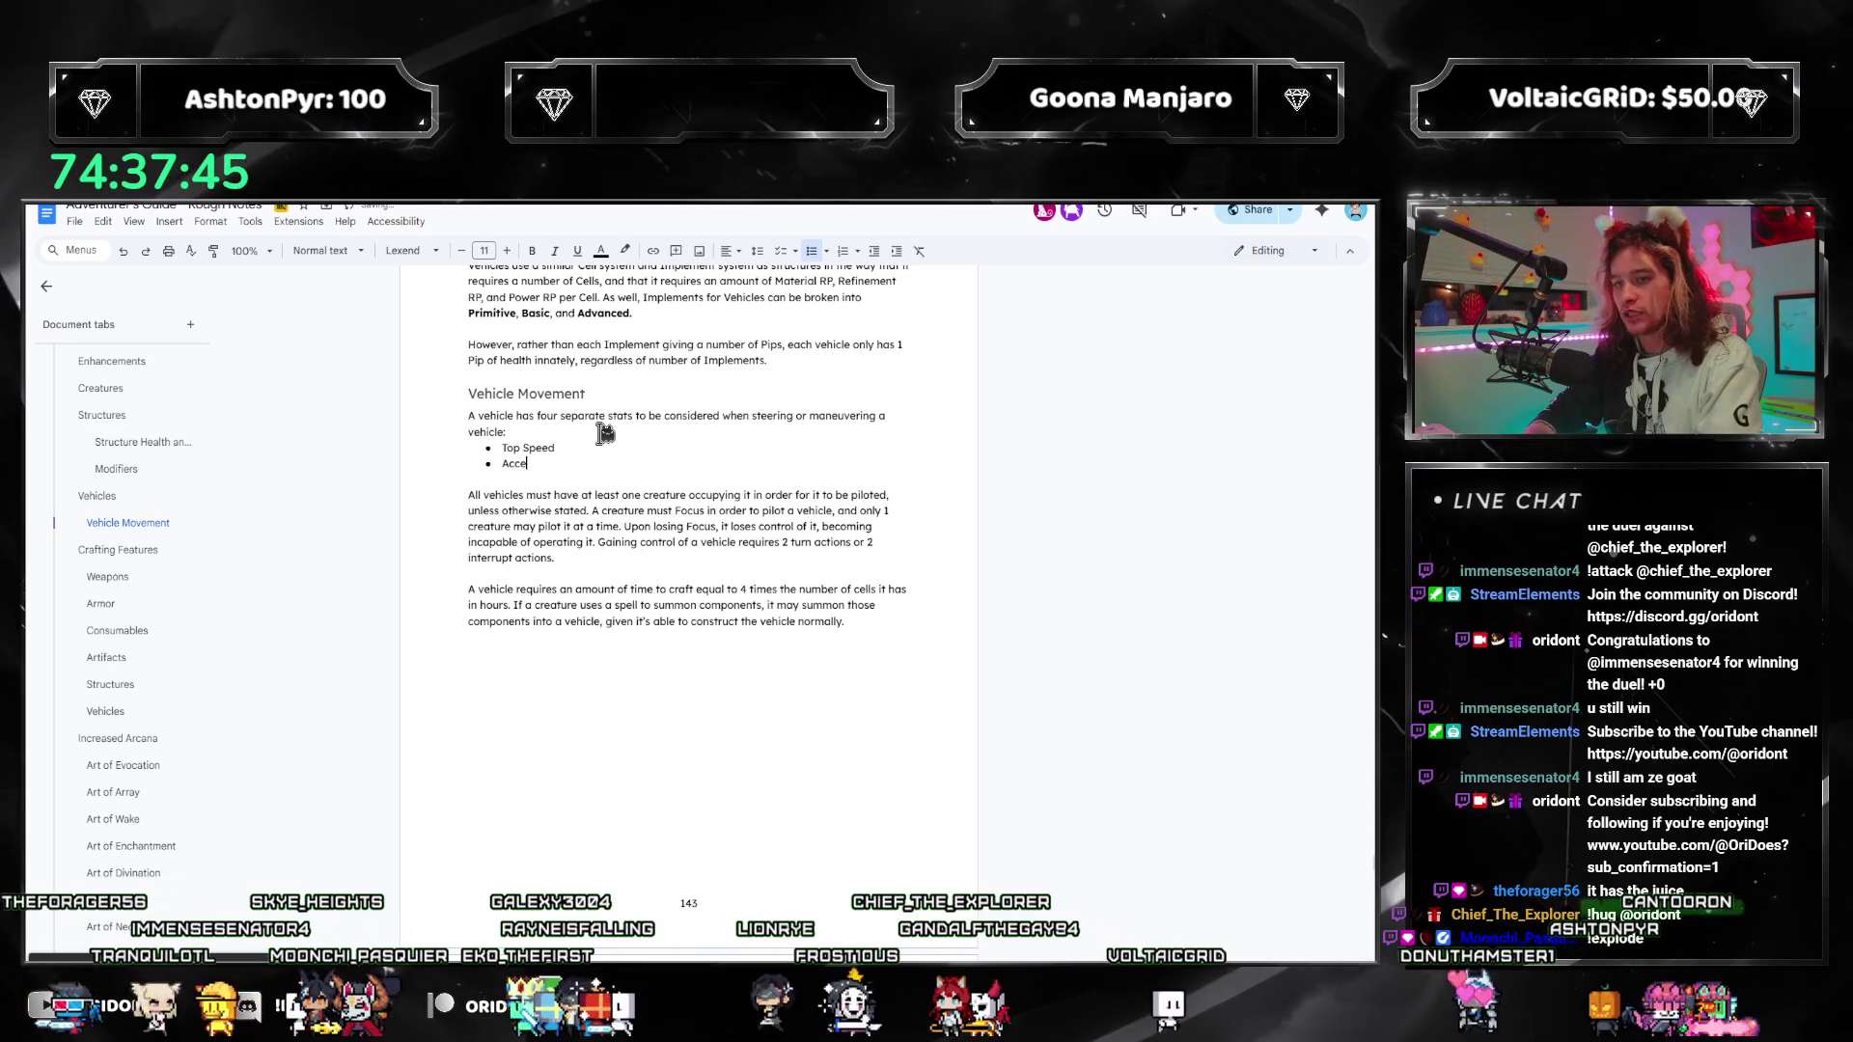
key("Return")
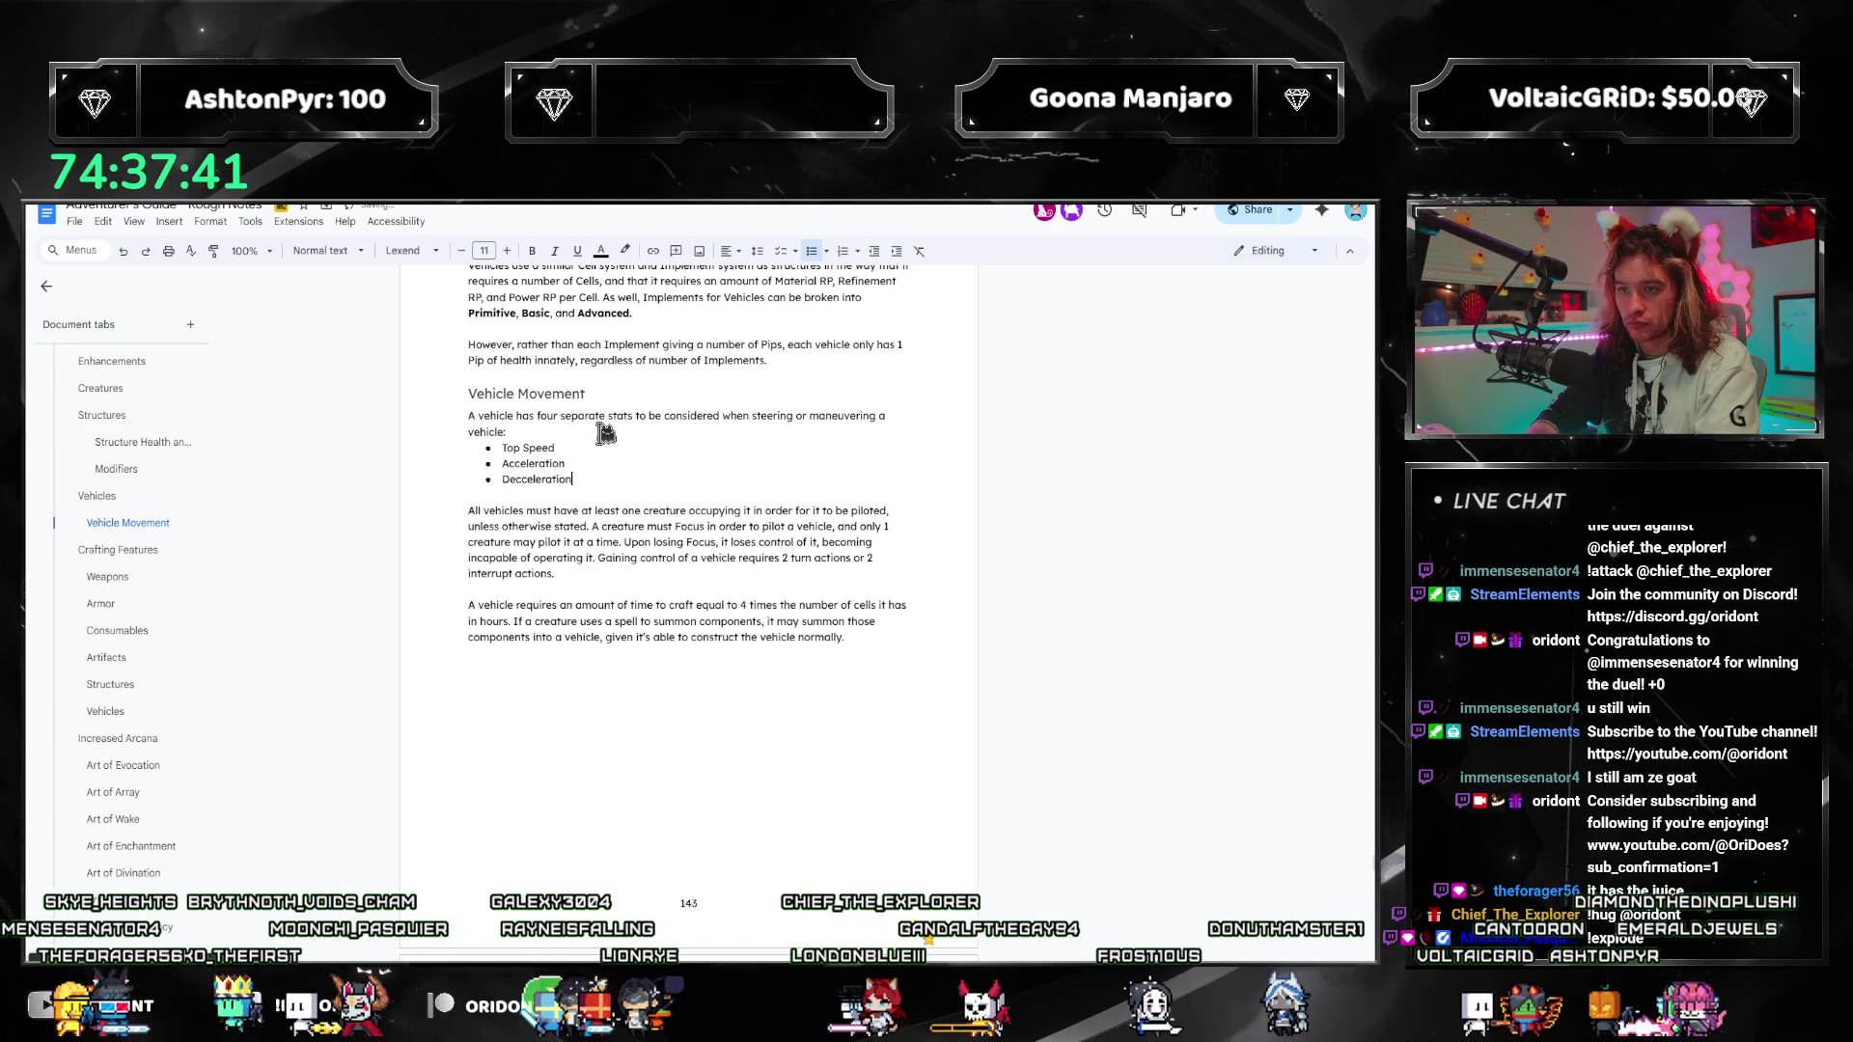
key("Return")
Step: Correct the Deceleration spelling and name the fourth bullet Movability
type("Manueverability")
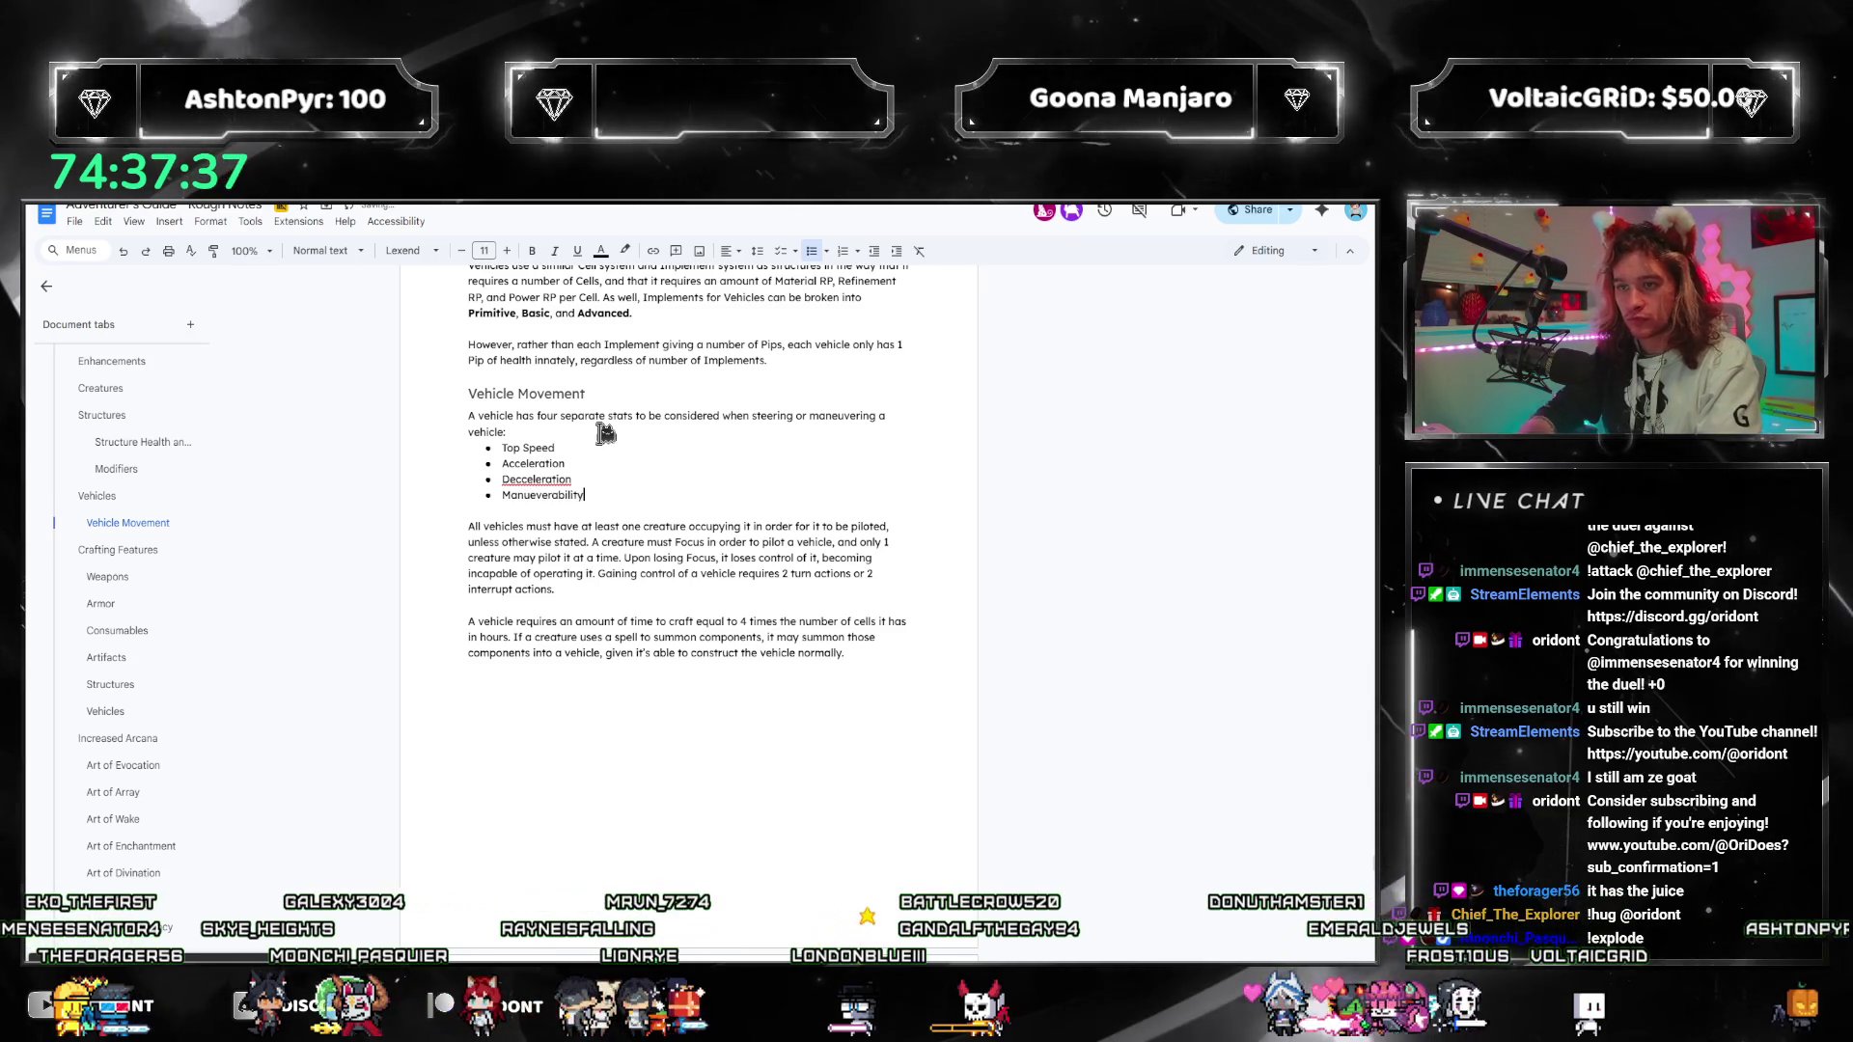
right_click(556, 478)
left_click(596, 515)
left_click(623, 497)
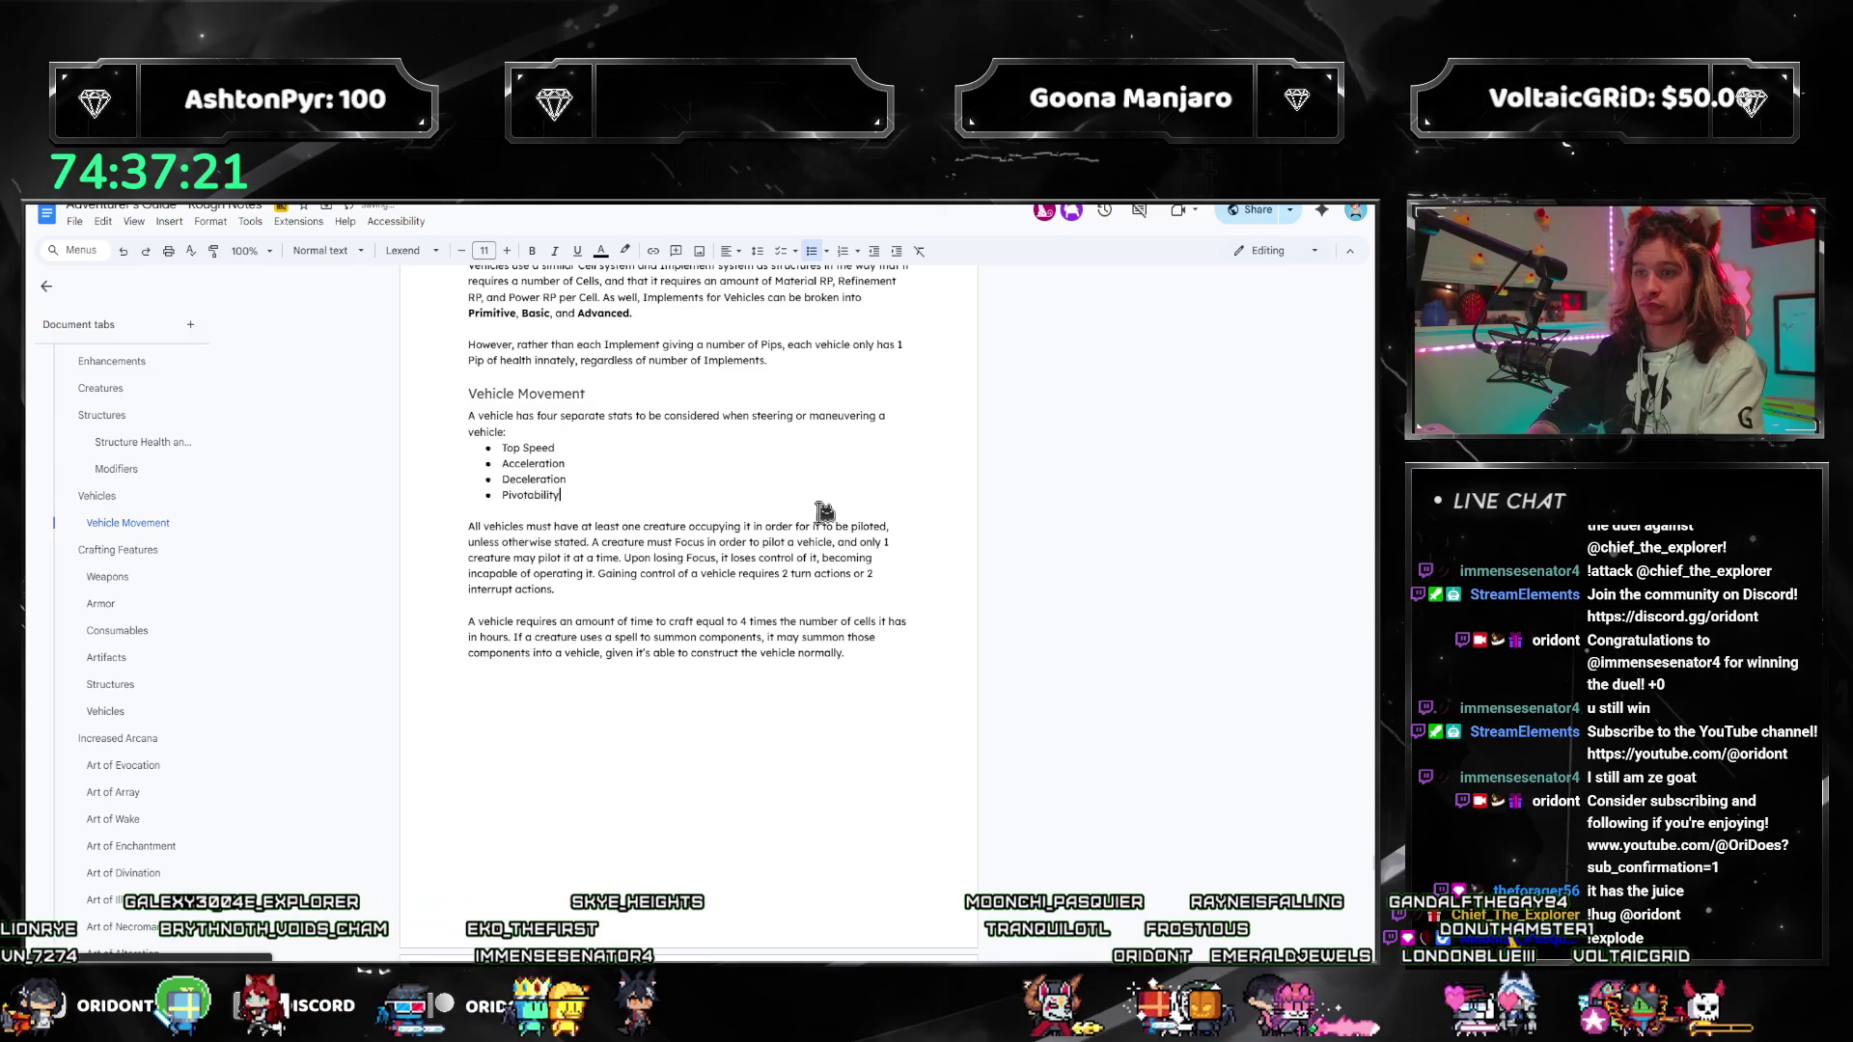
key("BackSpace")
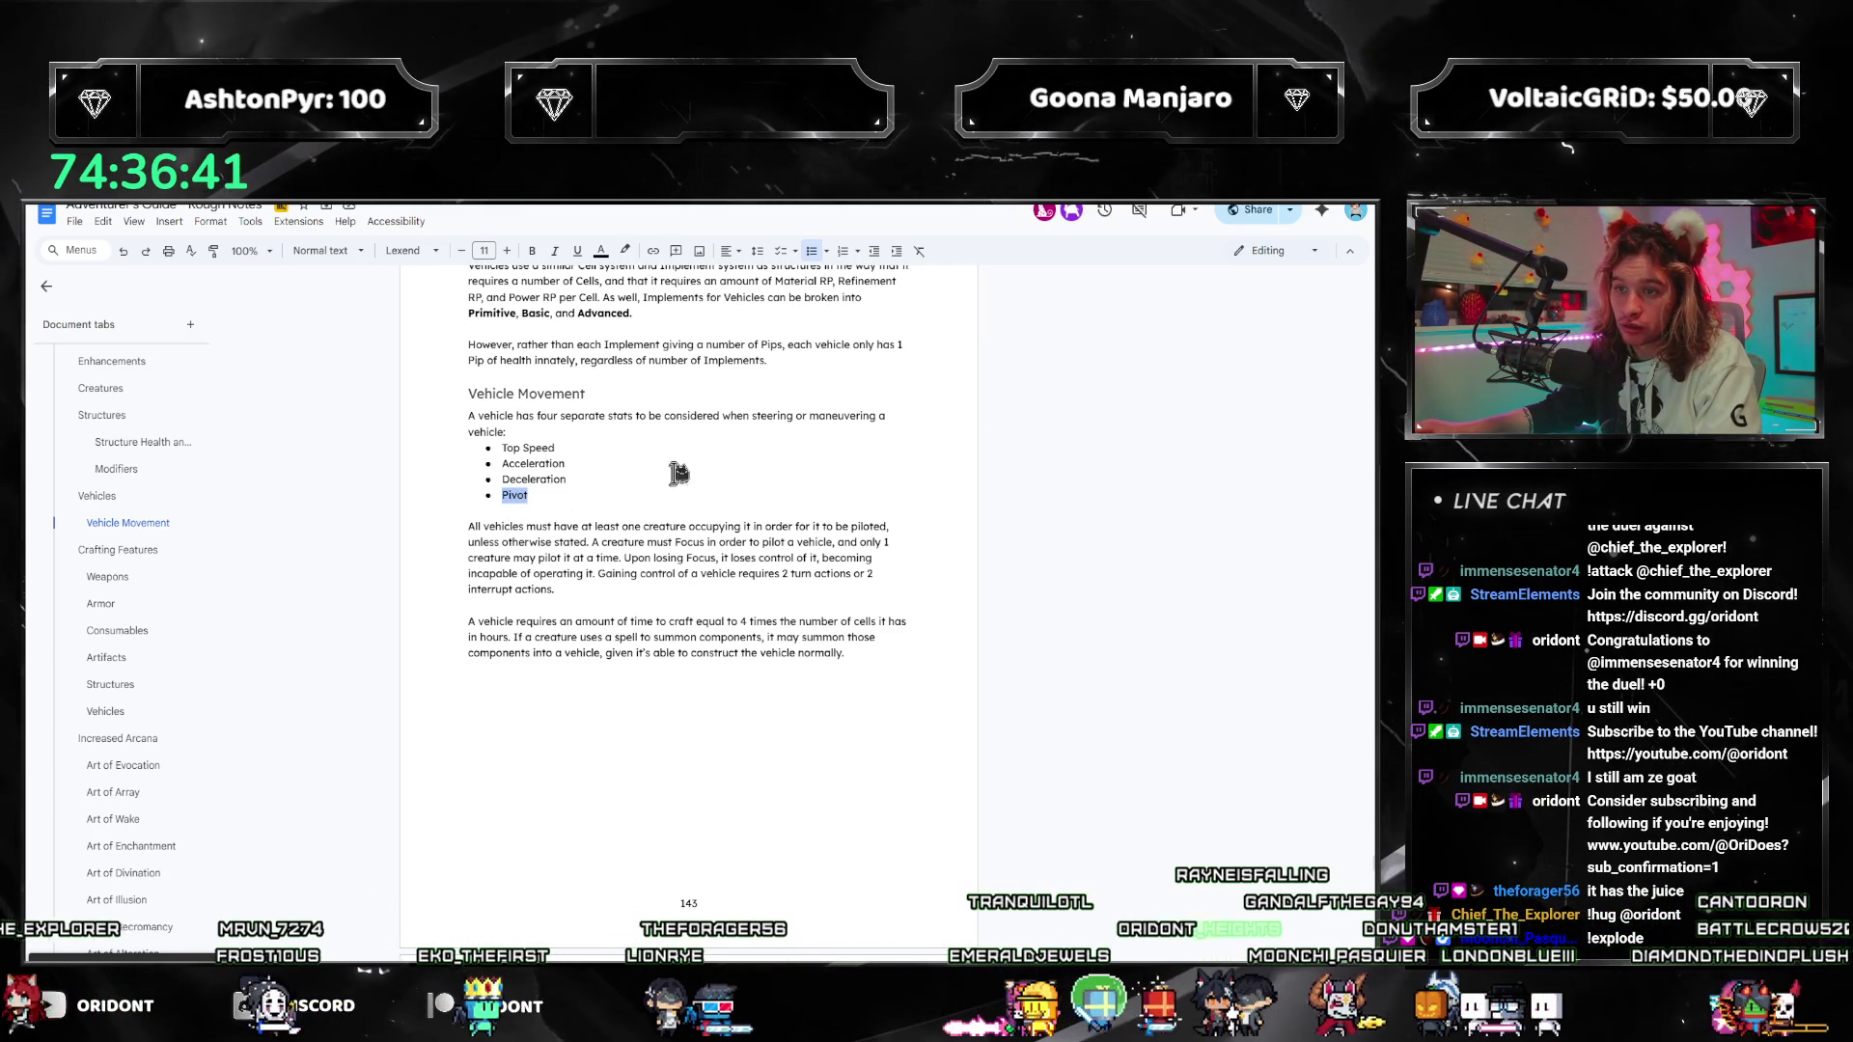
type("Movability")
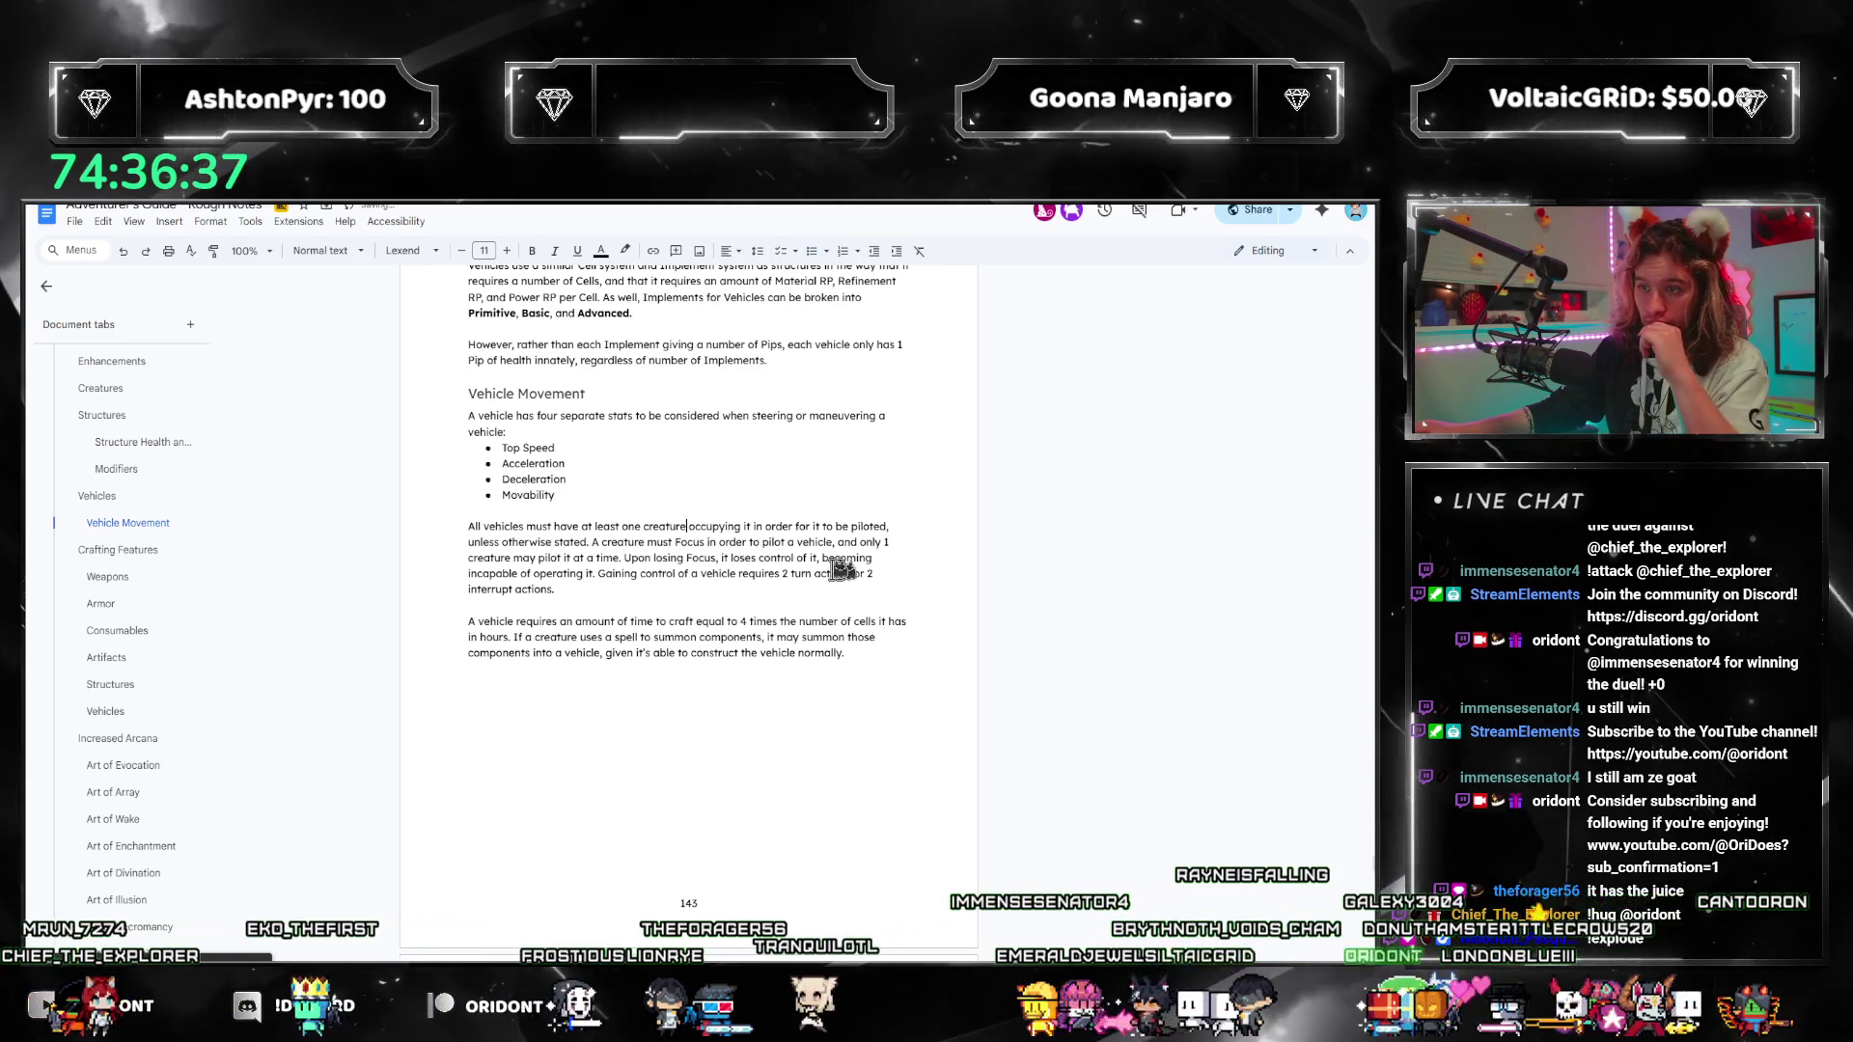
Step: Give the Top Speed bullet a starting value of 5 Meters
left_click(600, 450)
type(", inno")
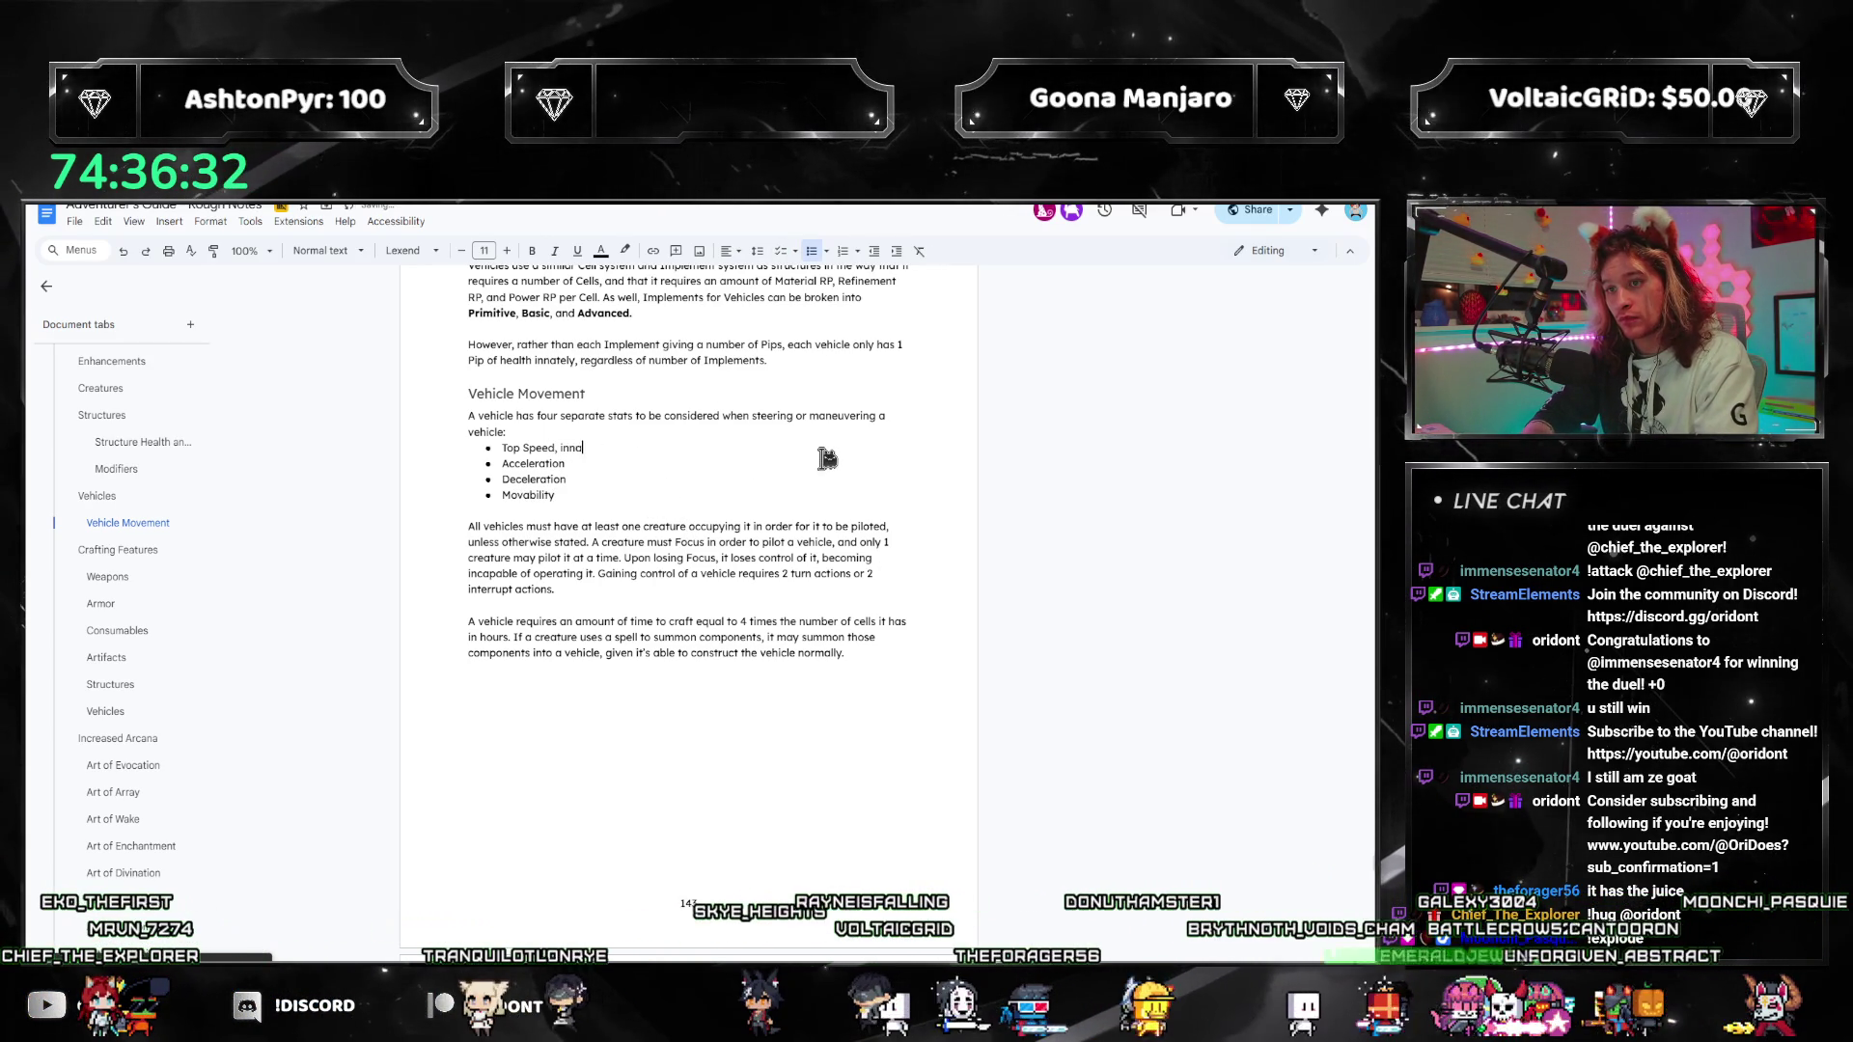
type("tely starting")
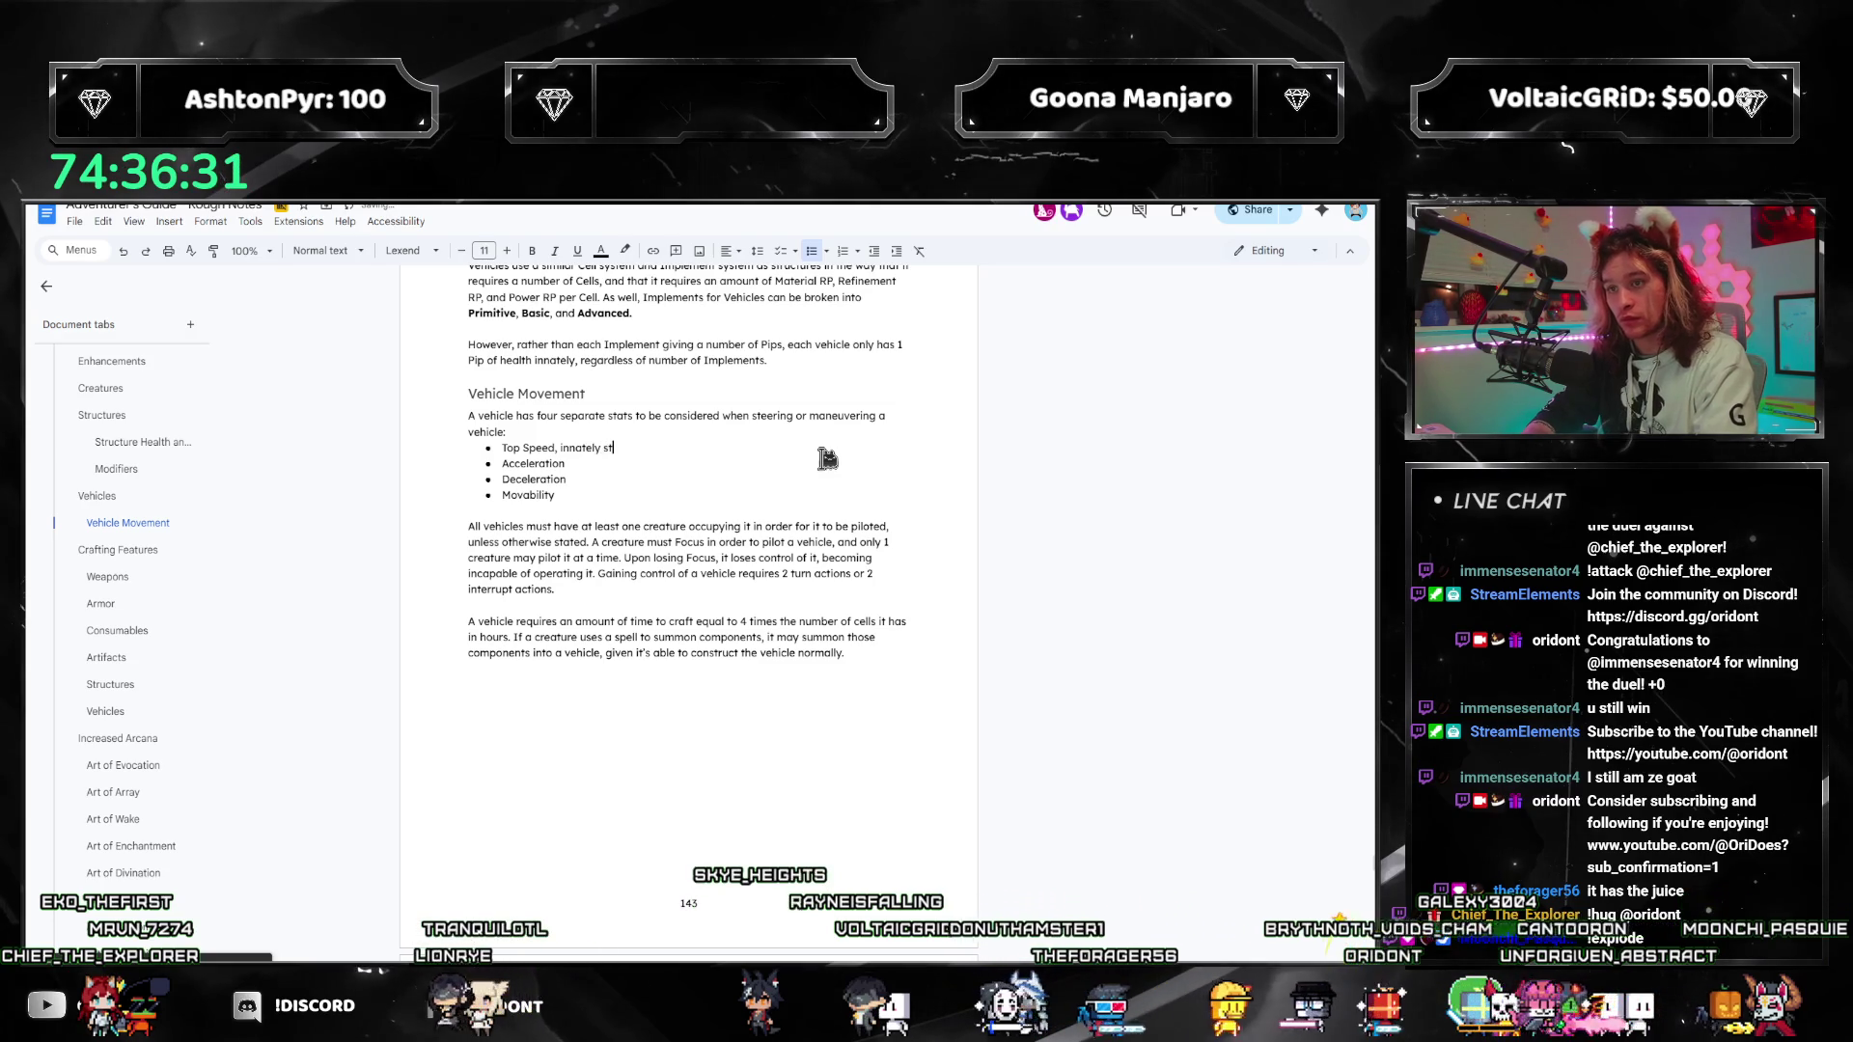
type(" at 5 meters per second")
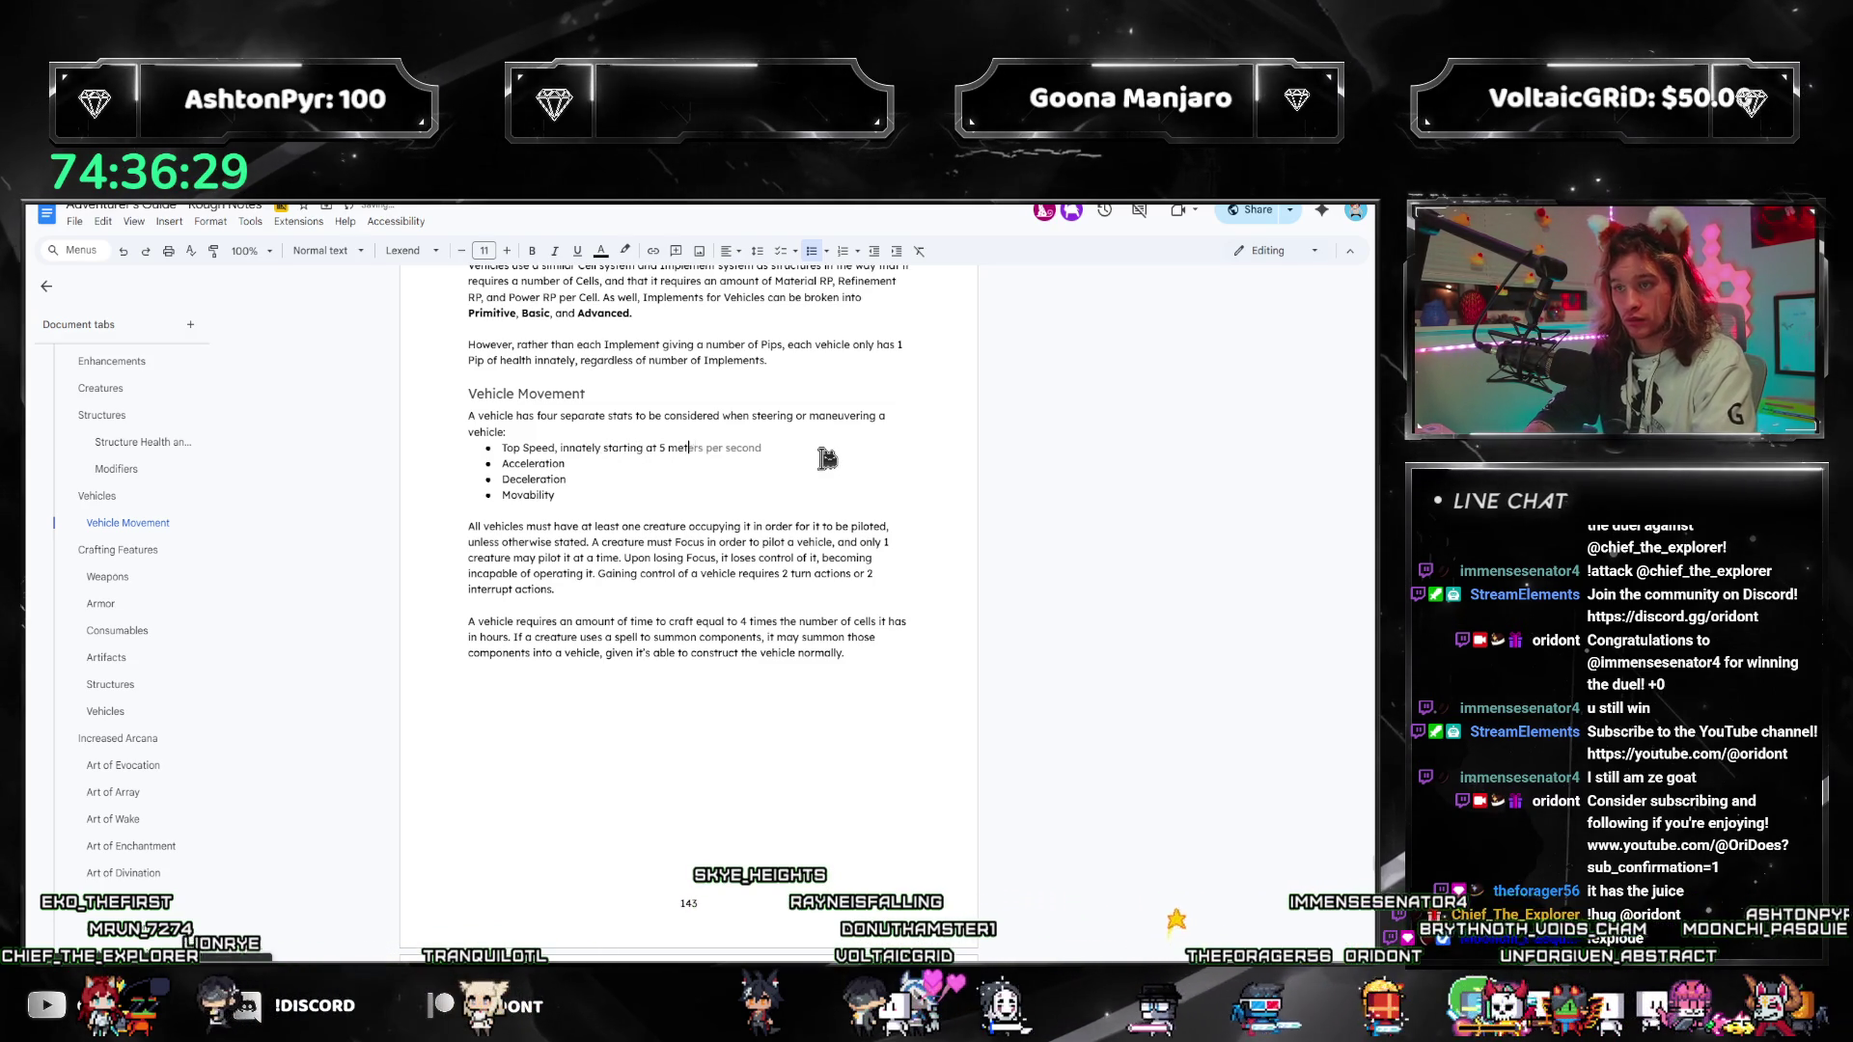
key("BackSpace")
key("BackSpace")
key("BackSpace")
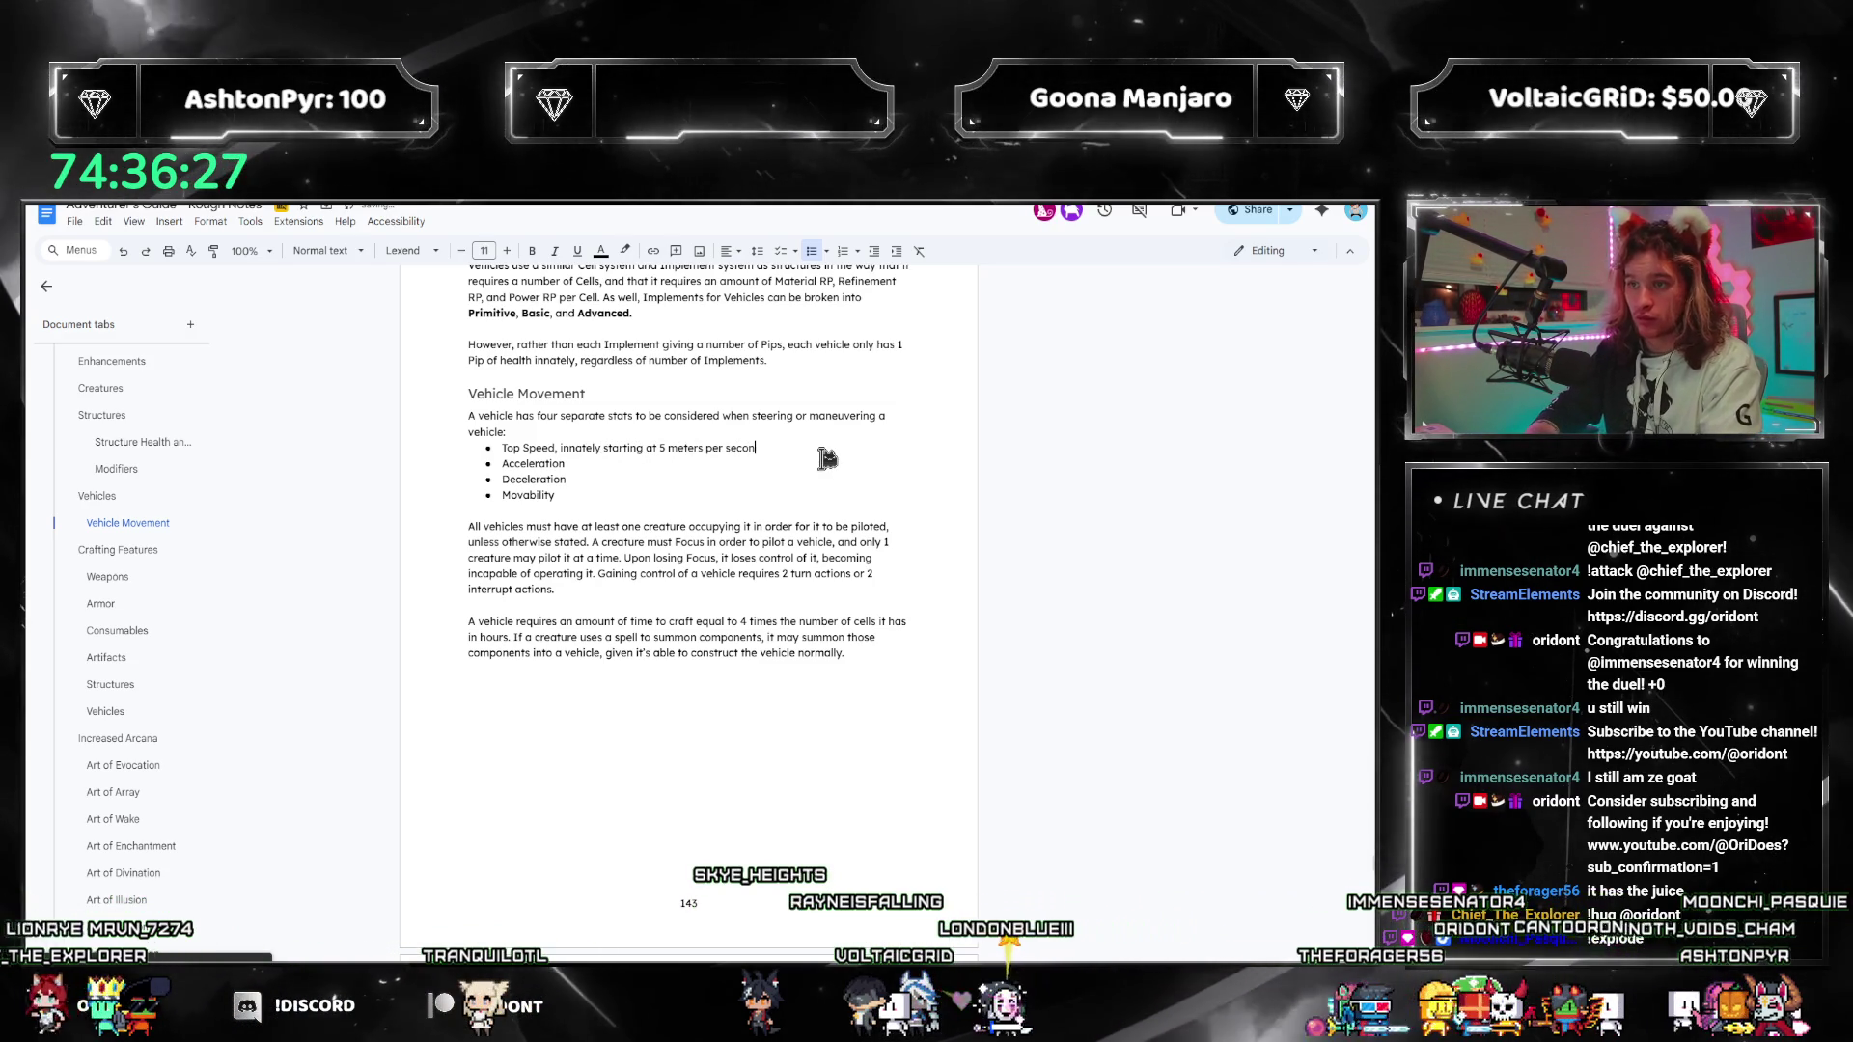
type("Meters")
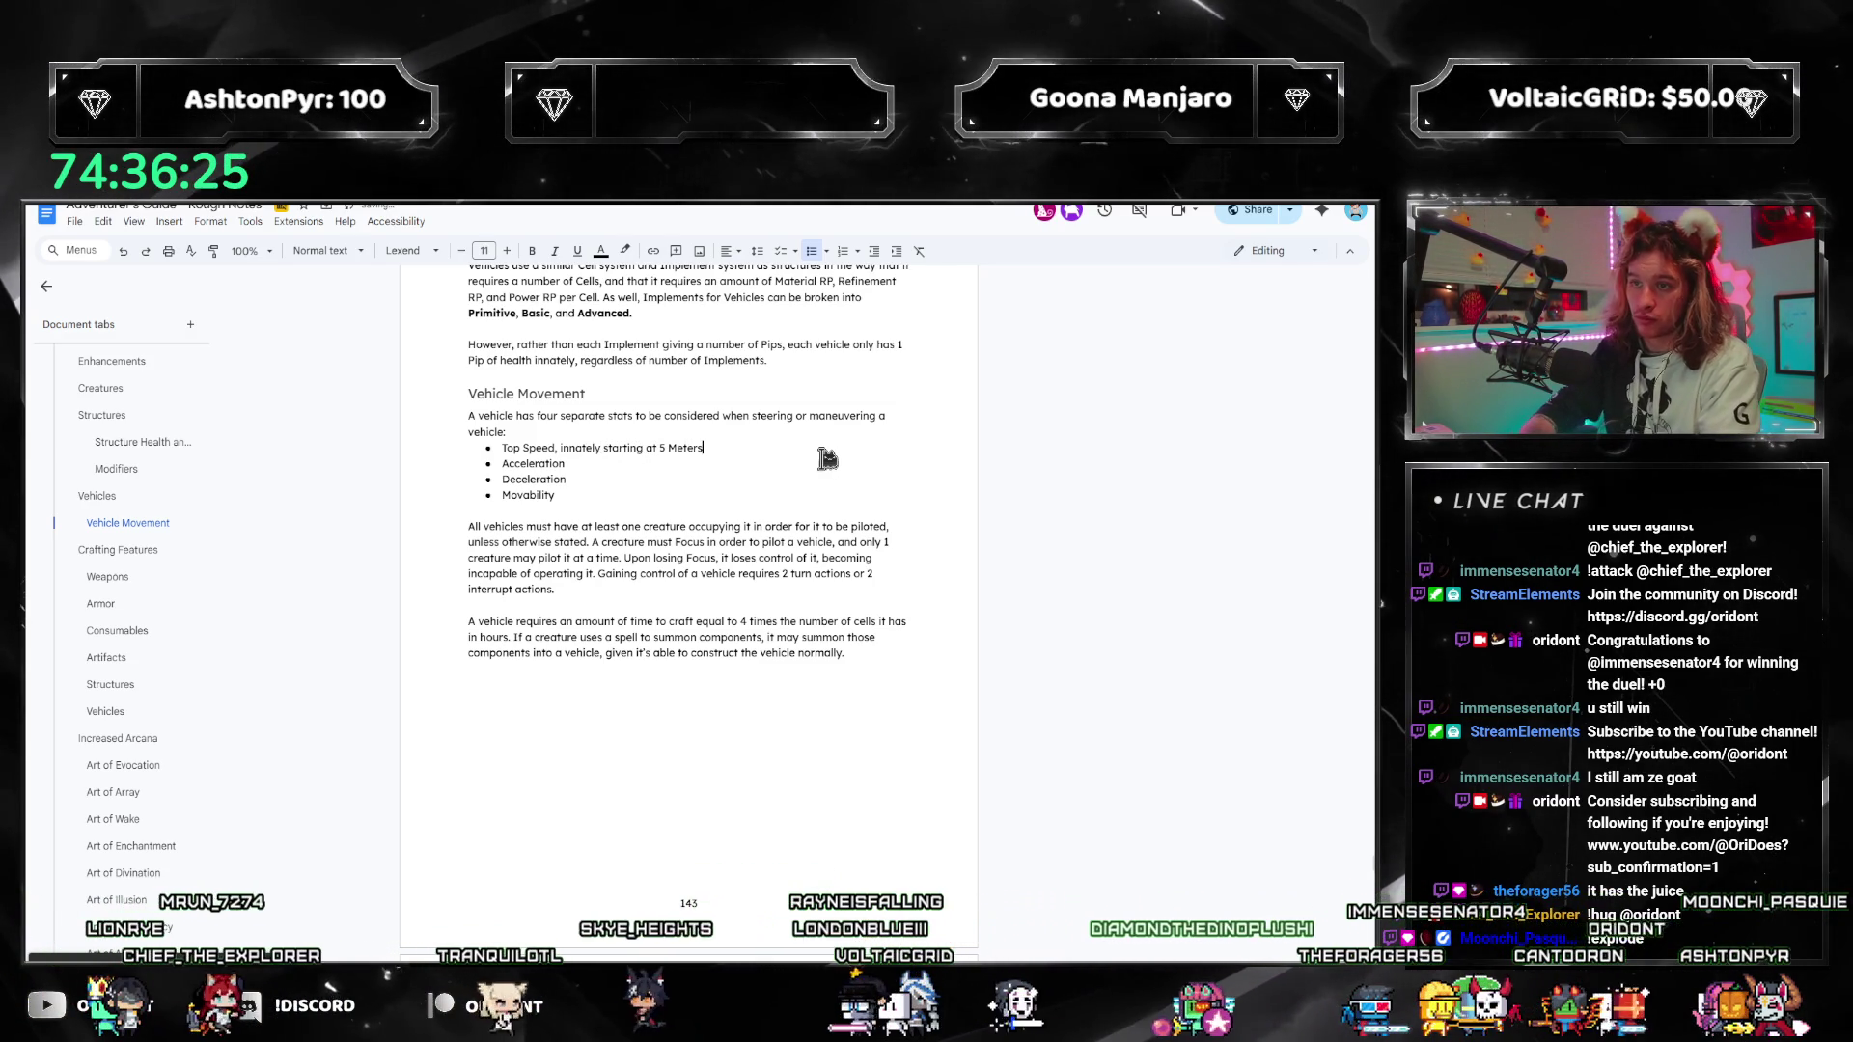
Step: Add Acceleration 0 Meters and Deceleration 1 Meter, and insert 'tracked in meters' into Top Speed
key("ctrl+Left")
key("ctrl+Left")
key("ctrl+Left")
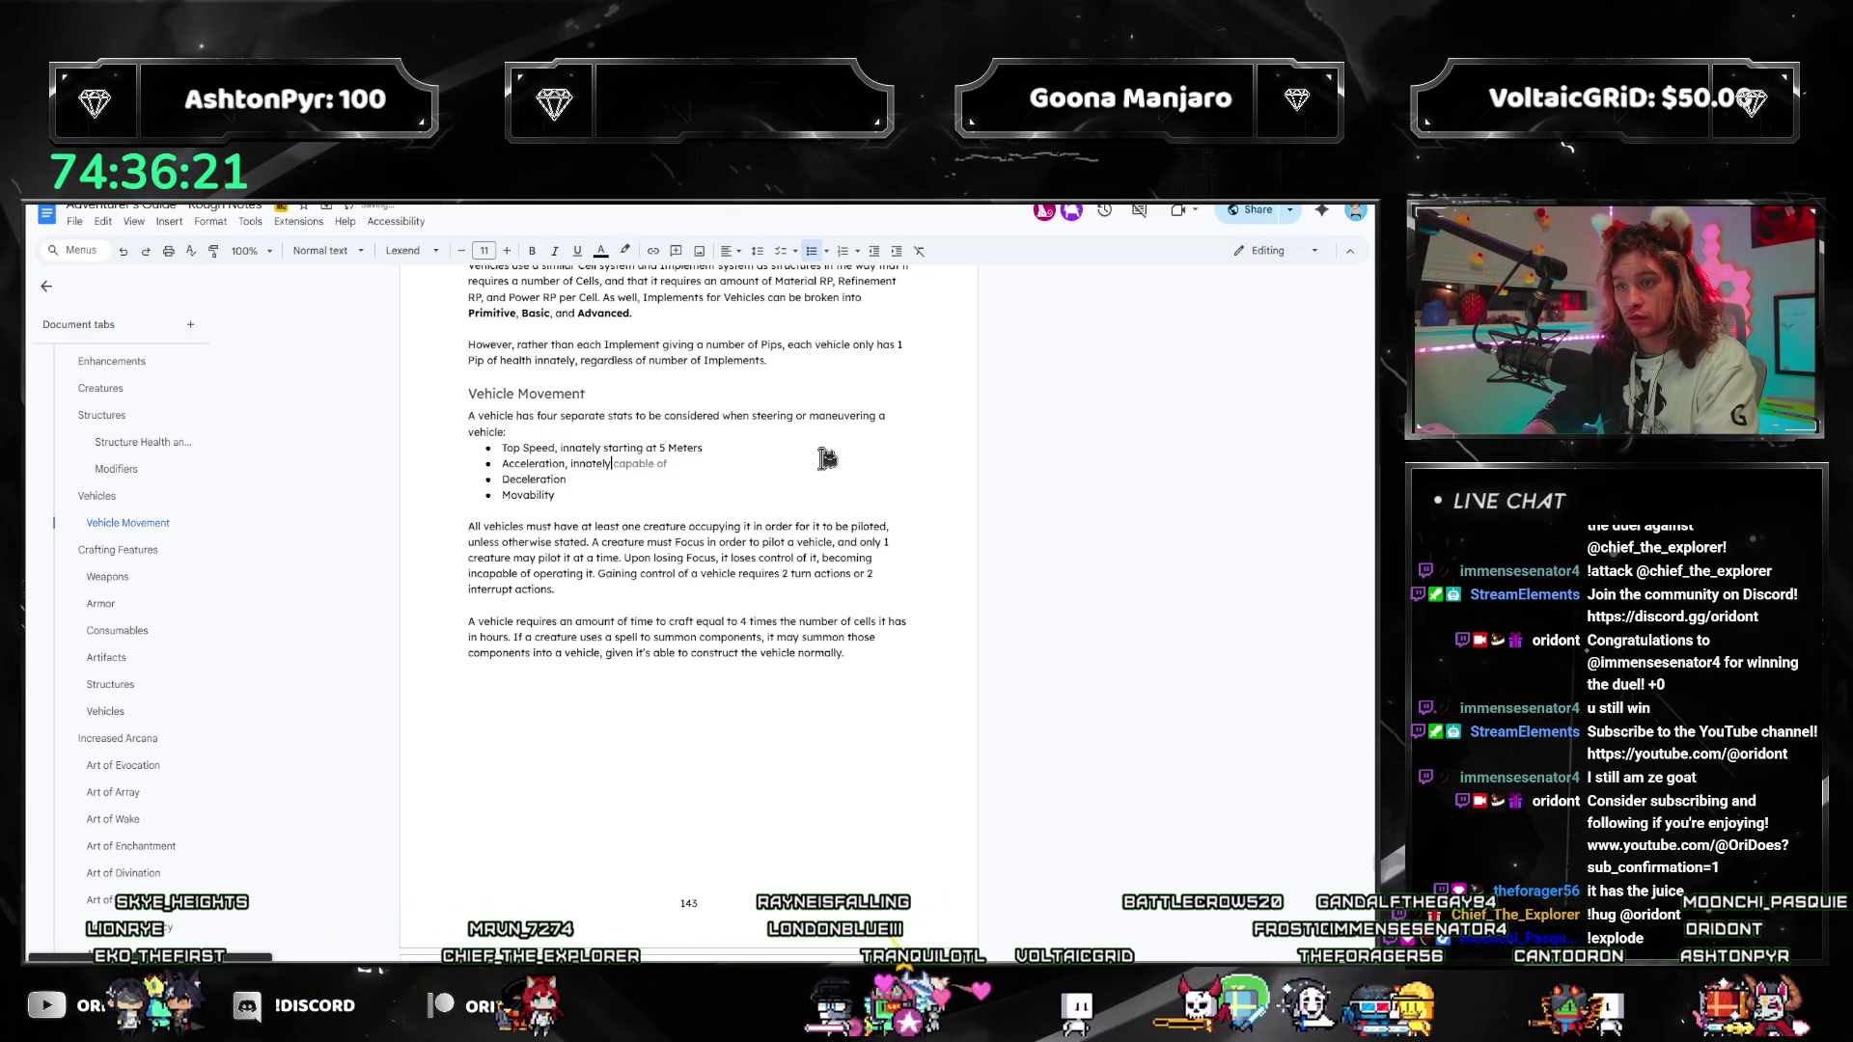
type("0 Meters")
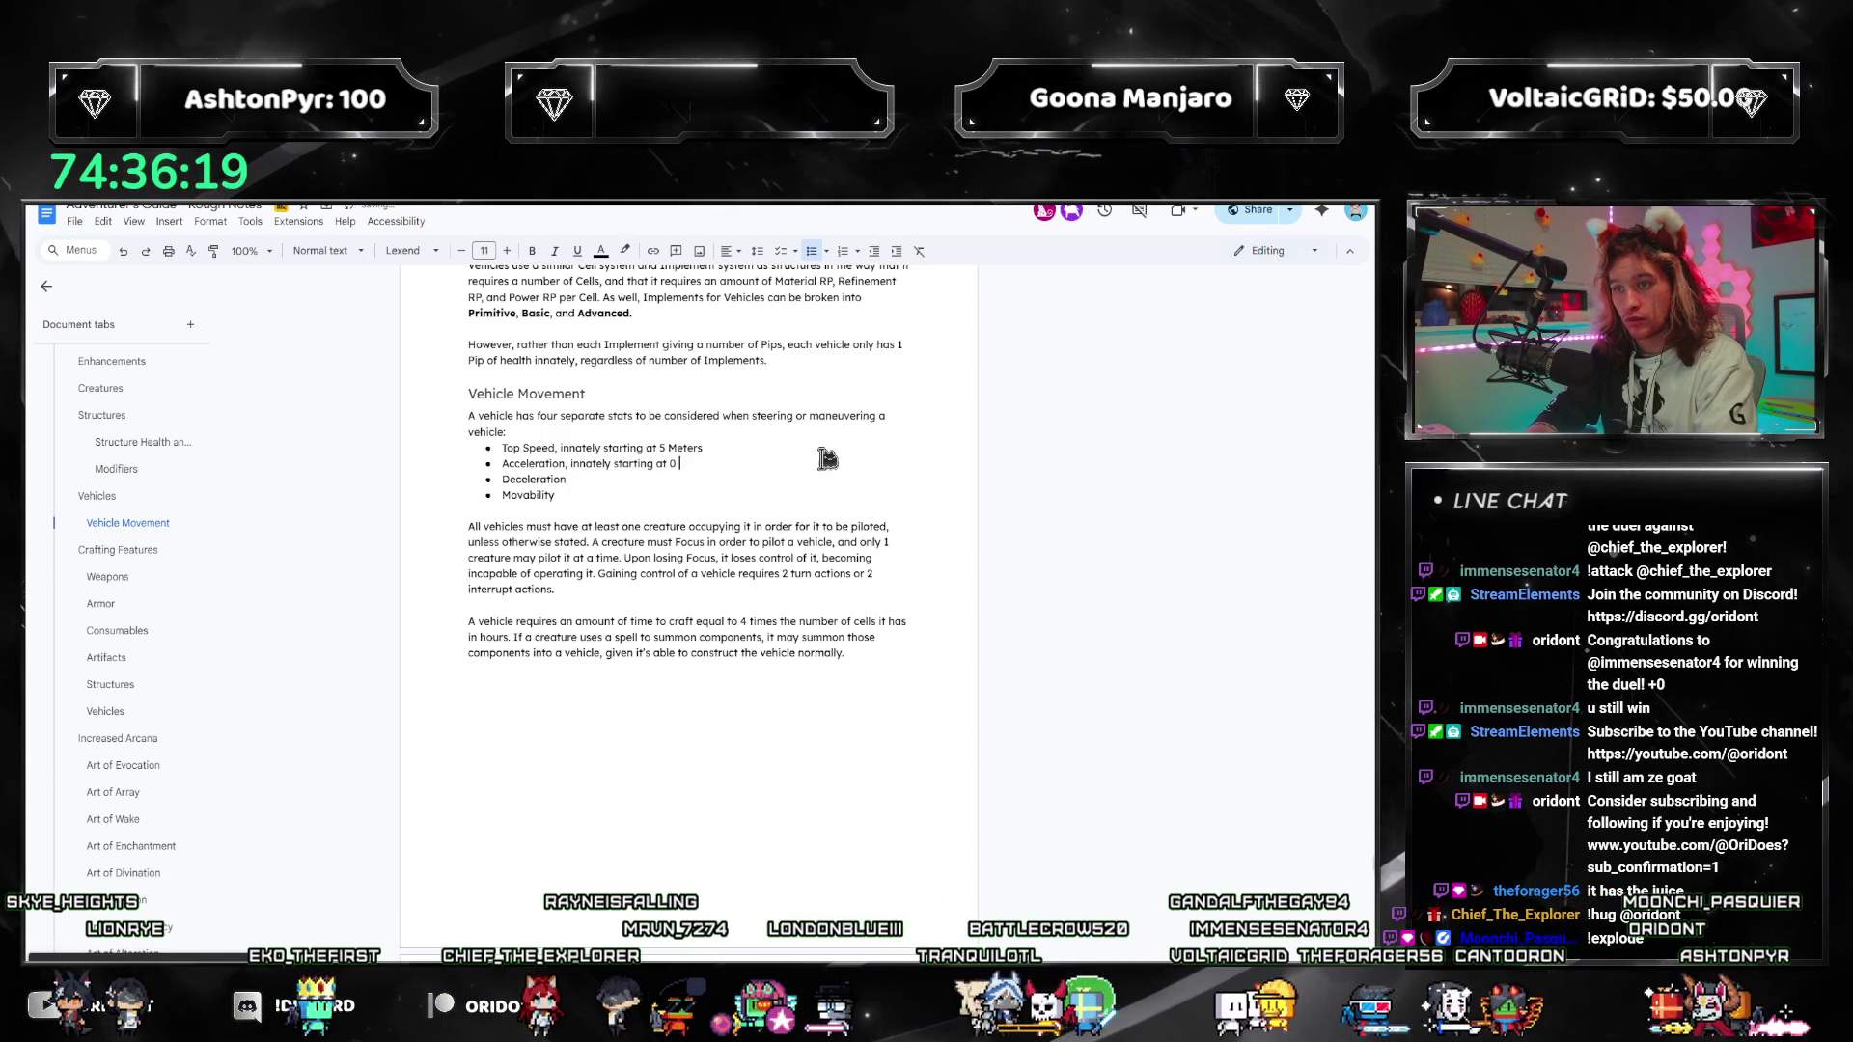
key("Down")
type(", in")
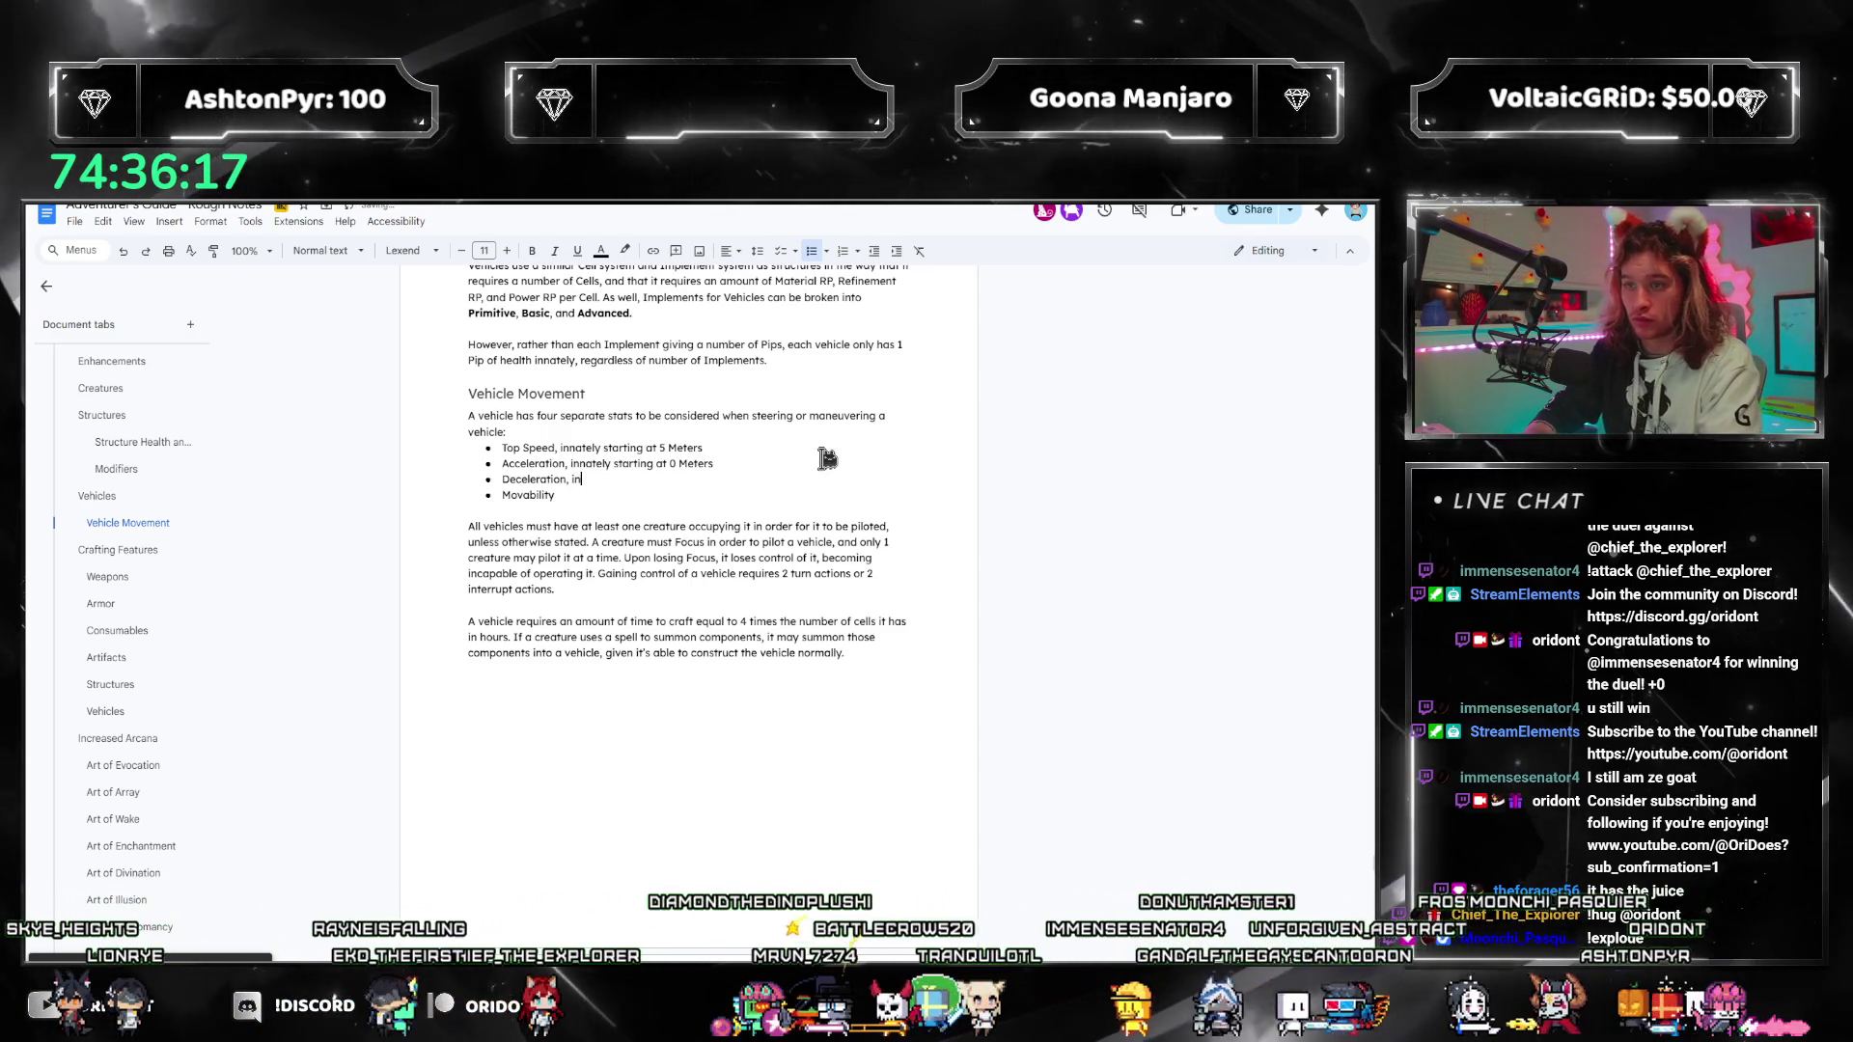
type("nately starting at 1 Meter")
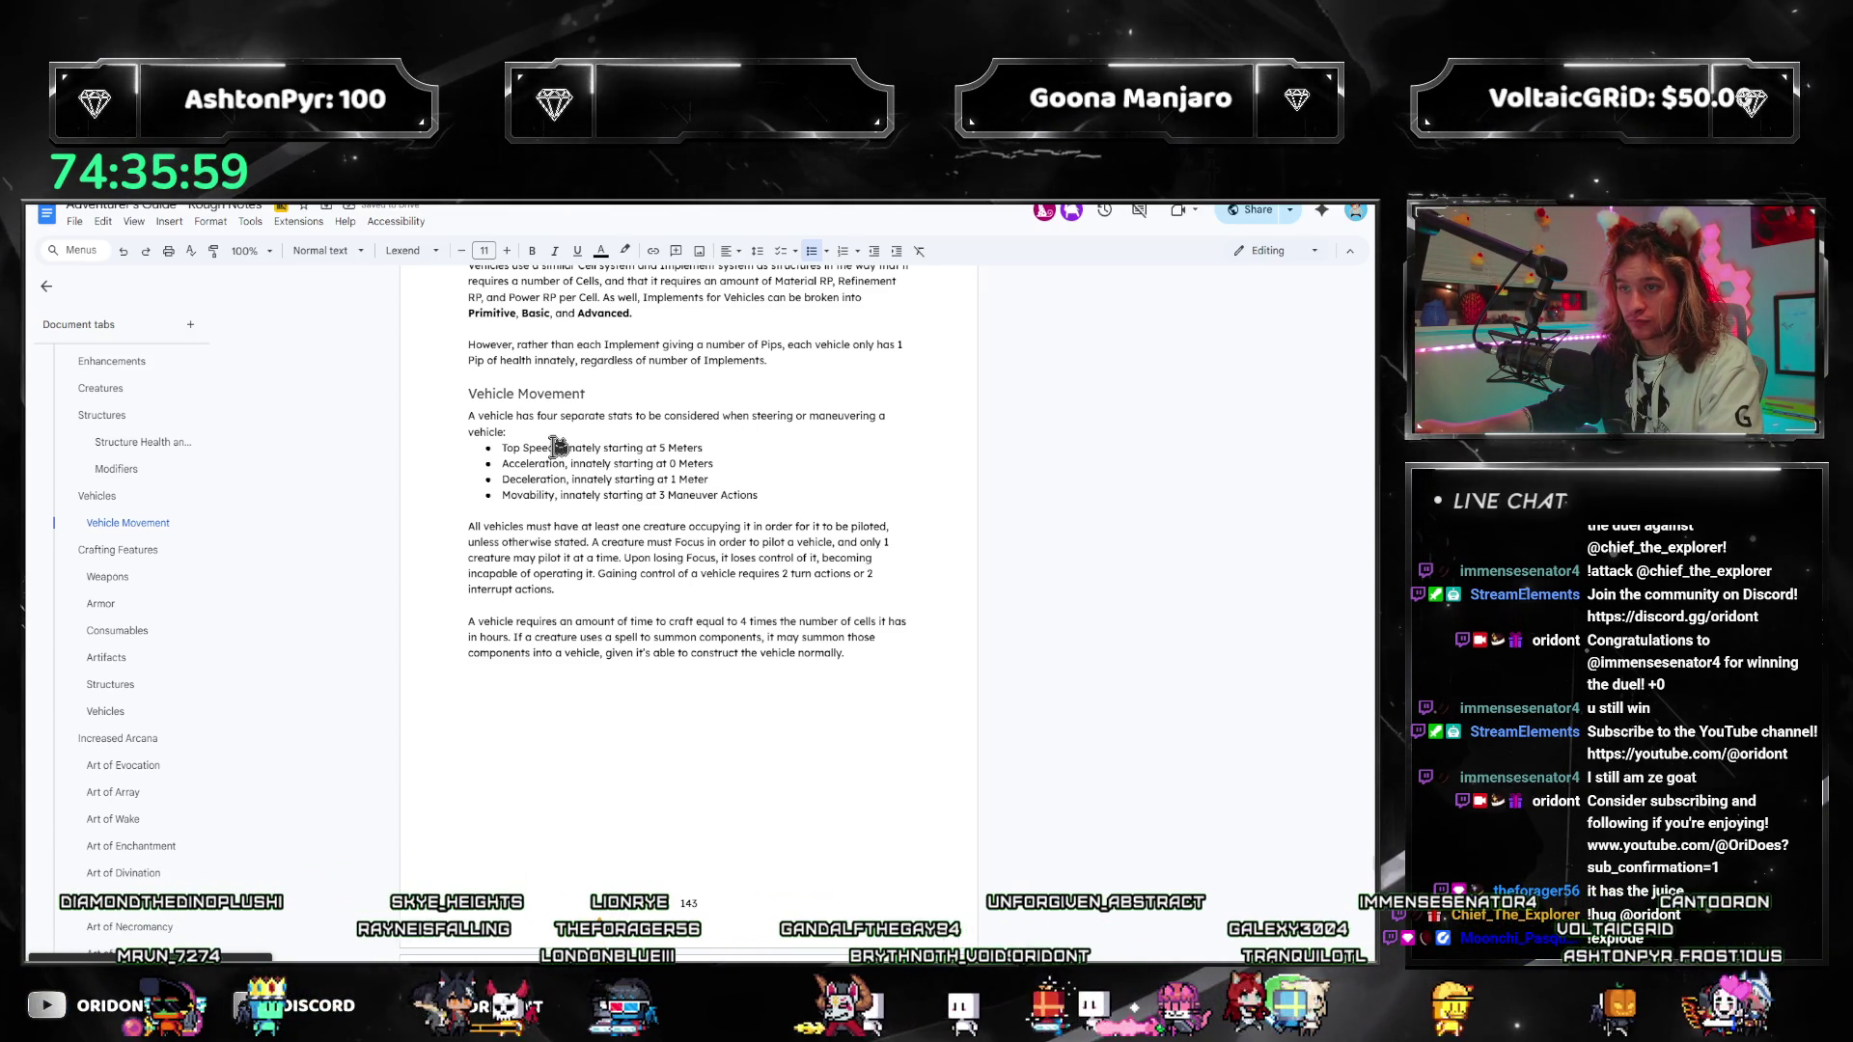
key("ctrl+Left")
key("ctrl+Left")
key("ctrl+Left")
type("tracked in meters,")
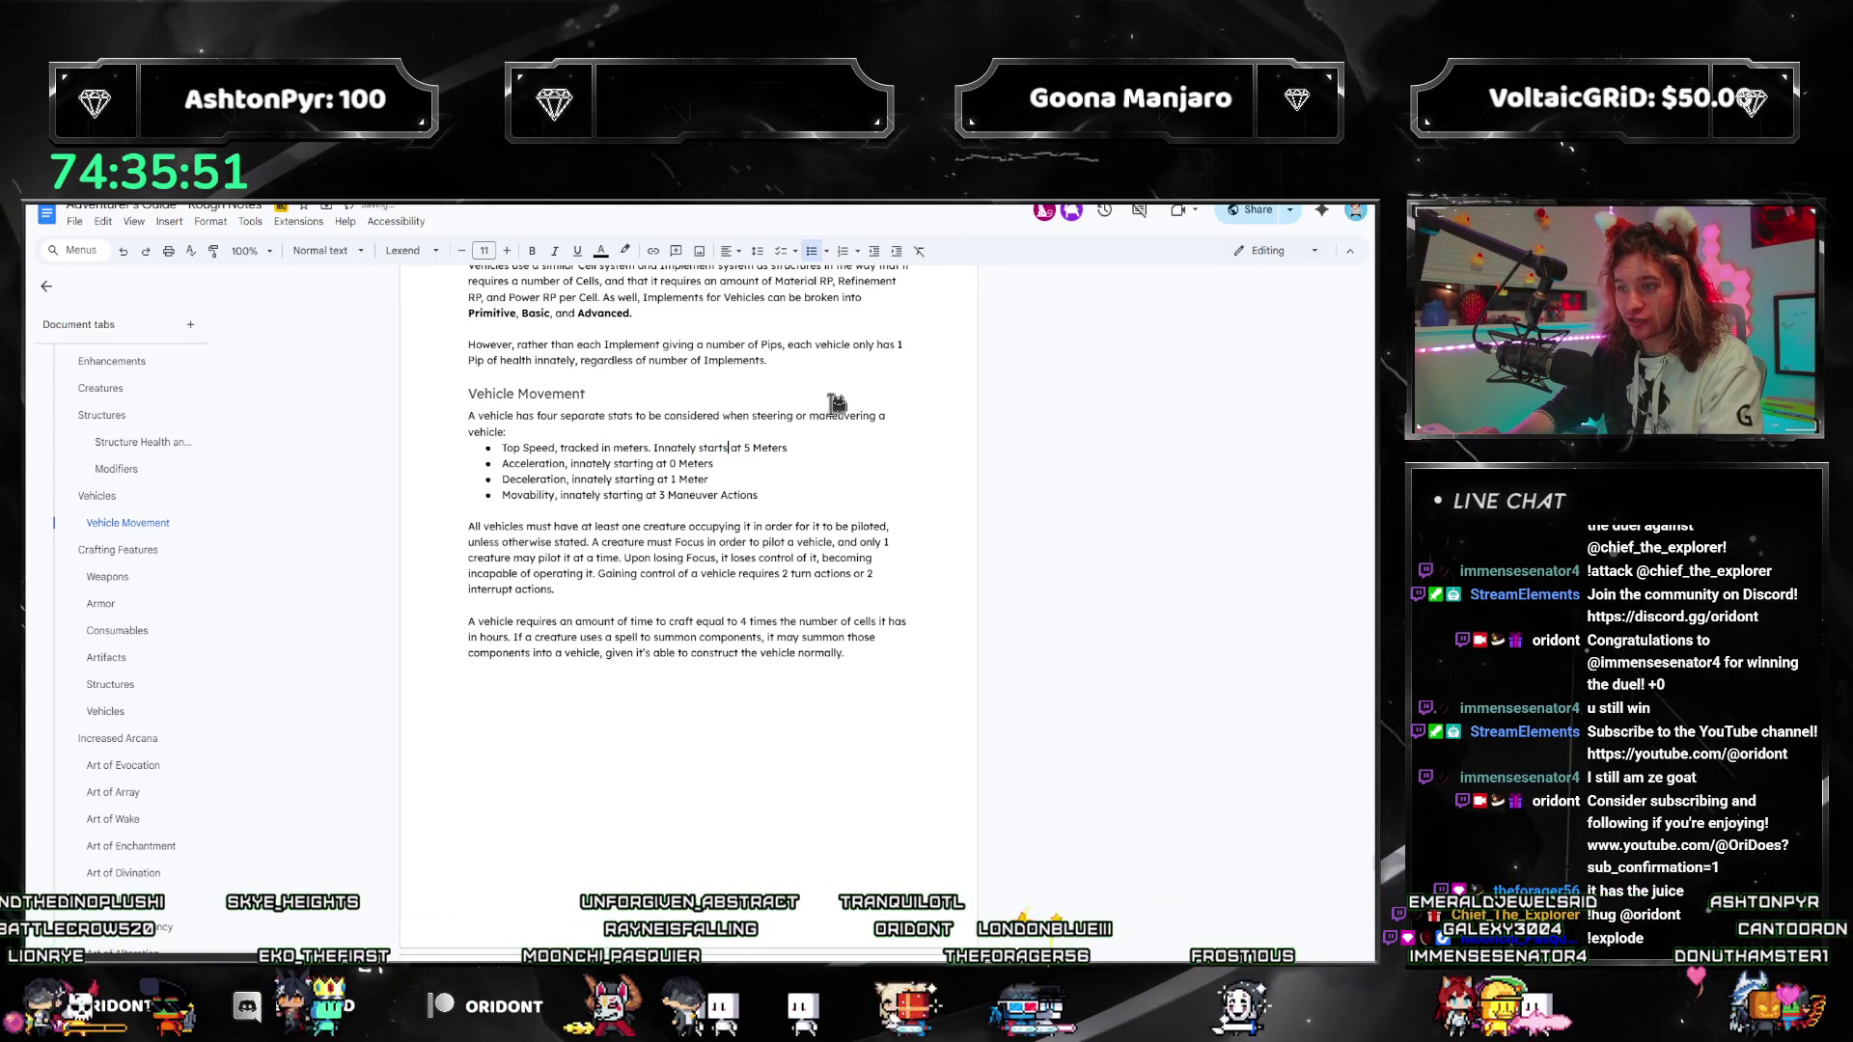
Step: End the Top Speed unit phrase with a period and add ', tracked in meters' after Acceleration
type(".")
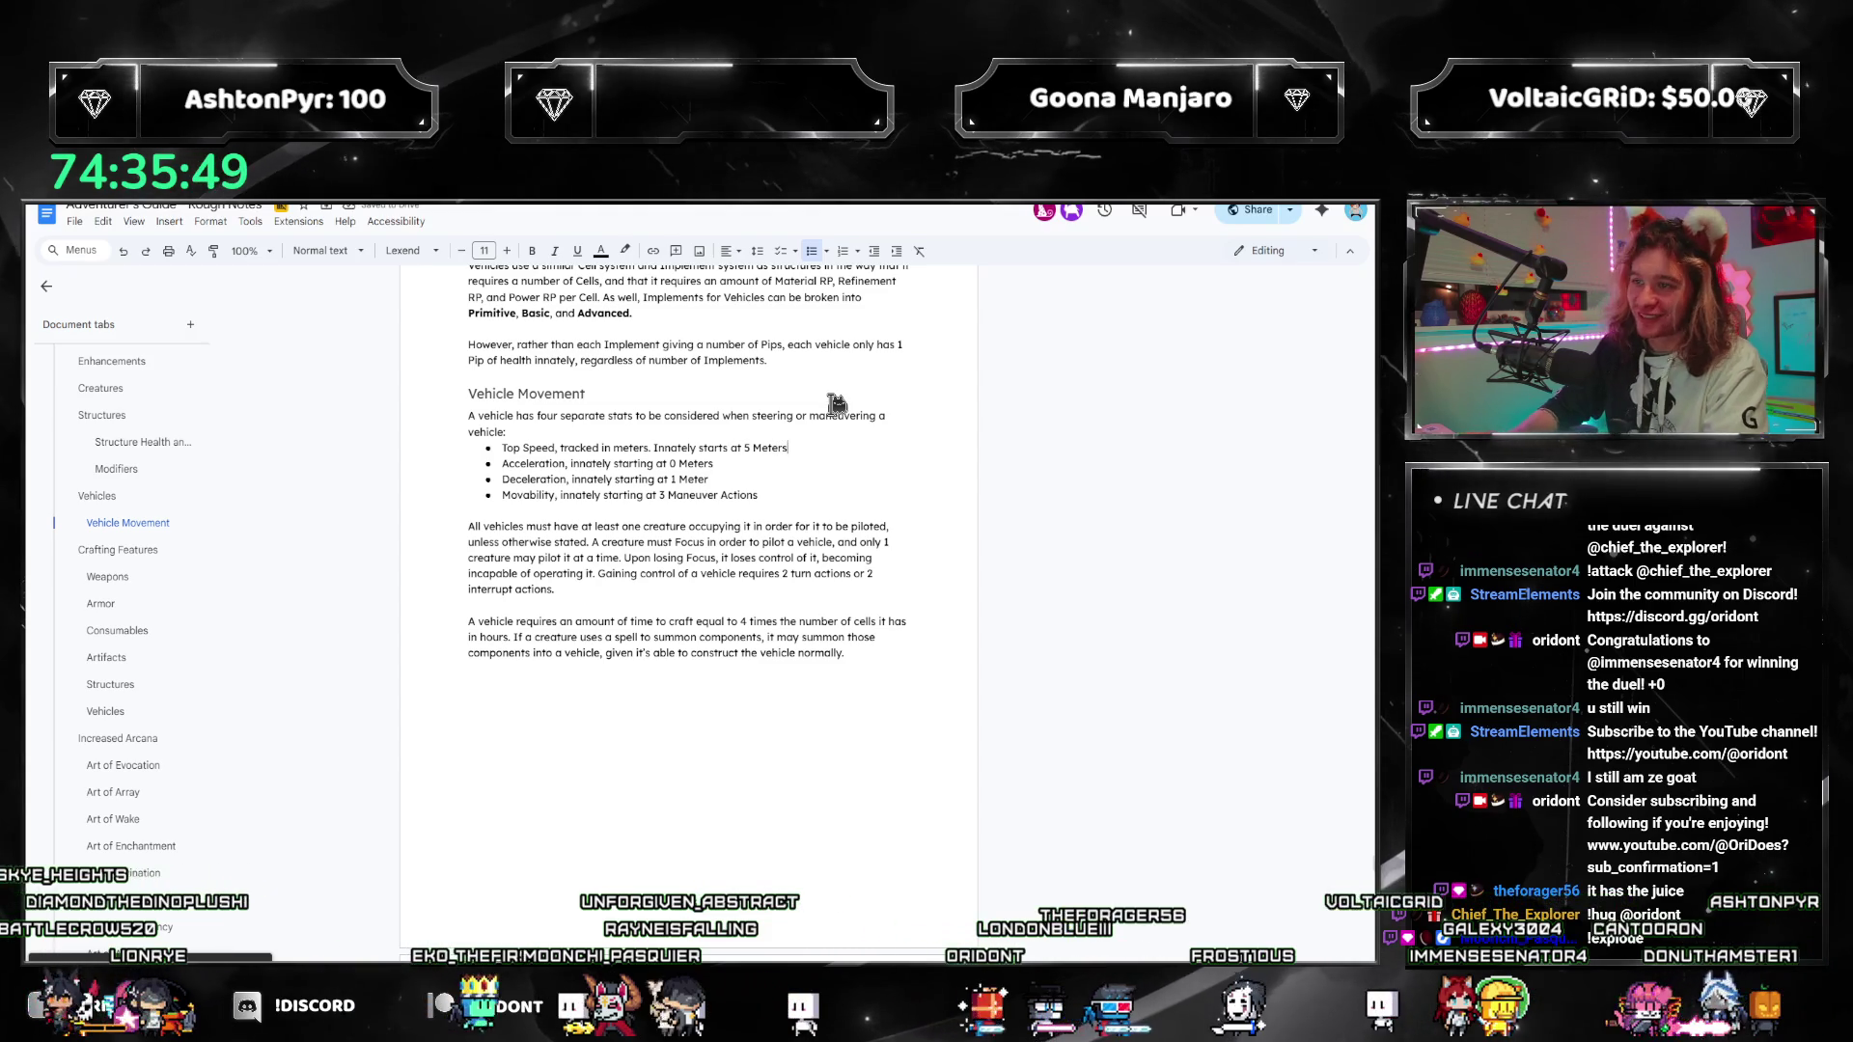
left_click(569, 463)
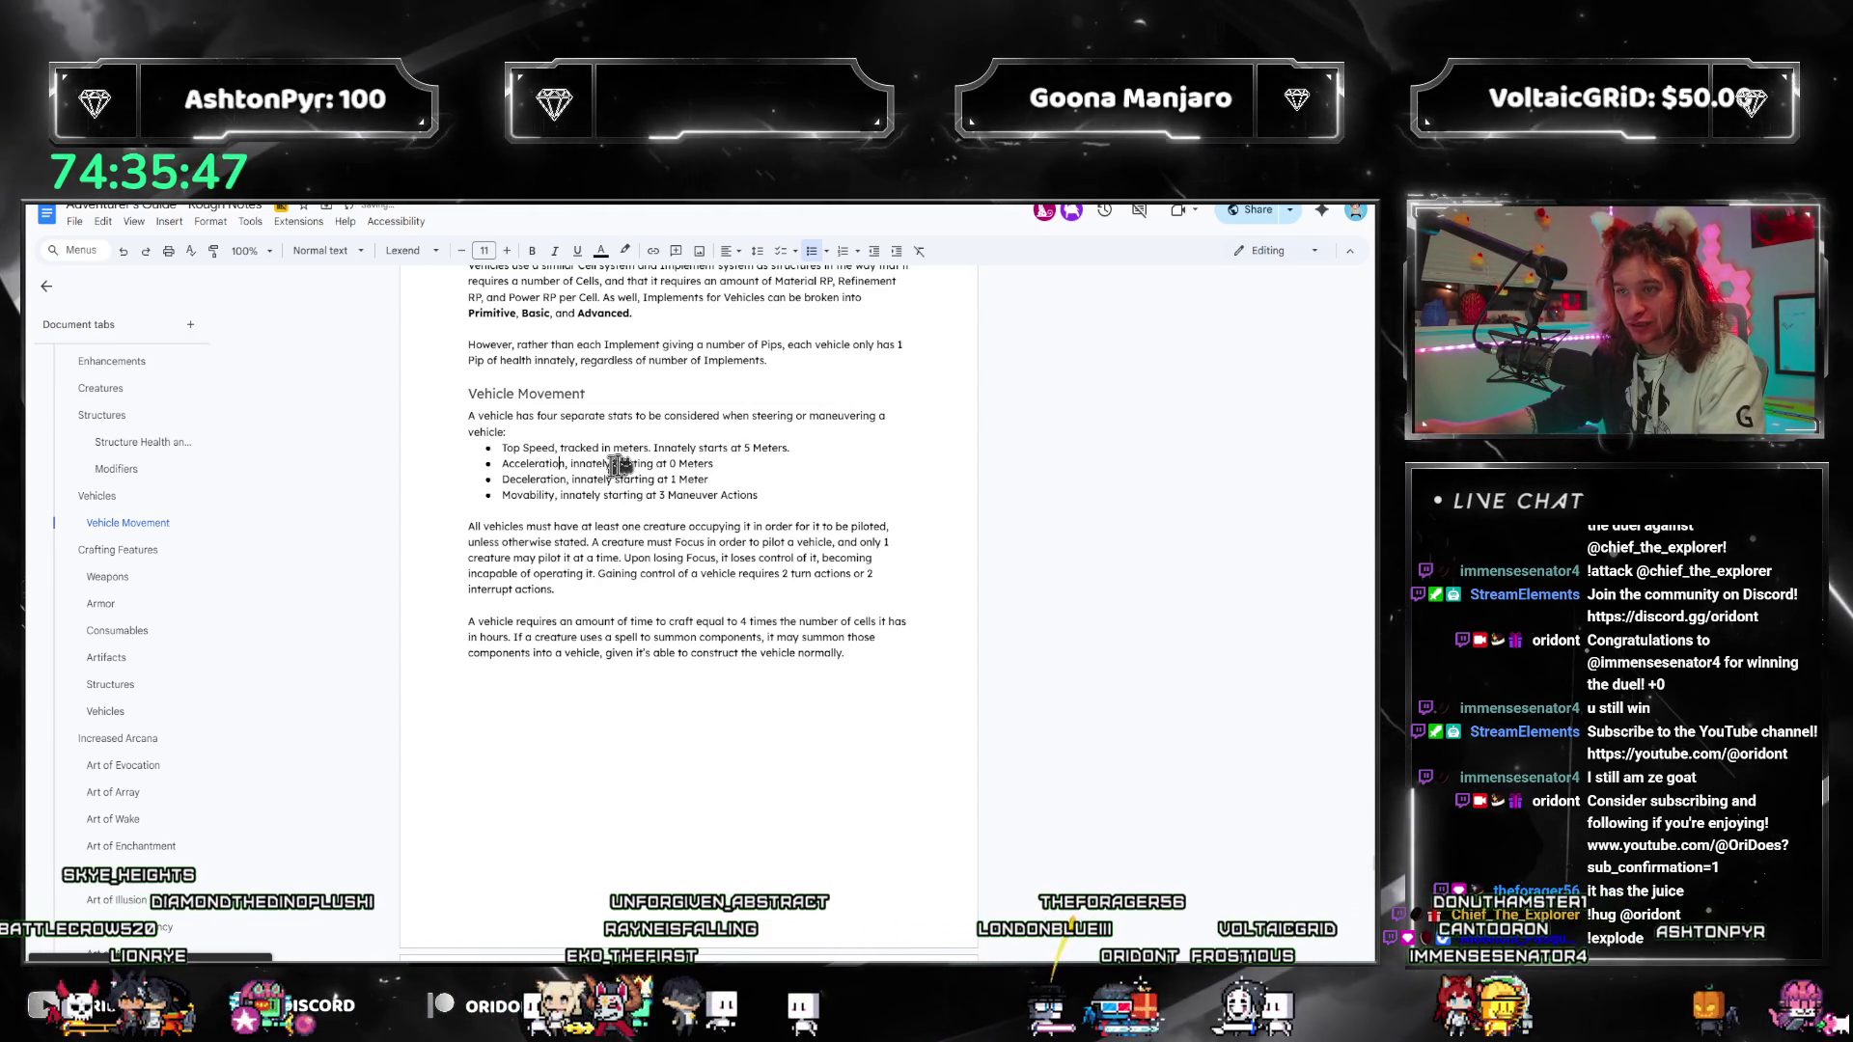
key("BackSpace")
type(", tracked in meters. I")
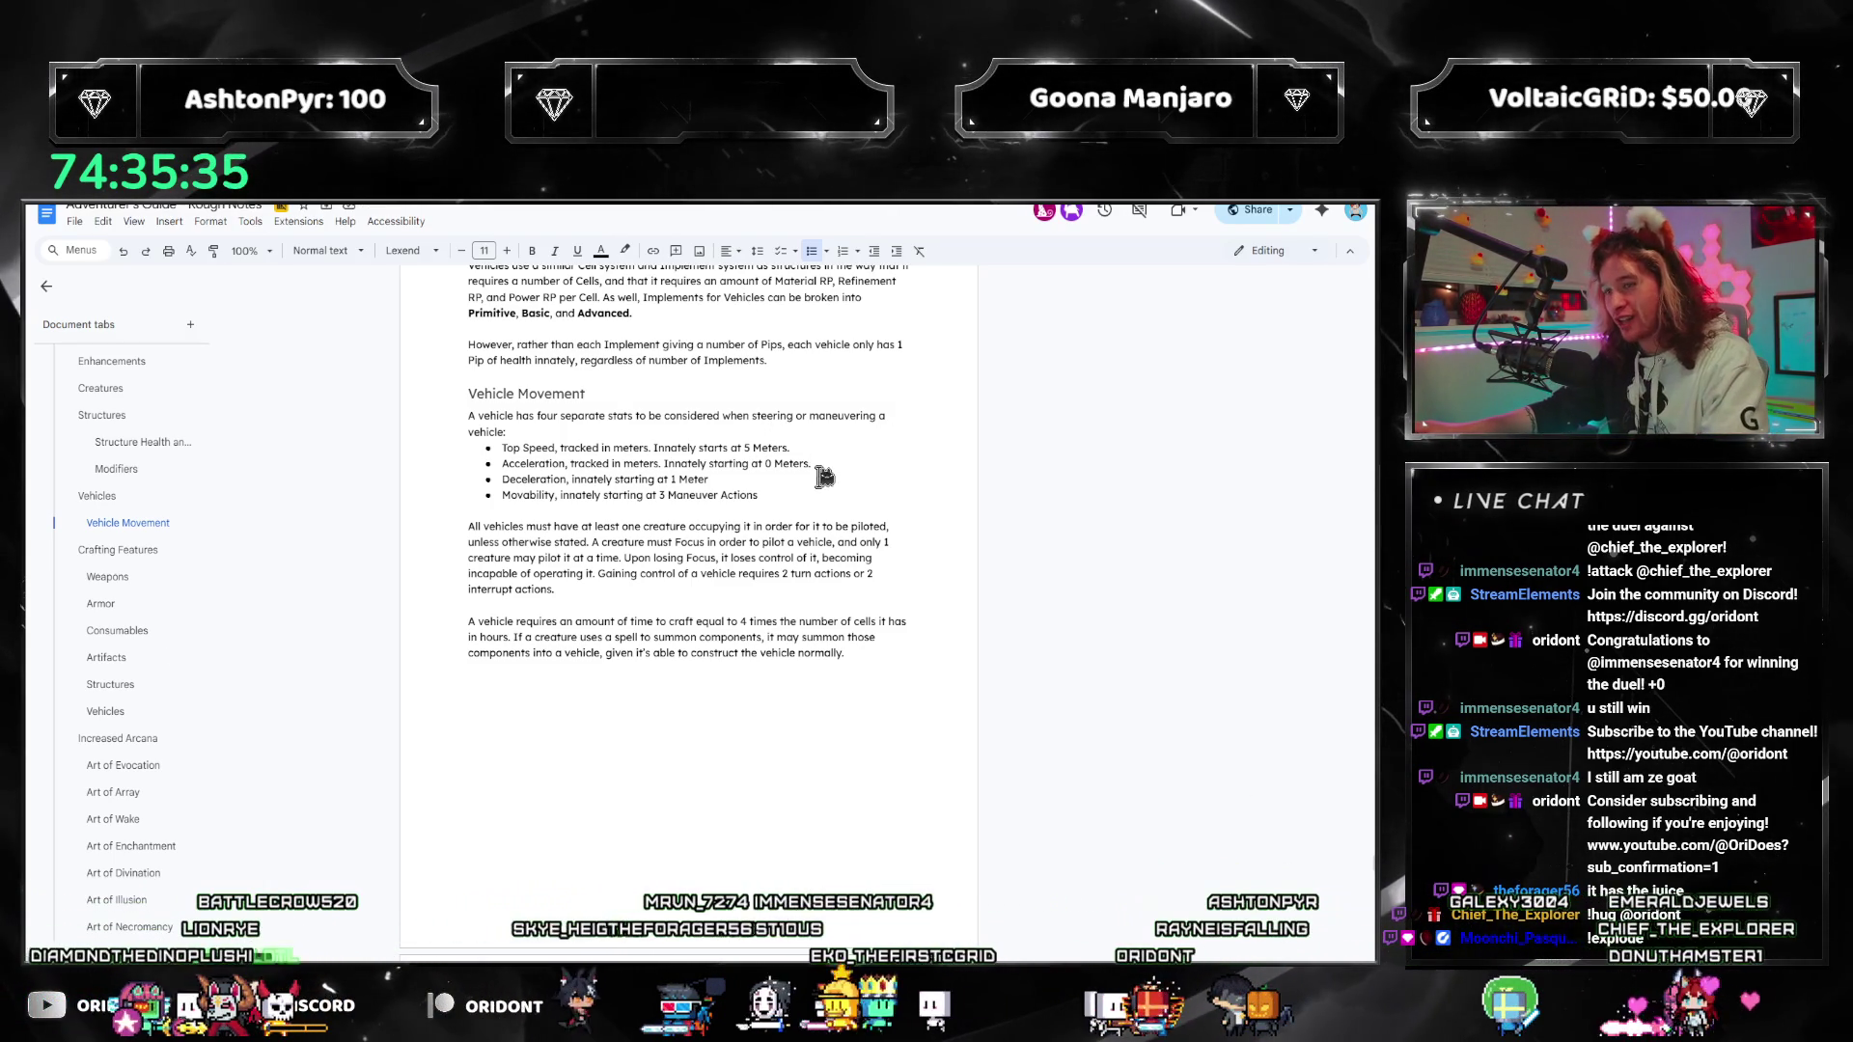
left_click(825, 477)
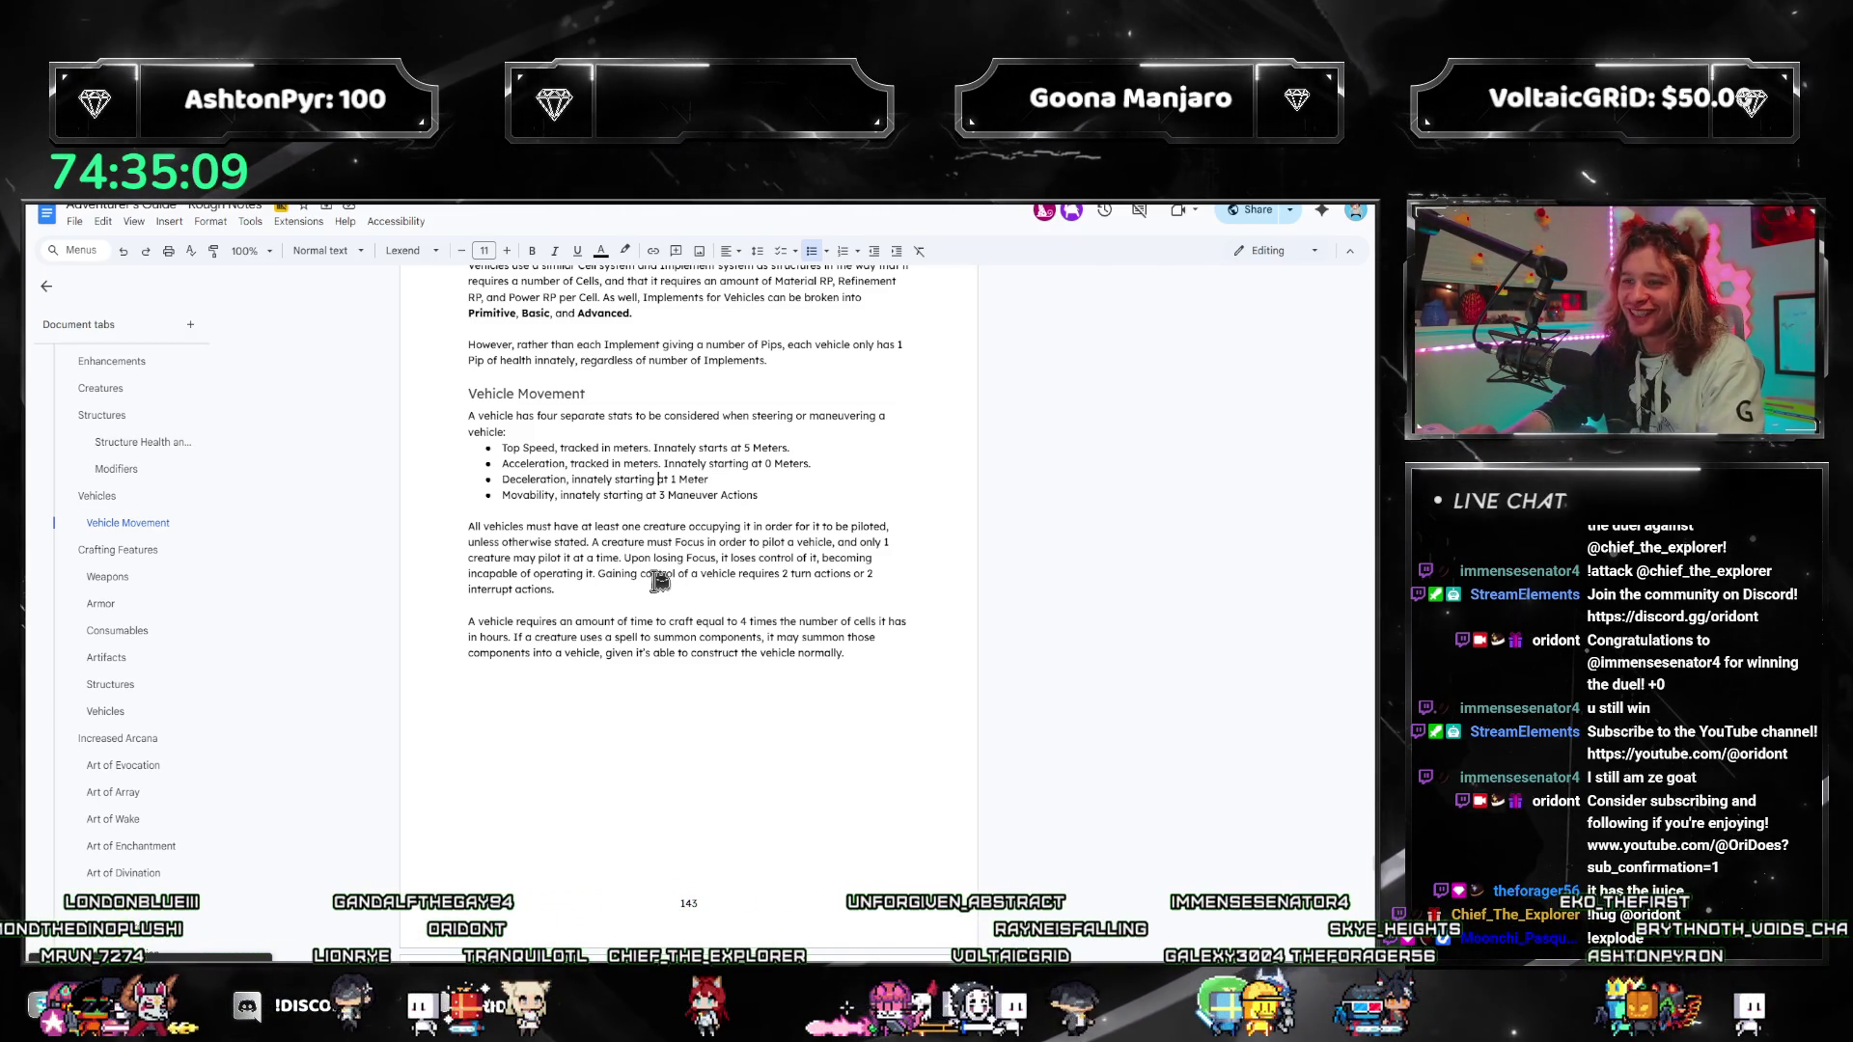
key("ctrl+Left")
key("ctrl+Left")
key("ctrl+Left")
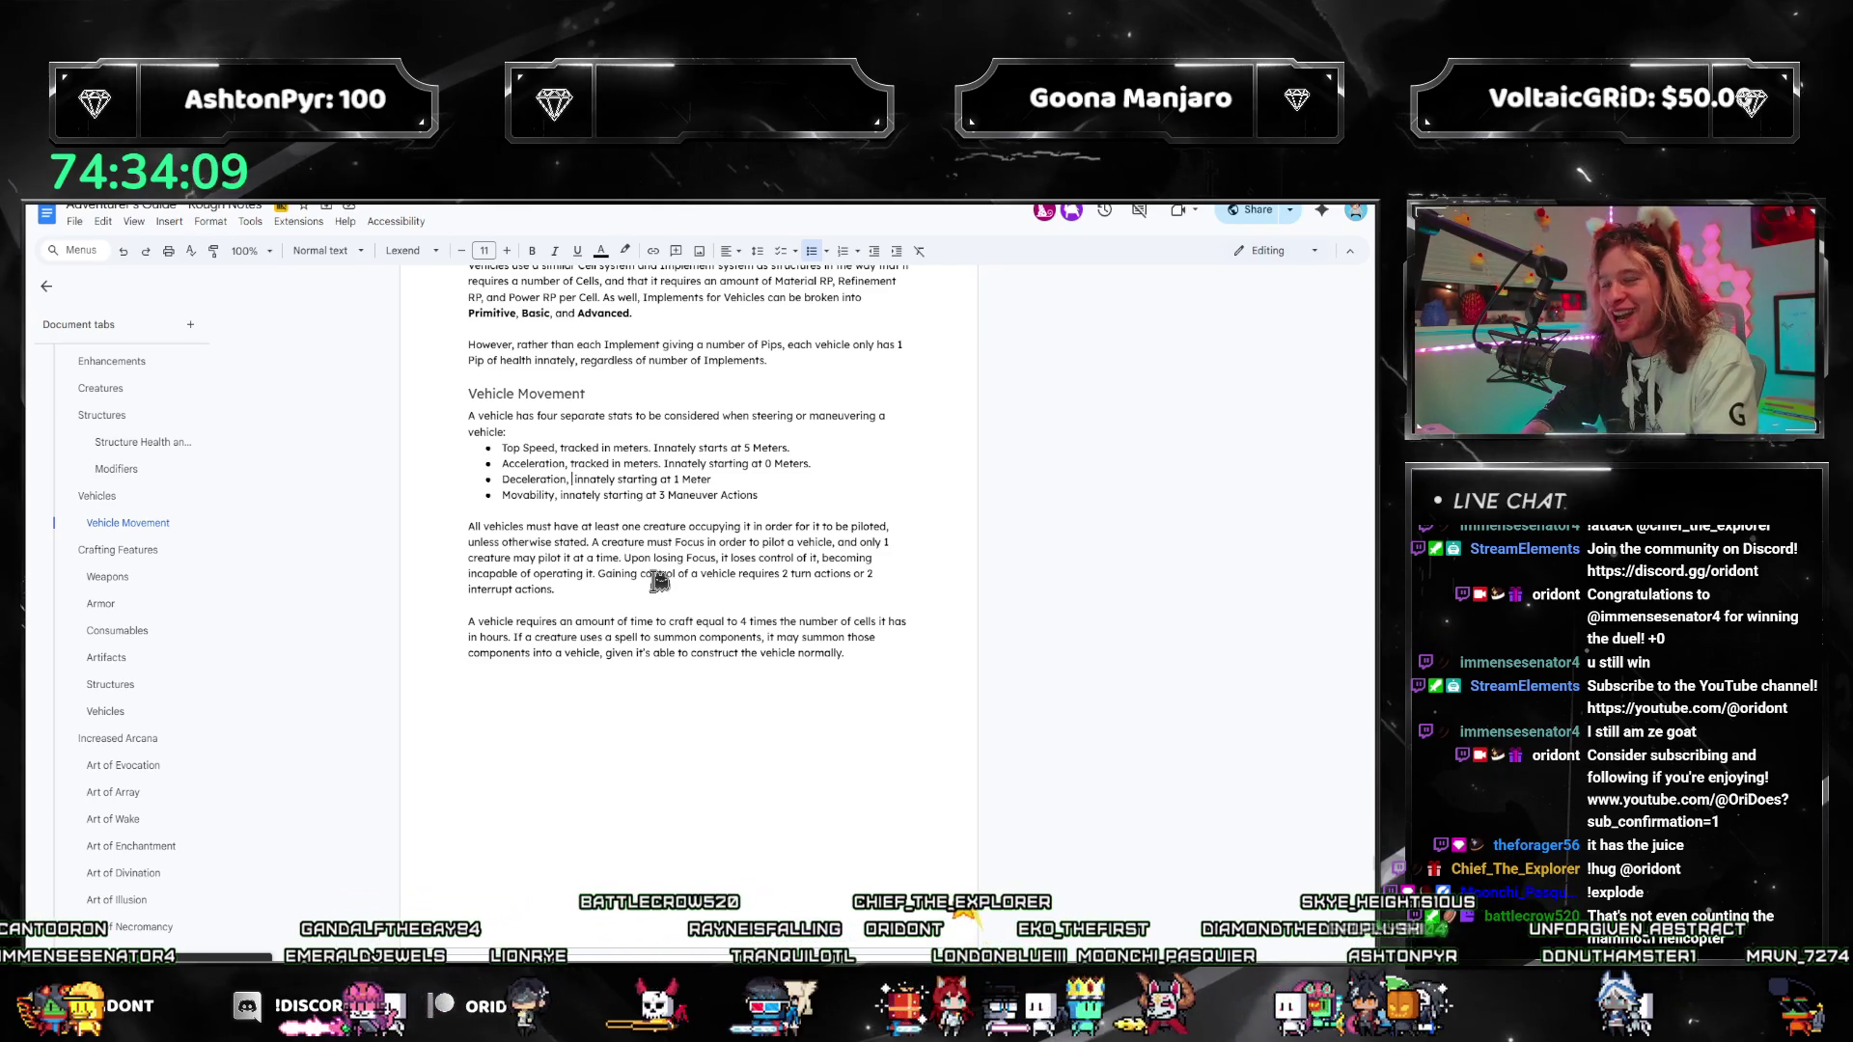
Step: Add 'tracked in meters.' to Deceleration and change 'starting' to 'starts' there and in Acceleration
type("tracked ")
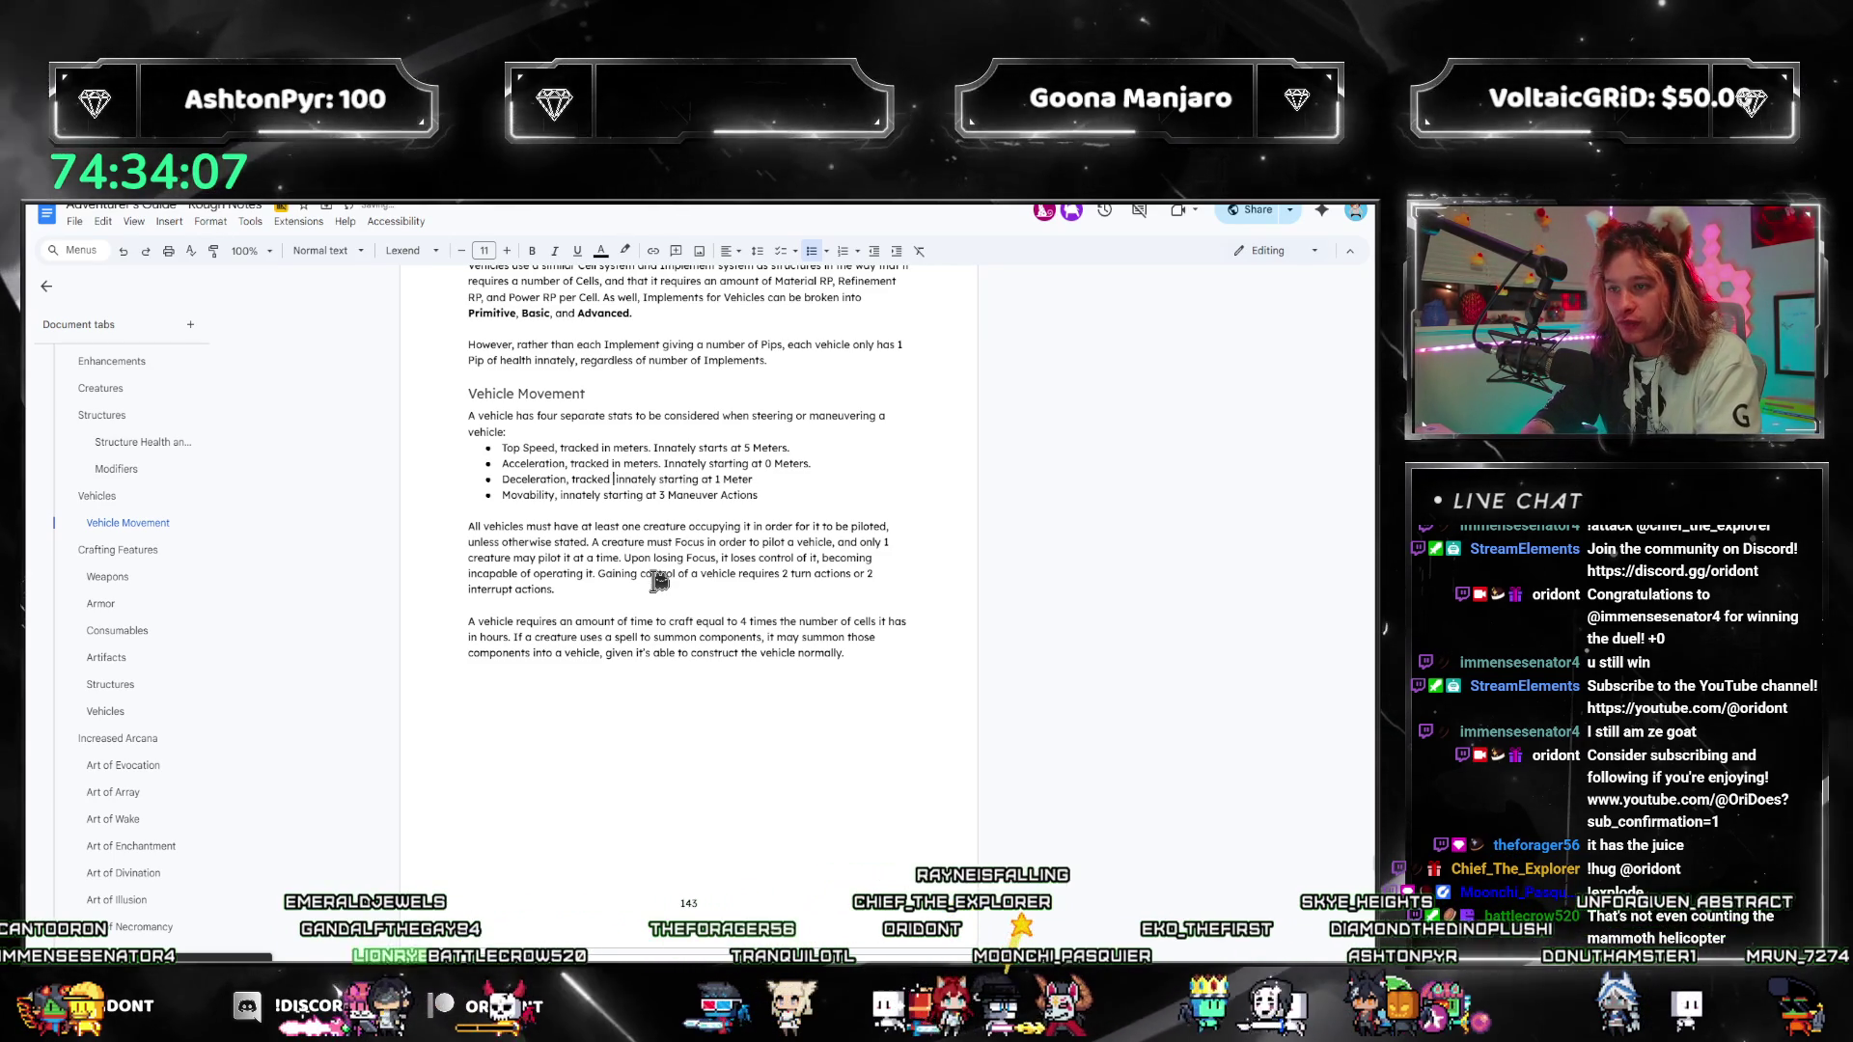
type("in meters.")
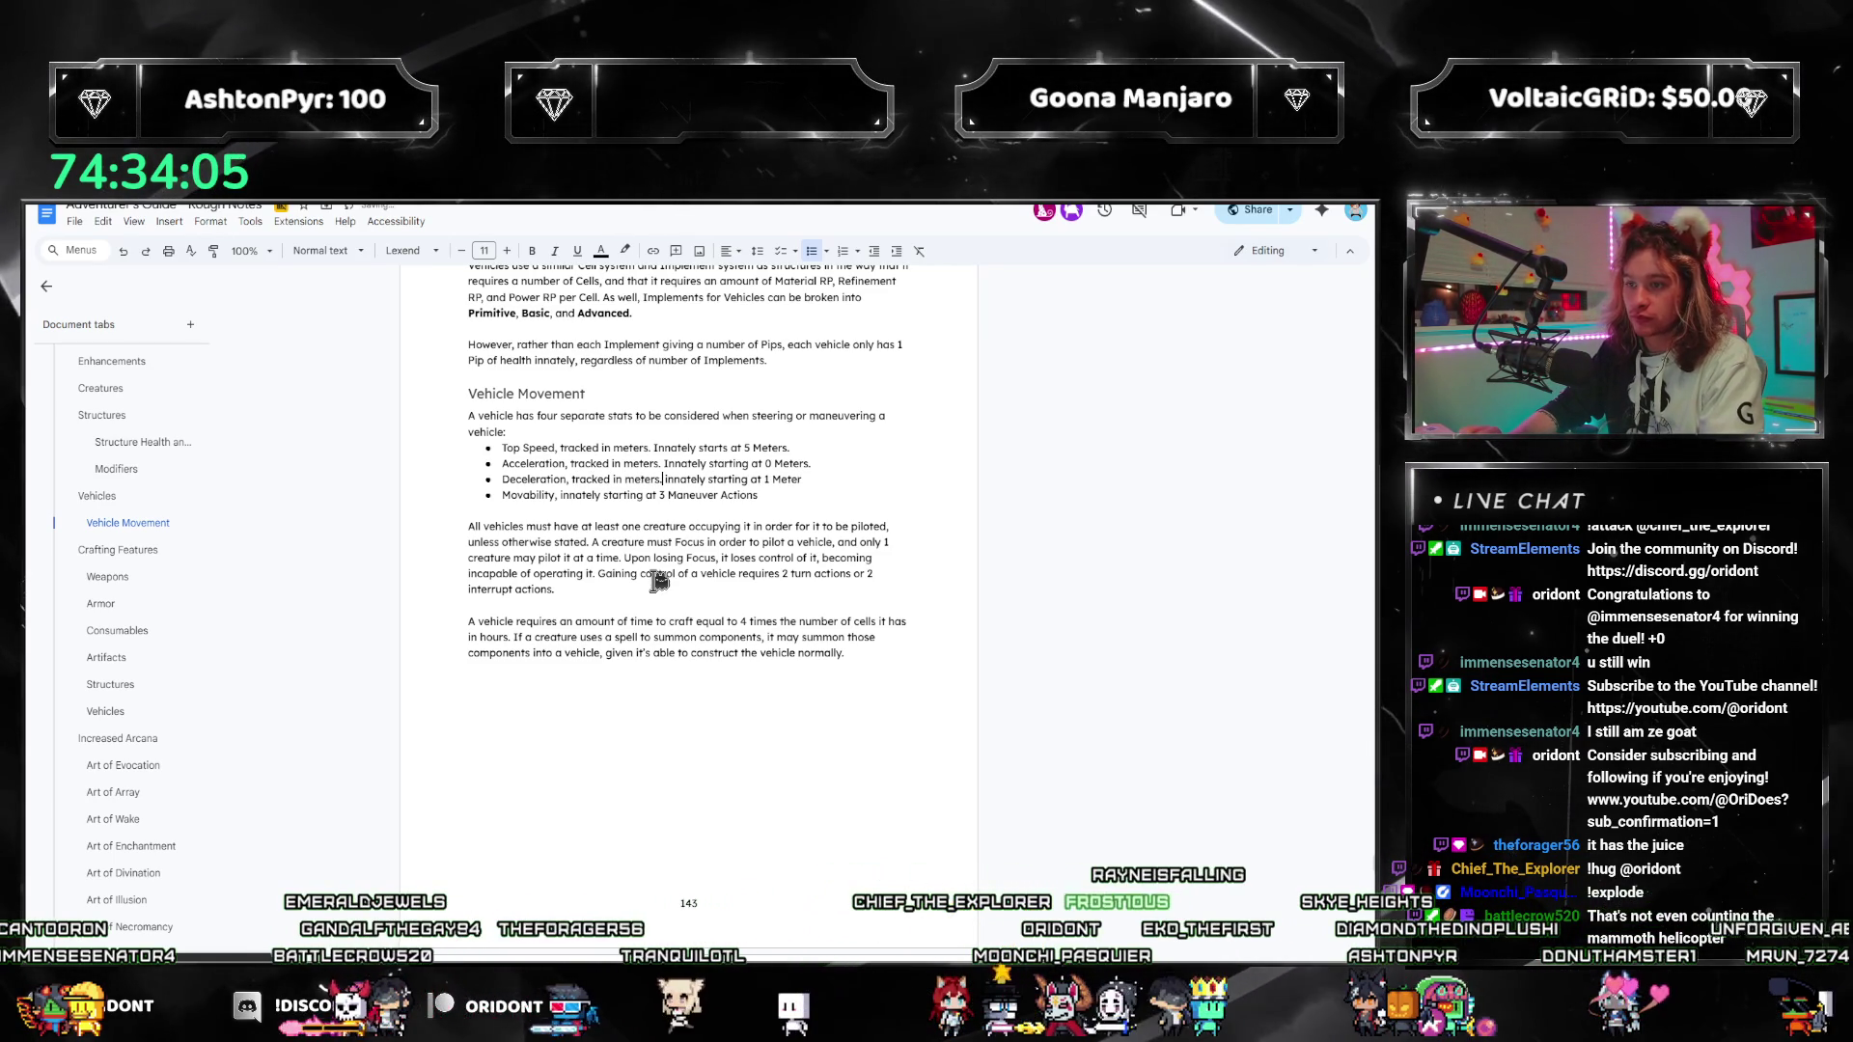
key("shift+Right")
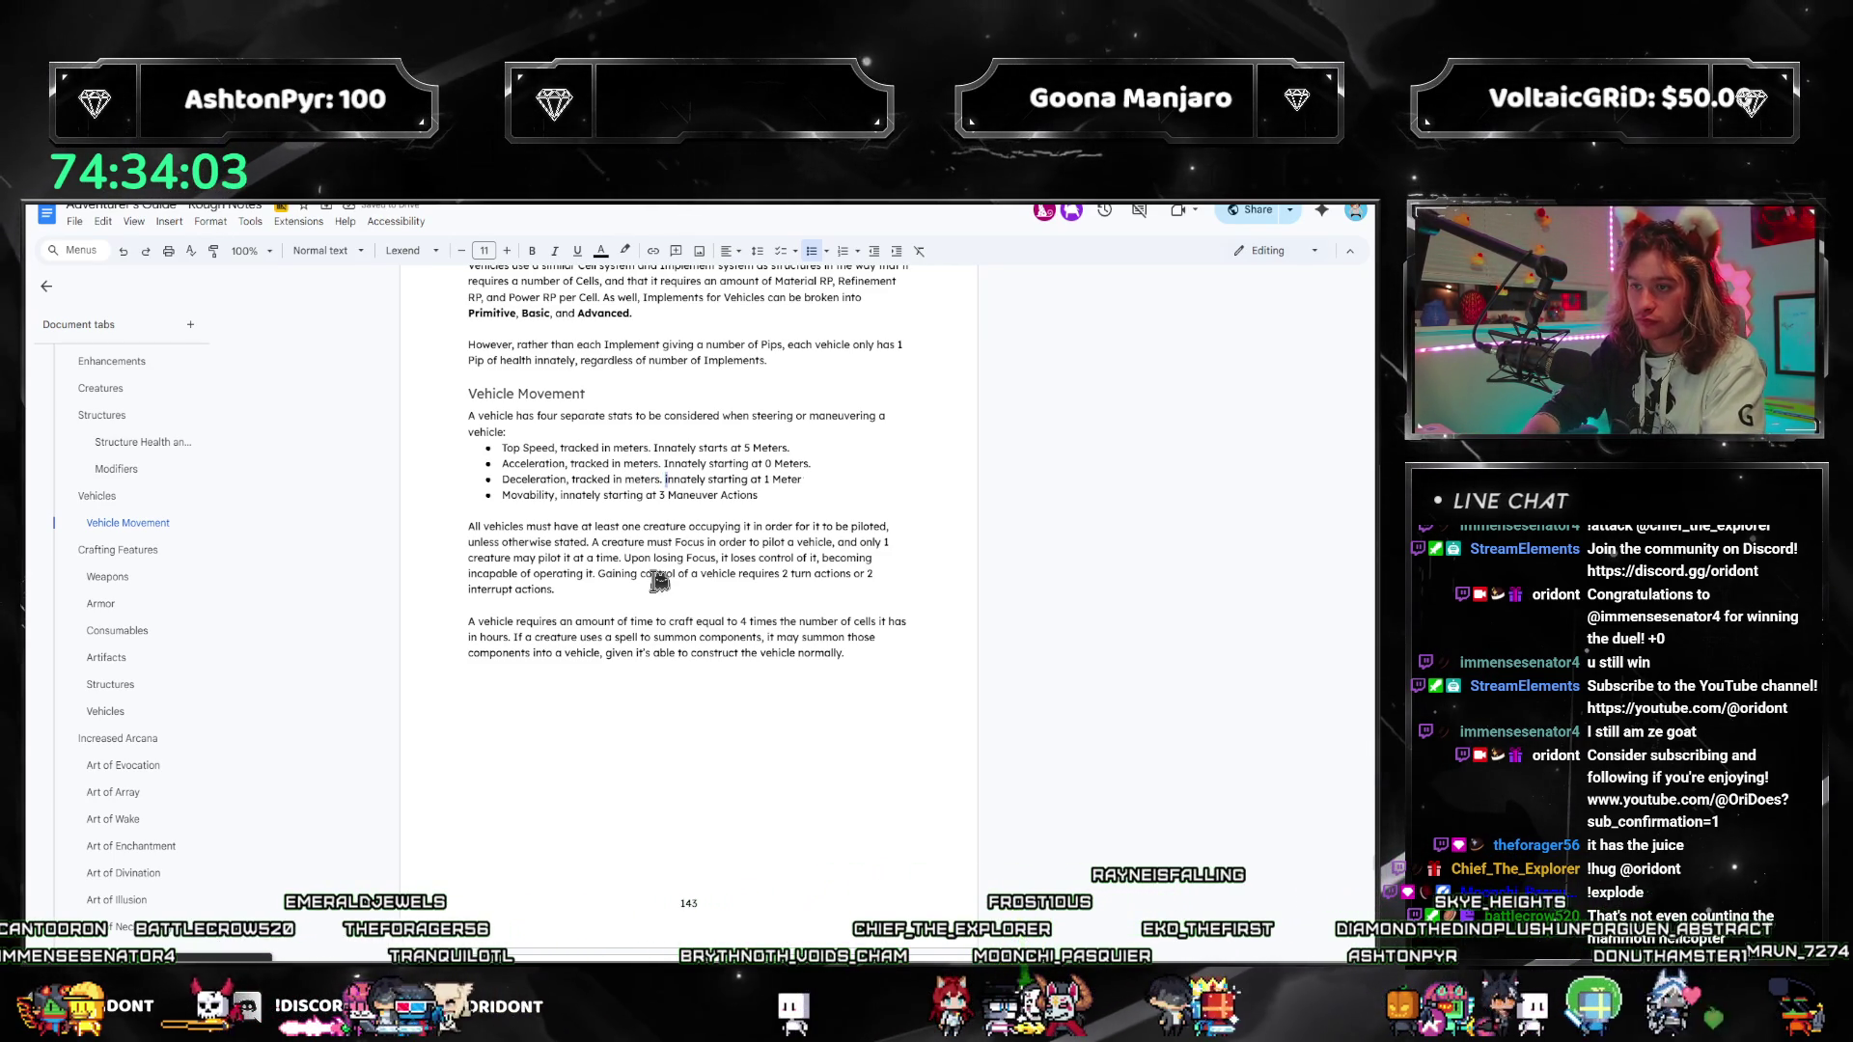
key("BackSpace")
key("BackSpace")
key("BackSpace")
type("s")
key("Up")
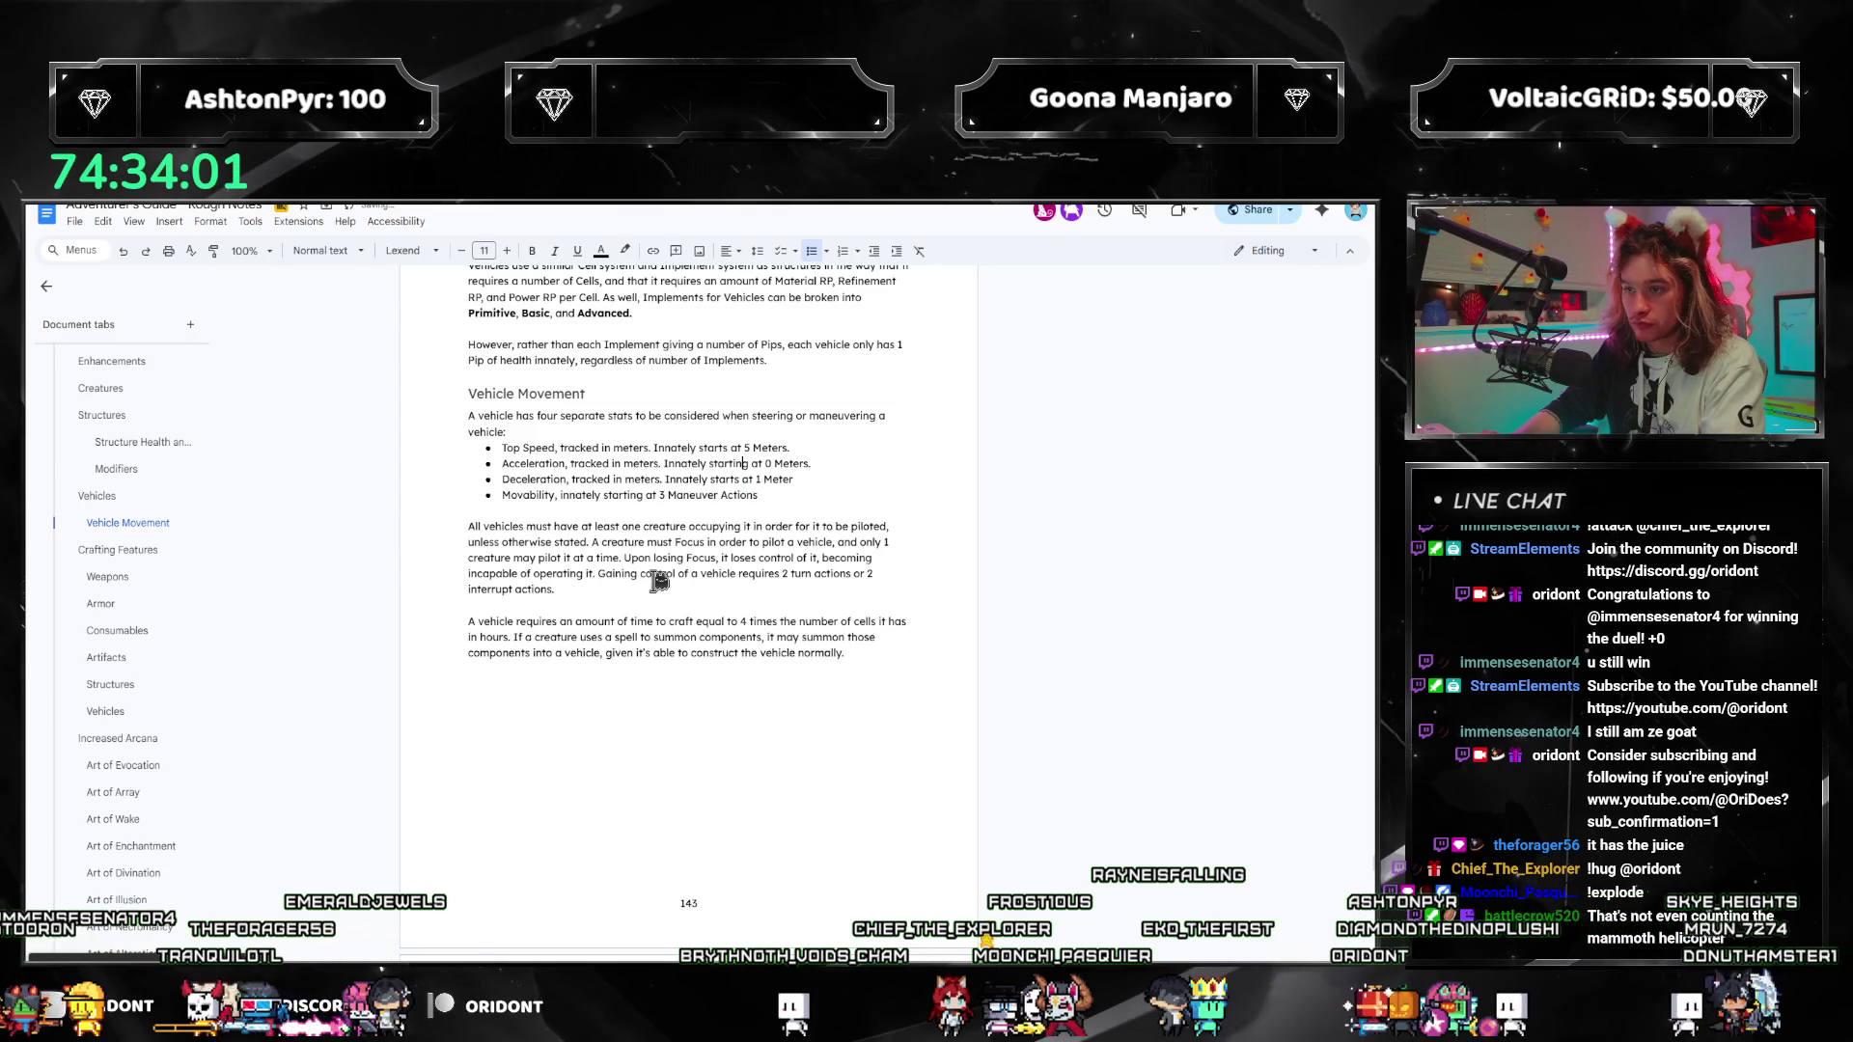
key("BackSpace")
key("BackSpace")
key("BackSpace")
type("s")
key("Down")
key("End")
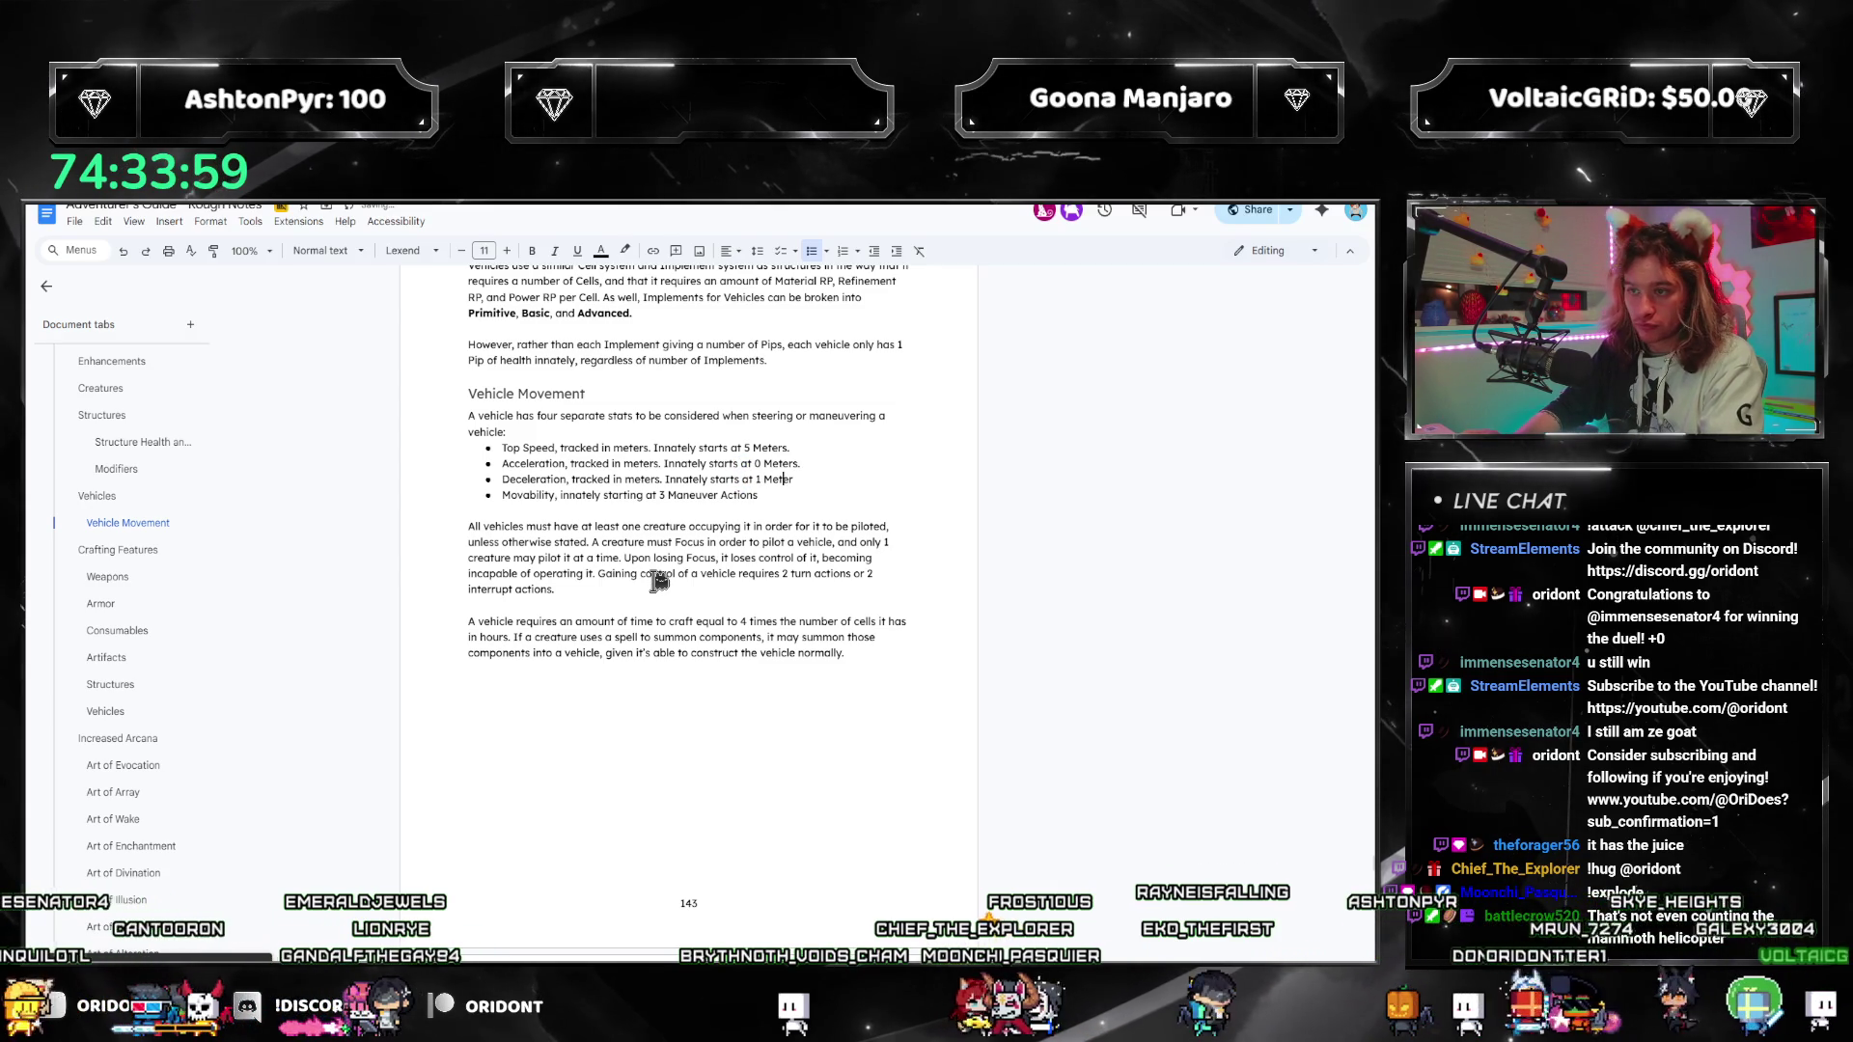
type(".")
Step: Insert 'tracked in Maneuver Actions. I' before 'nnately' in the Movability bullet
key("Down")
key("Home")
key("ctrl+Right")
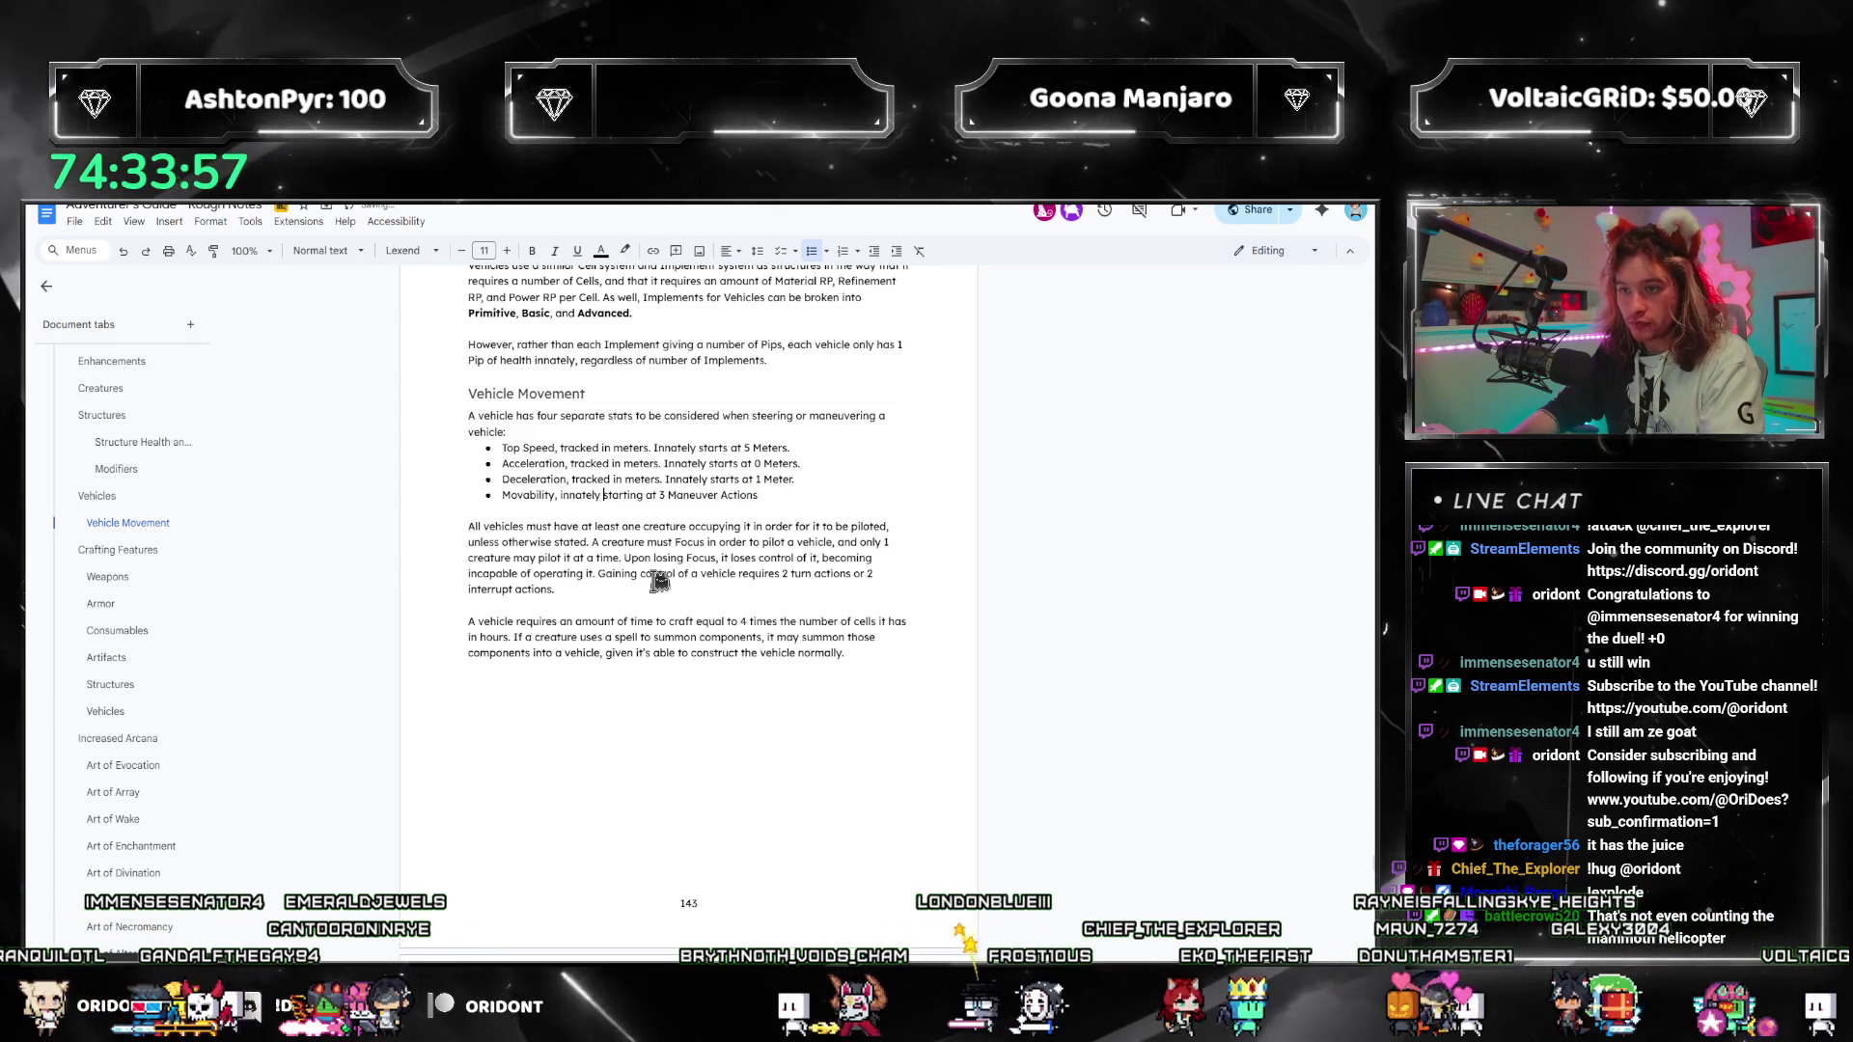
type("tracked in M")
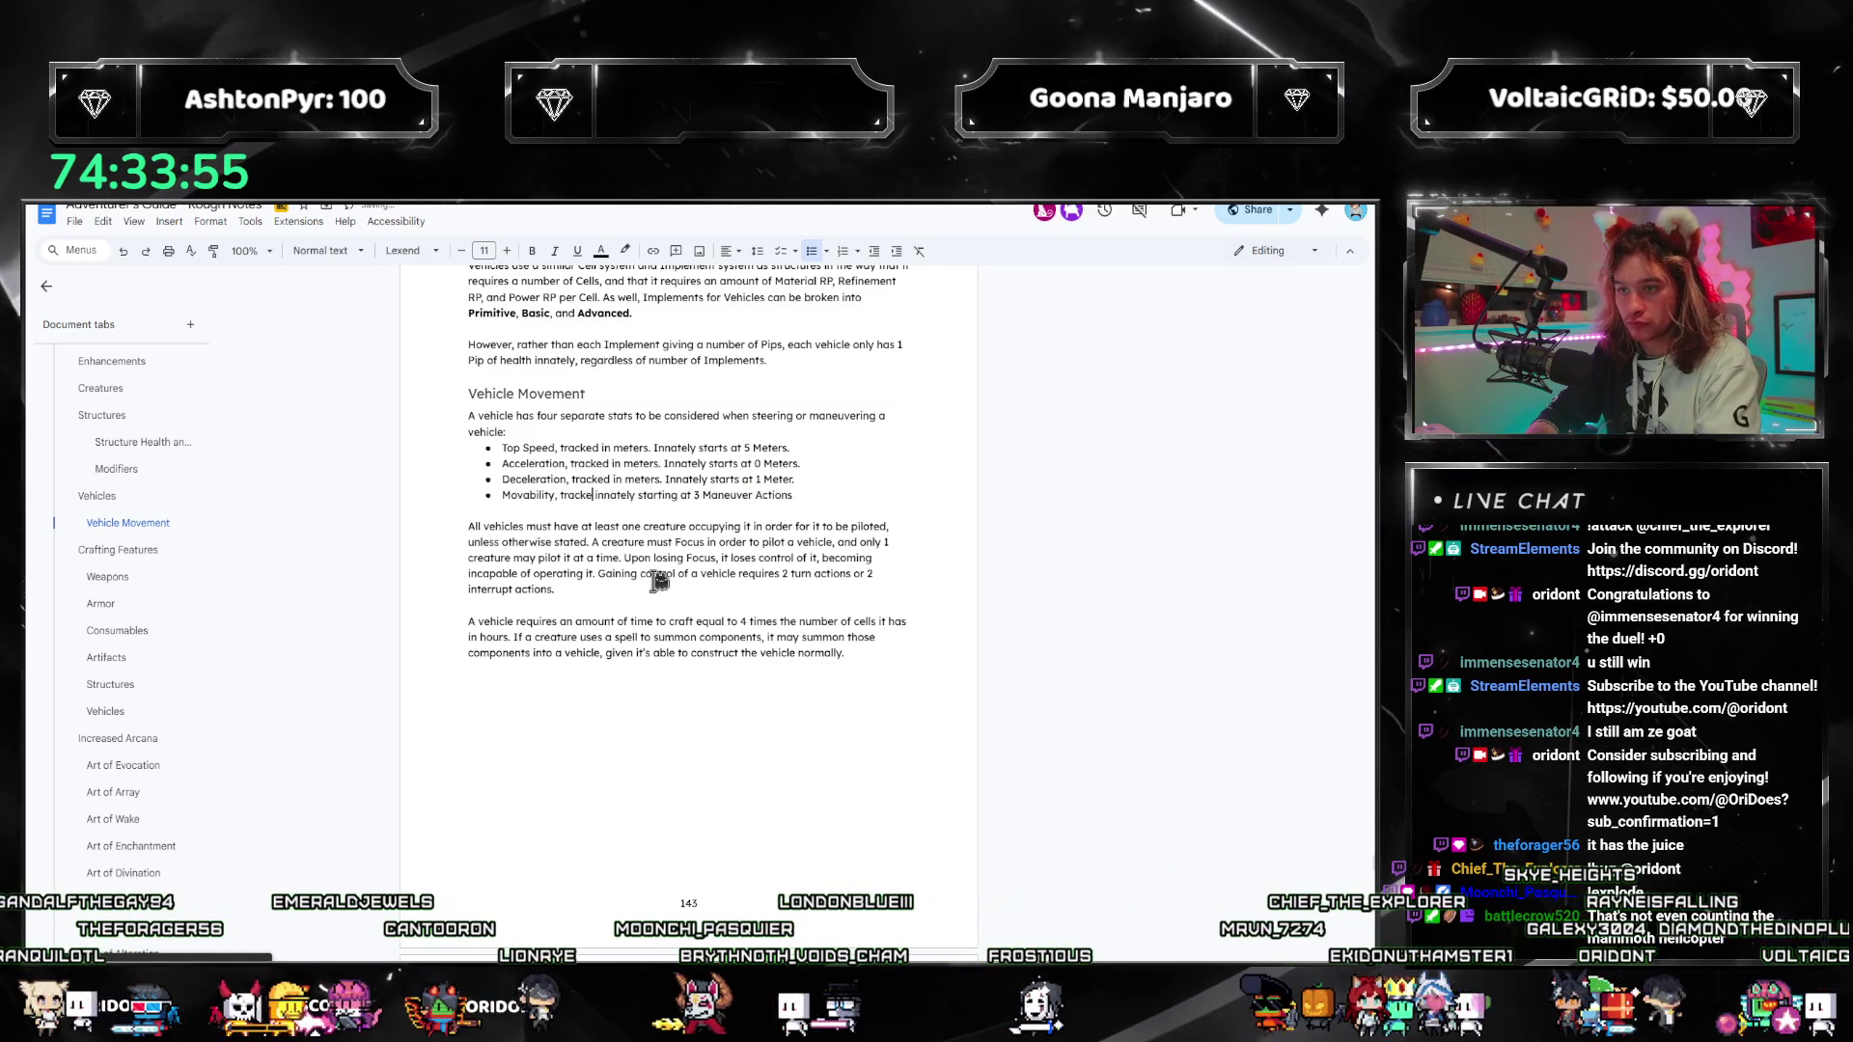
type("aneuver Actions")
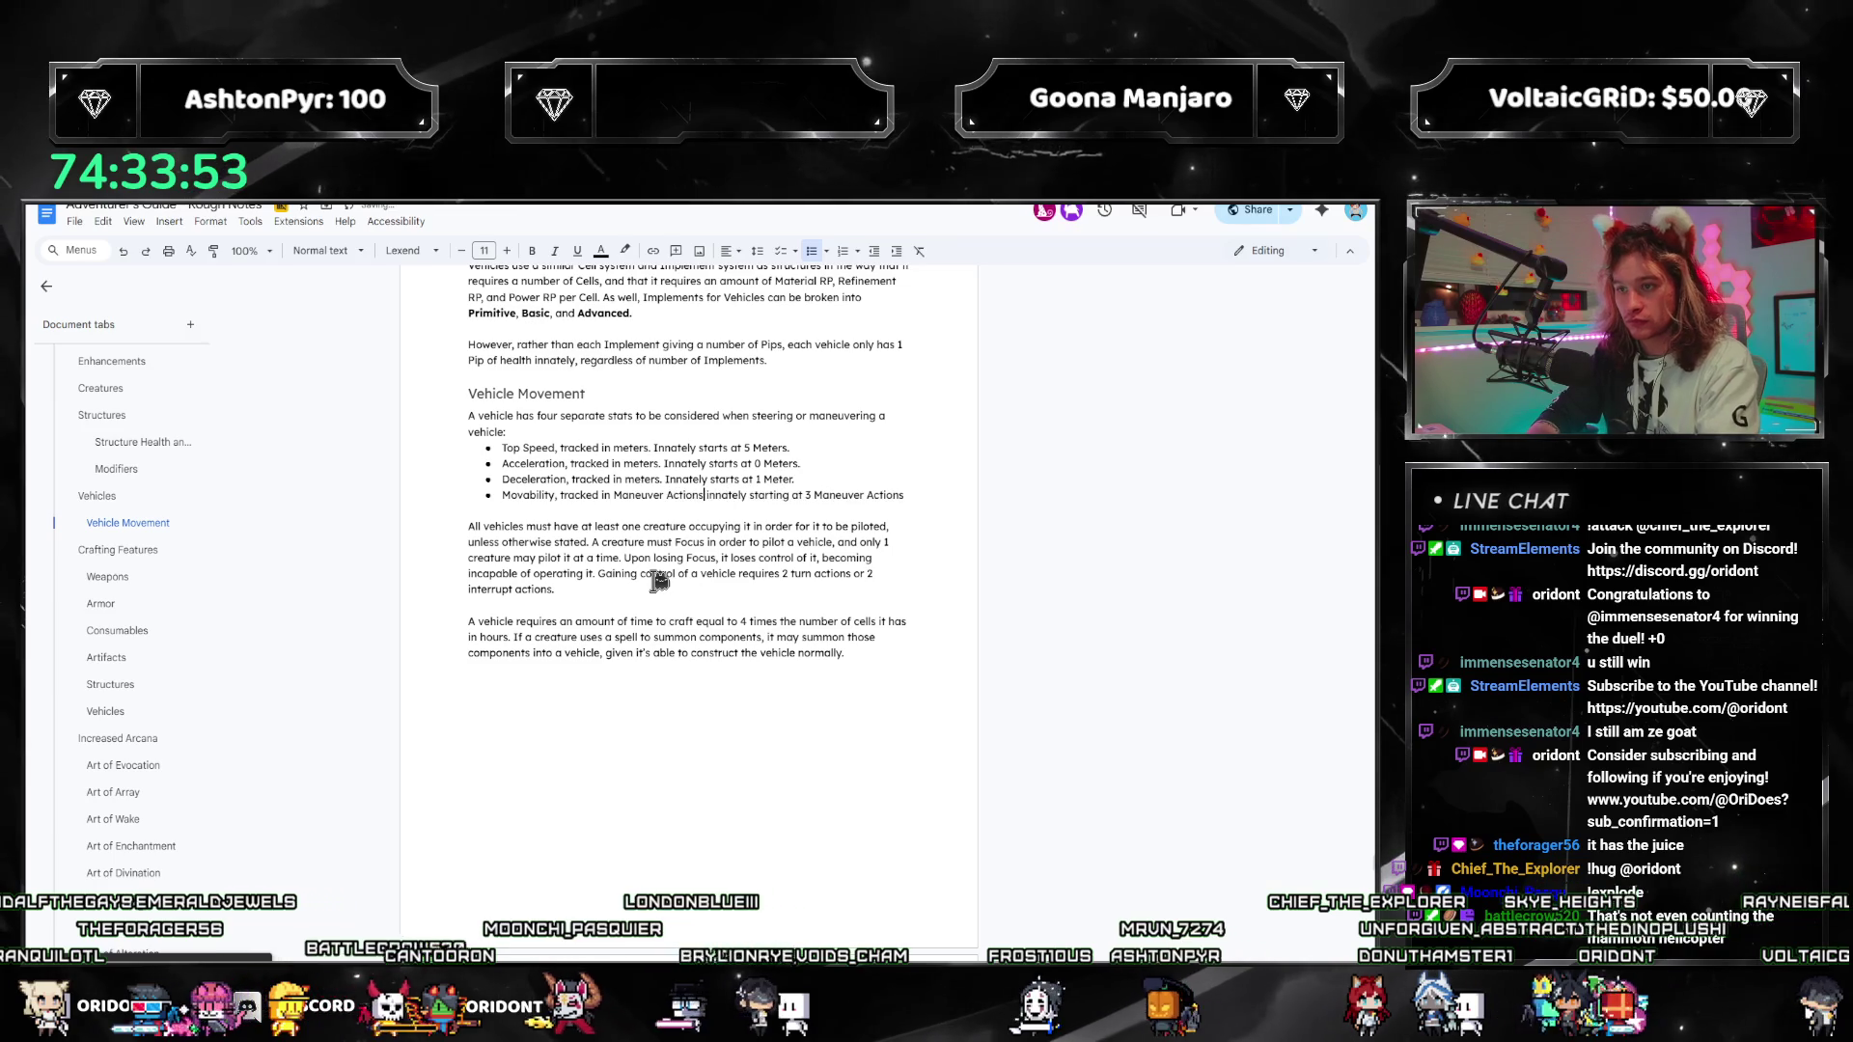
type(". I")
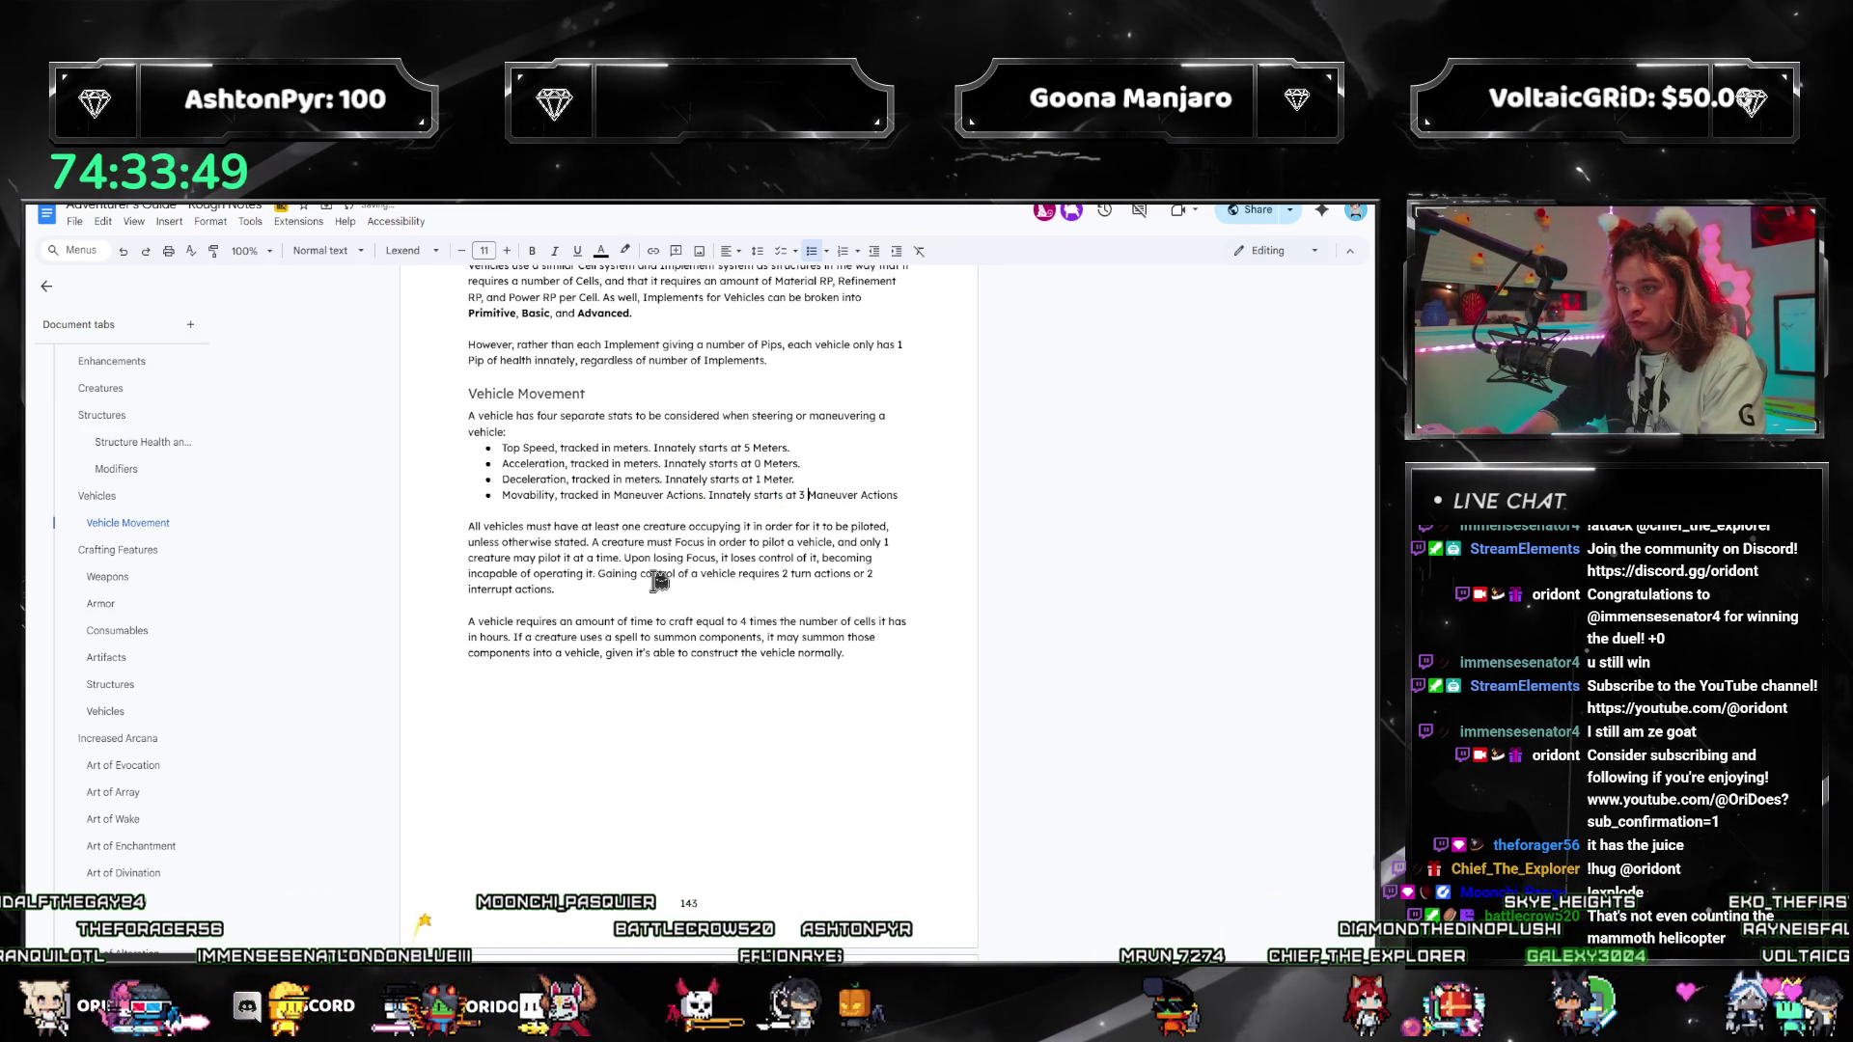
key("End")
Step: Close the Movability bullet with a period and check the text below the list
type(".")
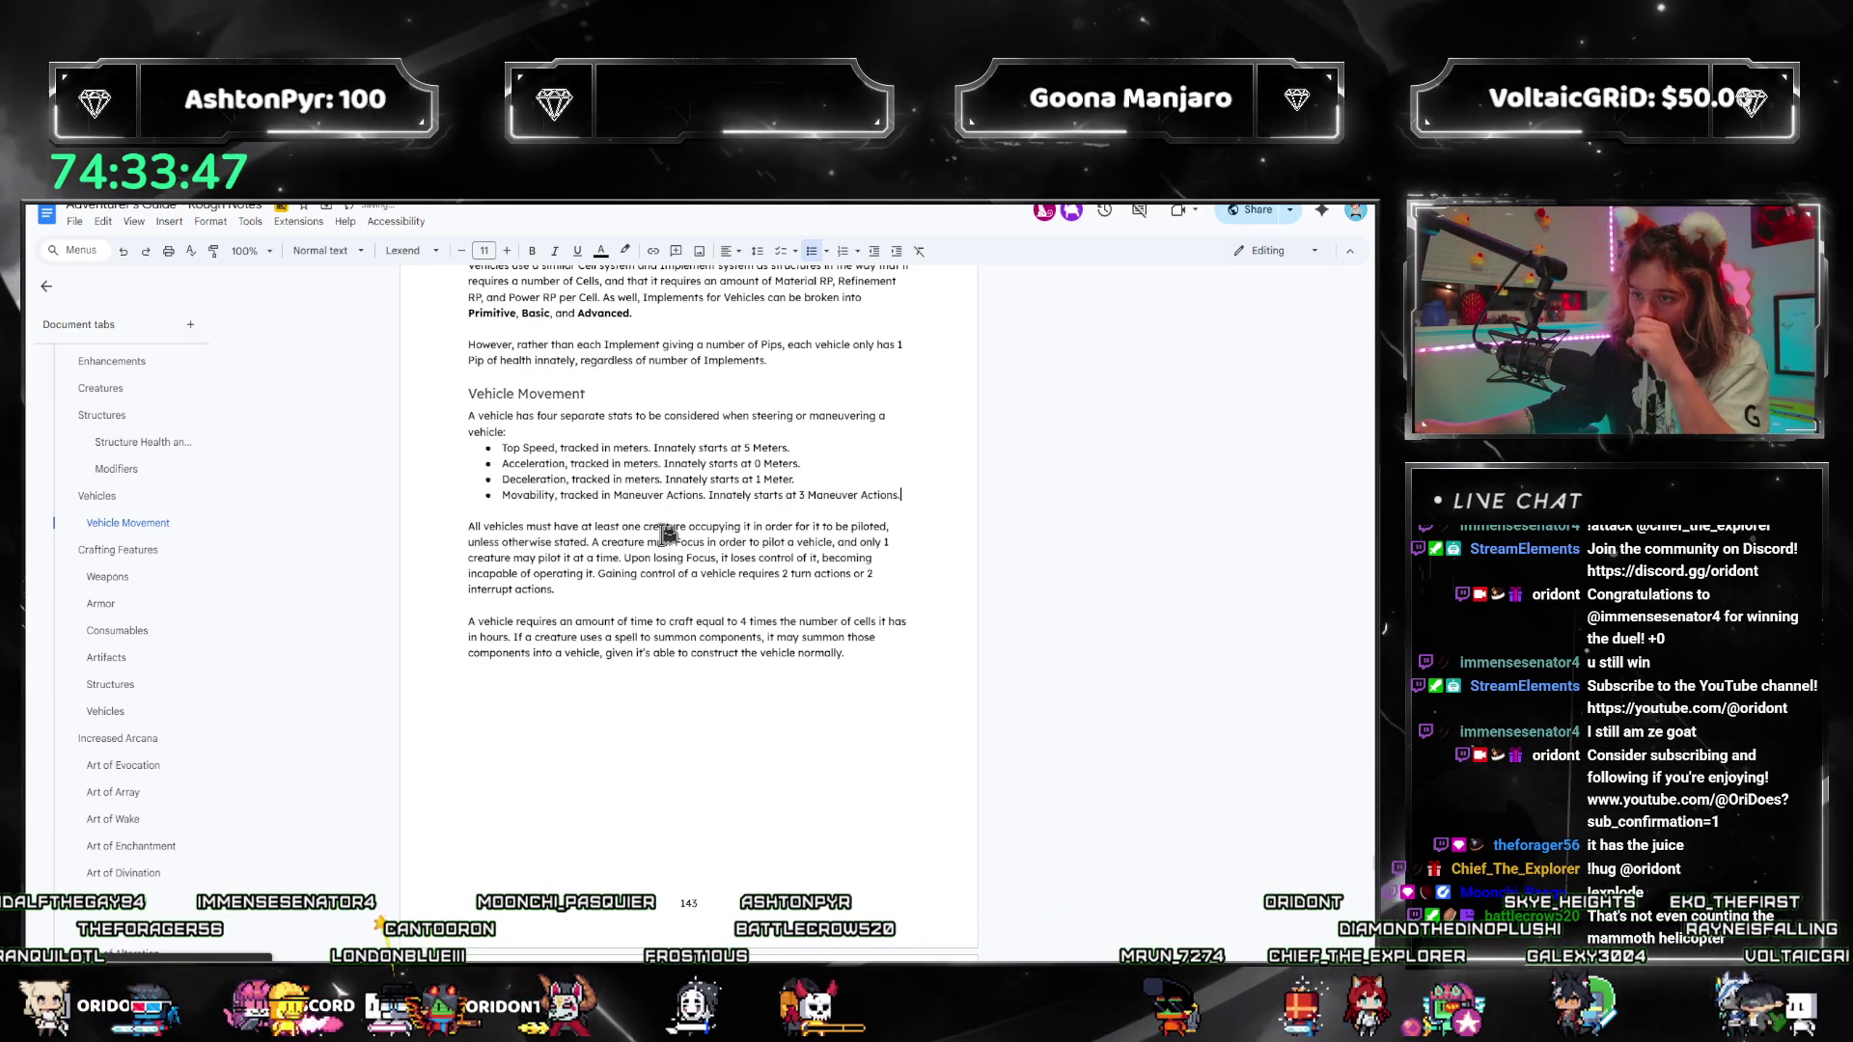
scroll(675, 540, "down", 2)
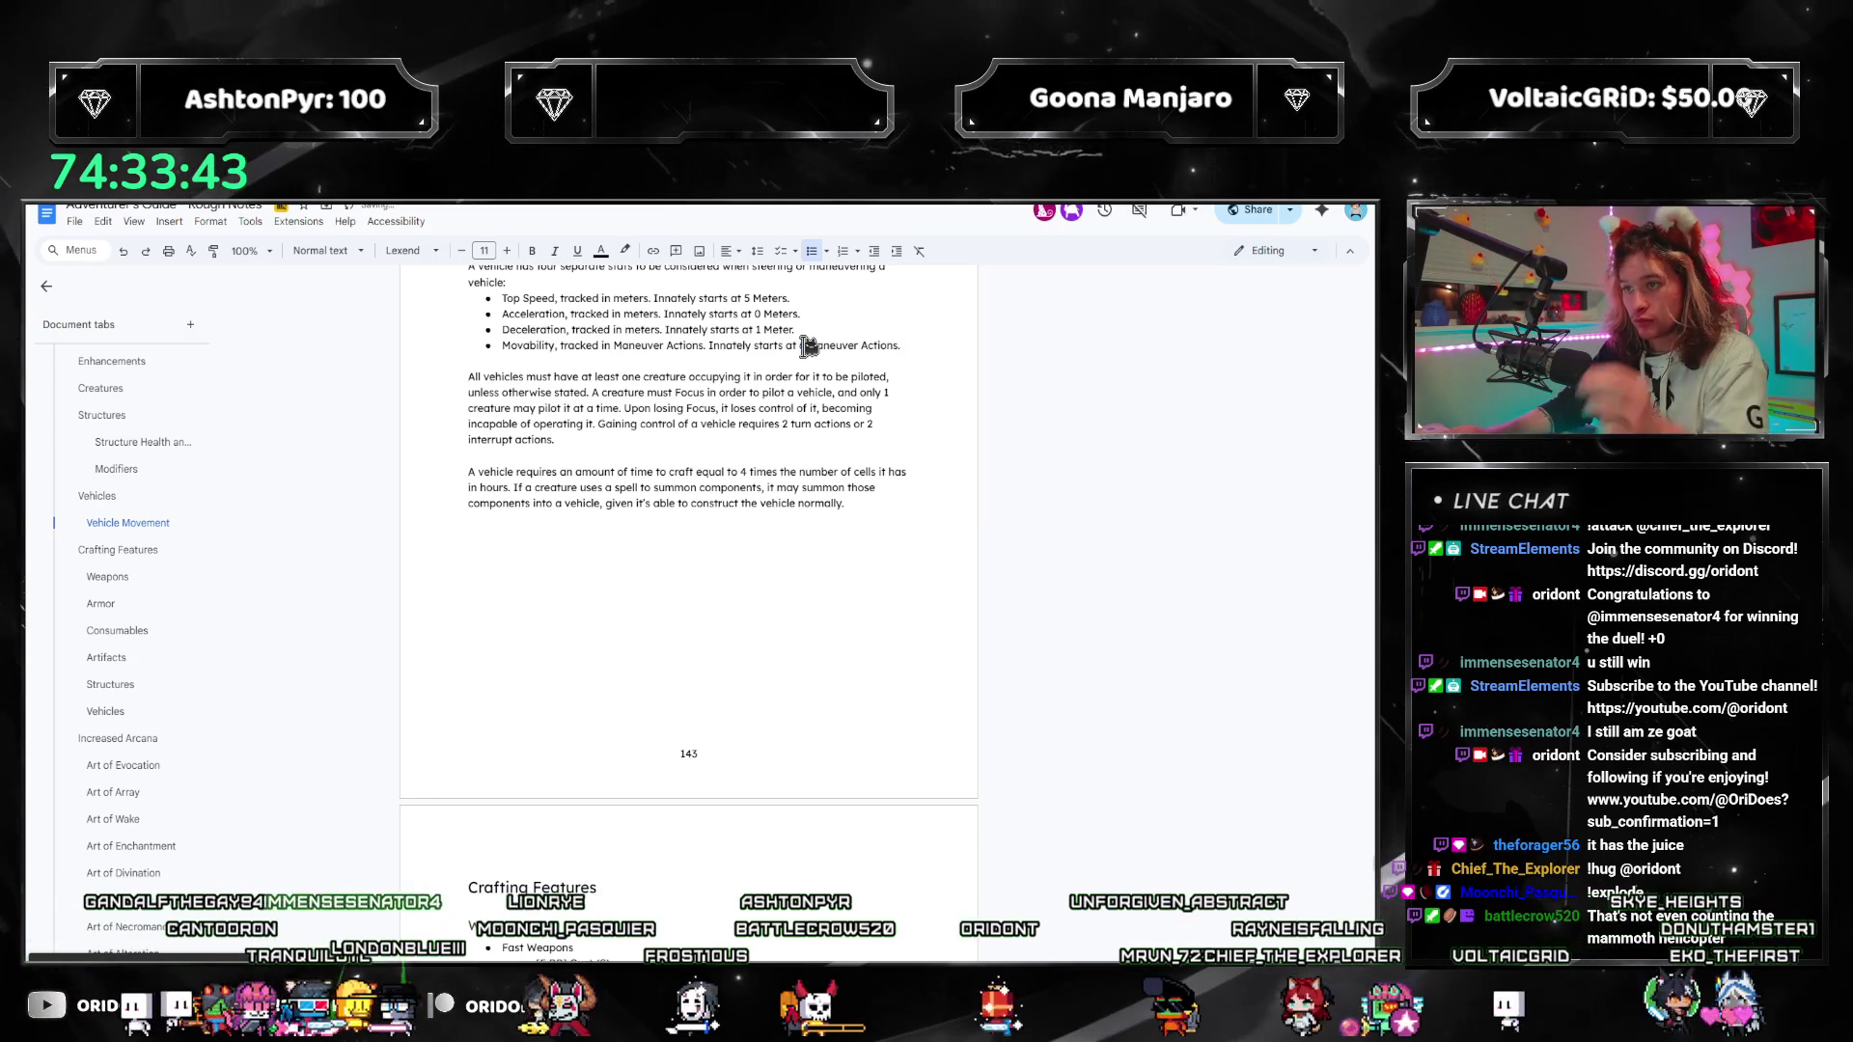
scroll(845, 463, "down", 2)
scroll(839, 463, "down", 10)
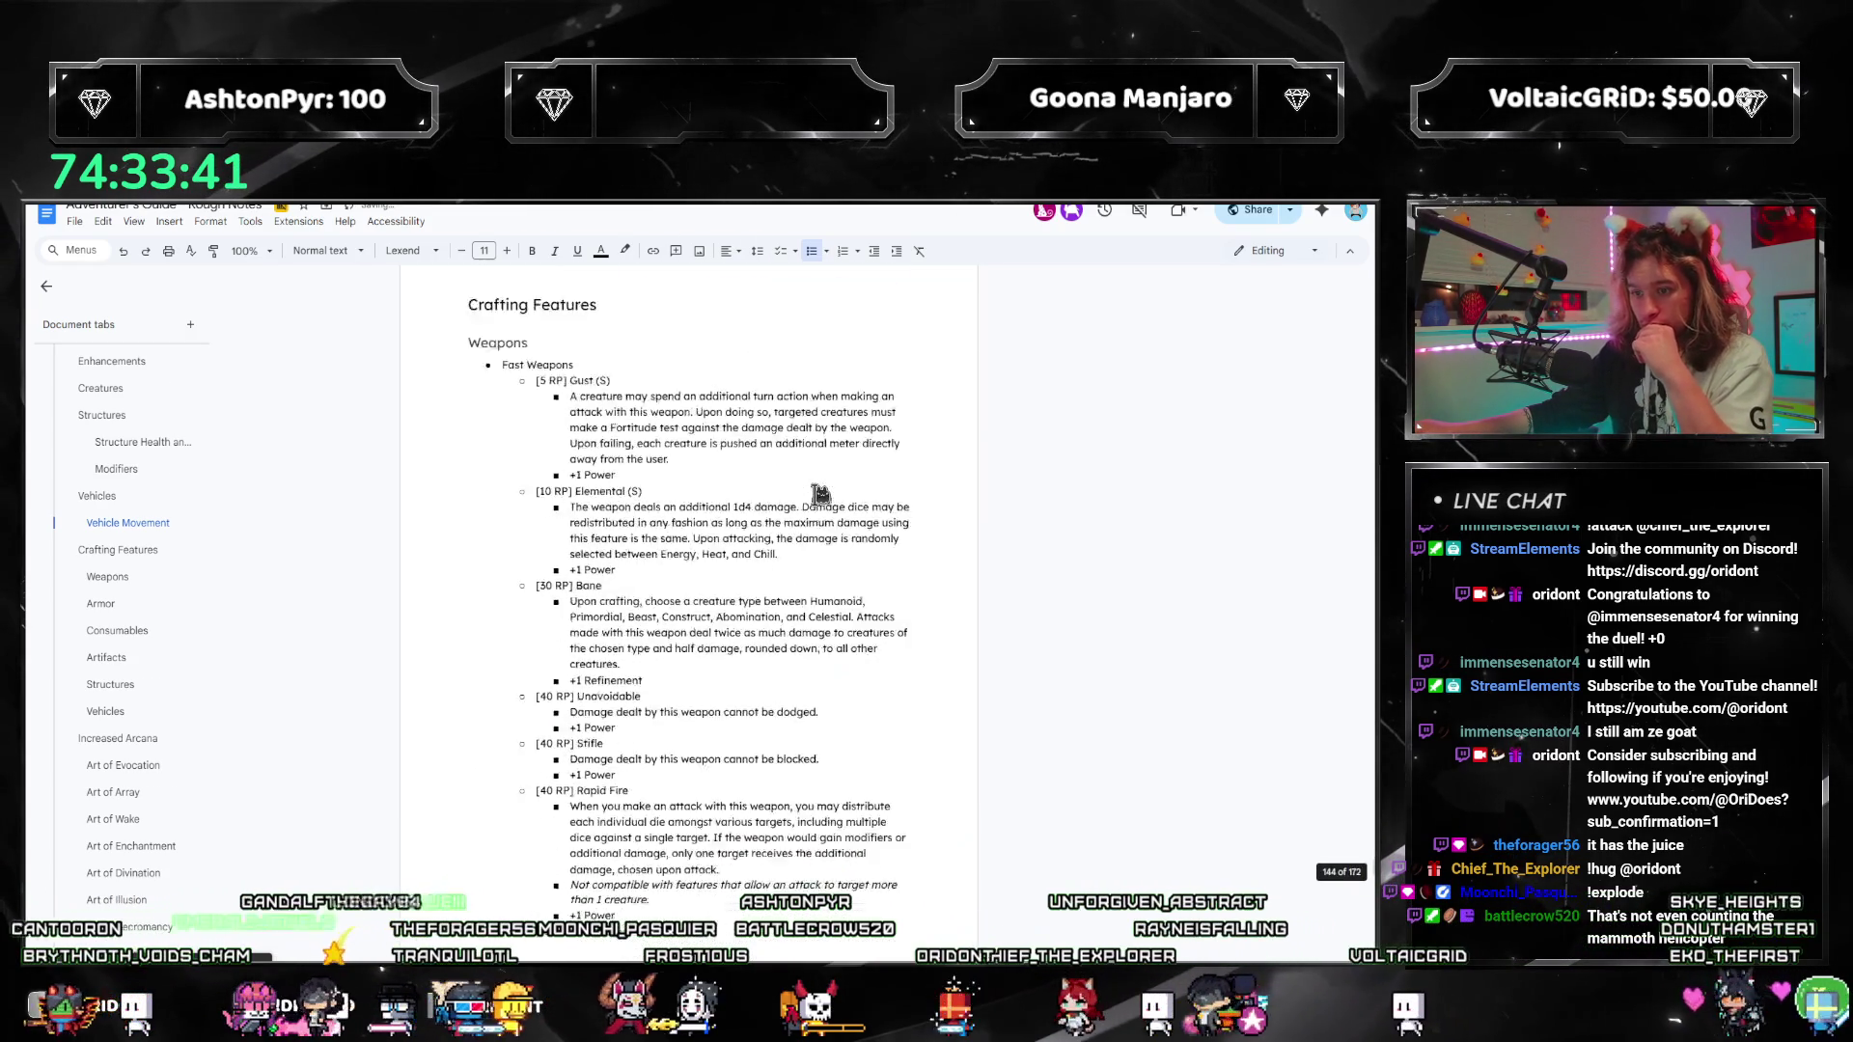
scroll(628, 560, "up", 12)
scroll(612, 573, "up", 2)
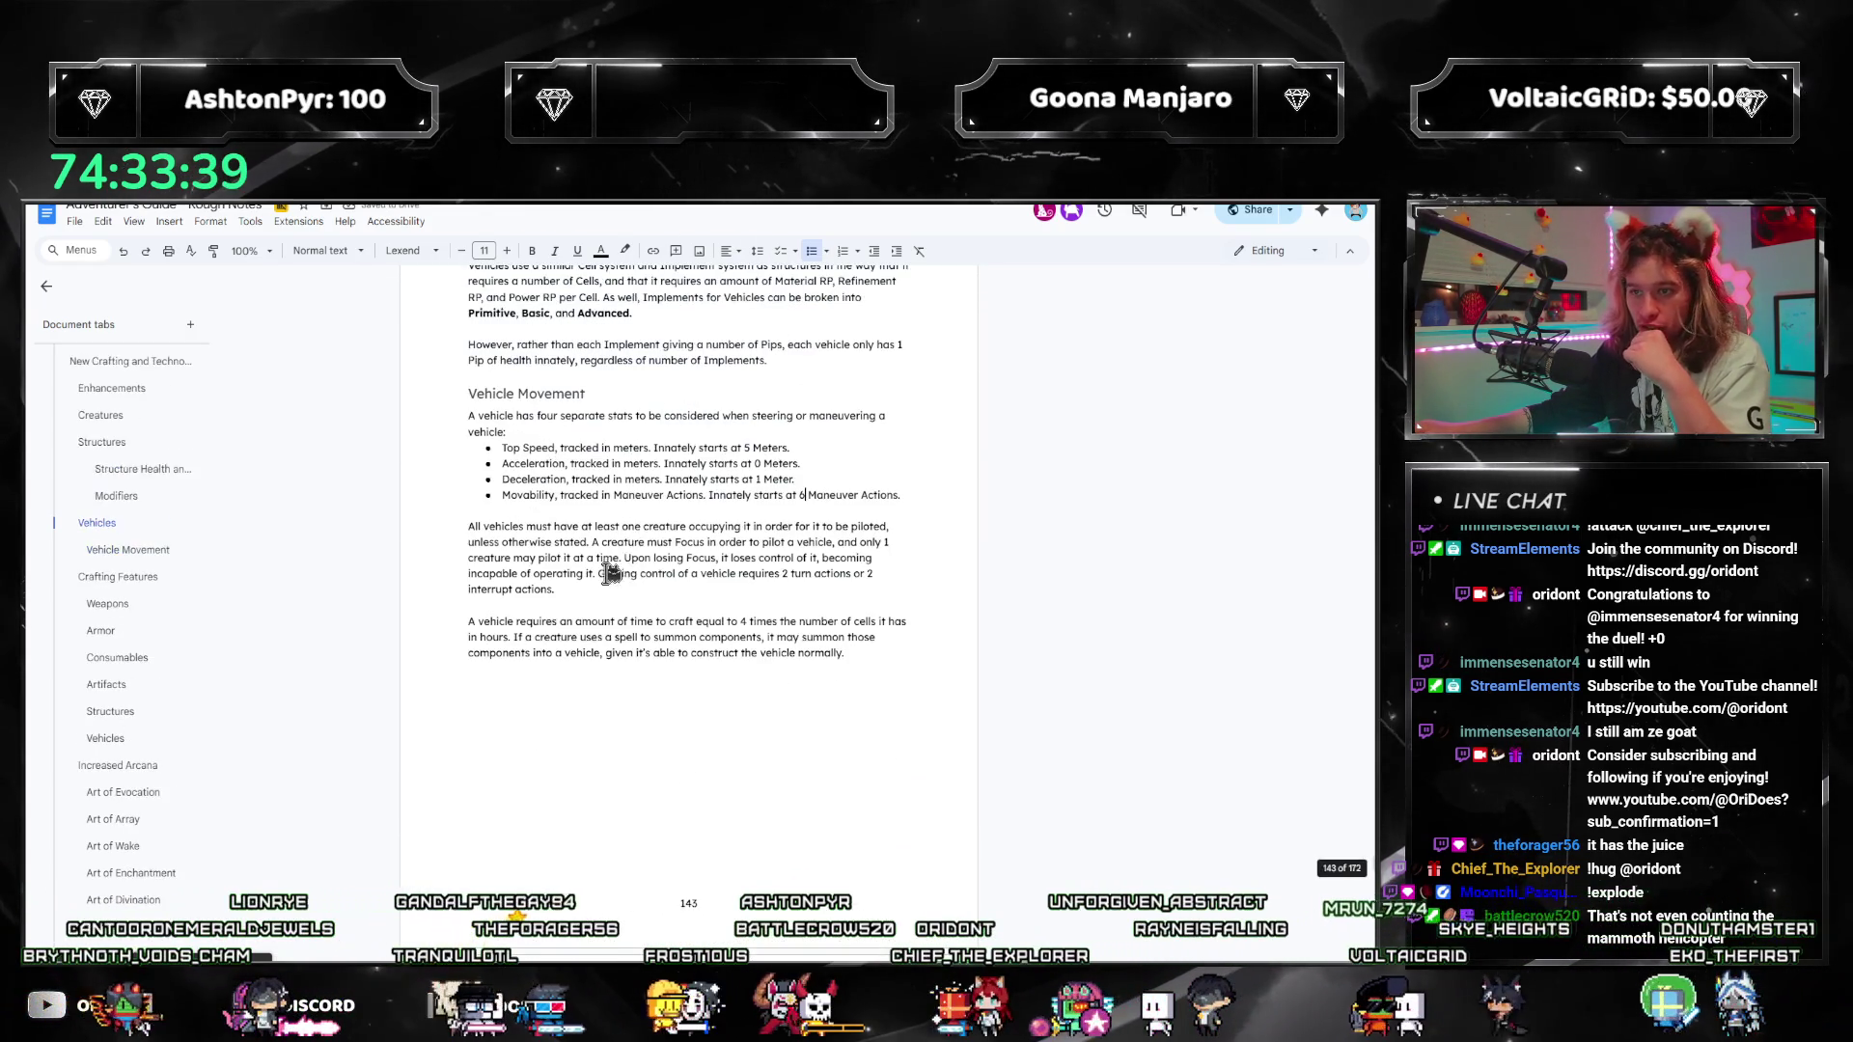
left_click(927, 495)
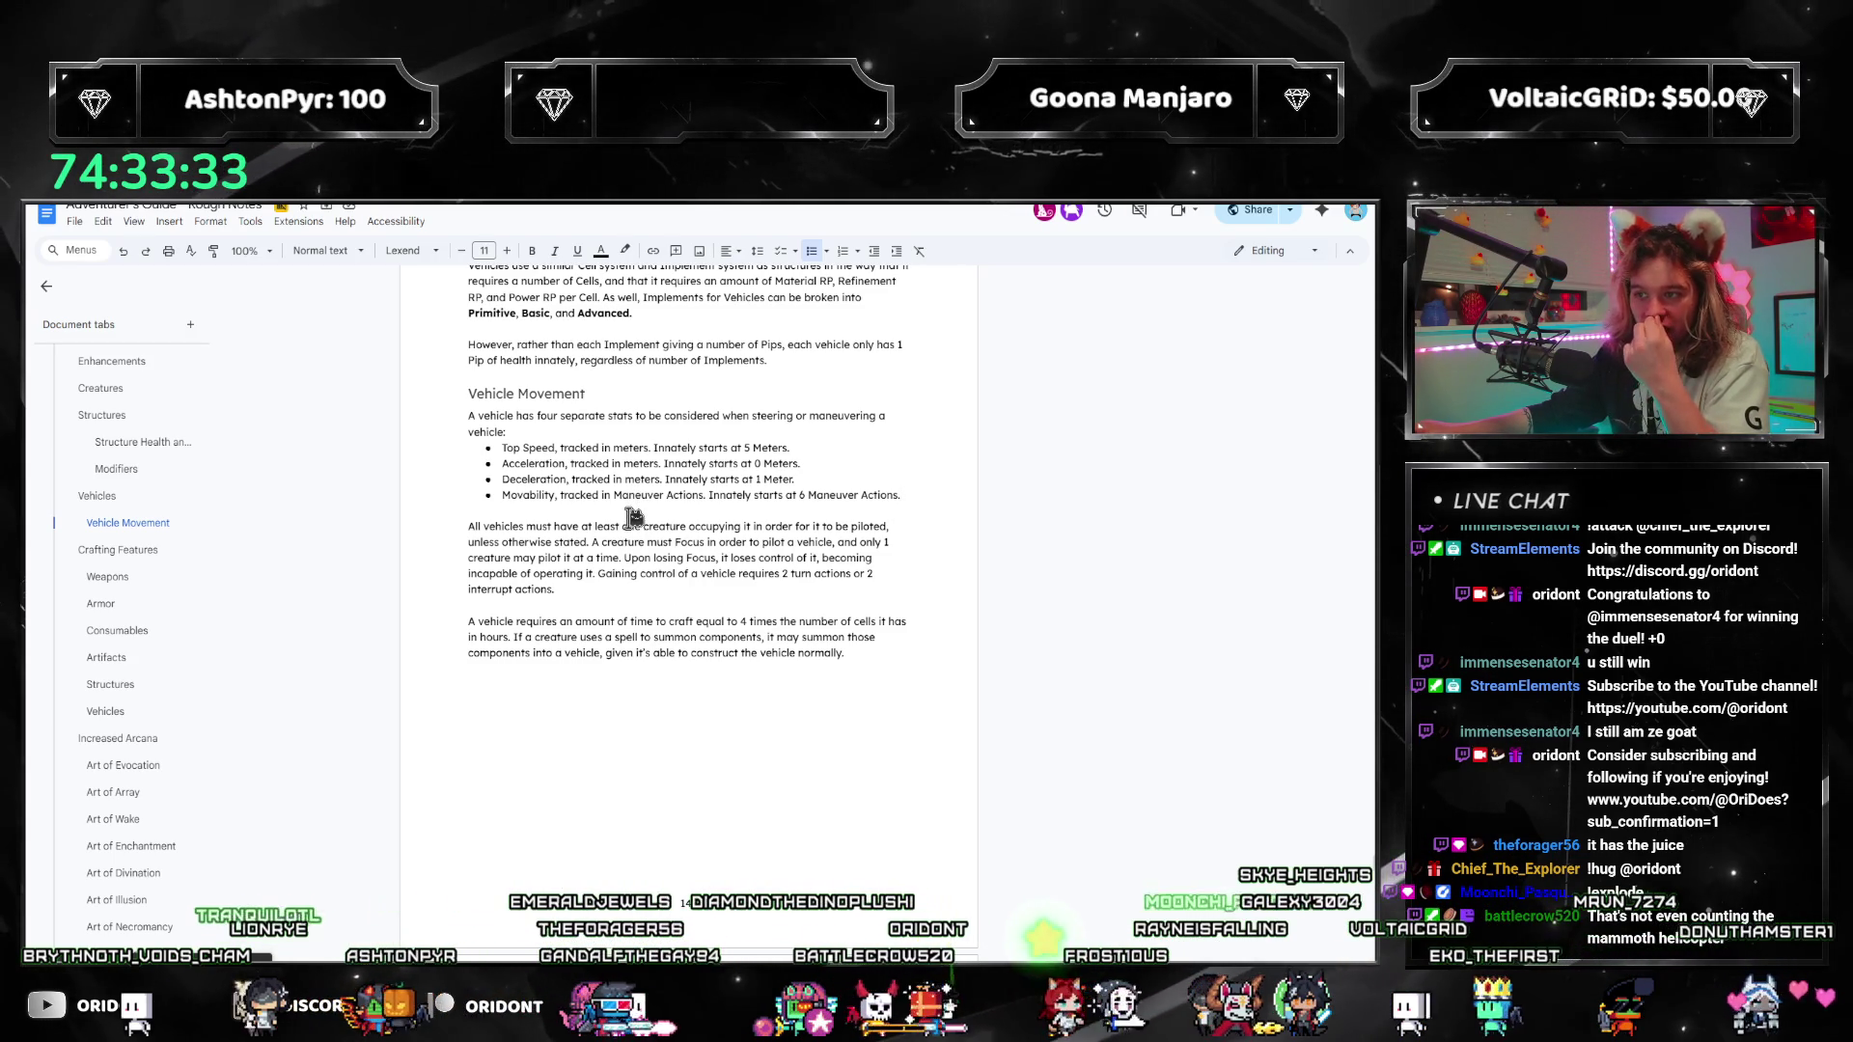
Step: Add an empty unbulleted line between the bullet list and the piloting paragraph
key("Return")
key("Return")
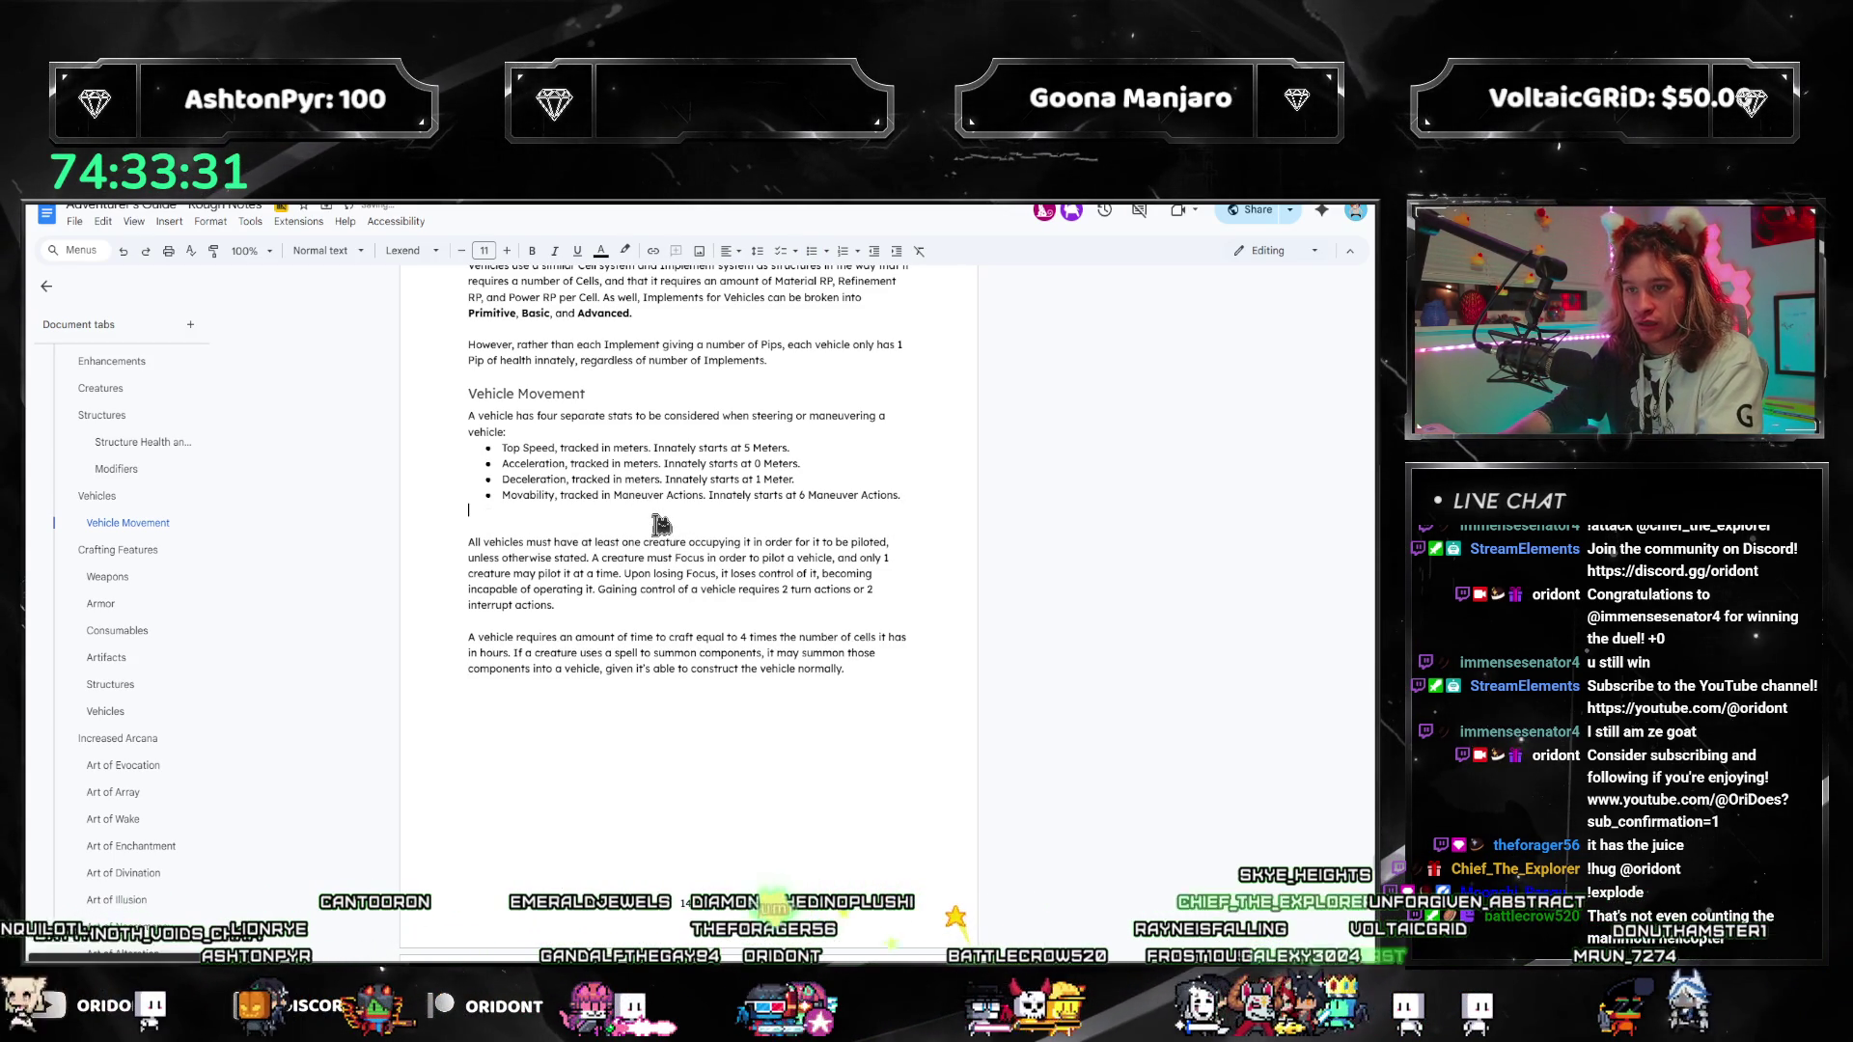
key("BackSpace")
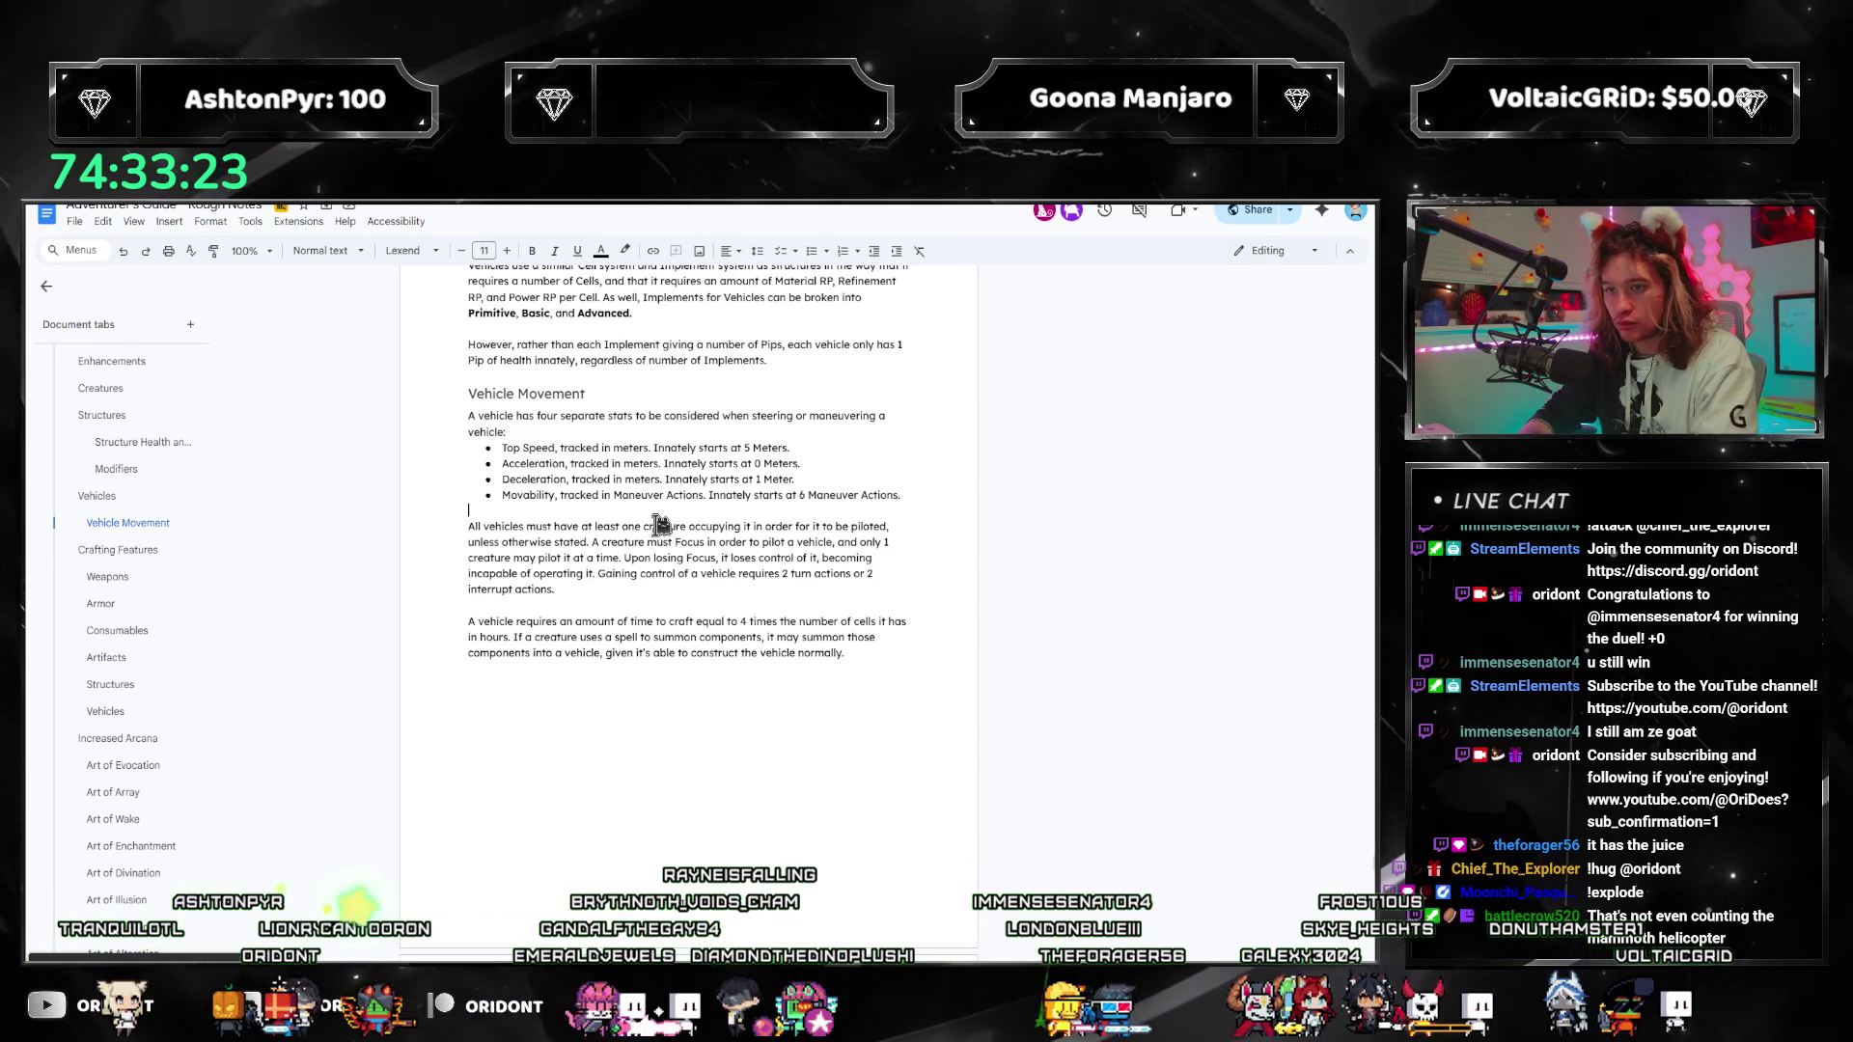
key("Return")
key("Return")
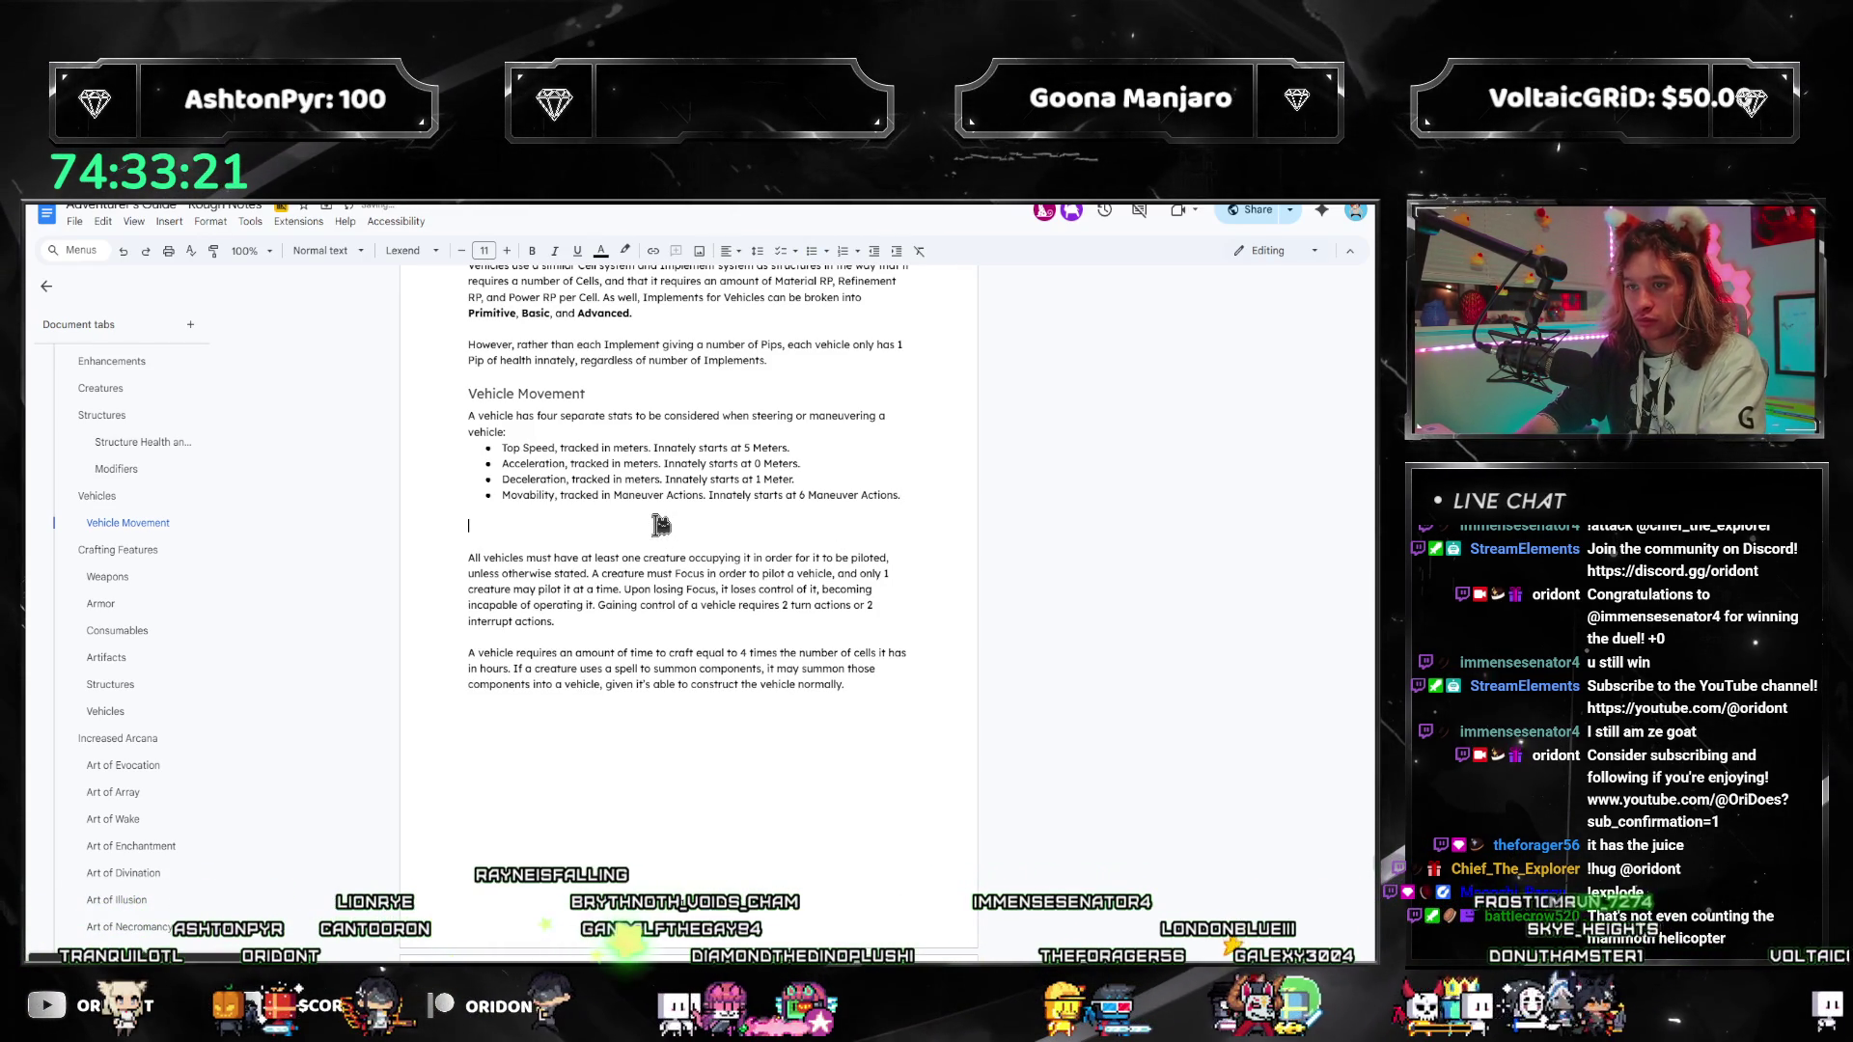
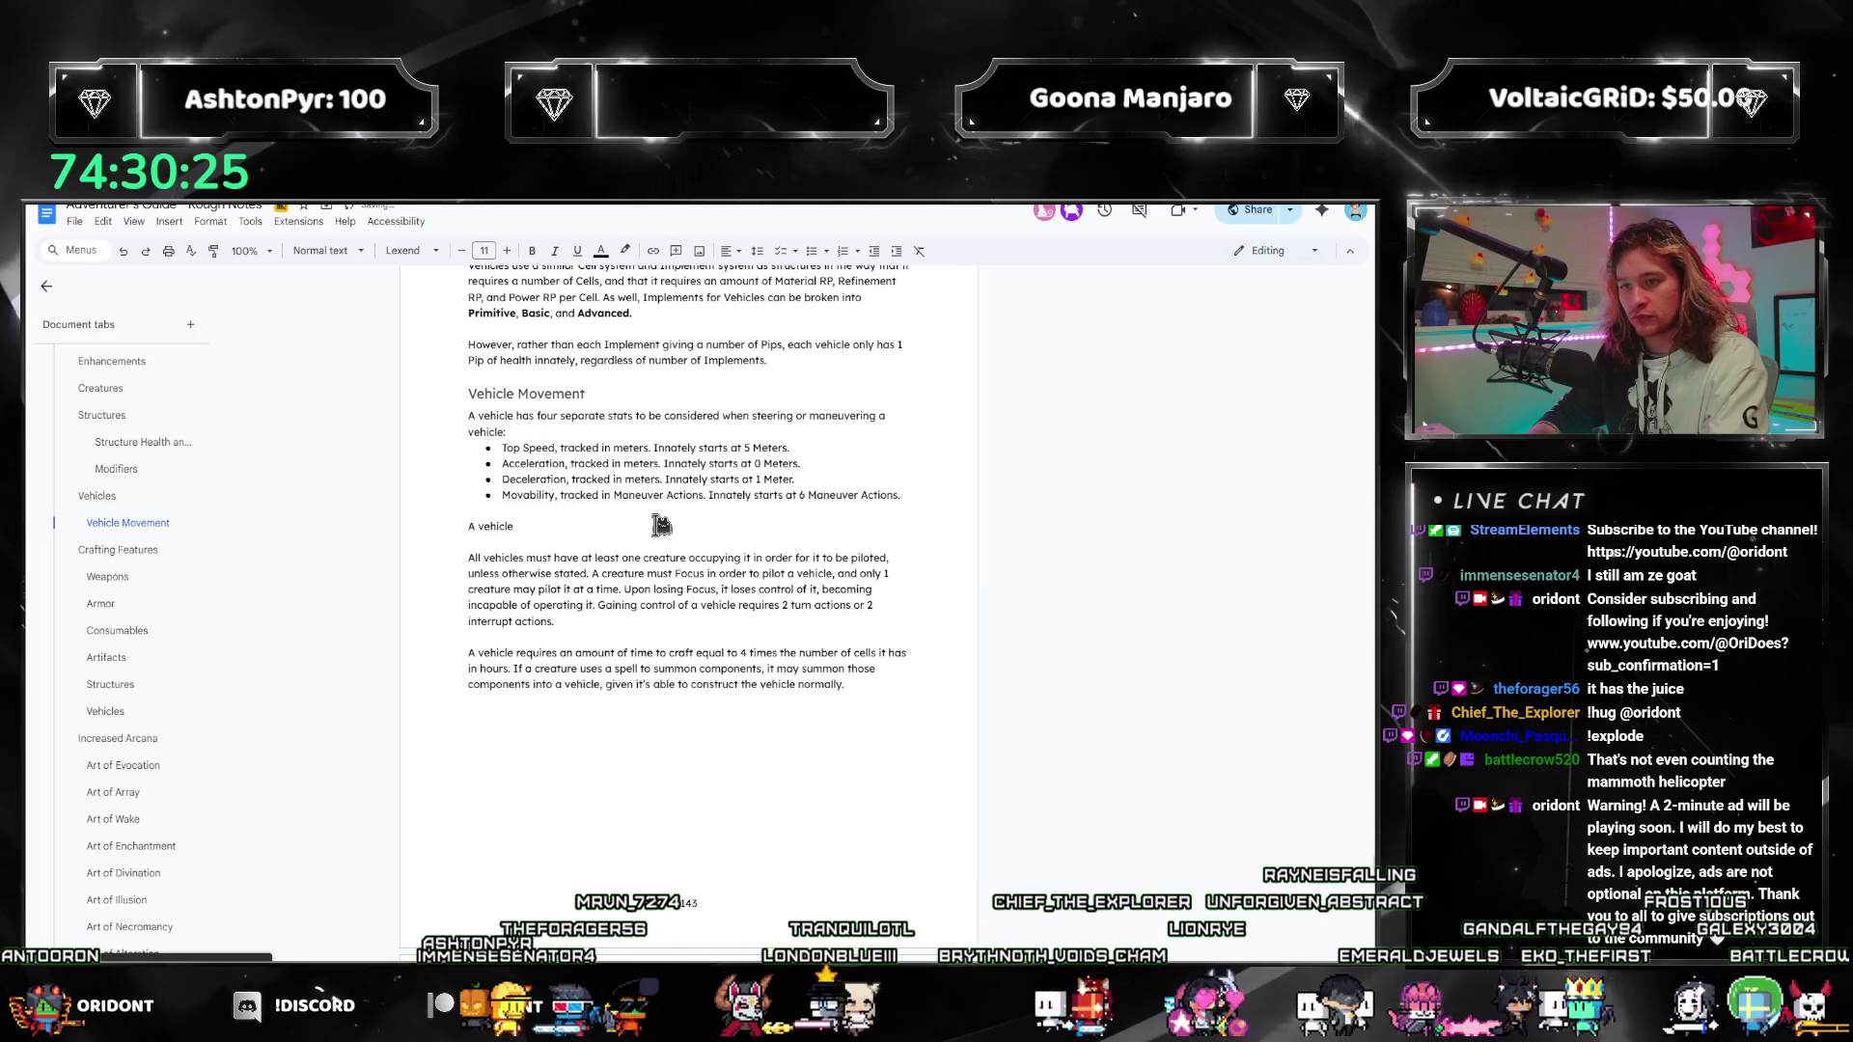
Step: Write that a vehicle has a stored velocity it travels at the beginning of each turn, in meters
type("has a velocity it is movin")
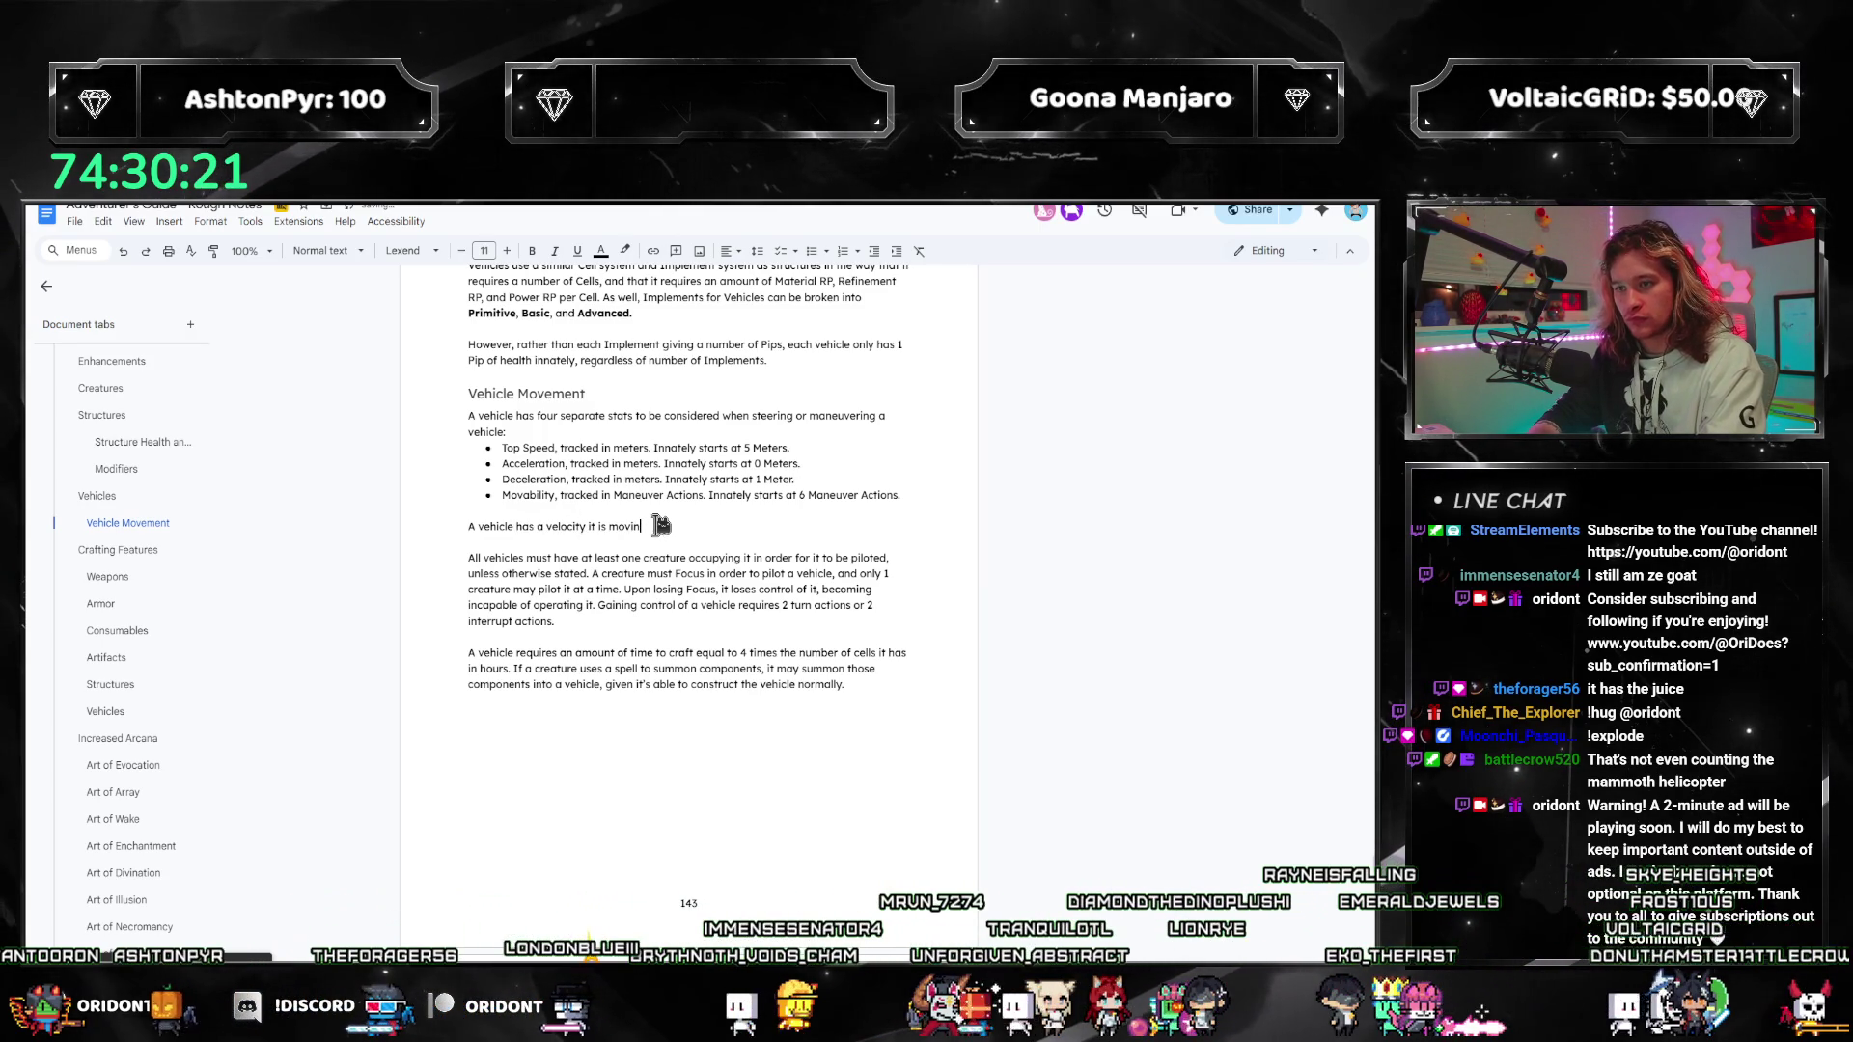
key("ctrl+BackSpace")
key("ctrl+BackSpace")
key("ctrl+BackSpace")
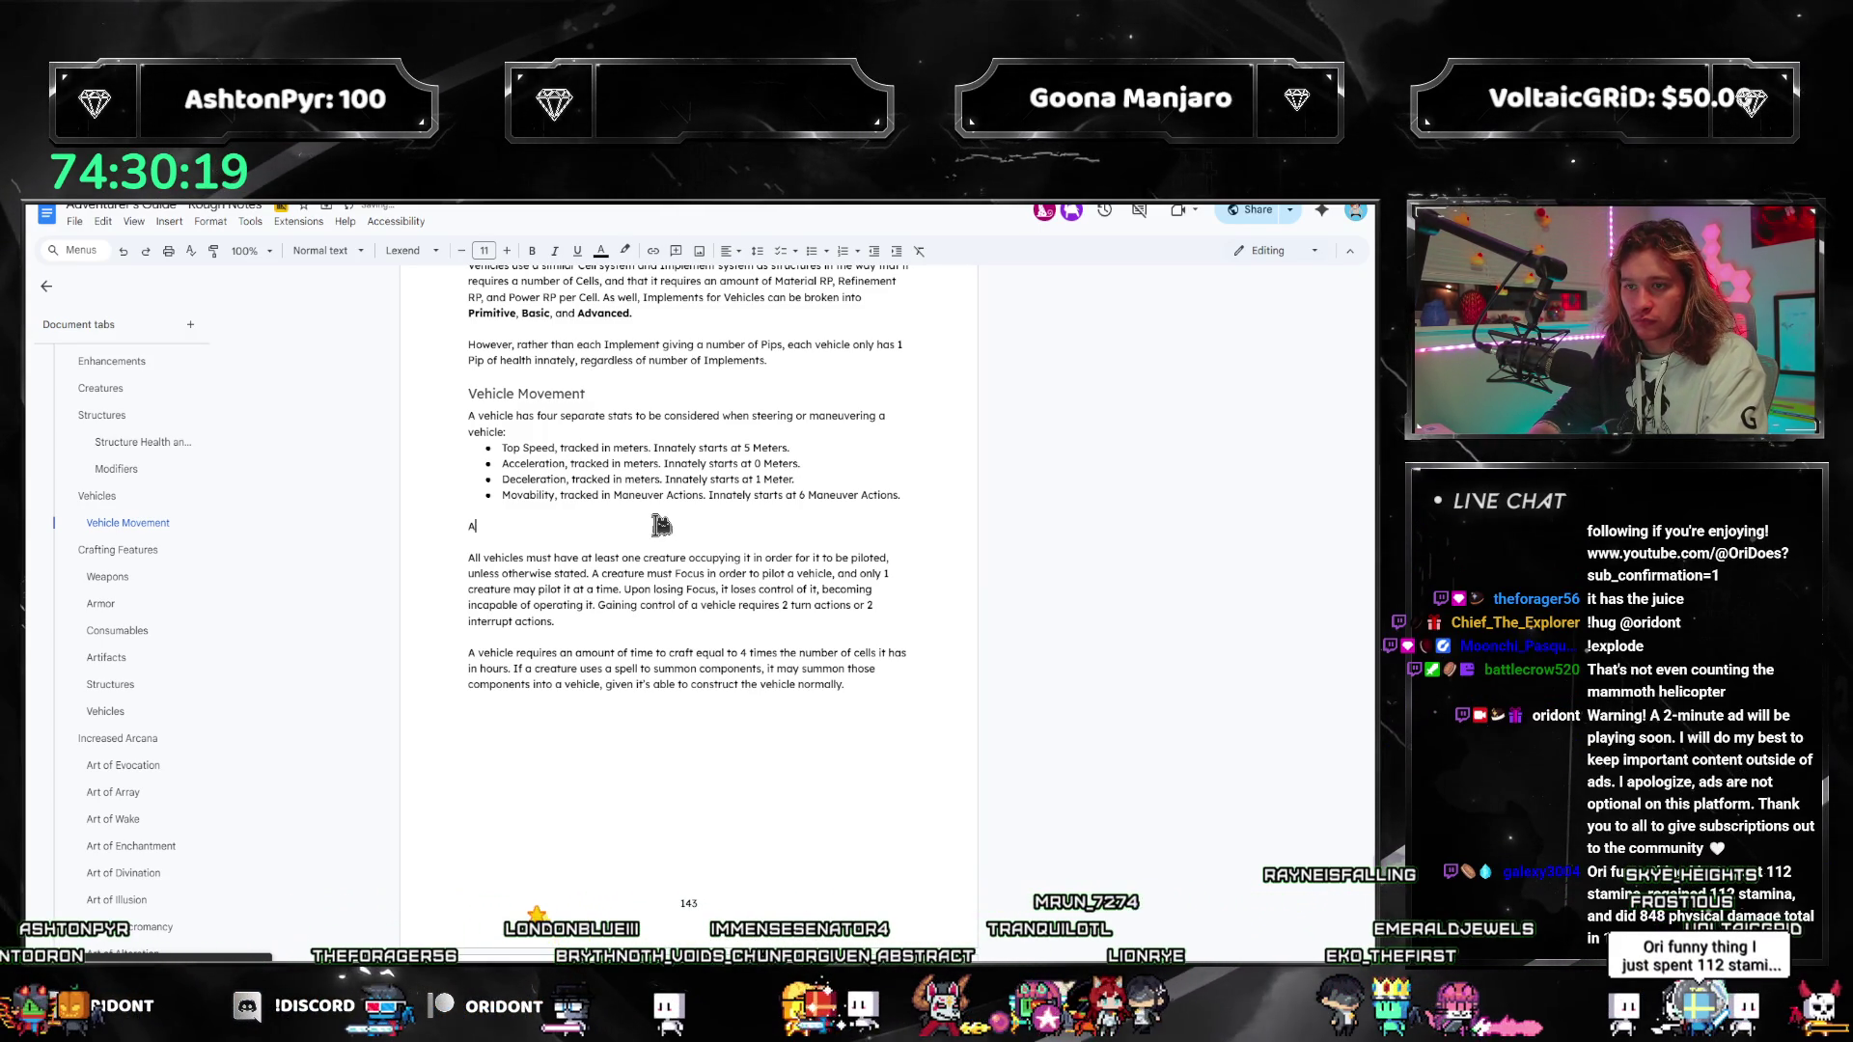
type("At t")
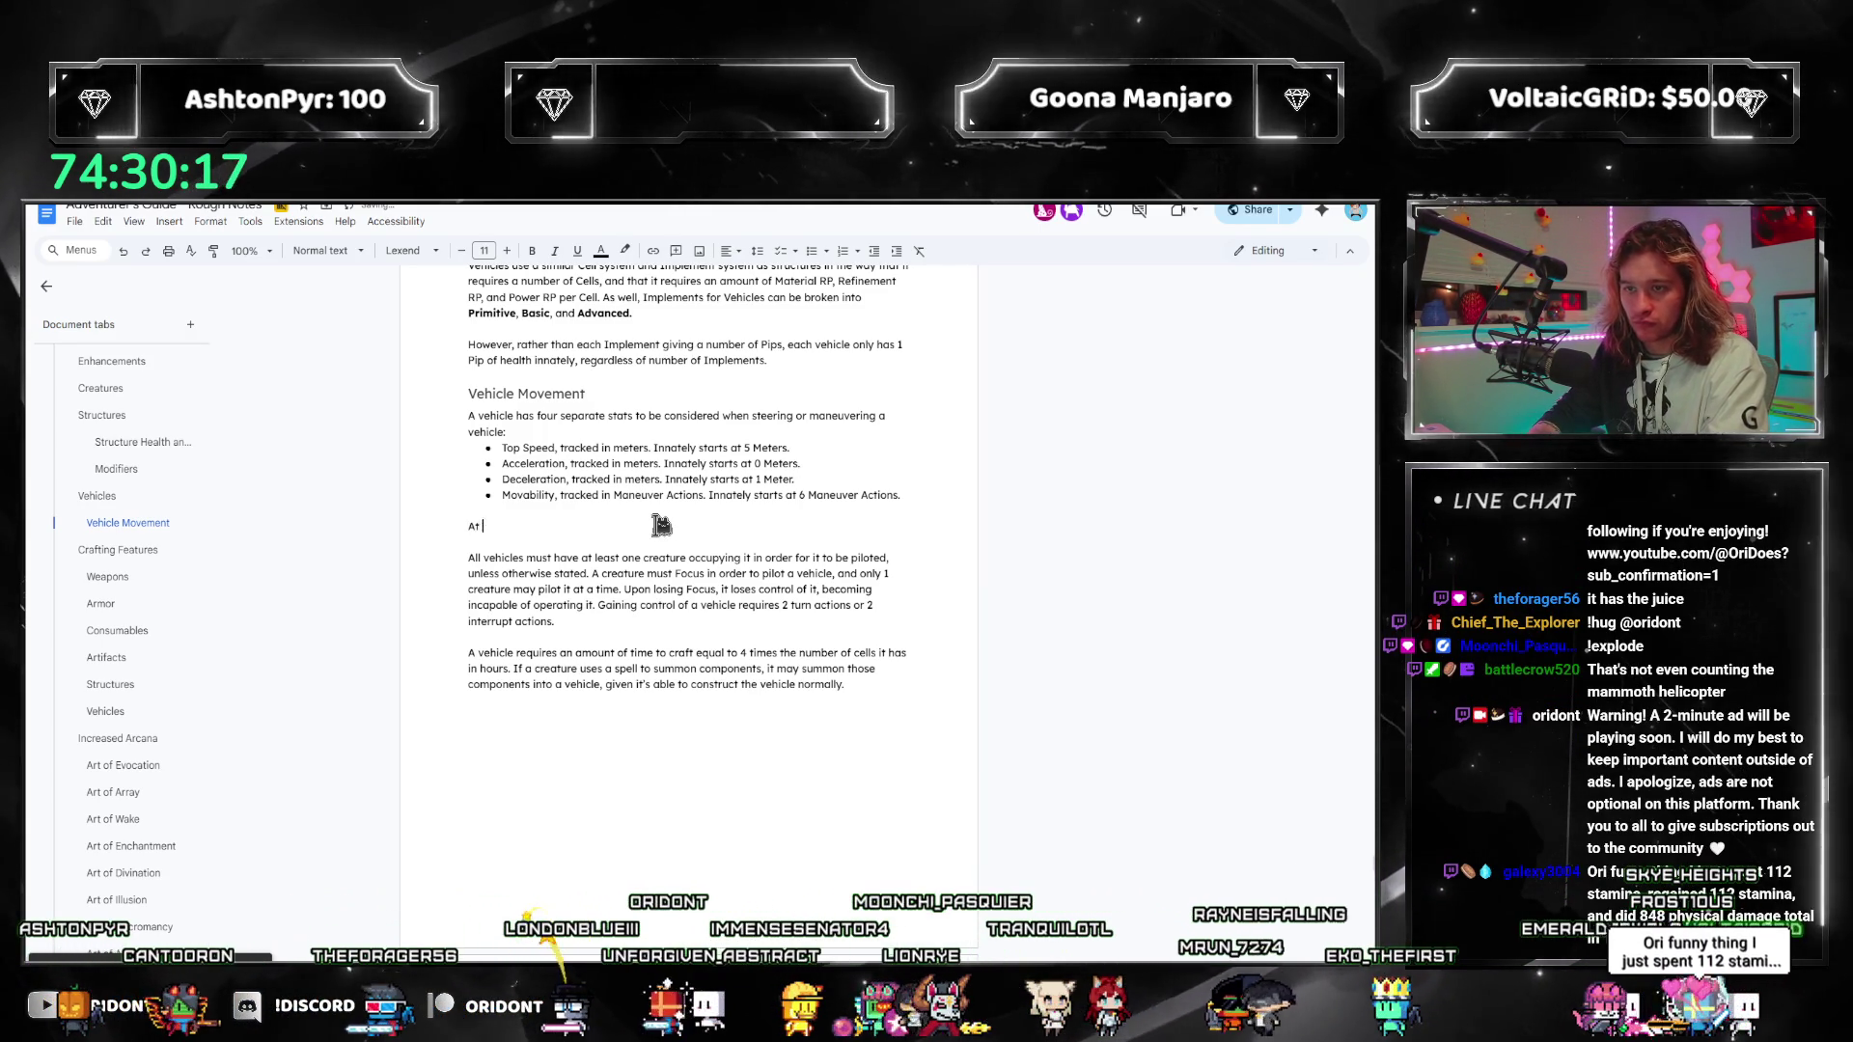
key("ctrl+BackSpace")
key("ctrl+BackSpace")
type("A vehicl")
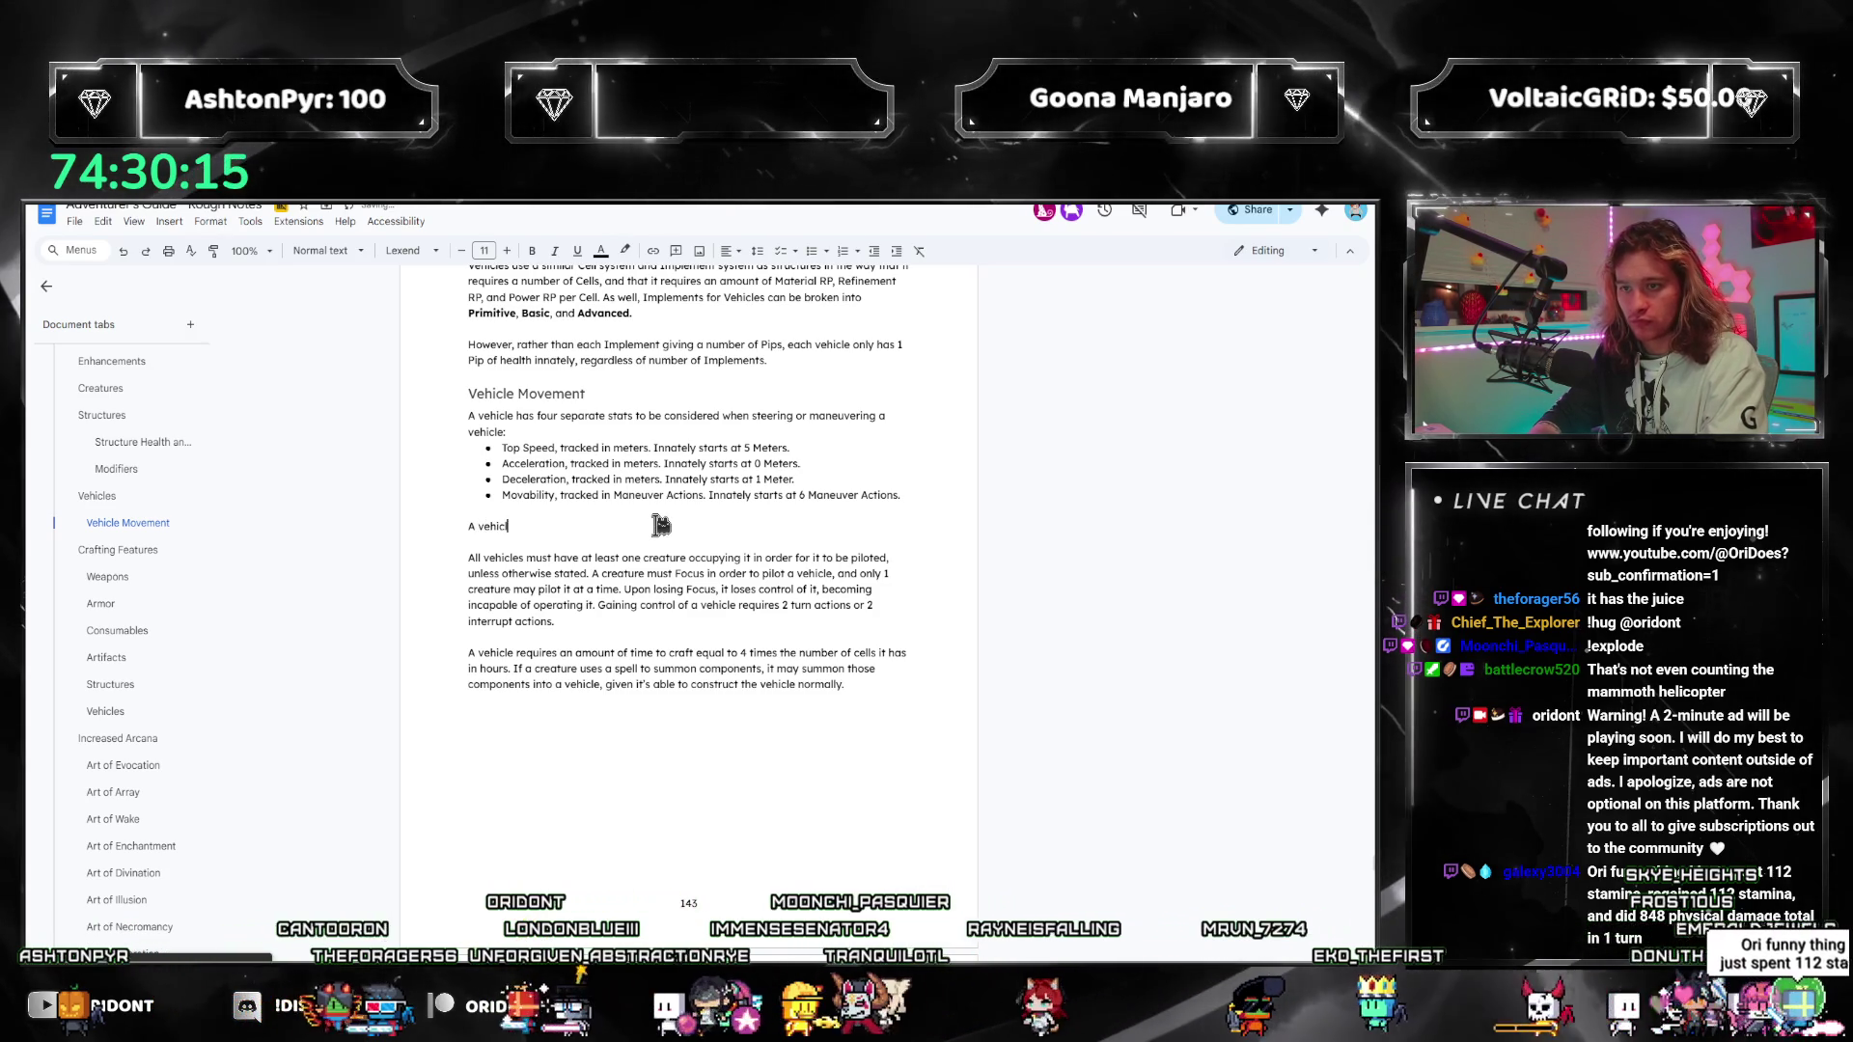
type("e, in")
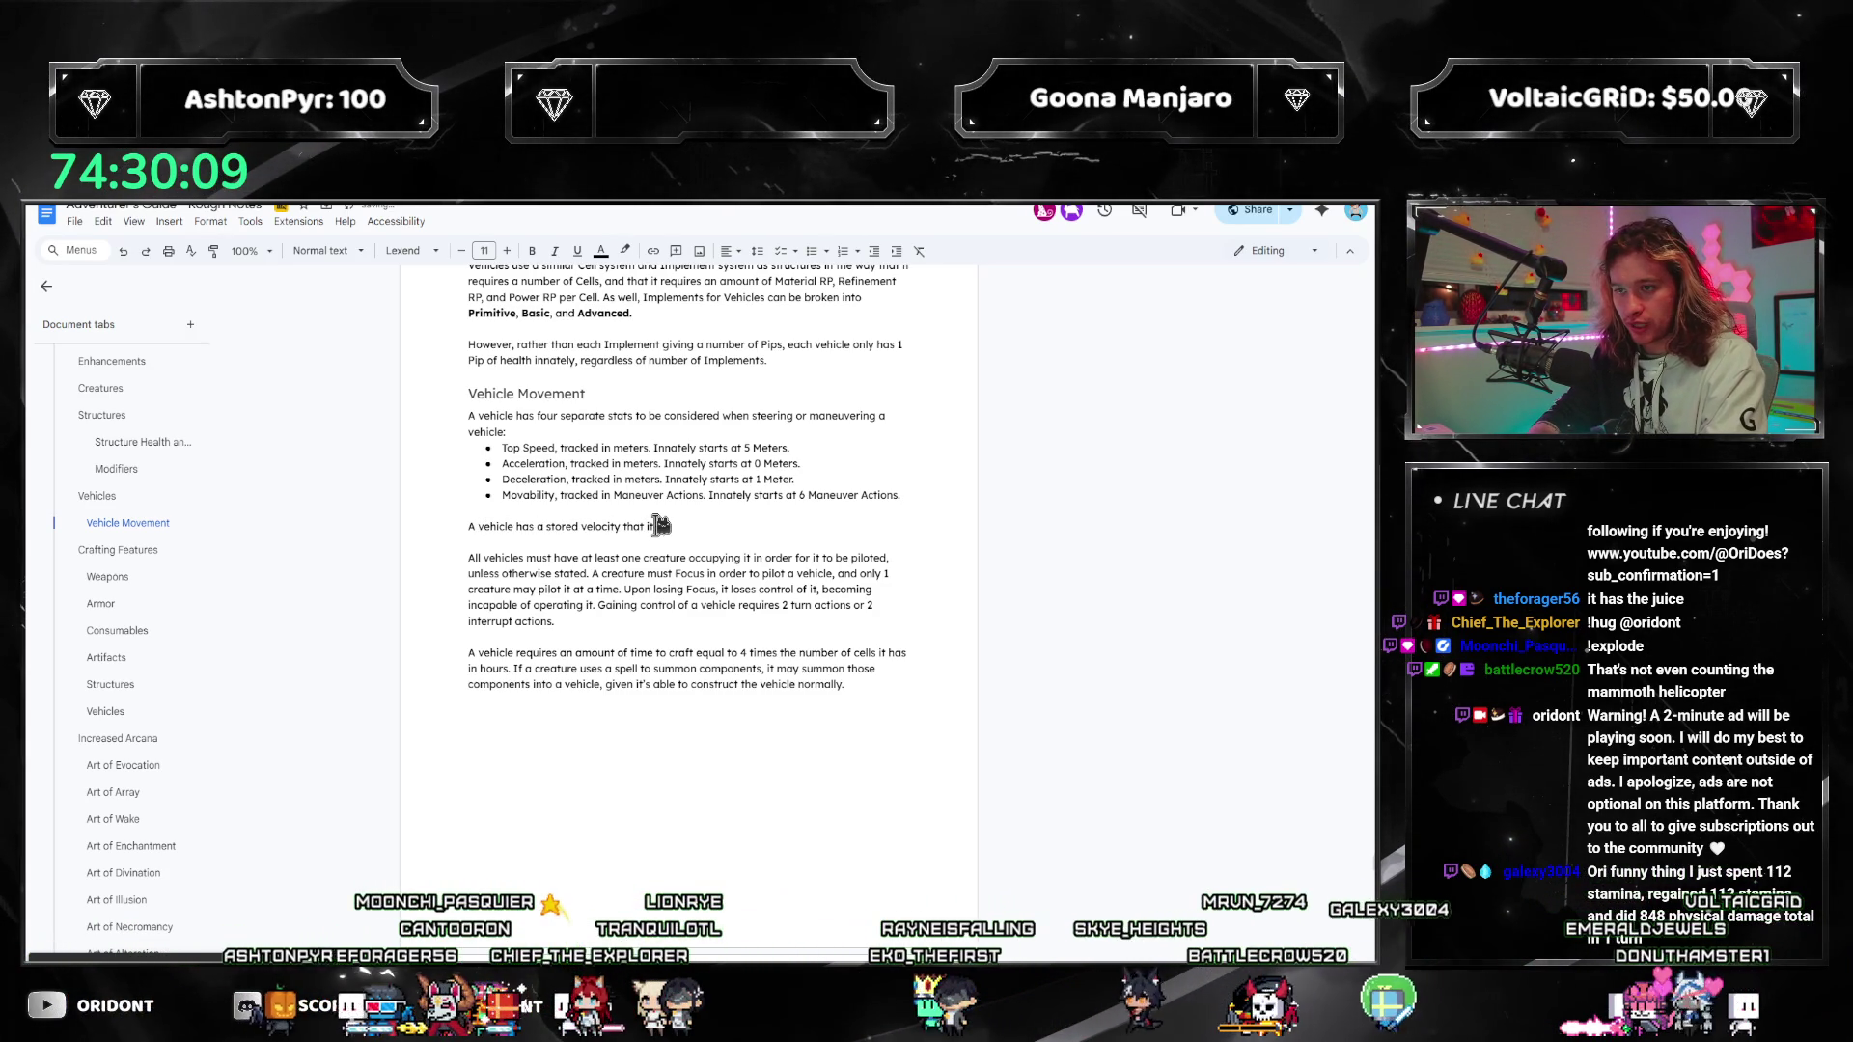
type("travel at teh begi")
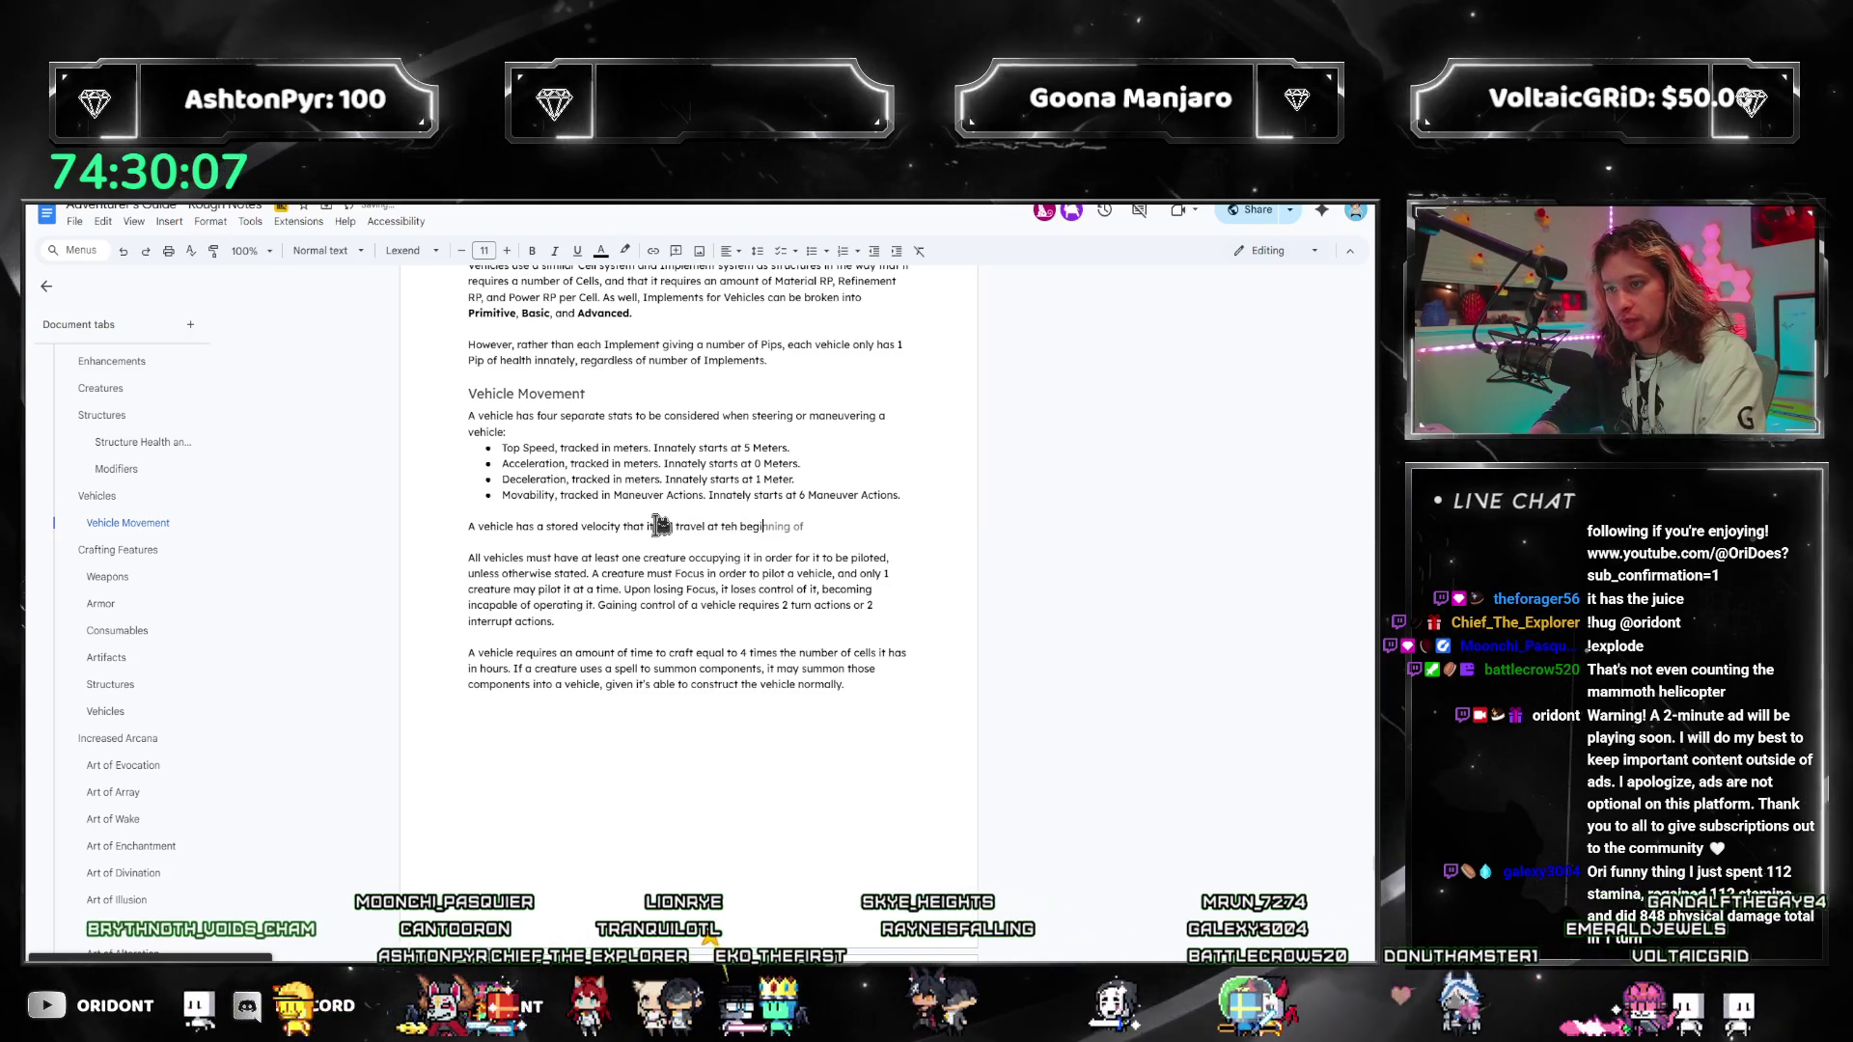
type("nning of e")
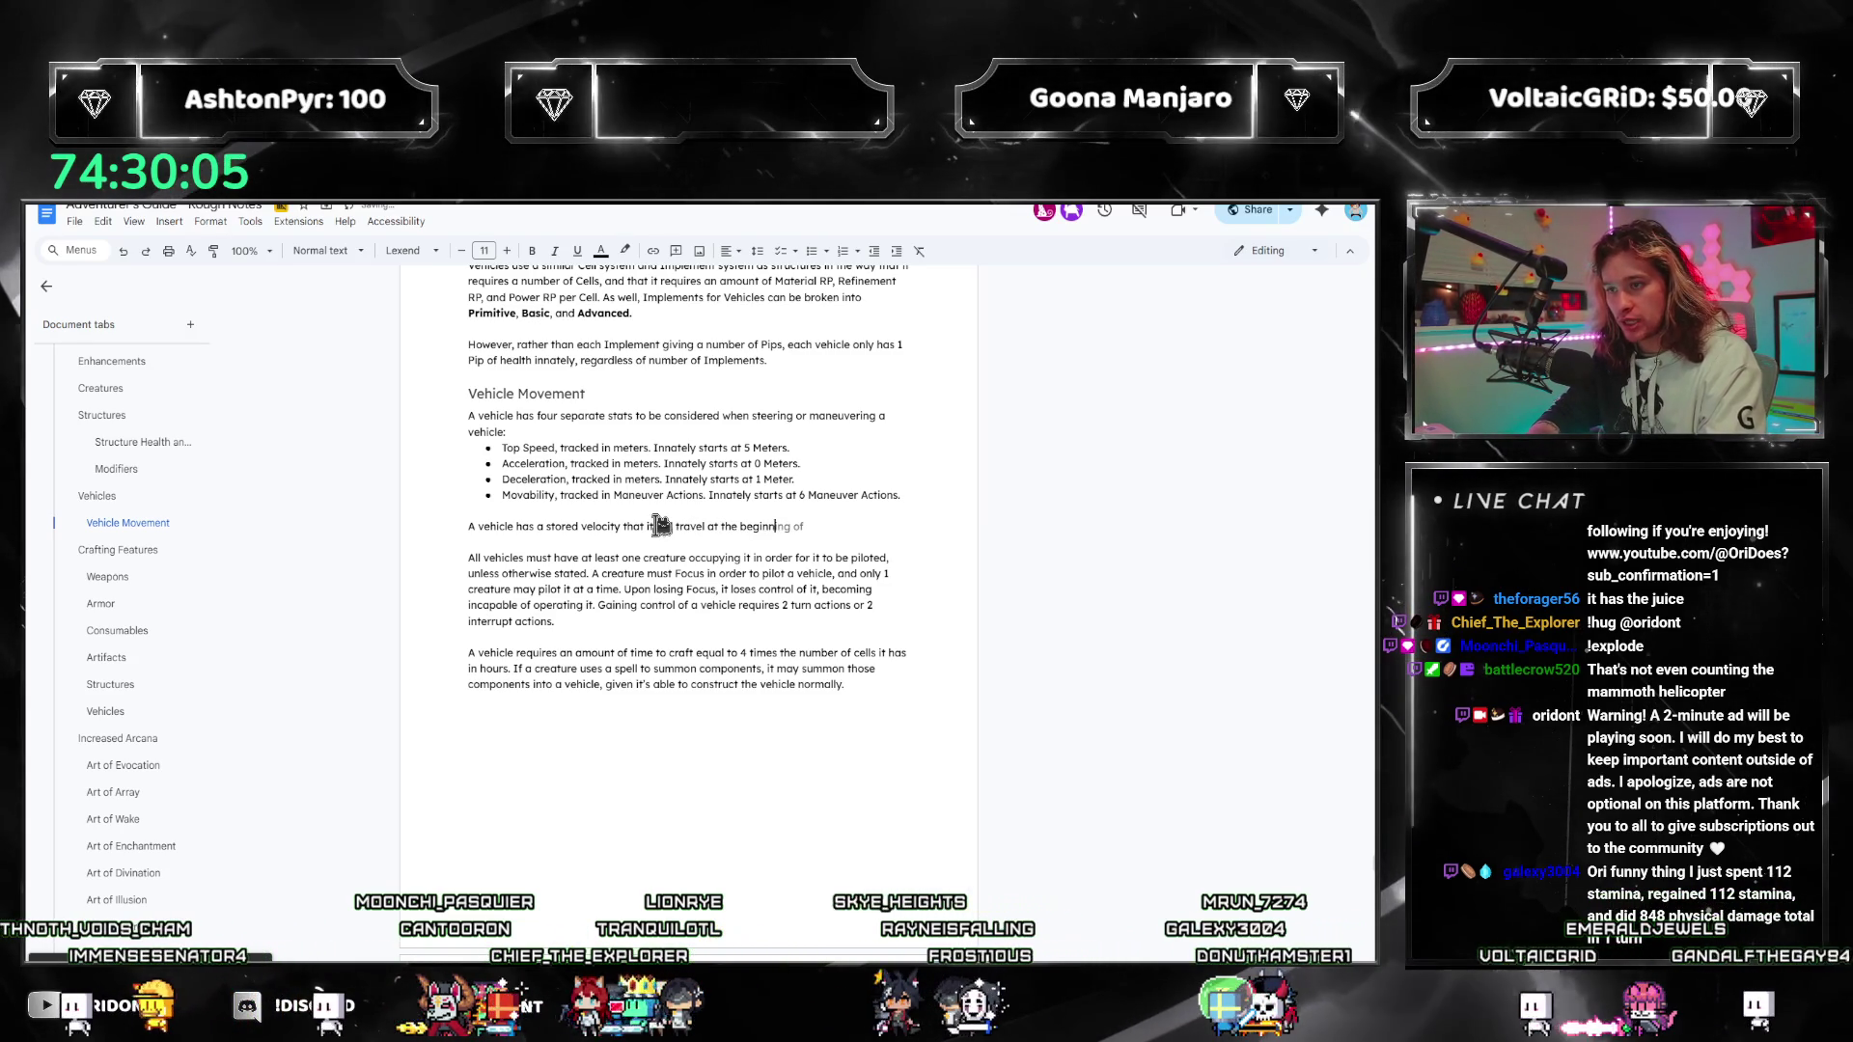
type("ach turn, m")
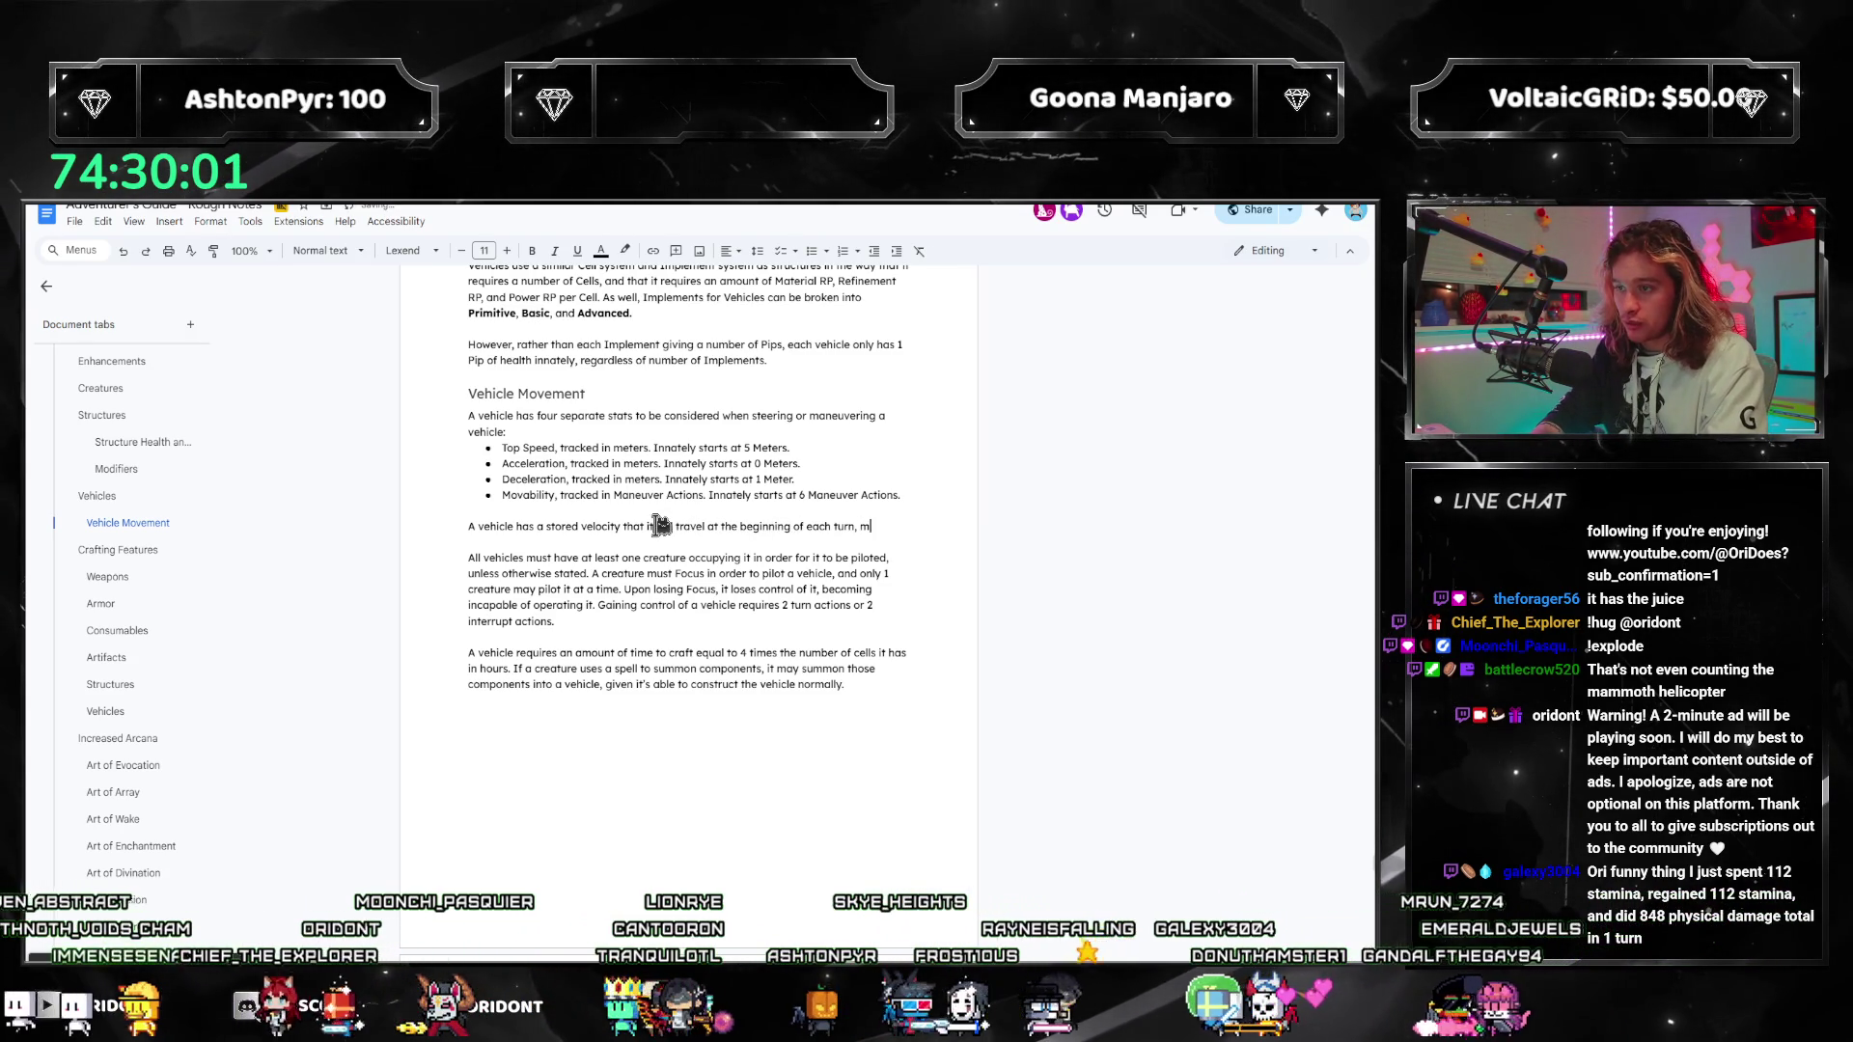
type("d in meters.")
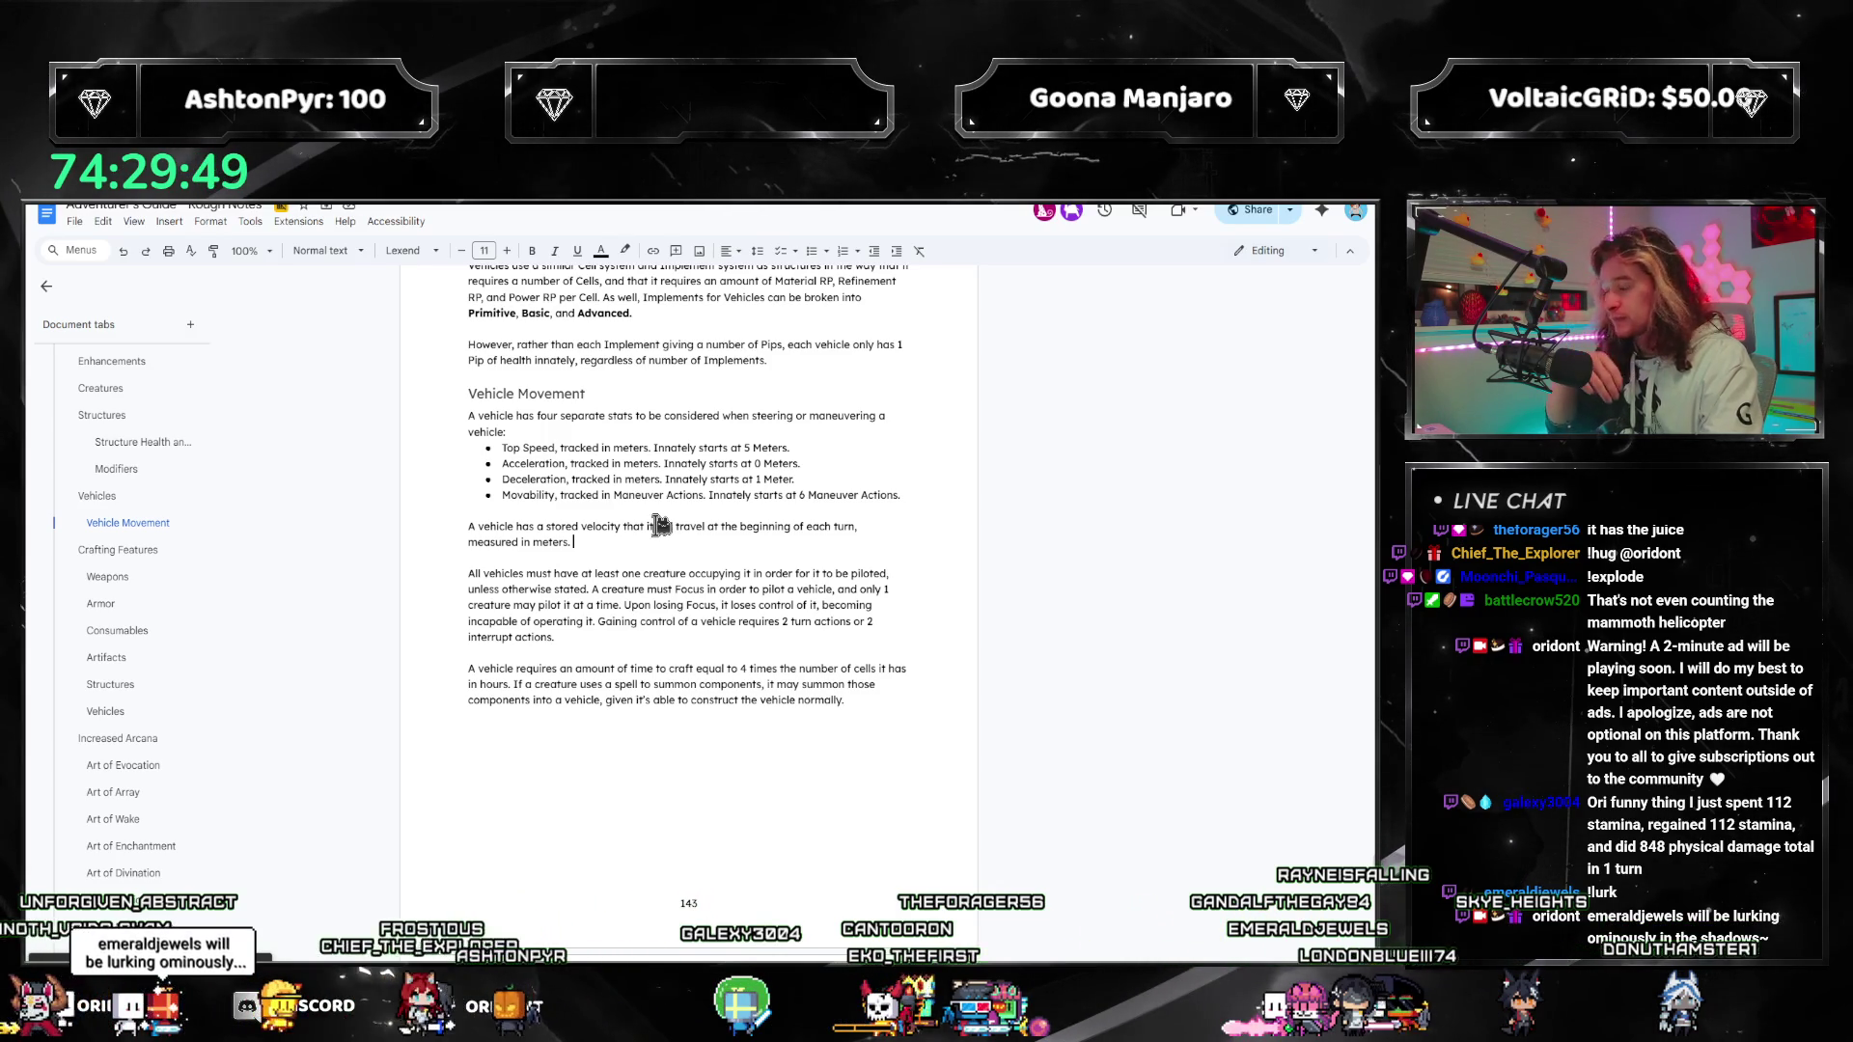
left_click(832, 441)
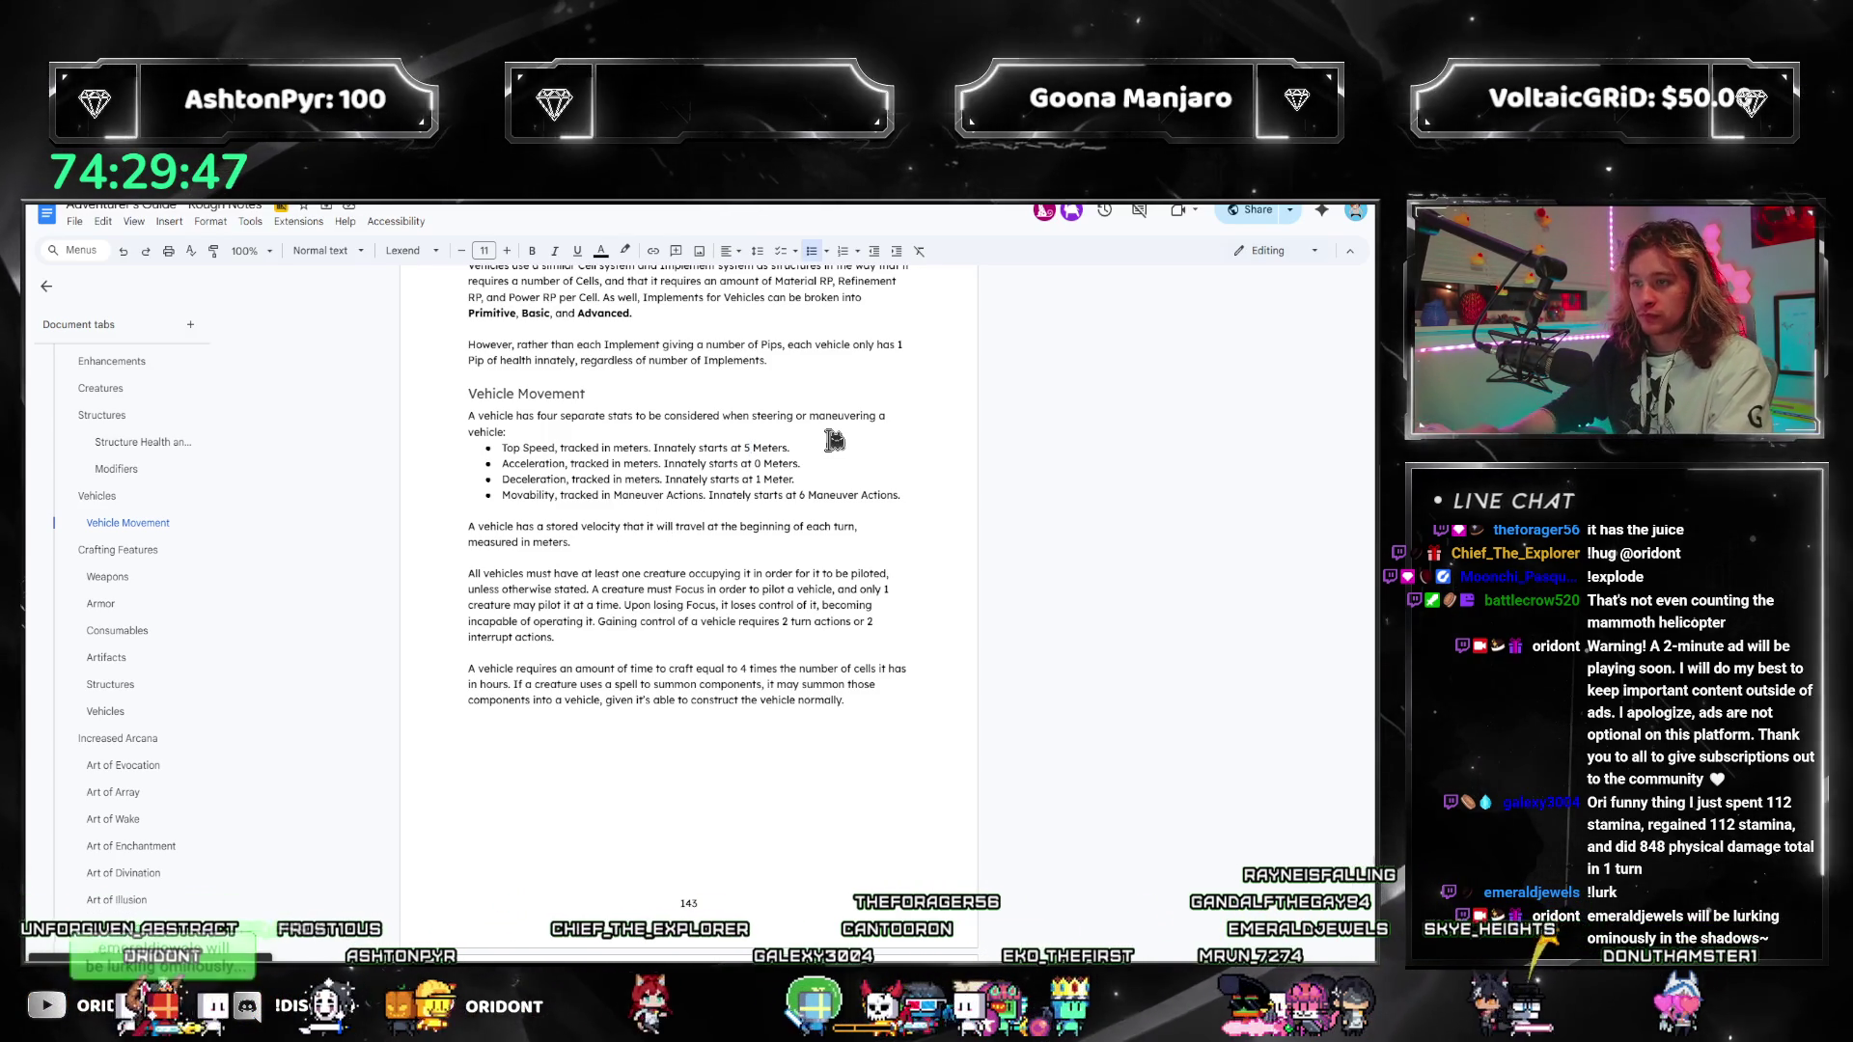
Step: Raise Top Speed's starting value to 10 Meters and Deceleration's to 2 Meters
key("BackSpace")
type("10")
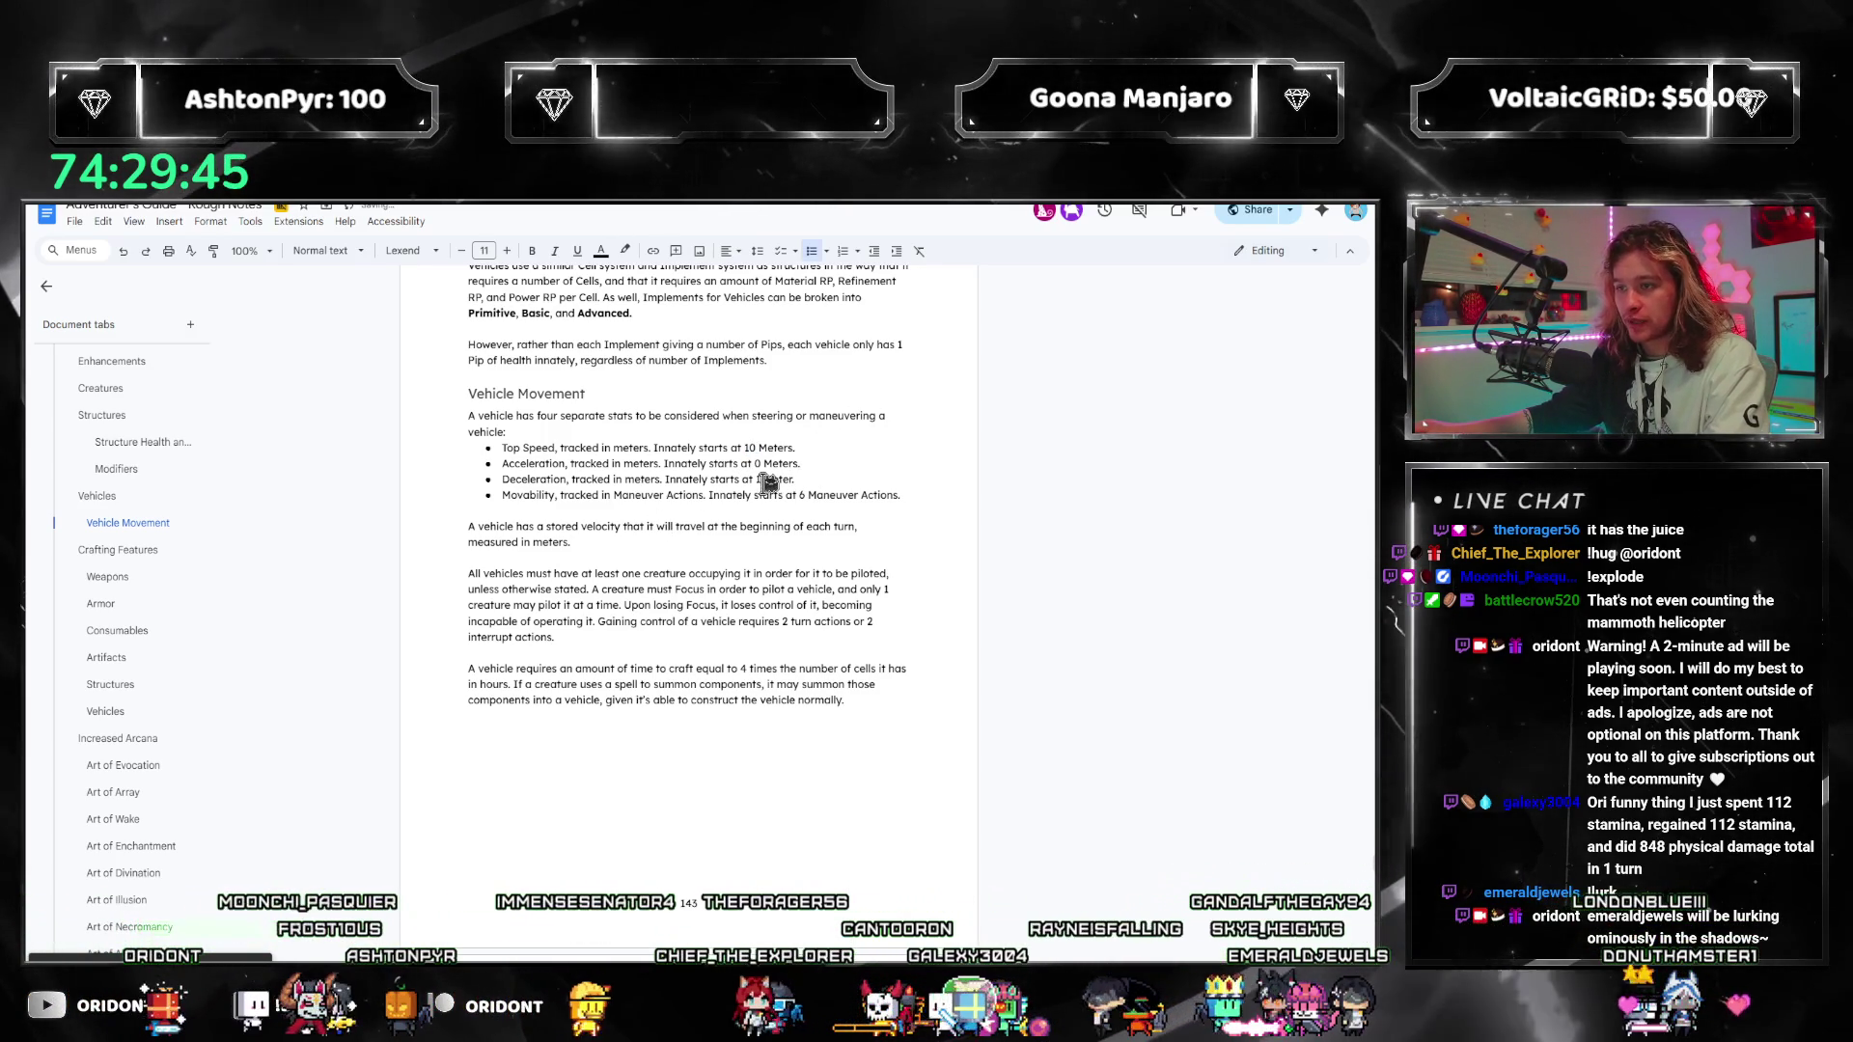
double_click(759, 479)
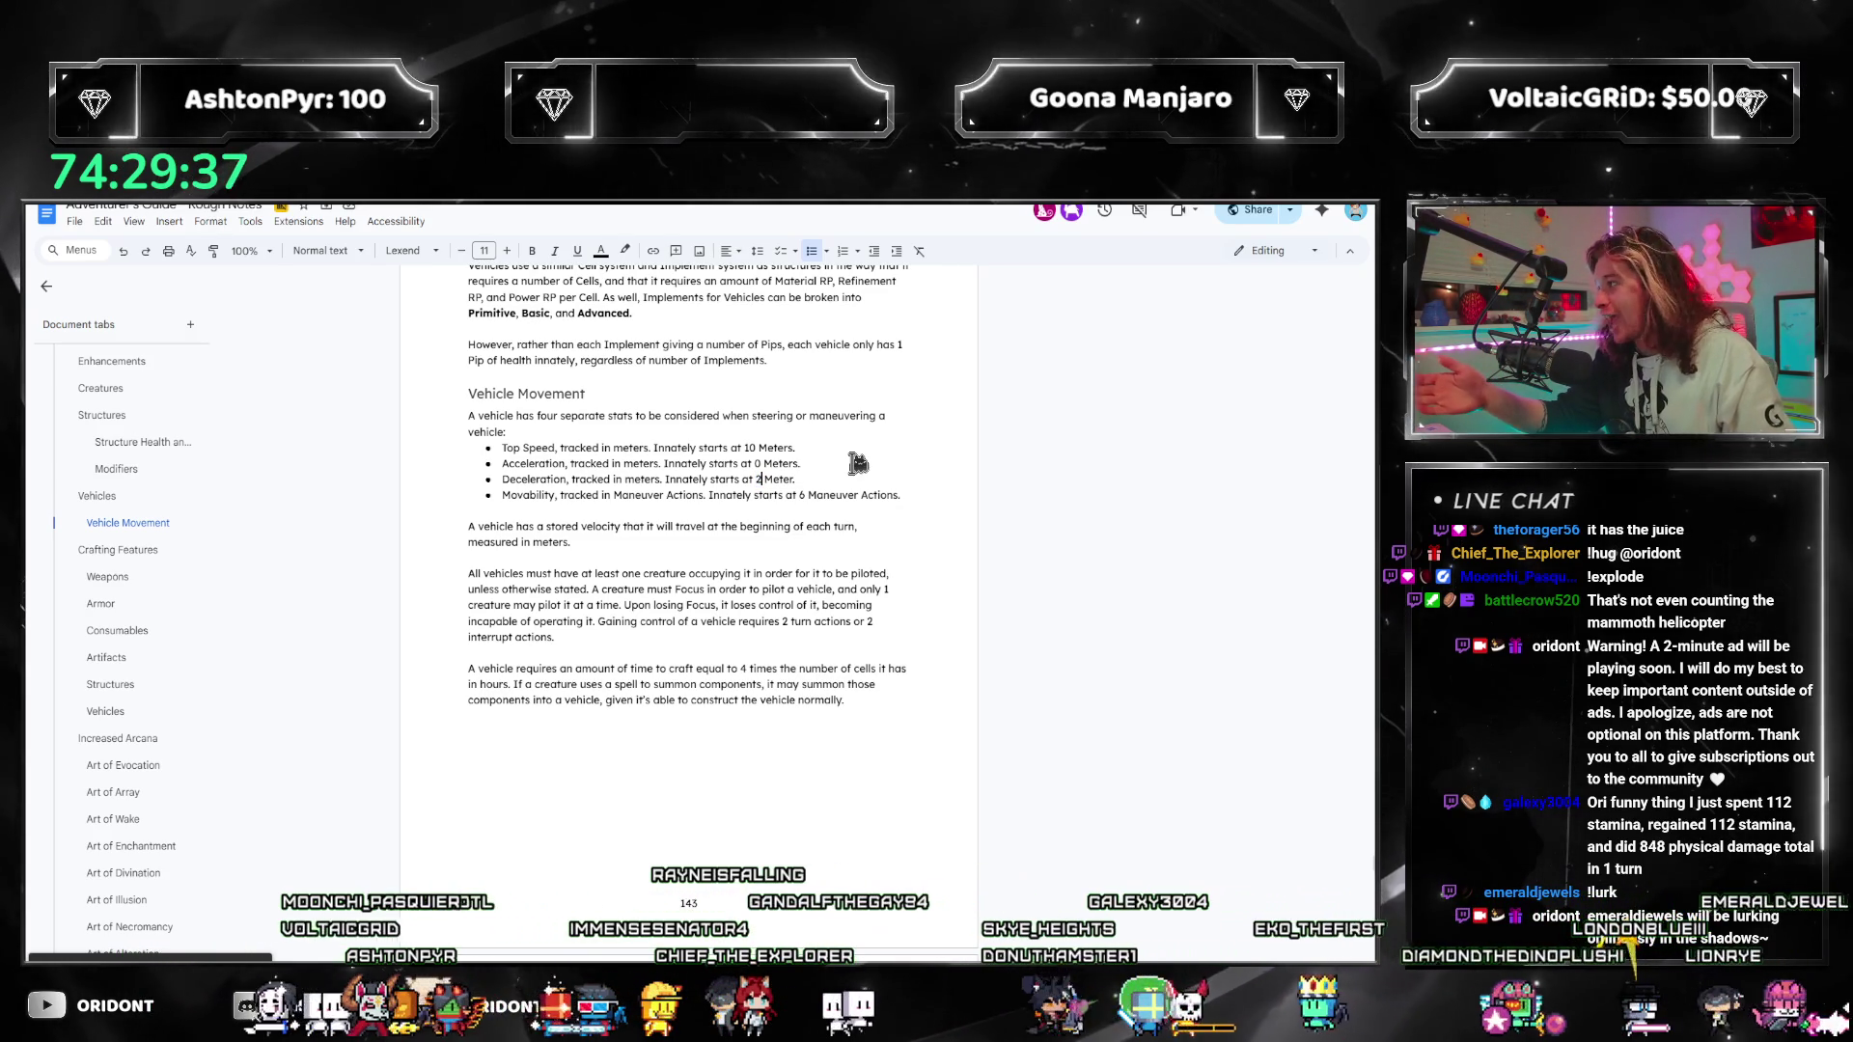
type("2")
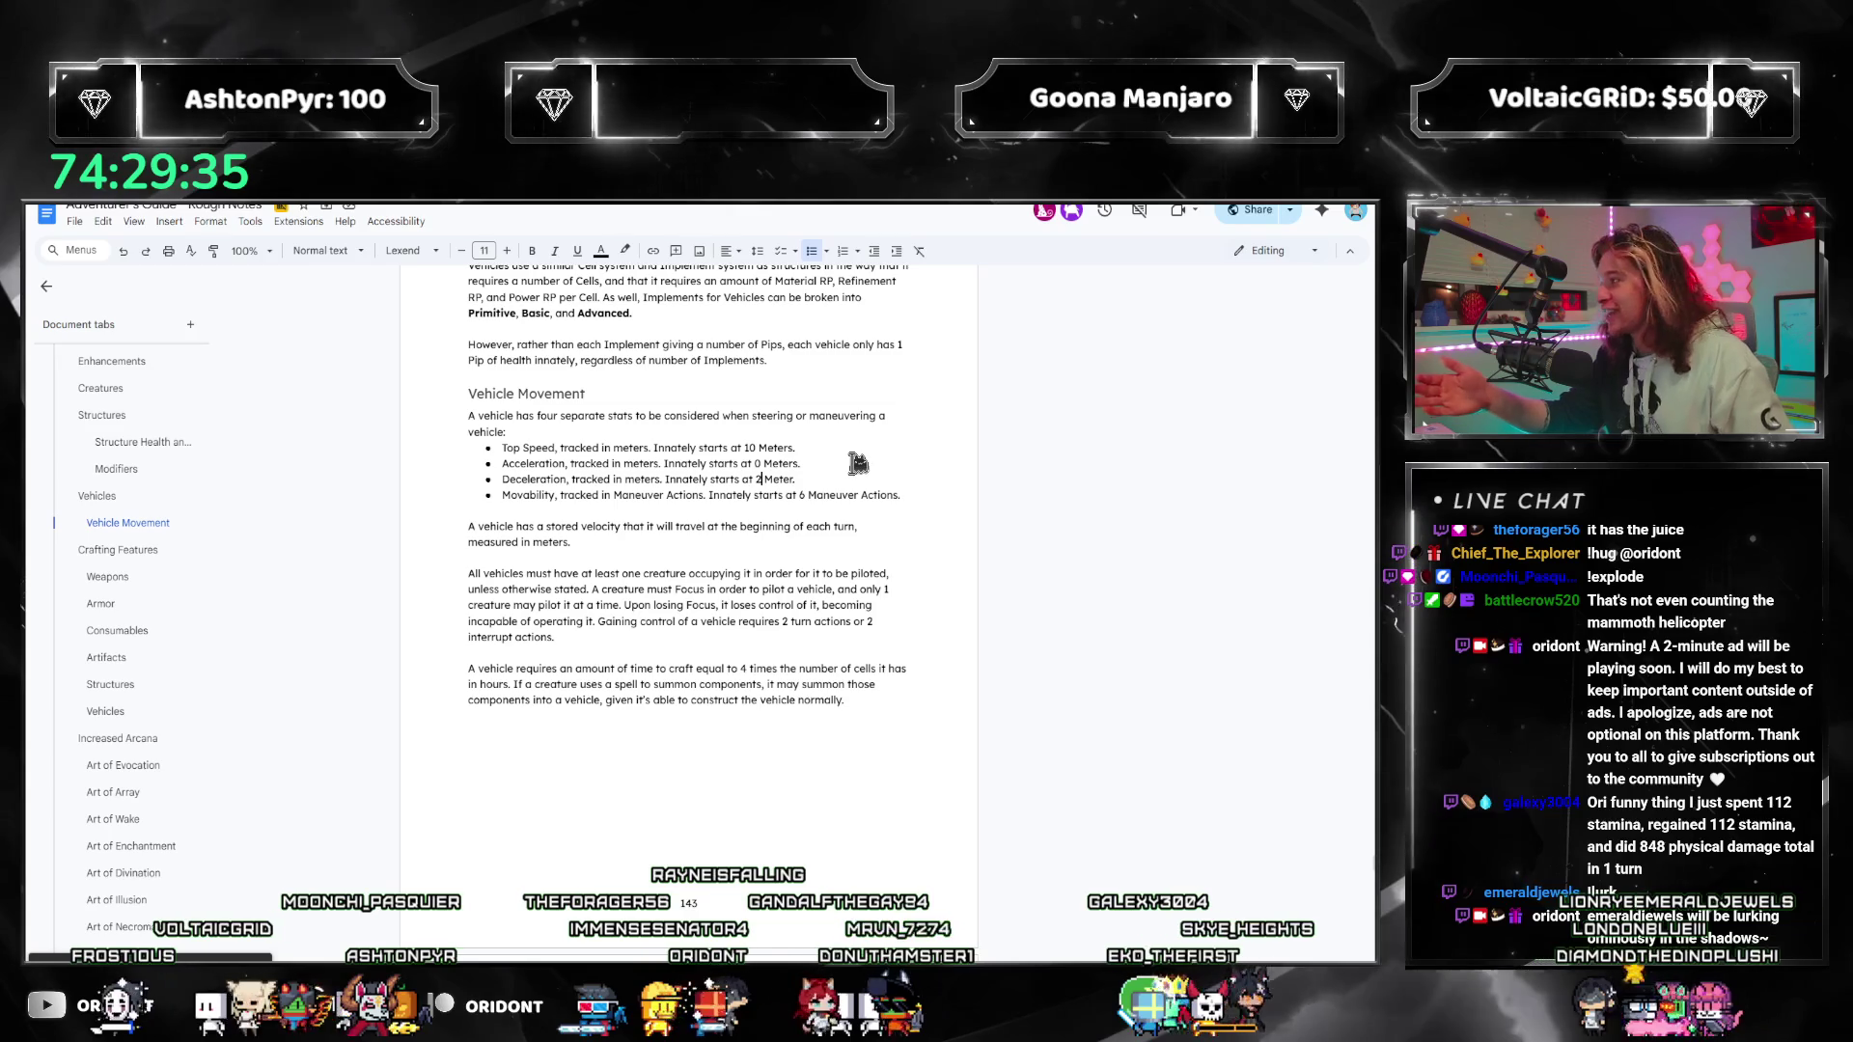
left_click(760, 478)
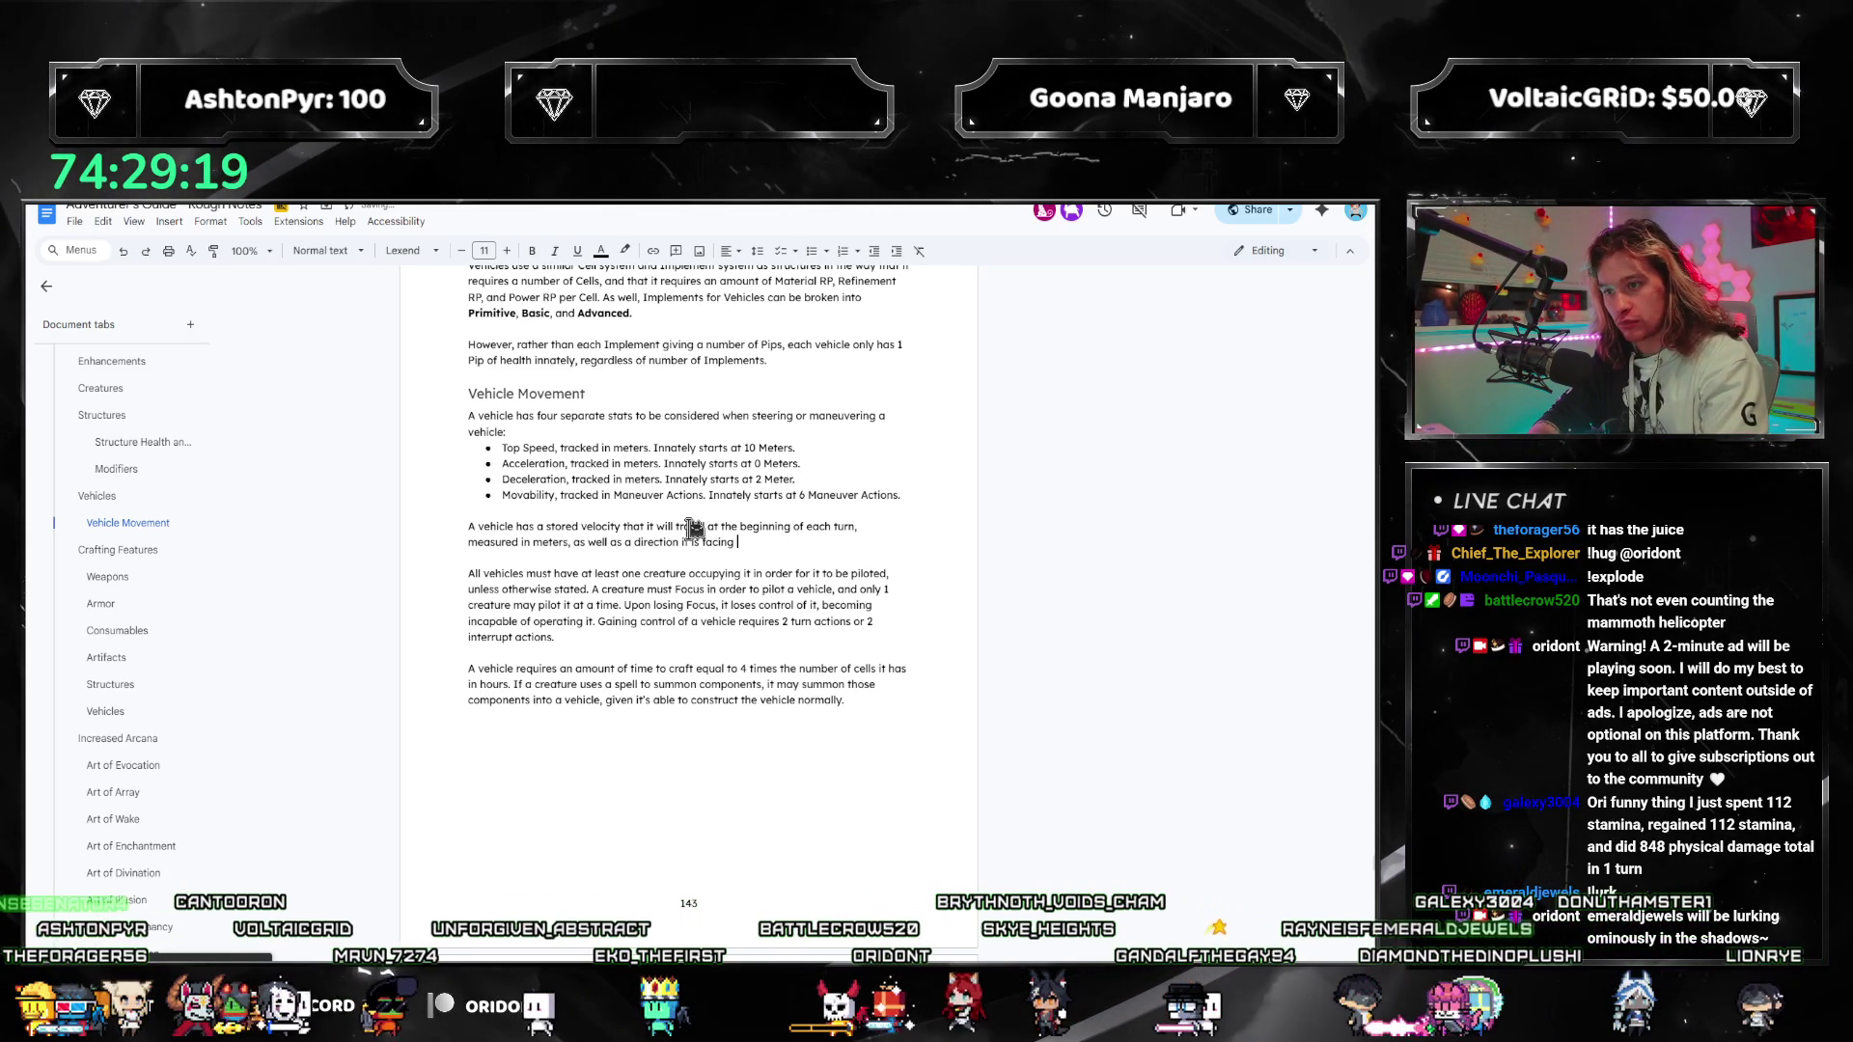
Step: End with 'the direction it is facing.' and start 'When a turn begins, it will move forward'
type(".")
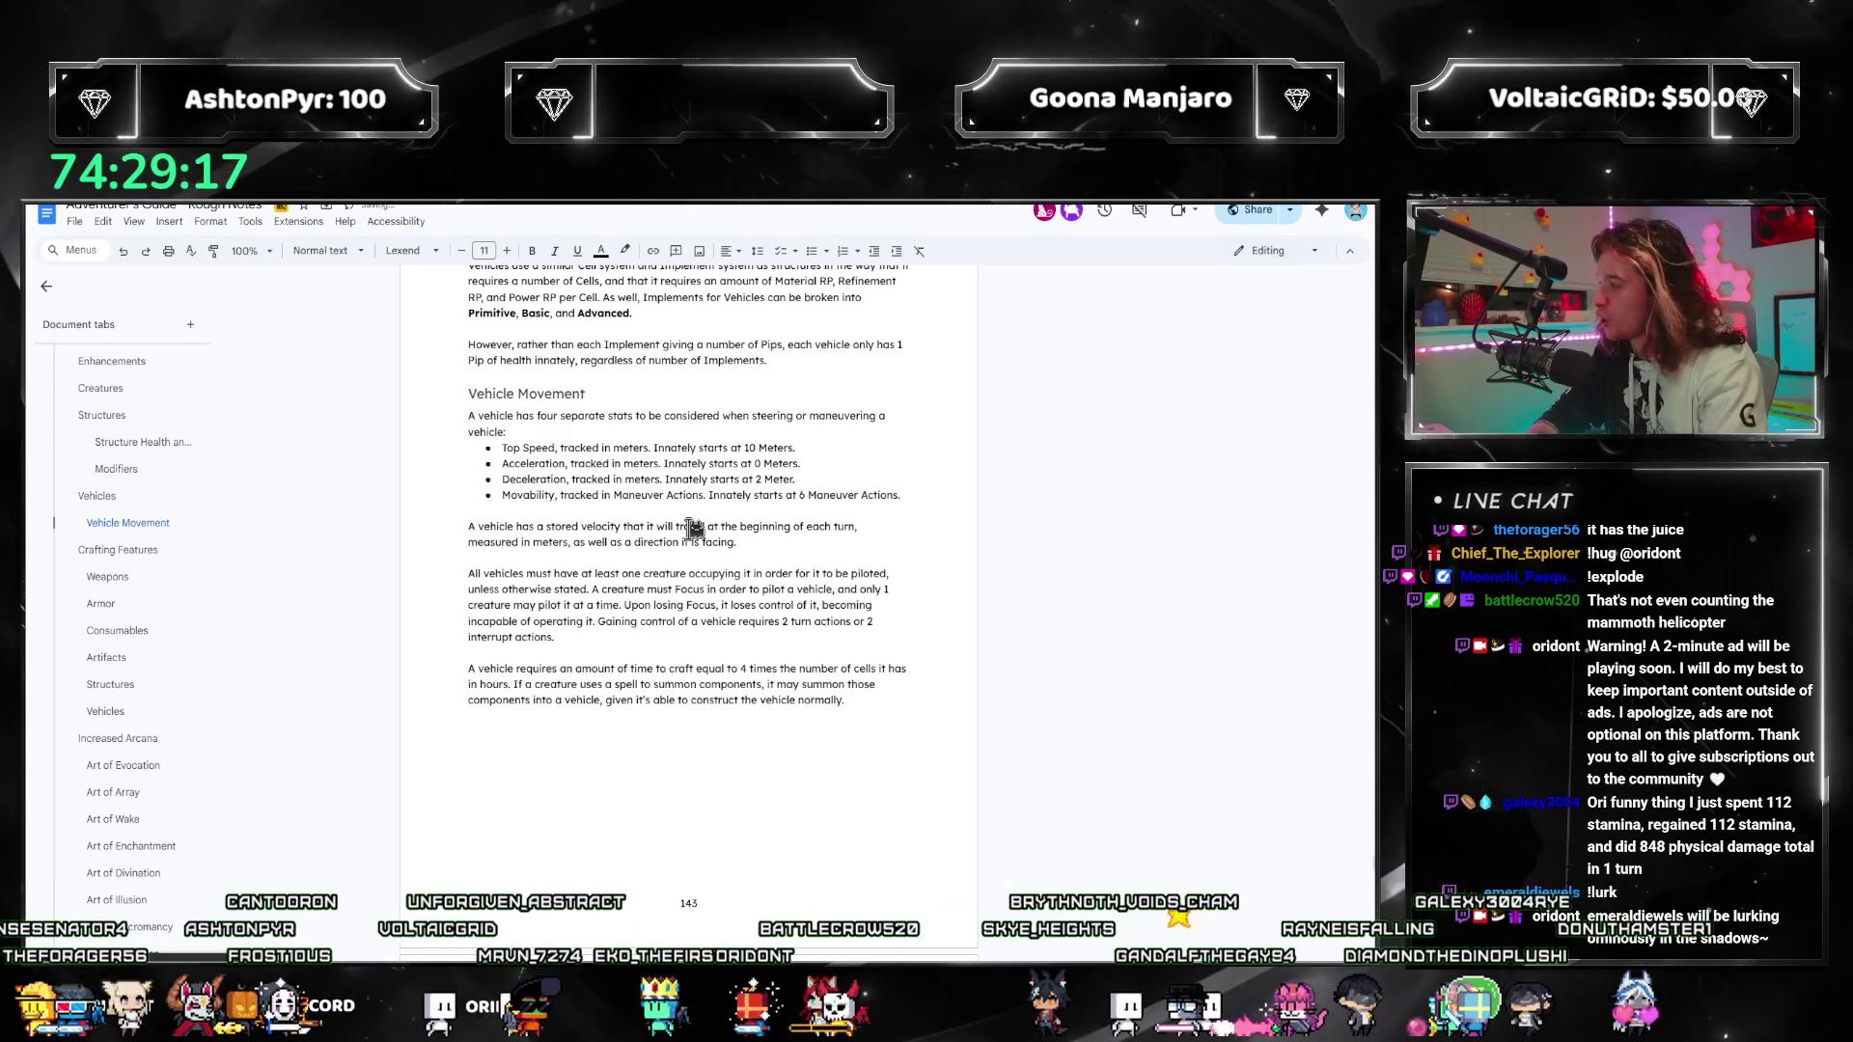
left_click(637, 542)
left_click(749, 586)
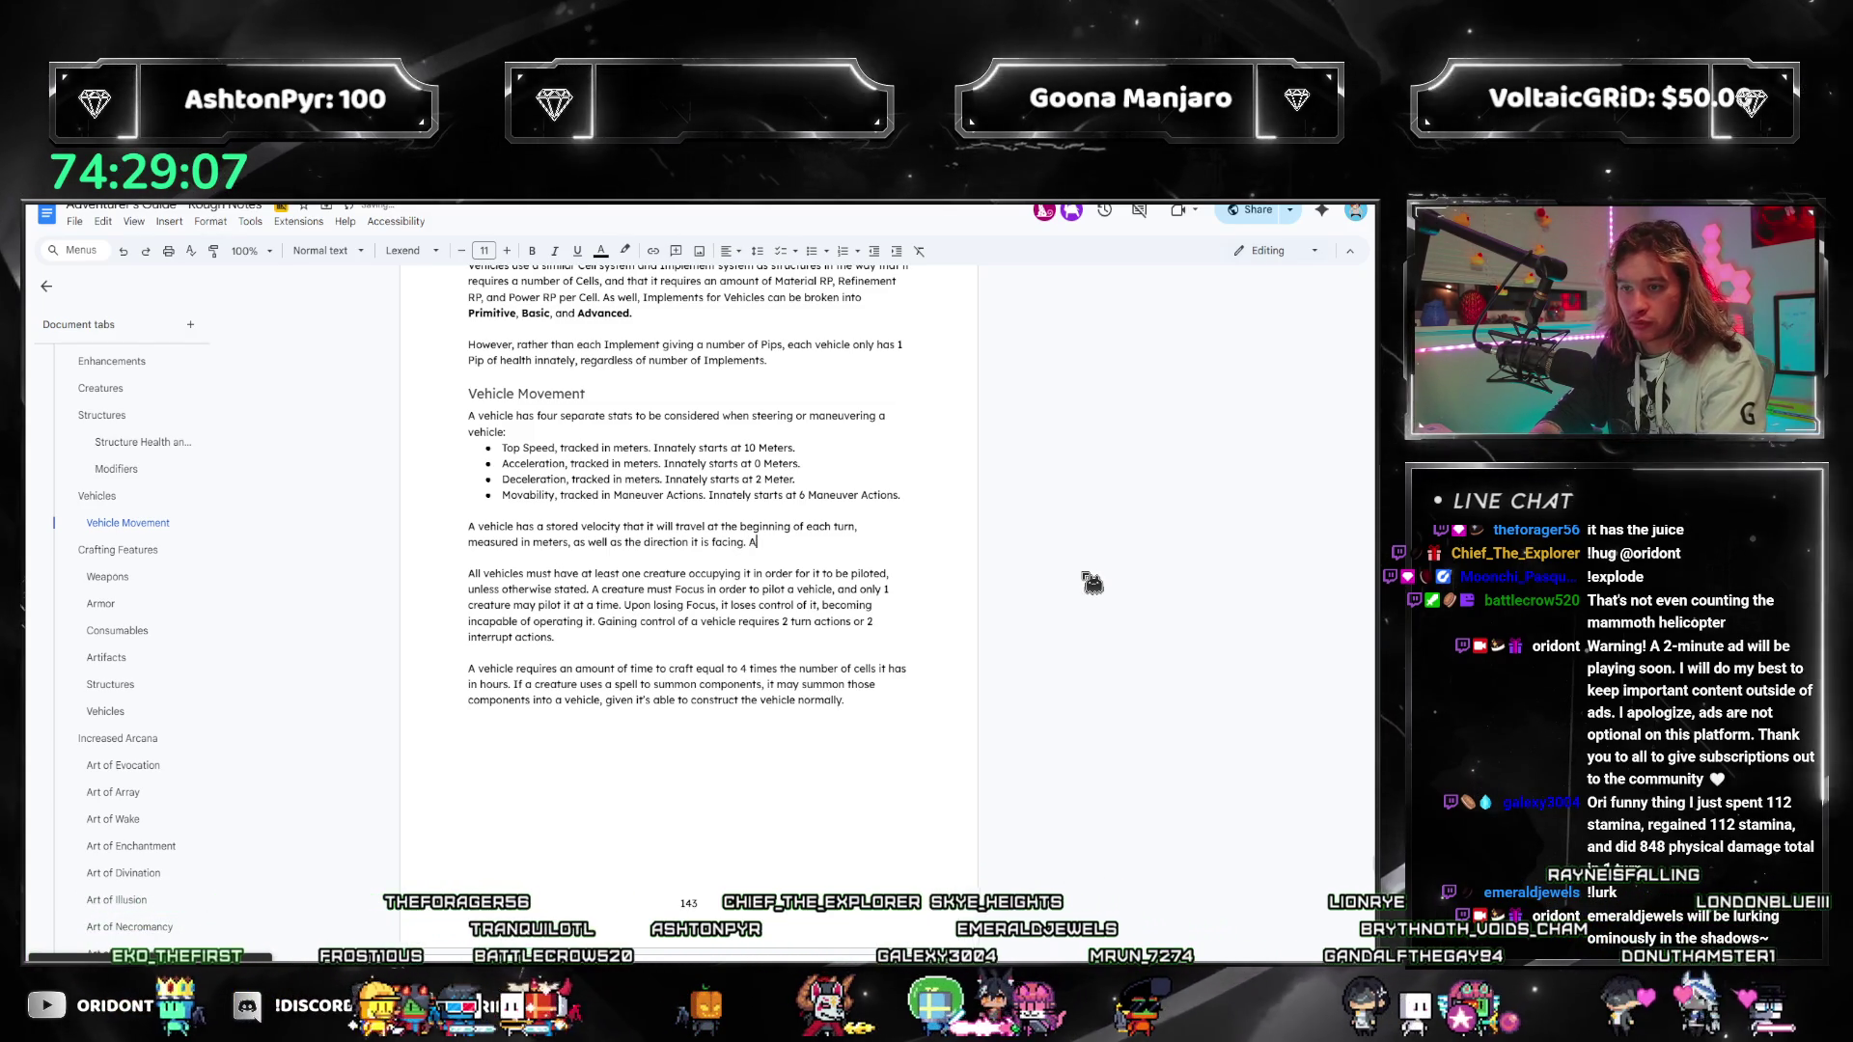
type("When a")
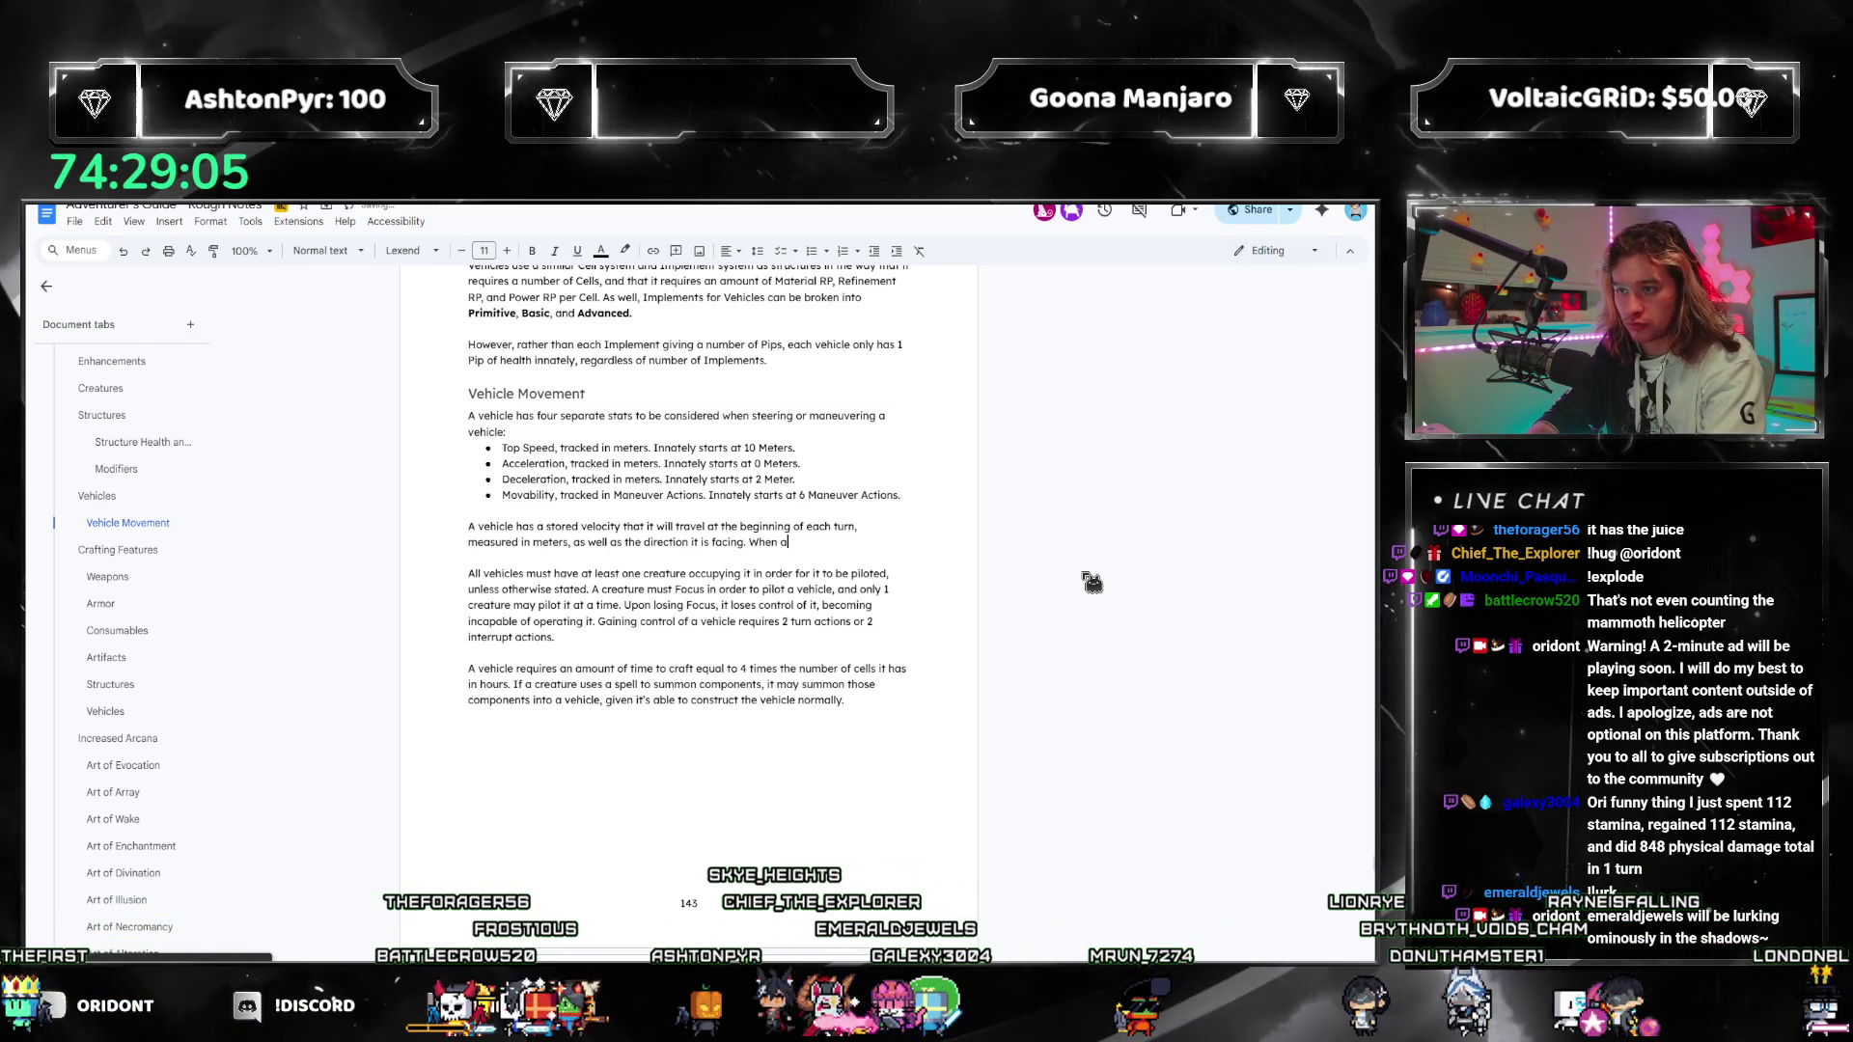
type(" turn begins, it will m")
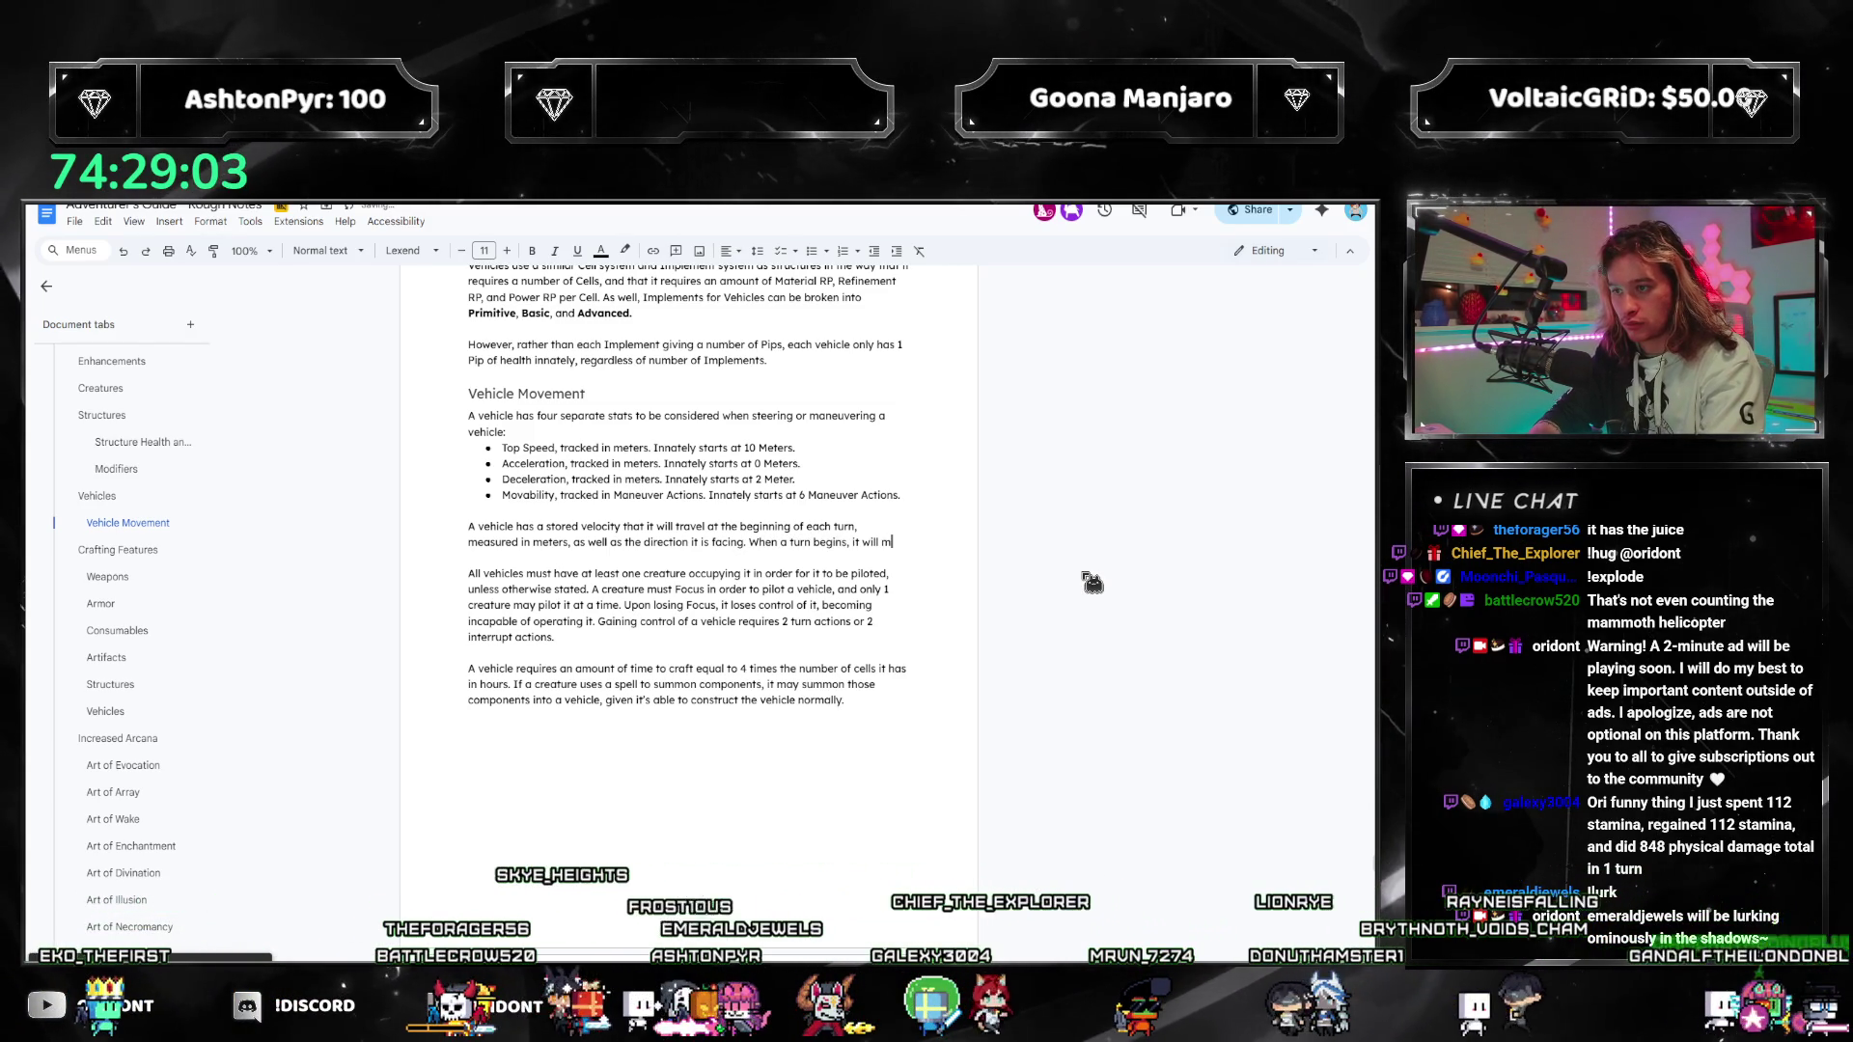
type("ove forward a number of meters,")
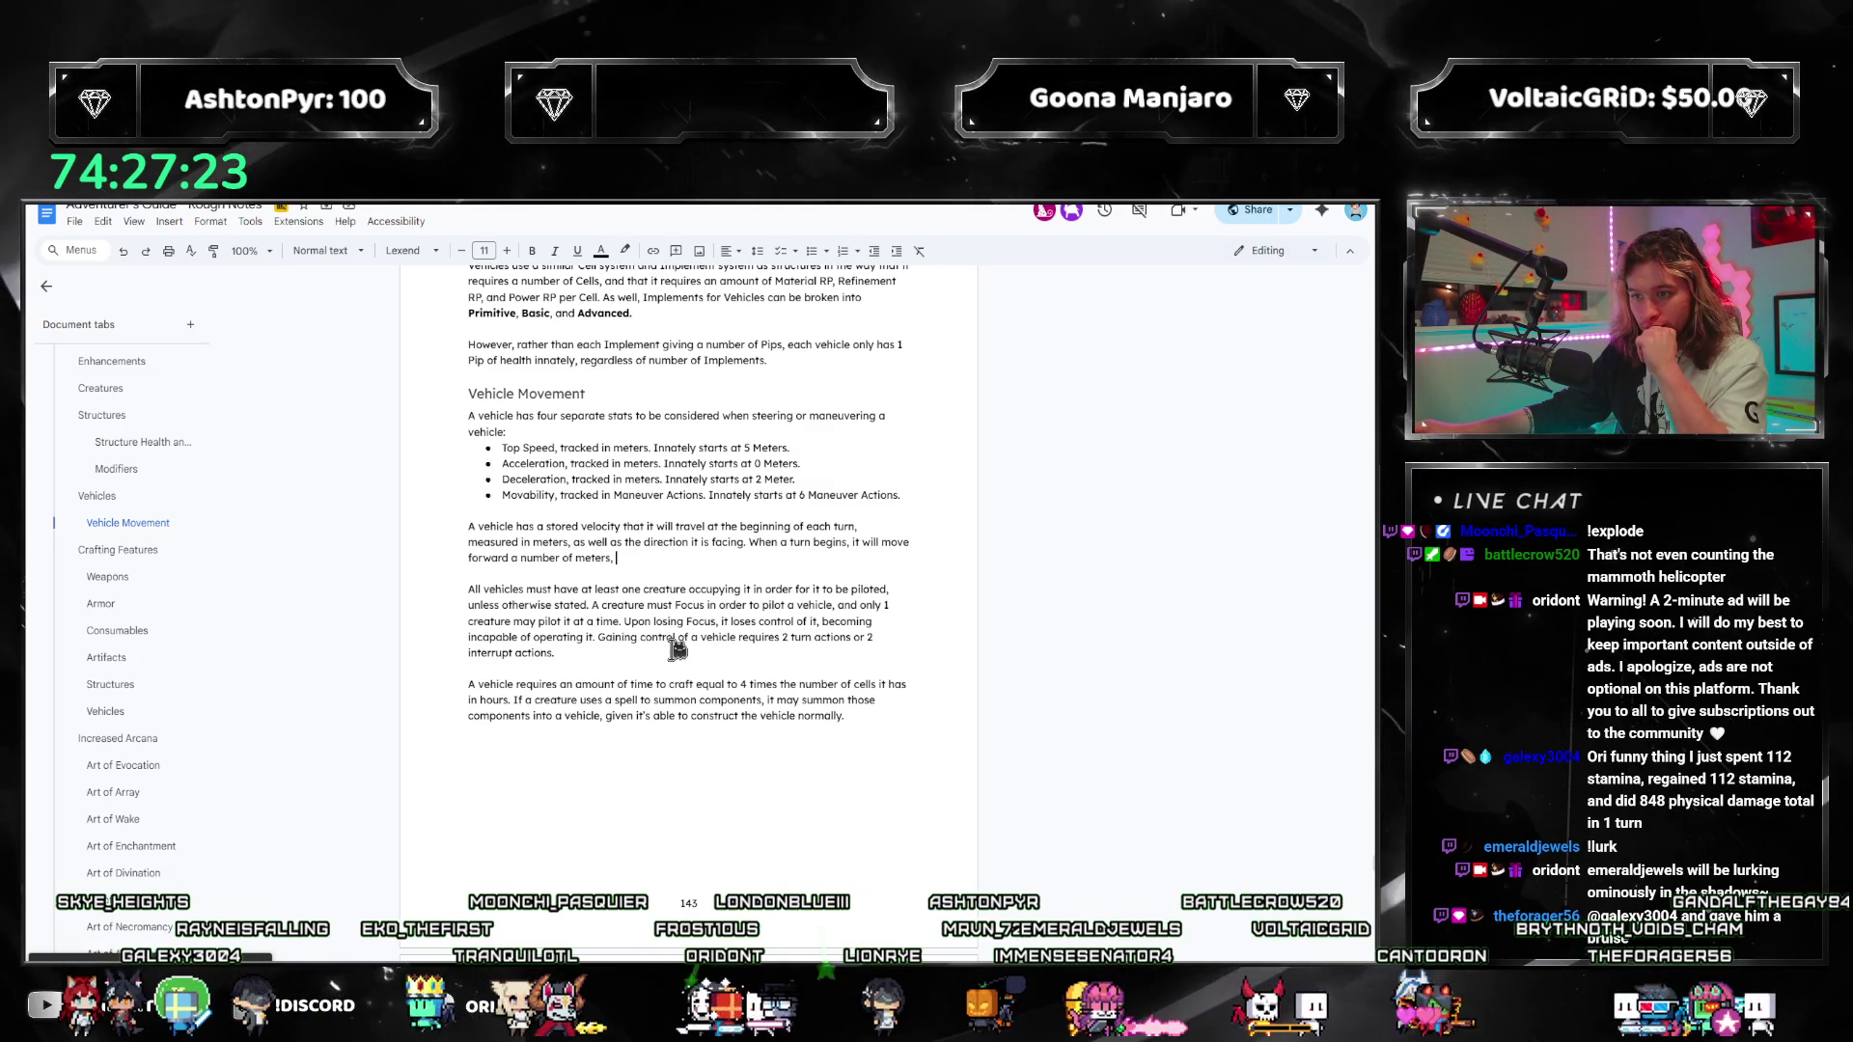
Step: Place the cursor at the end of the piloting paragraph
left_click(627, 657)
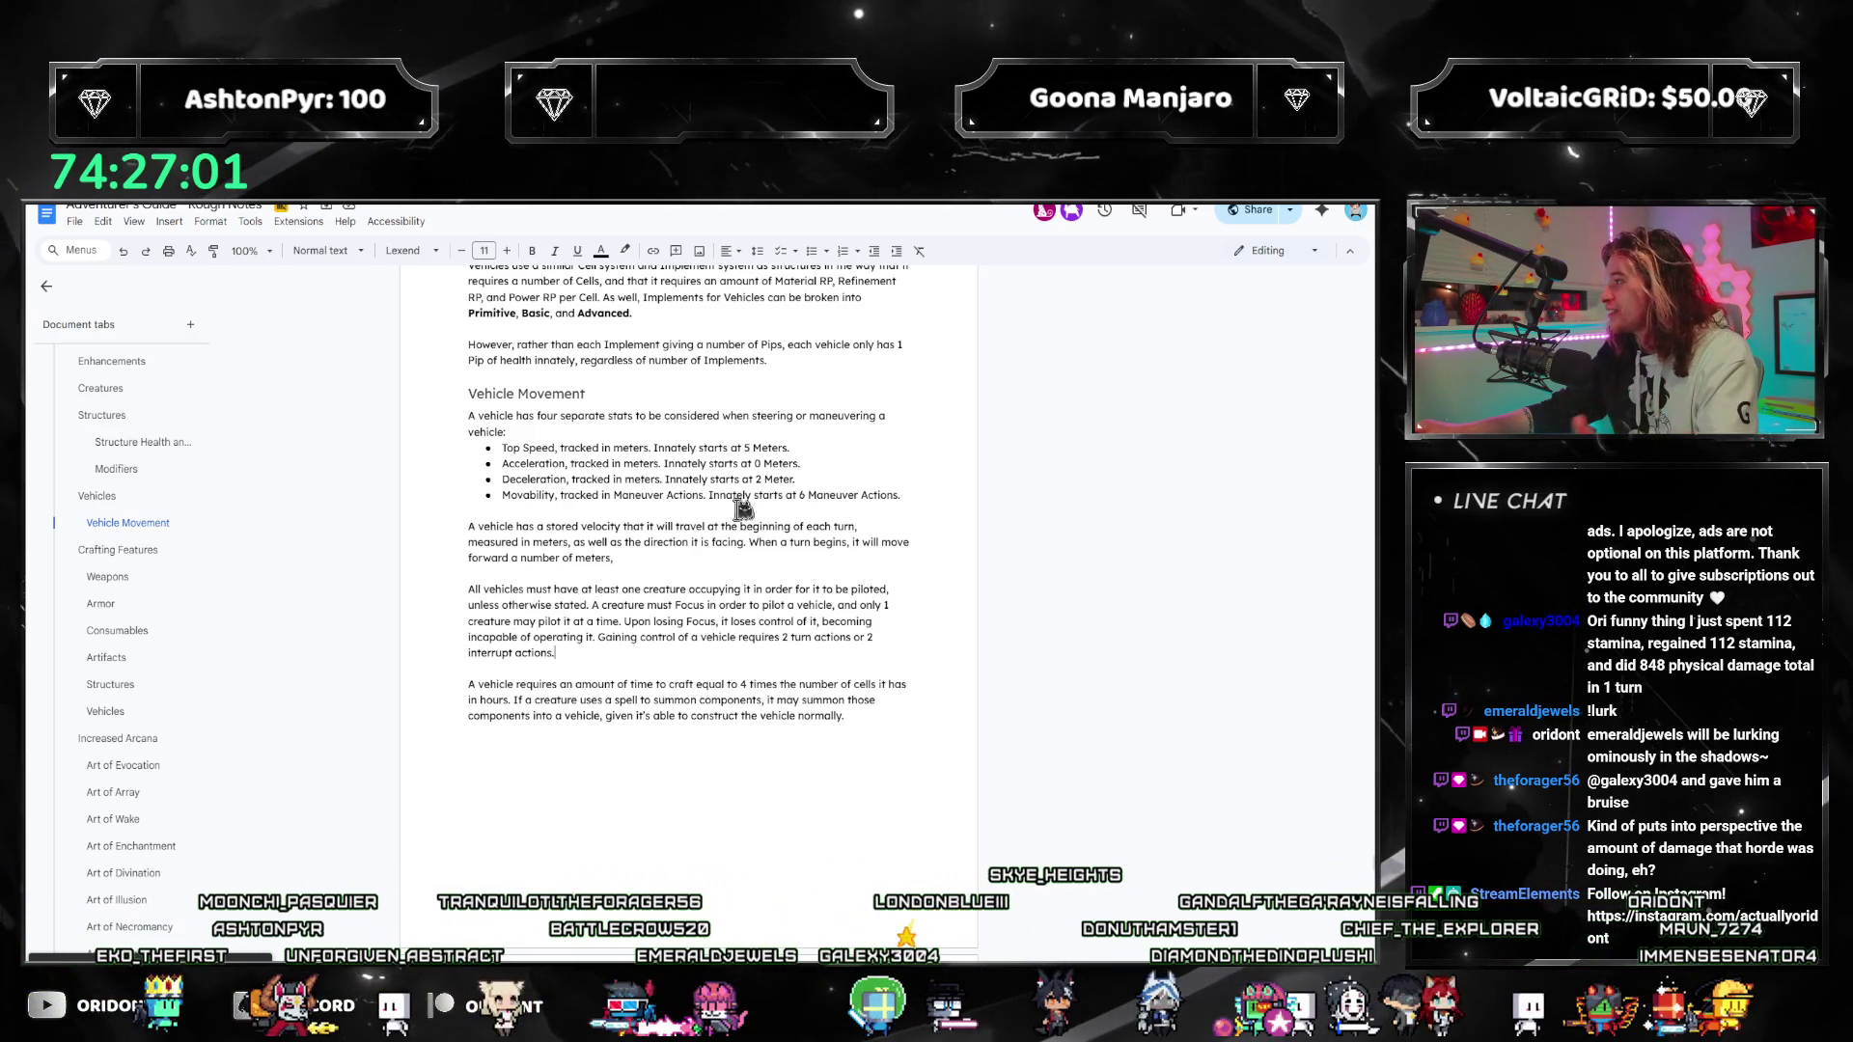
Step: Move to the empty line between paragraphs and scroll further down the document
left_click(689, 571)
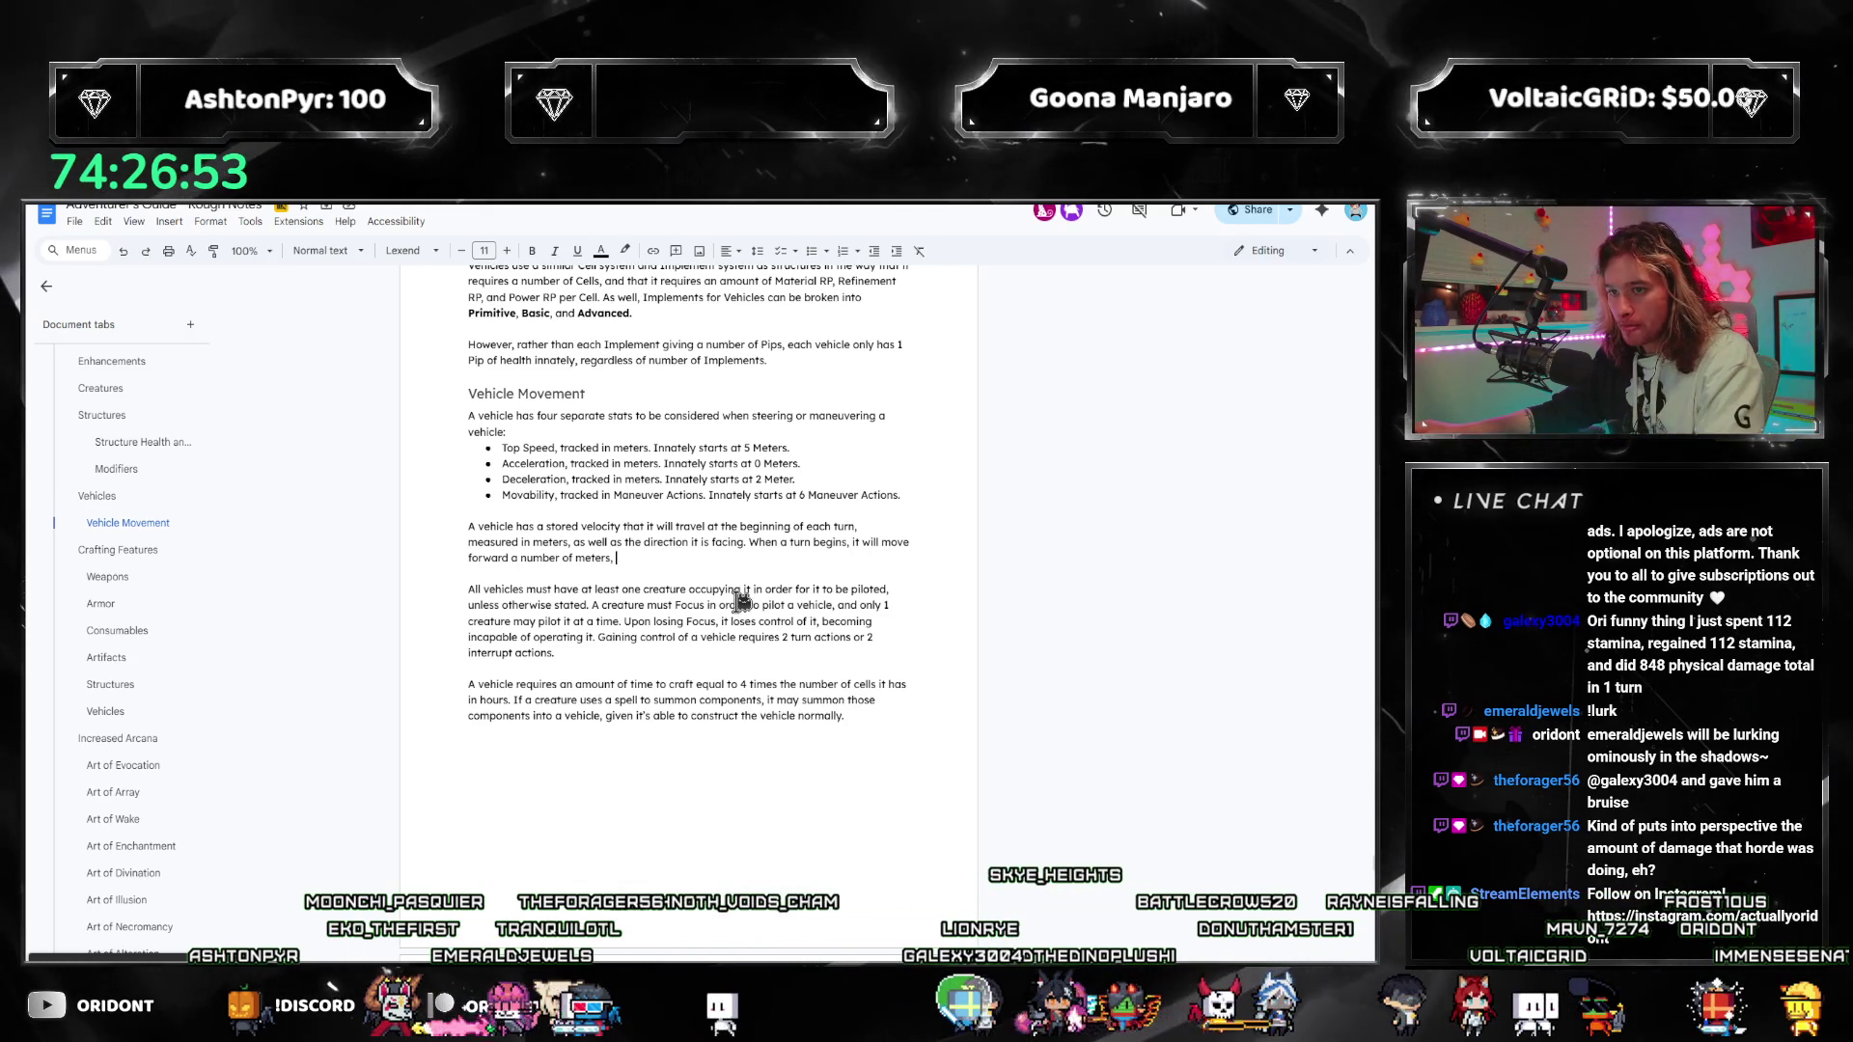
scroll(724, 751, "down", 1)
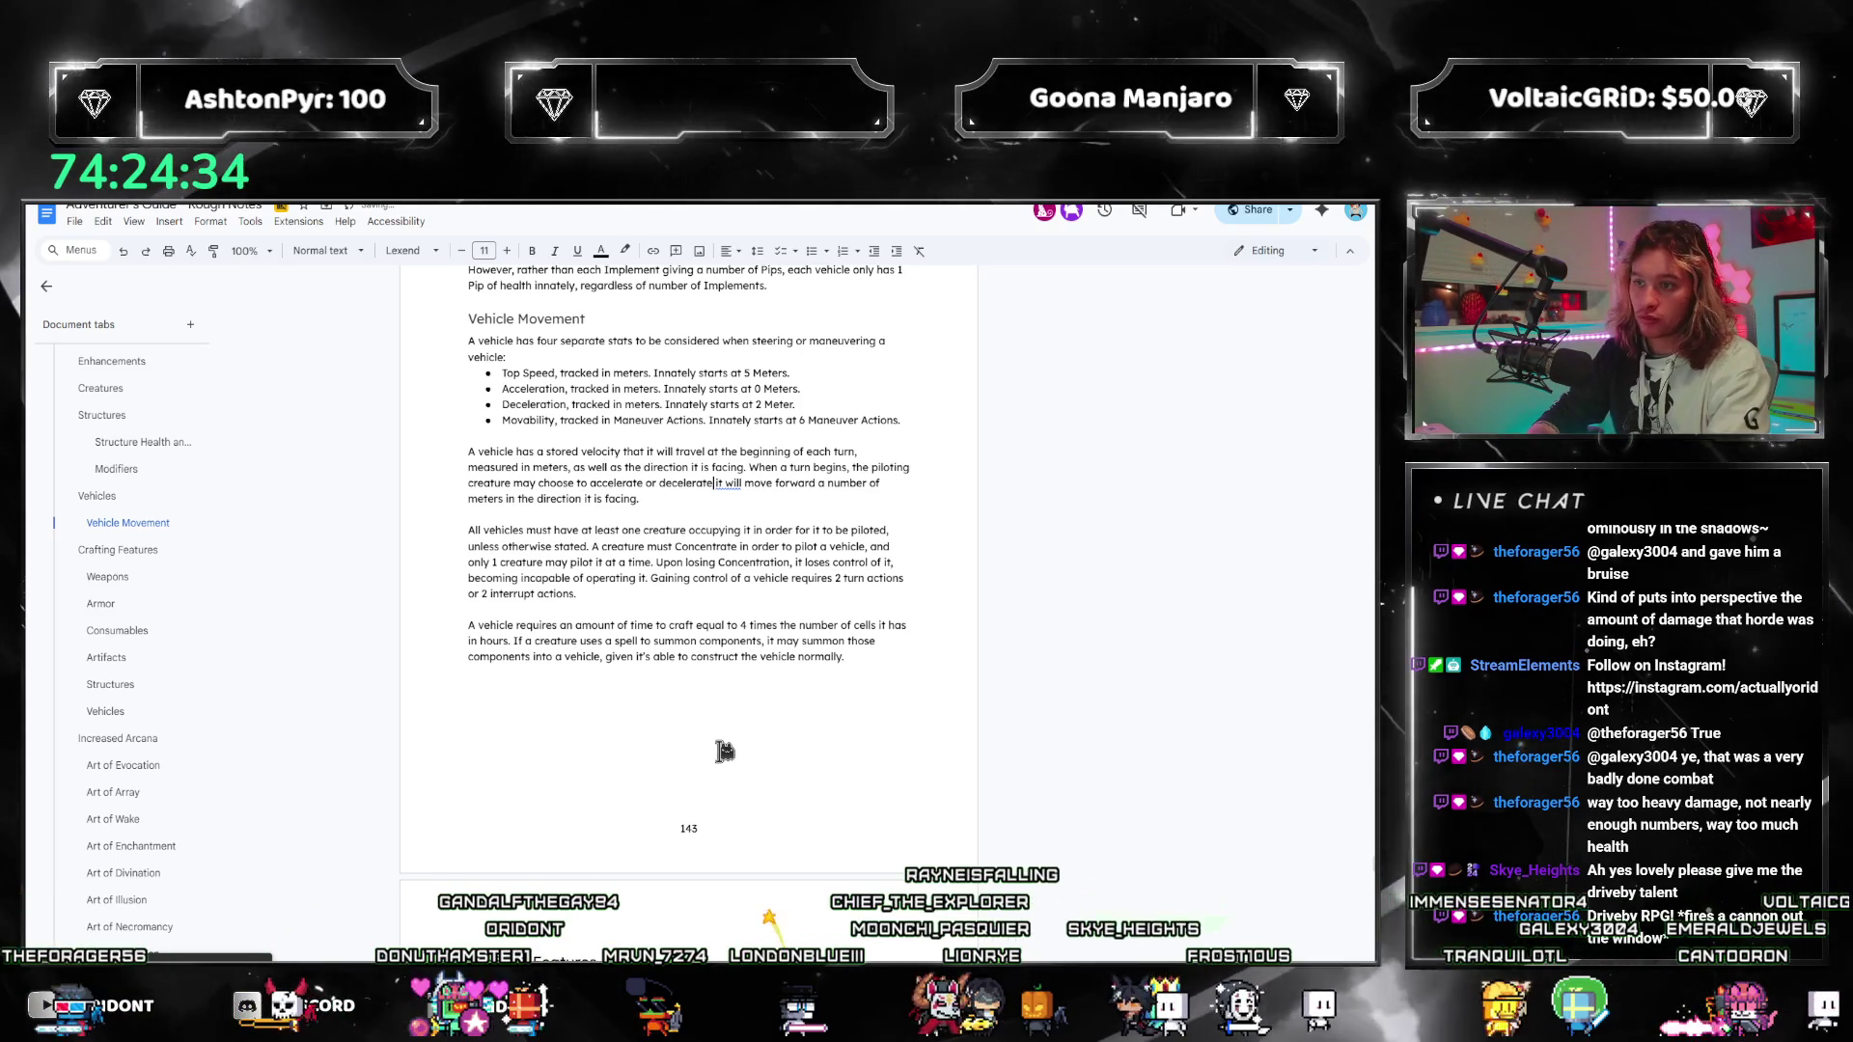
Step: Finish the 'number of meters … natural maximum.' wording in the velocity paragraph
type("mber of meters, up to the")
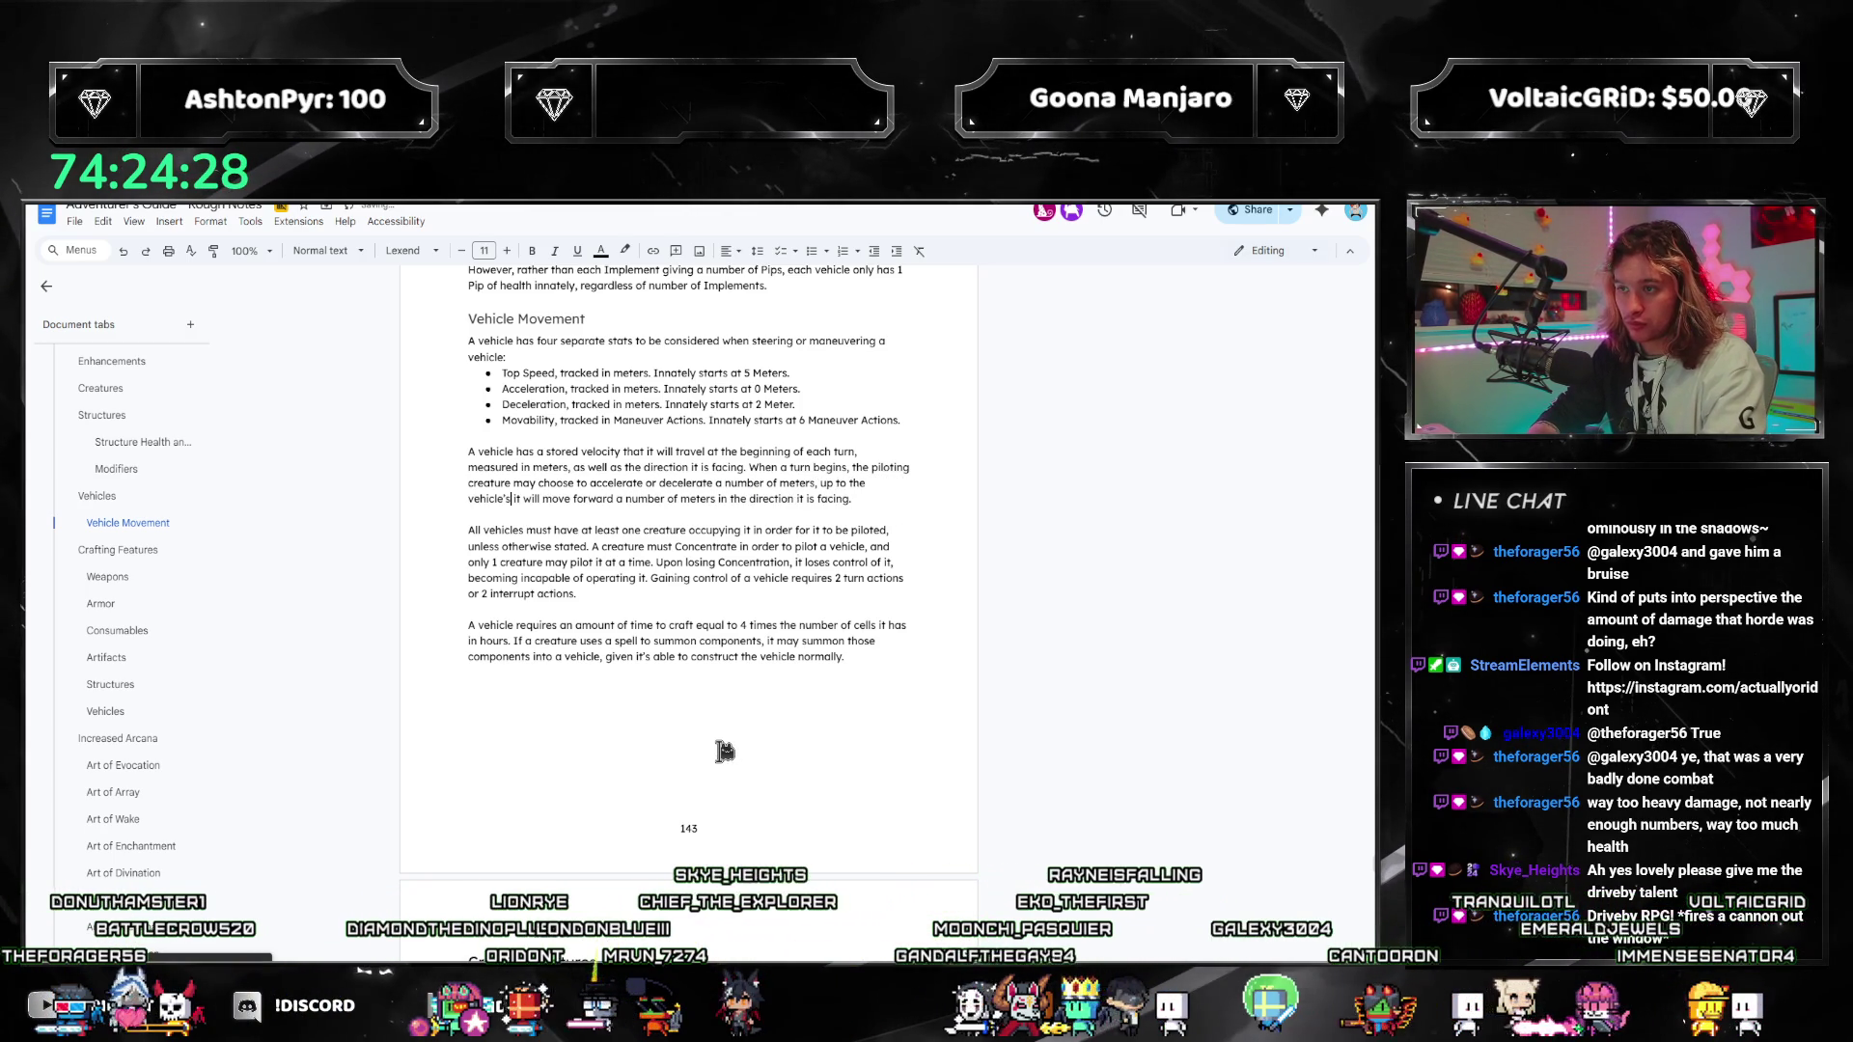
type("ural maximum")
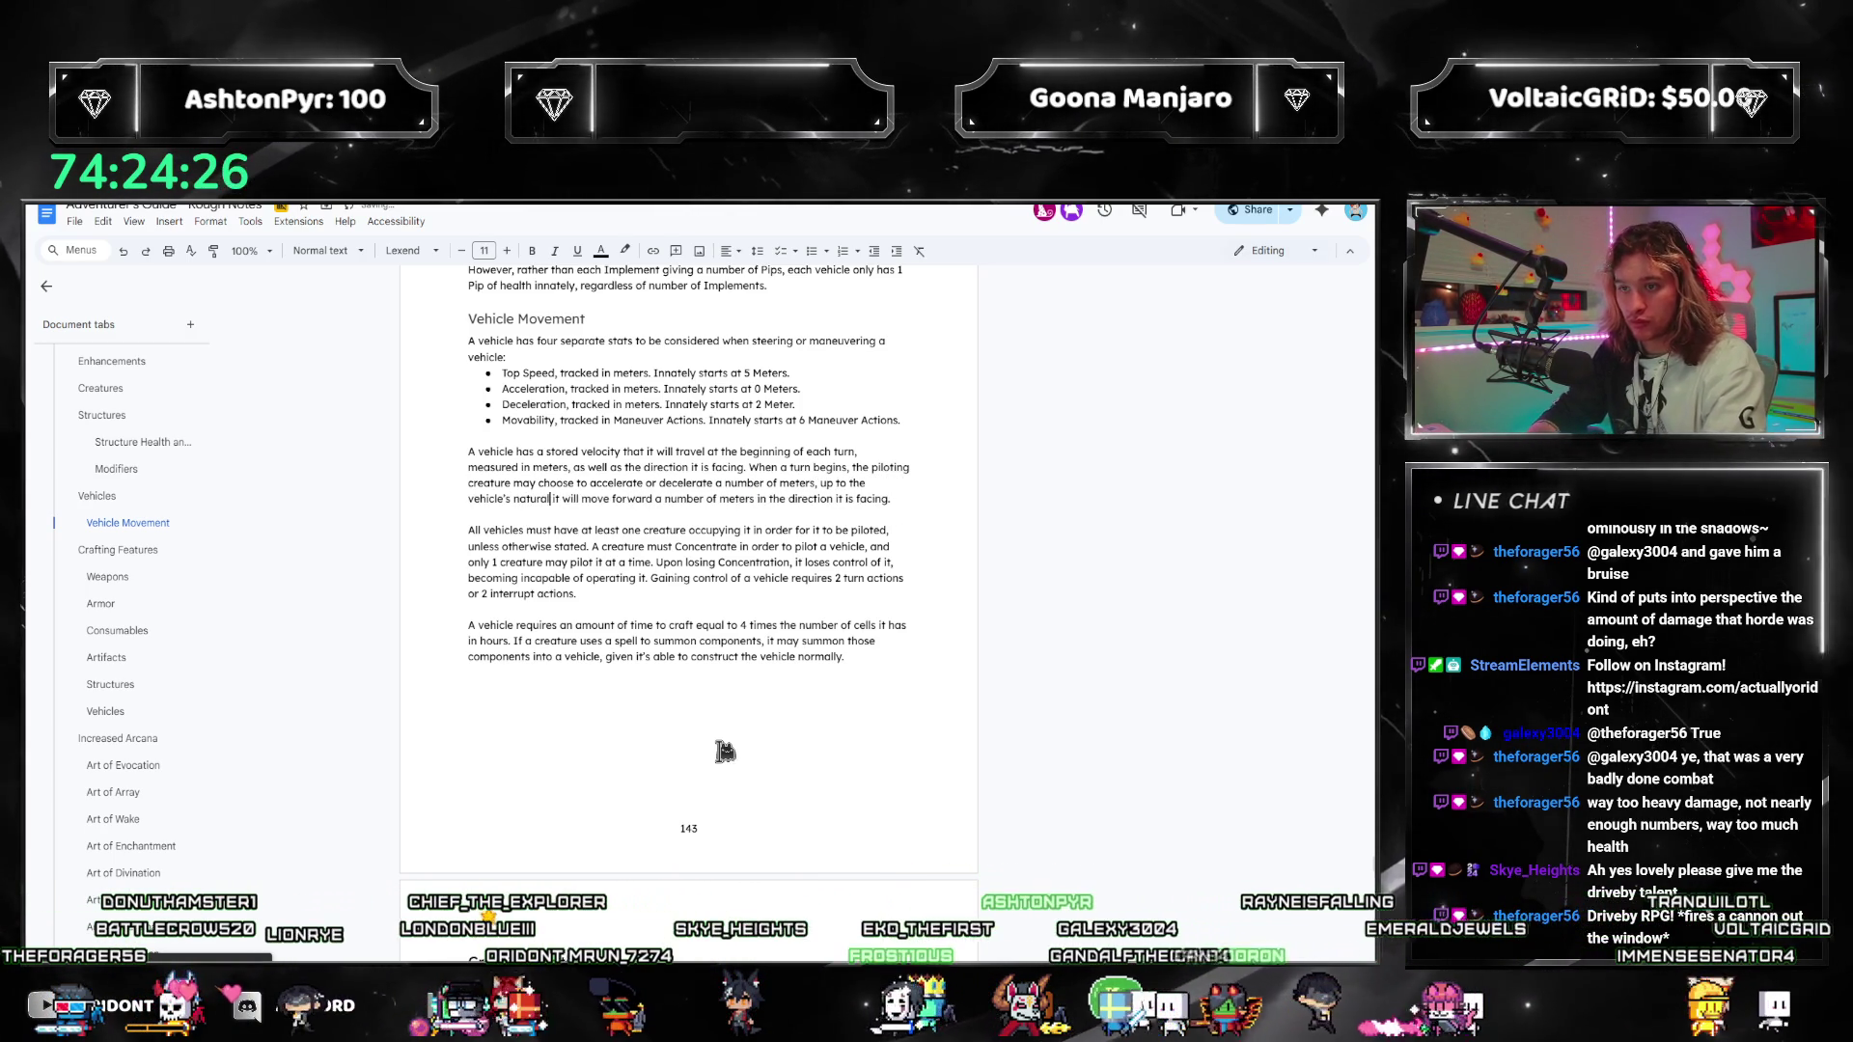
type(".")
key("Delete")
type("I")
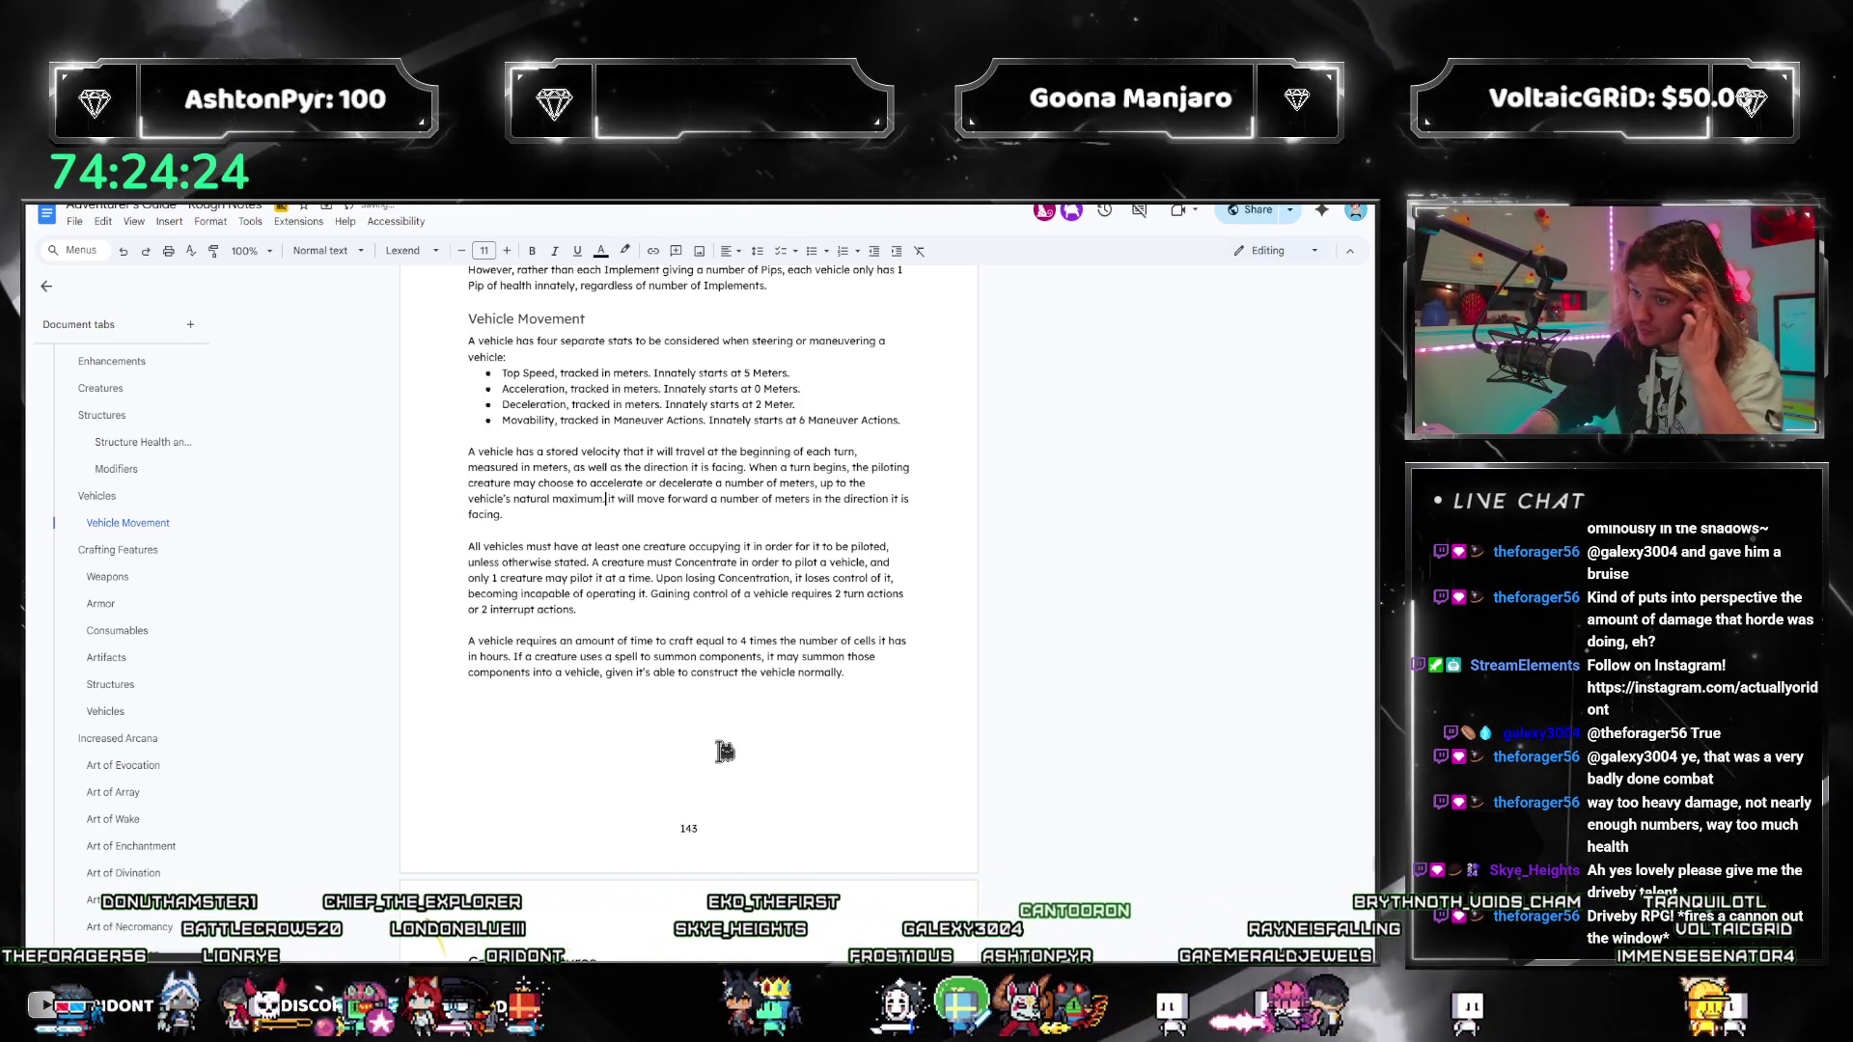
Step: Append 'plus the chosen acceleration or minus the chosen deceleration.' and correct the misspelling to 'amount'
key("Down")
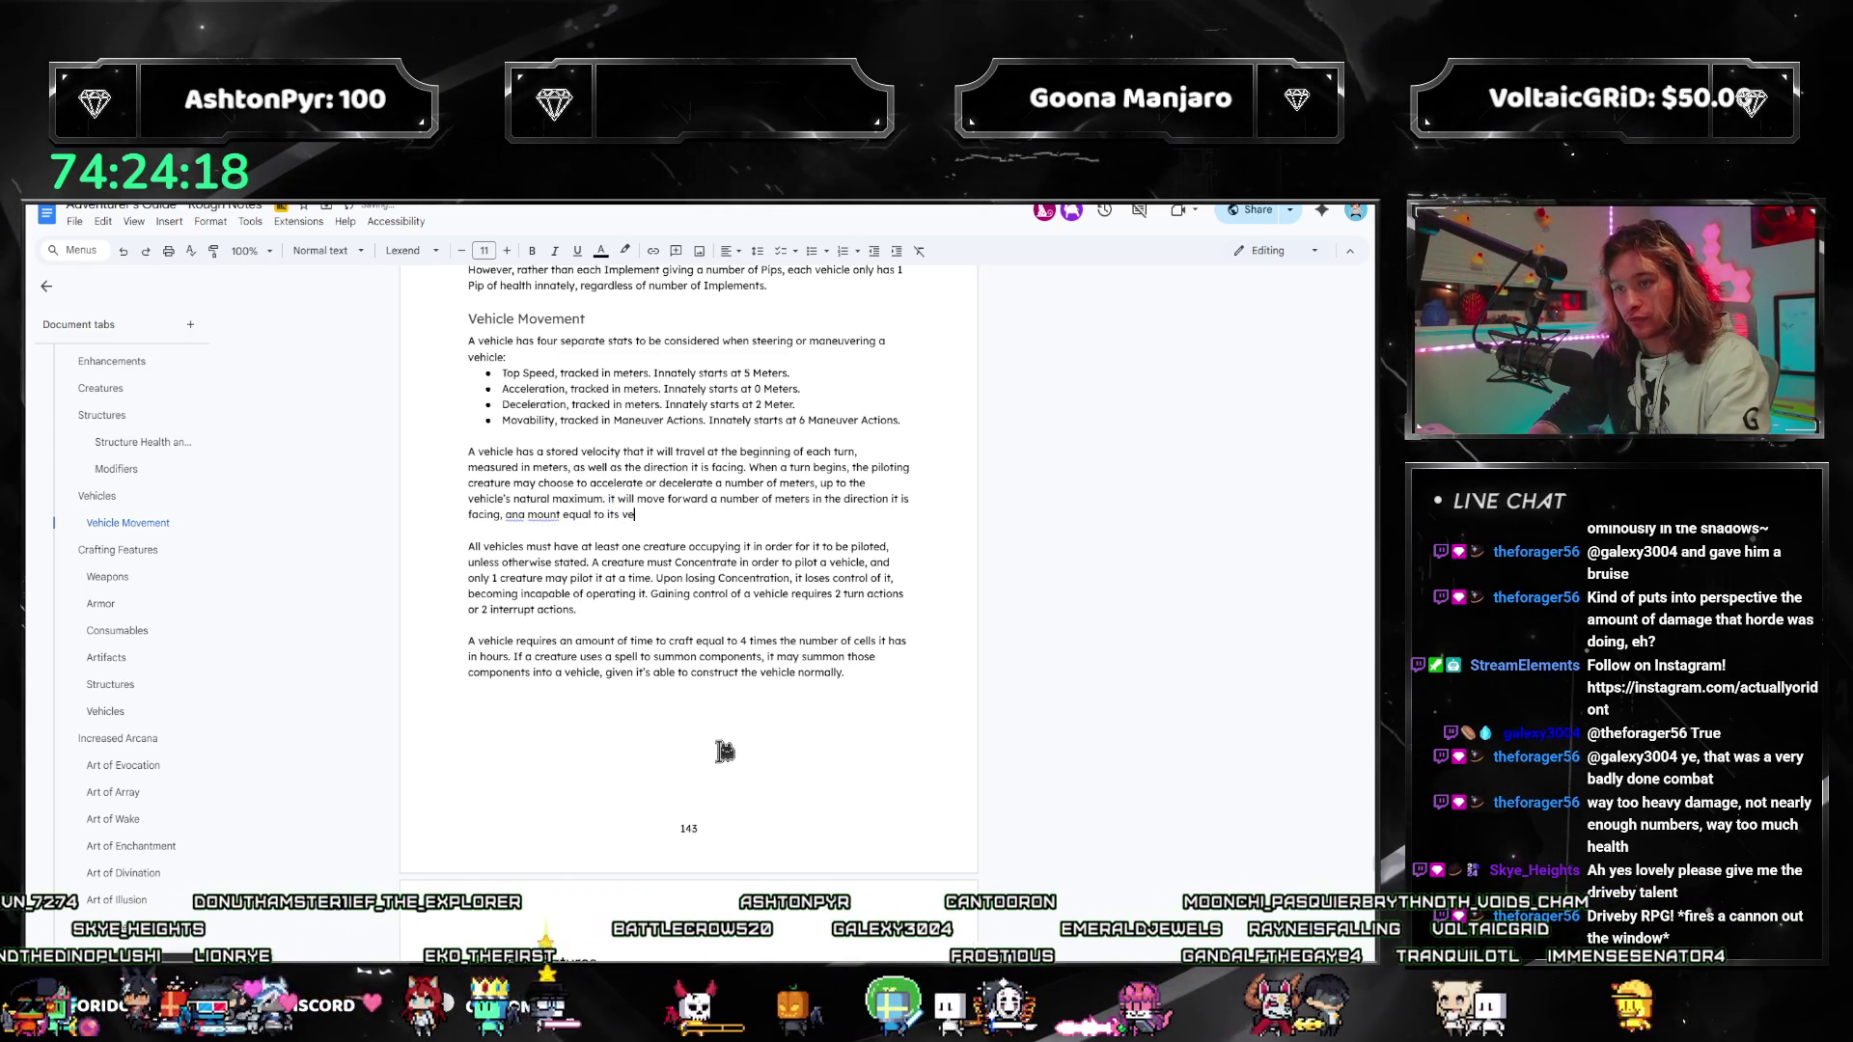
type("locity plus ")
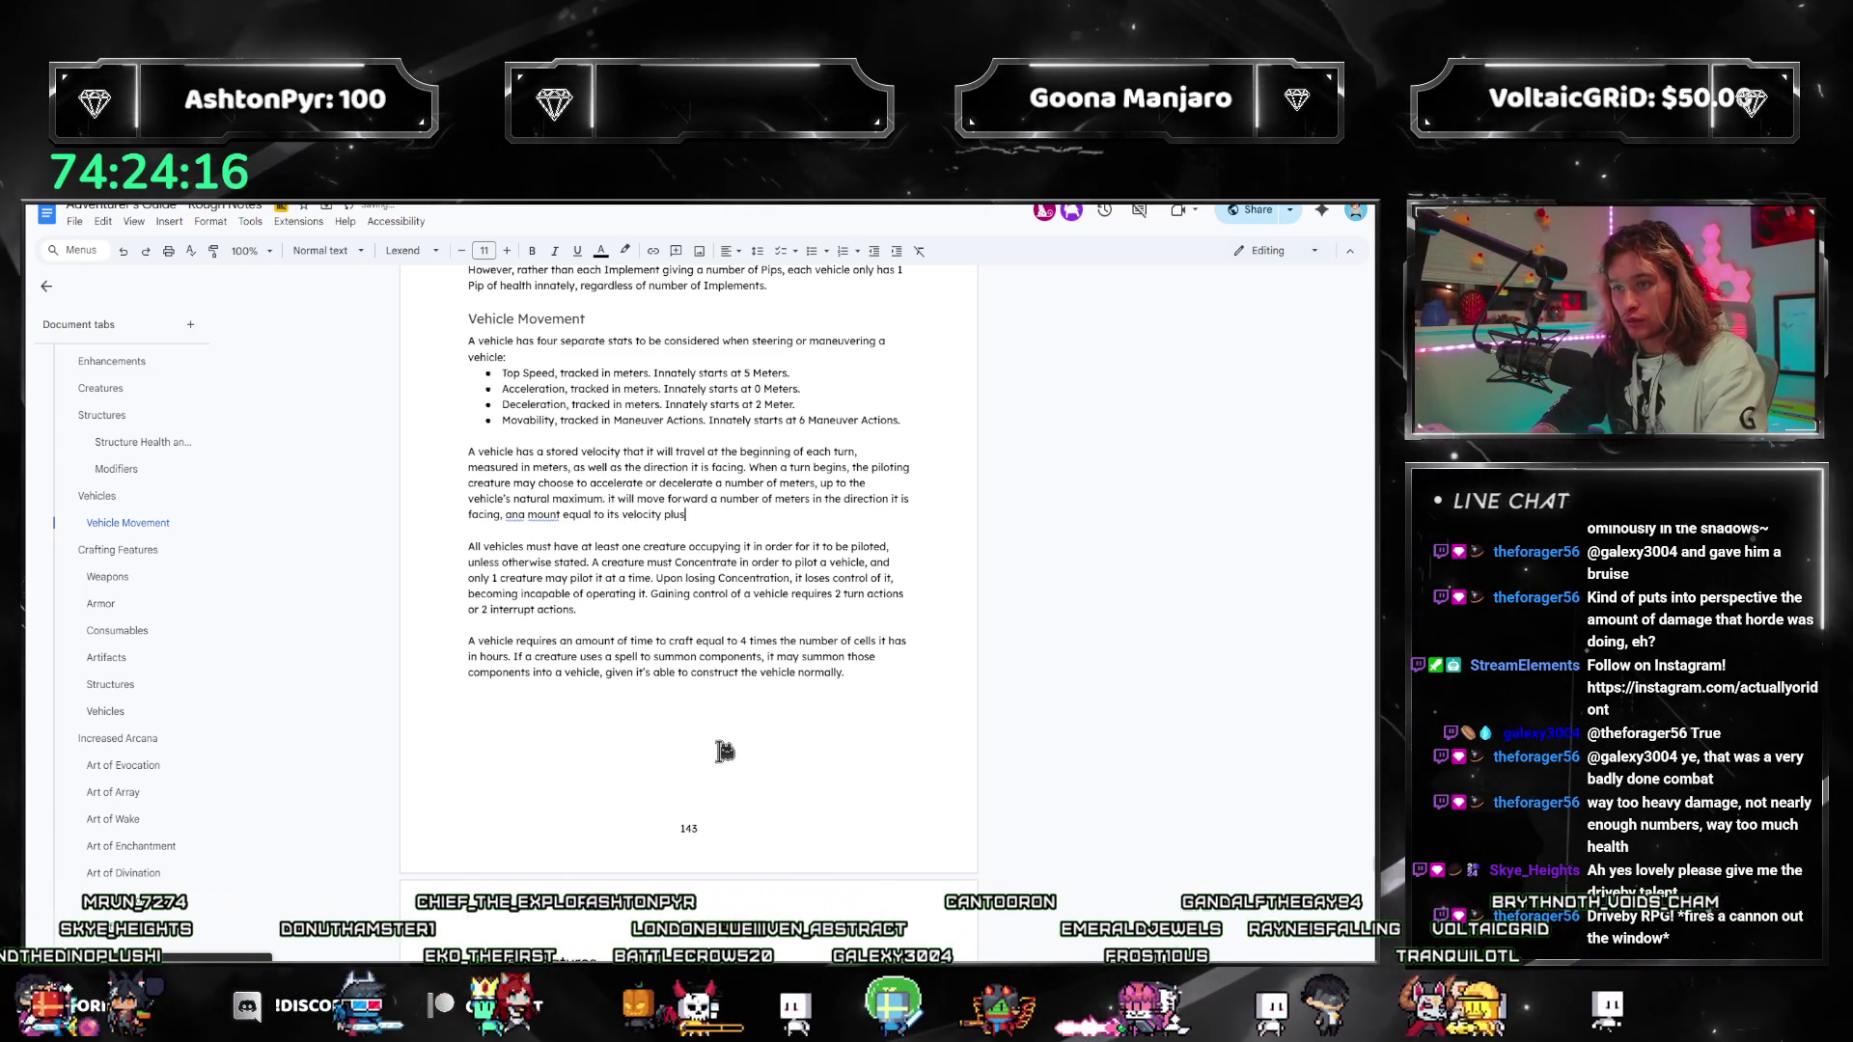
type("t")
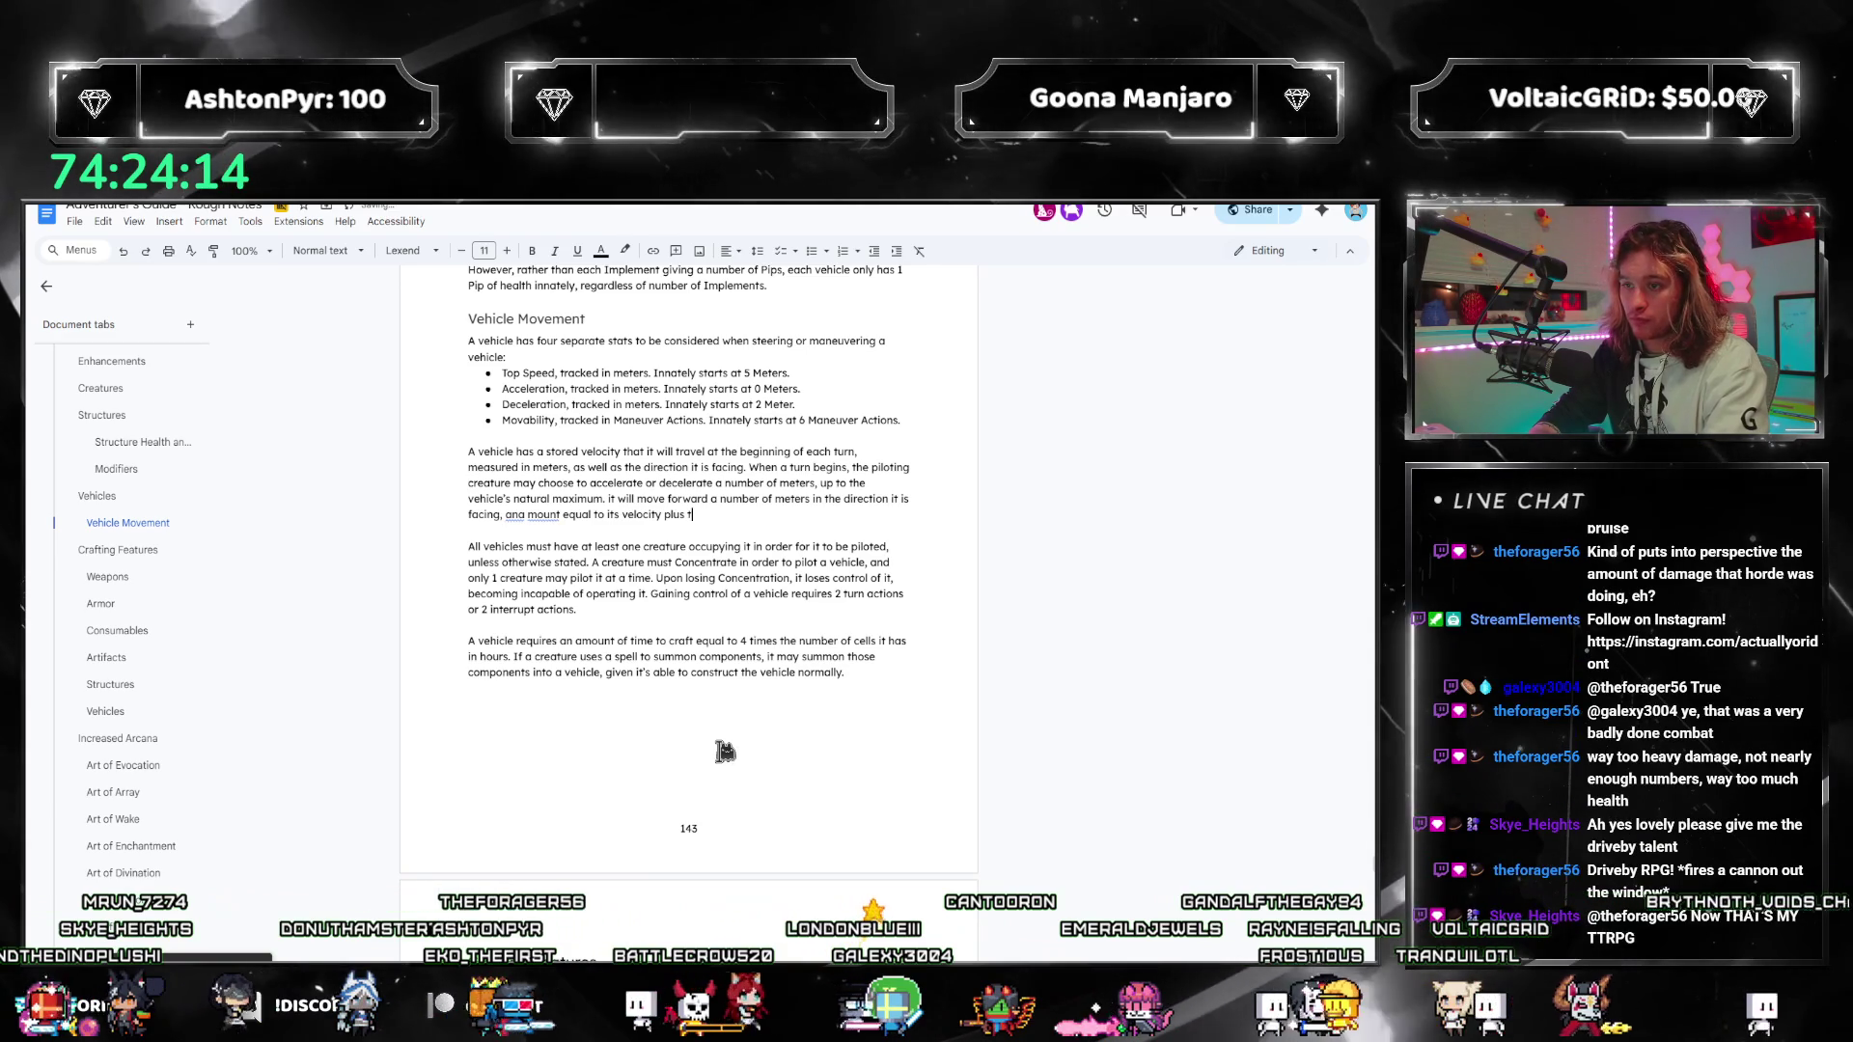
type("he chosen acce")
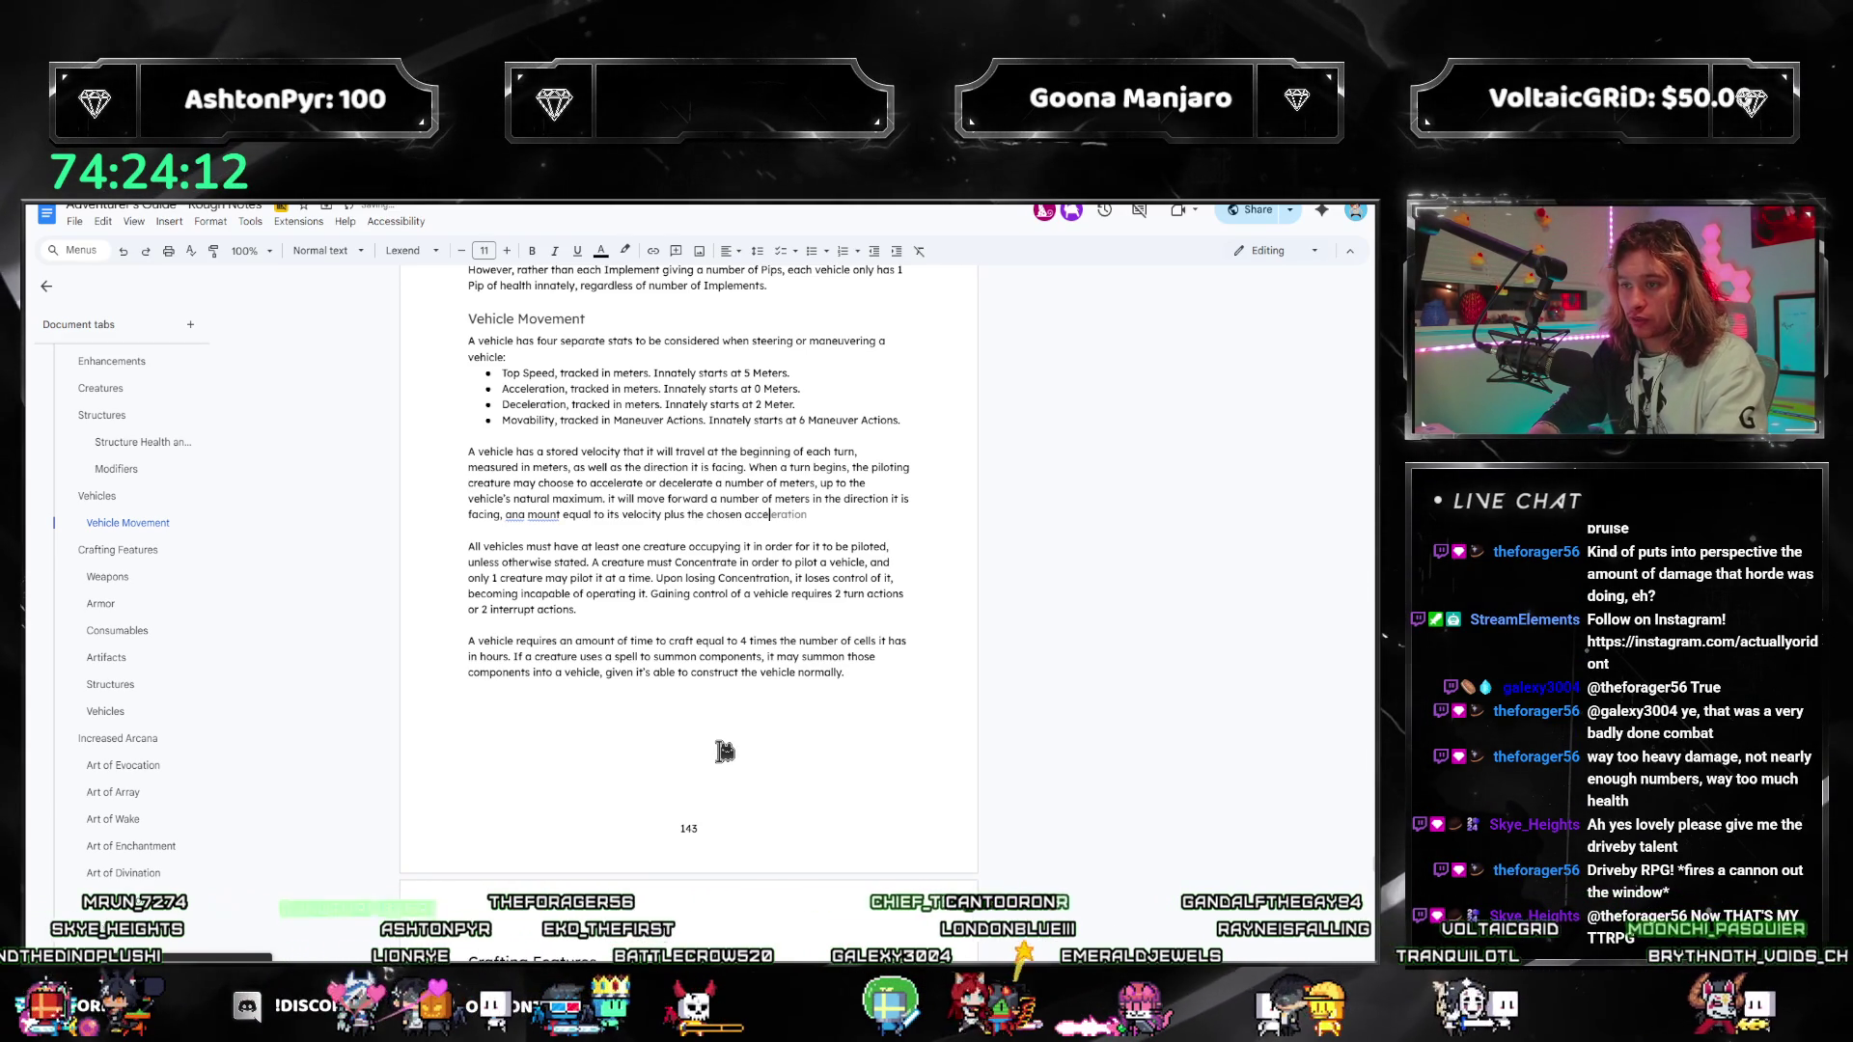
type("leration or ")
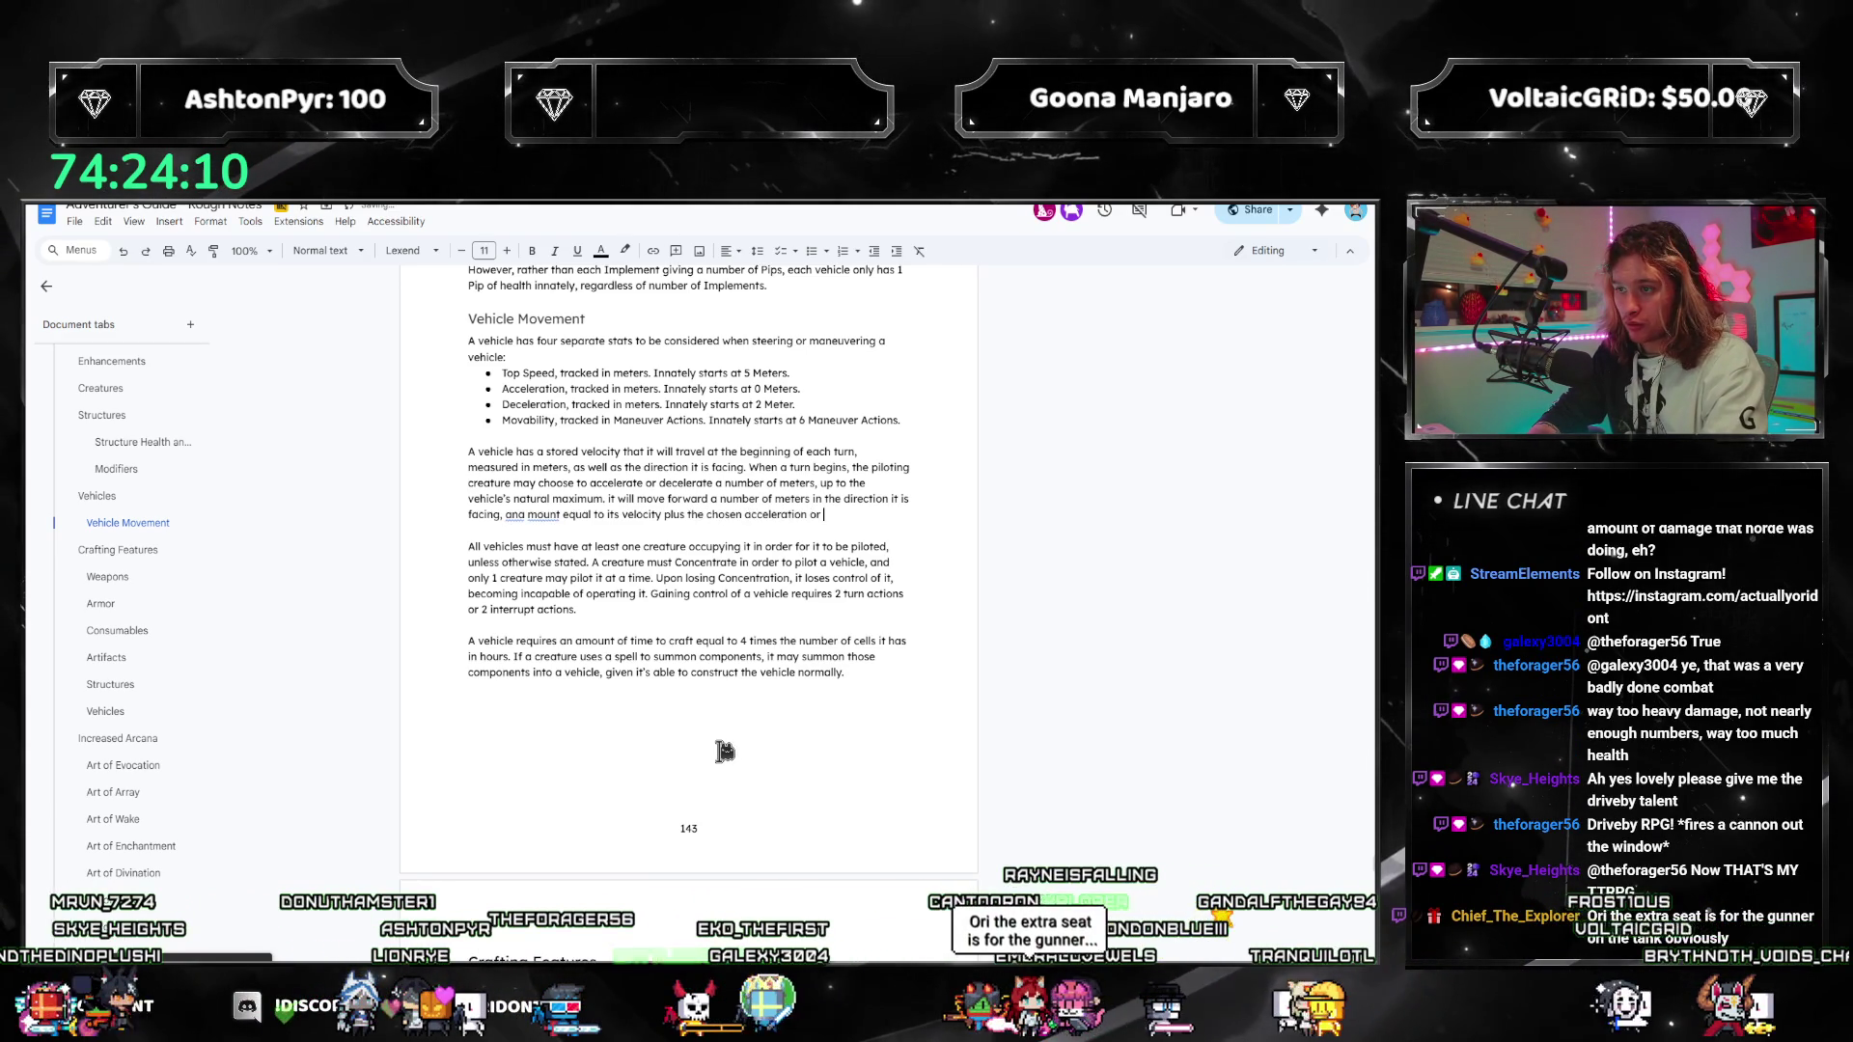
type("minus the chosen e")
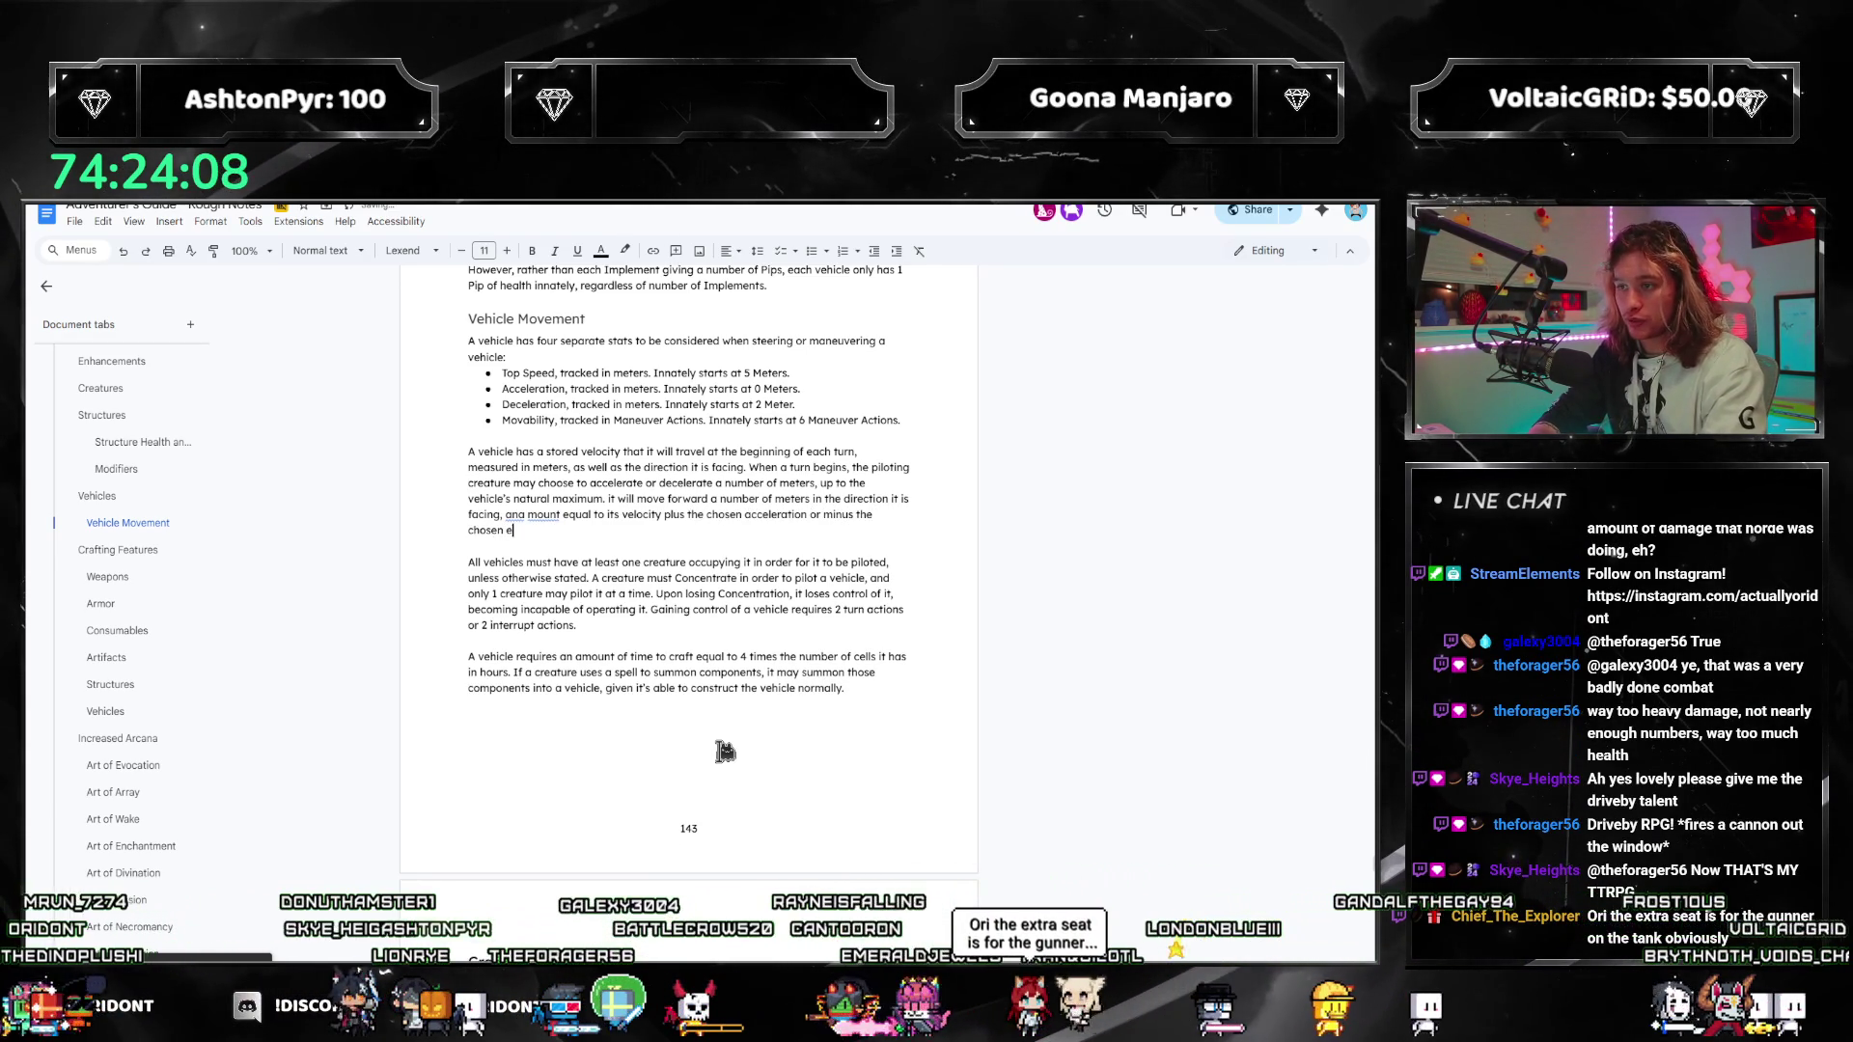
key("Tab")
type(".")
key("Return")
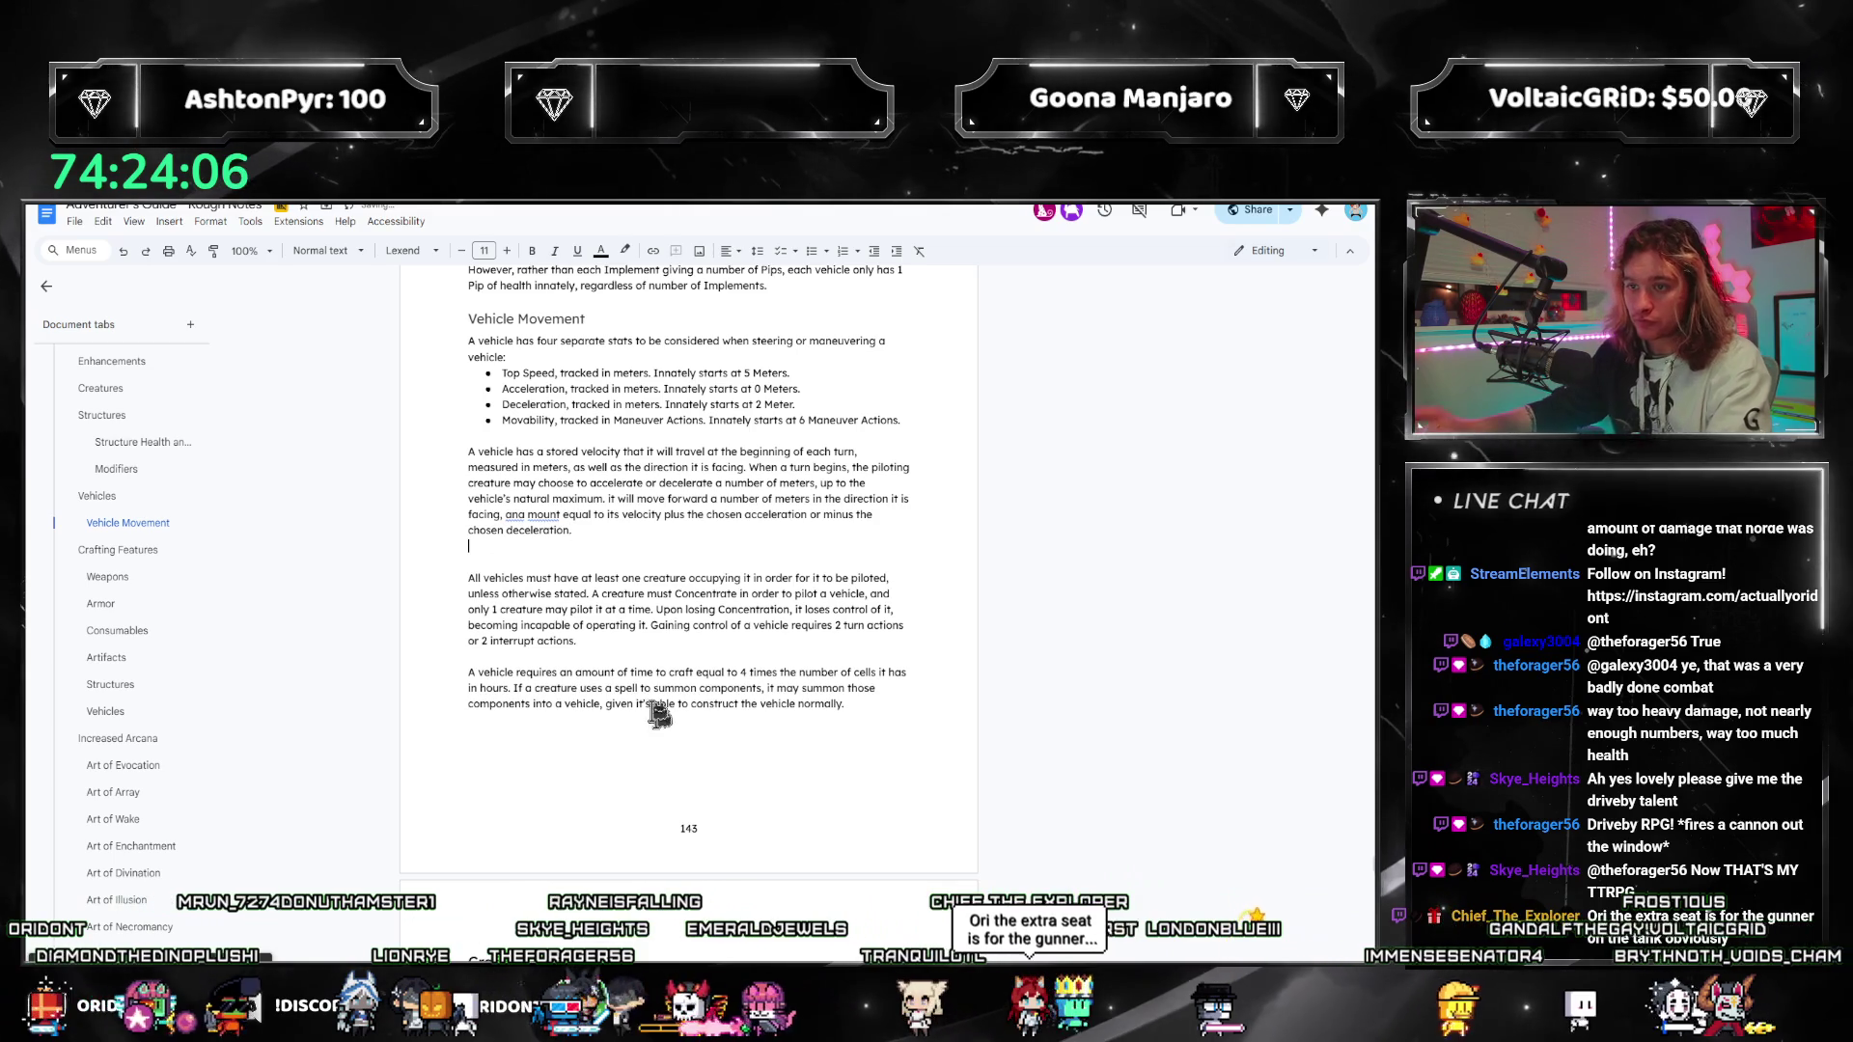
left_click(526, 515)
left_click(571, 533)
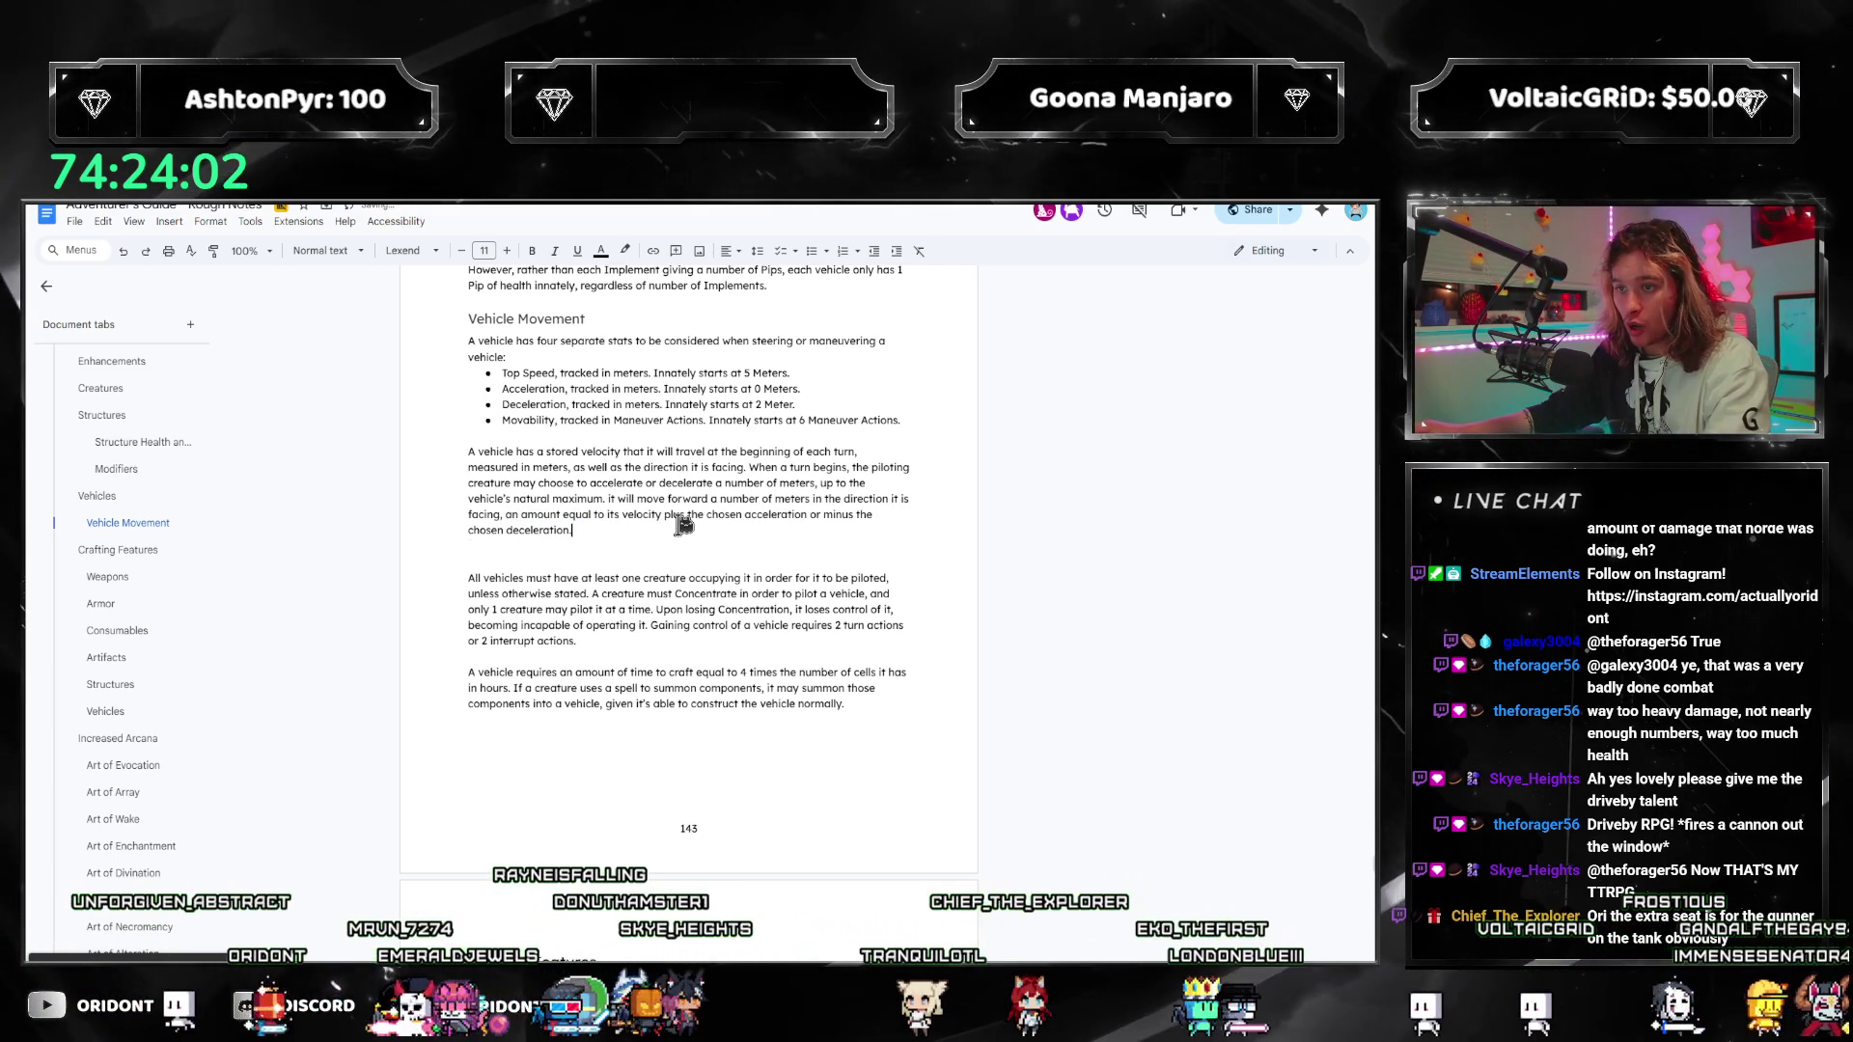
key("Return")
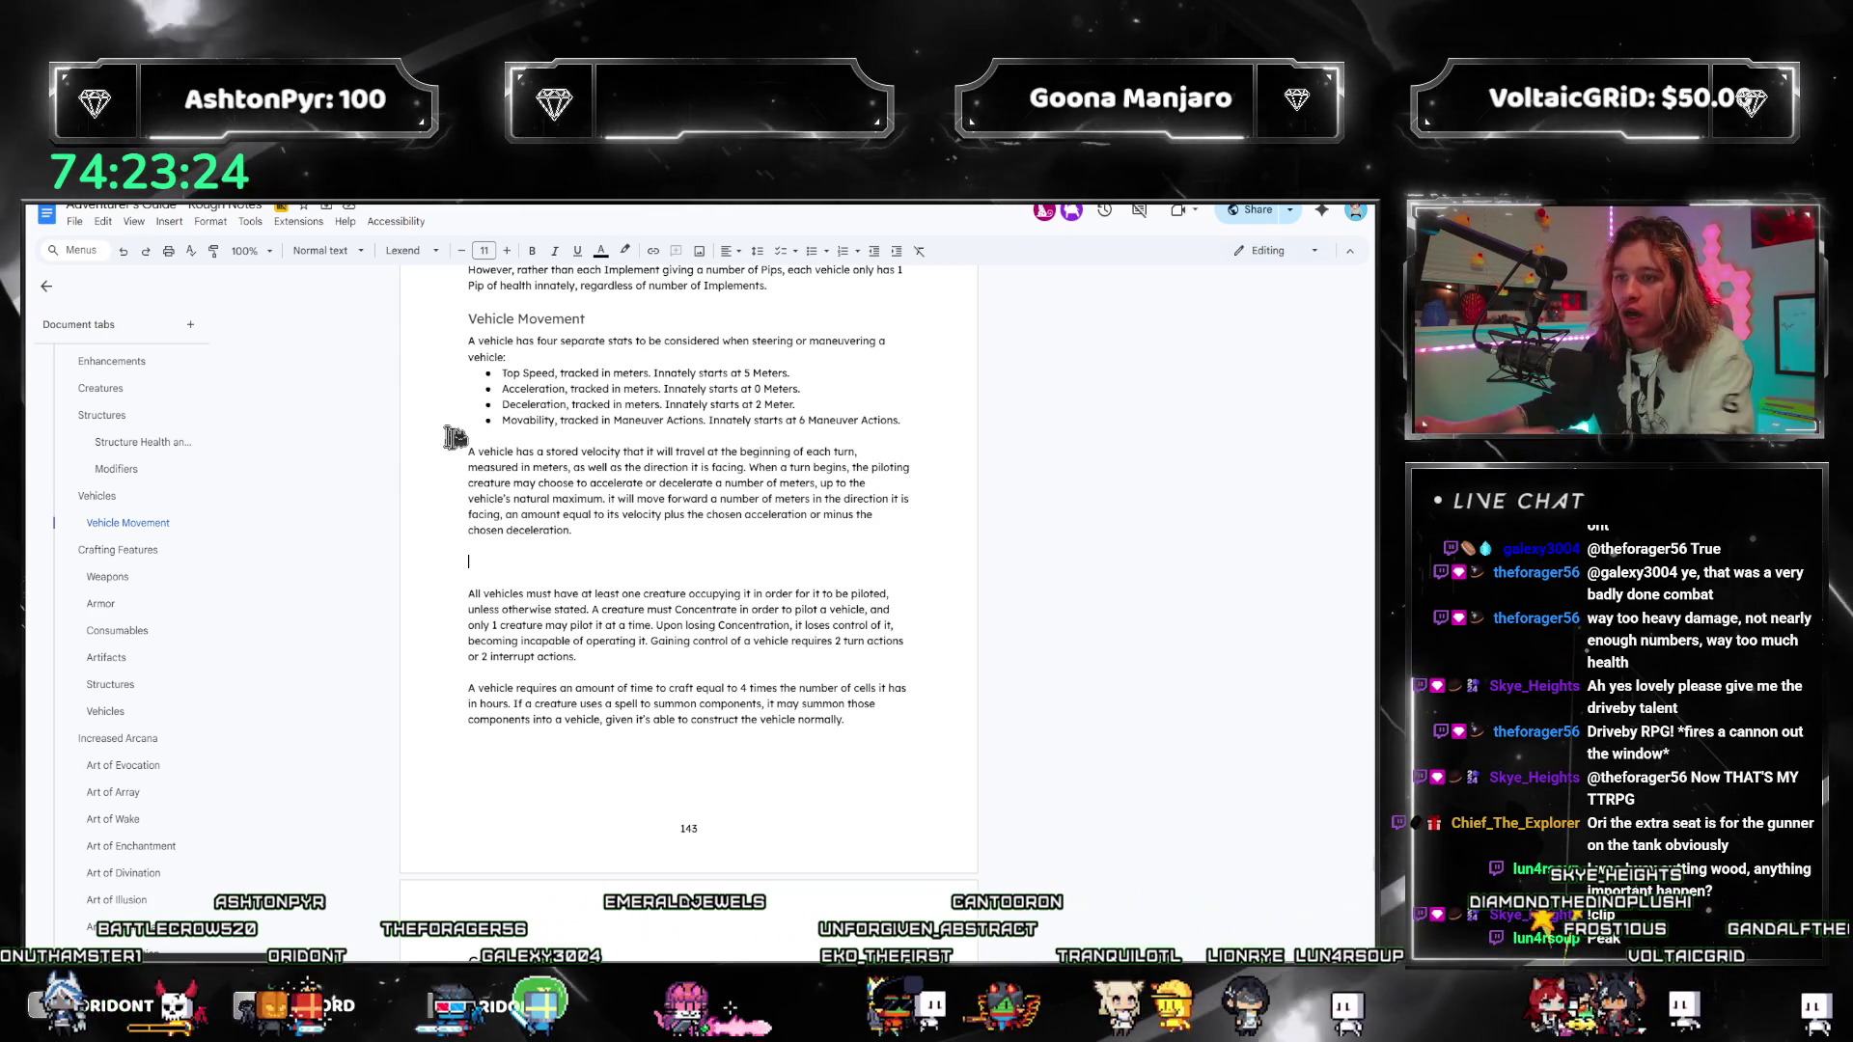
Step: Replace 'natural' so it reads 'maximum of either.' and capitalize the following 'It will'
double_click(536, 498)
key("BackSpace")
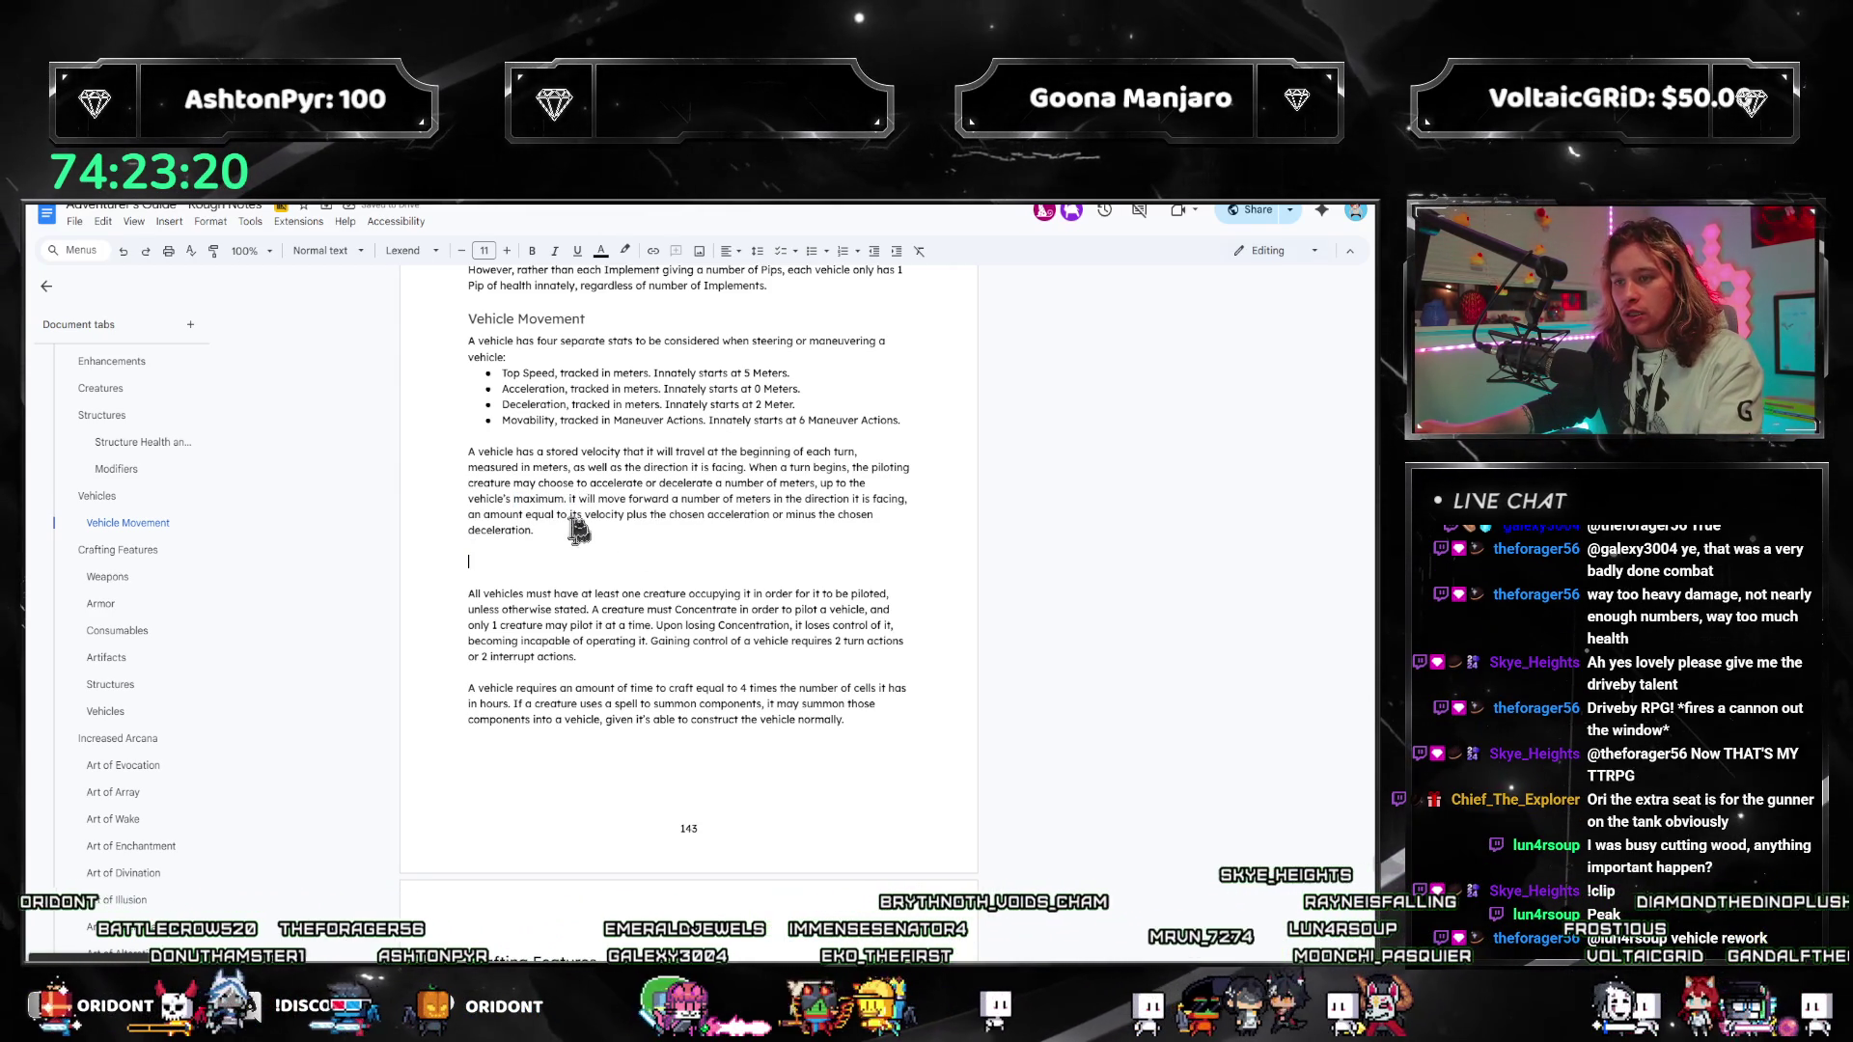
type("ither")
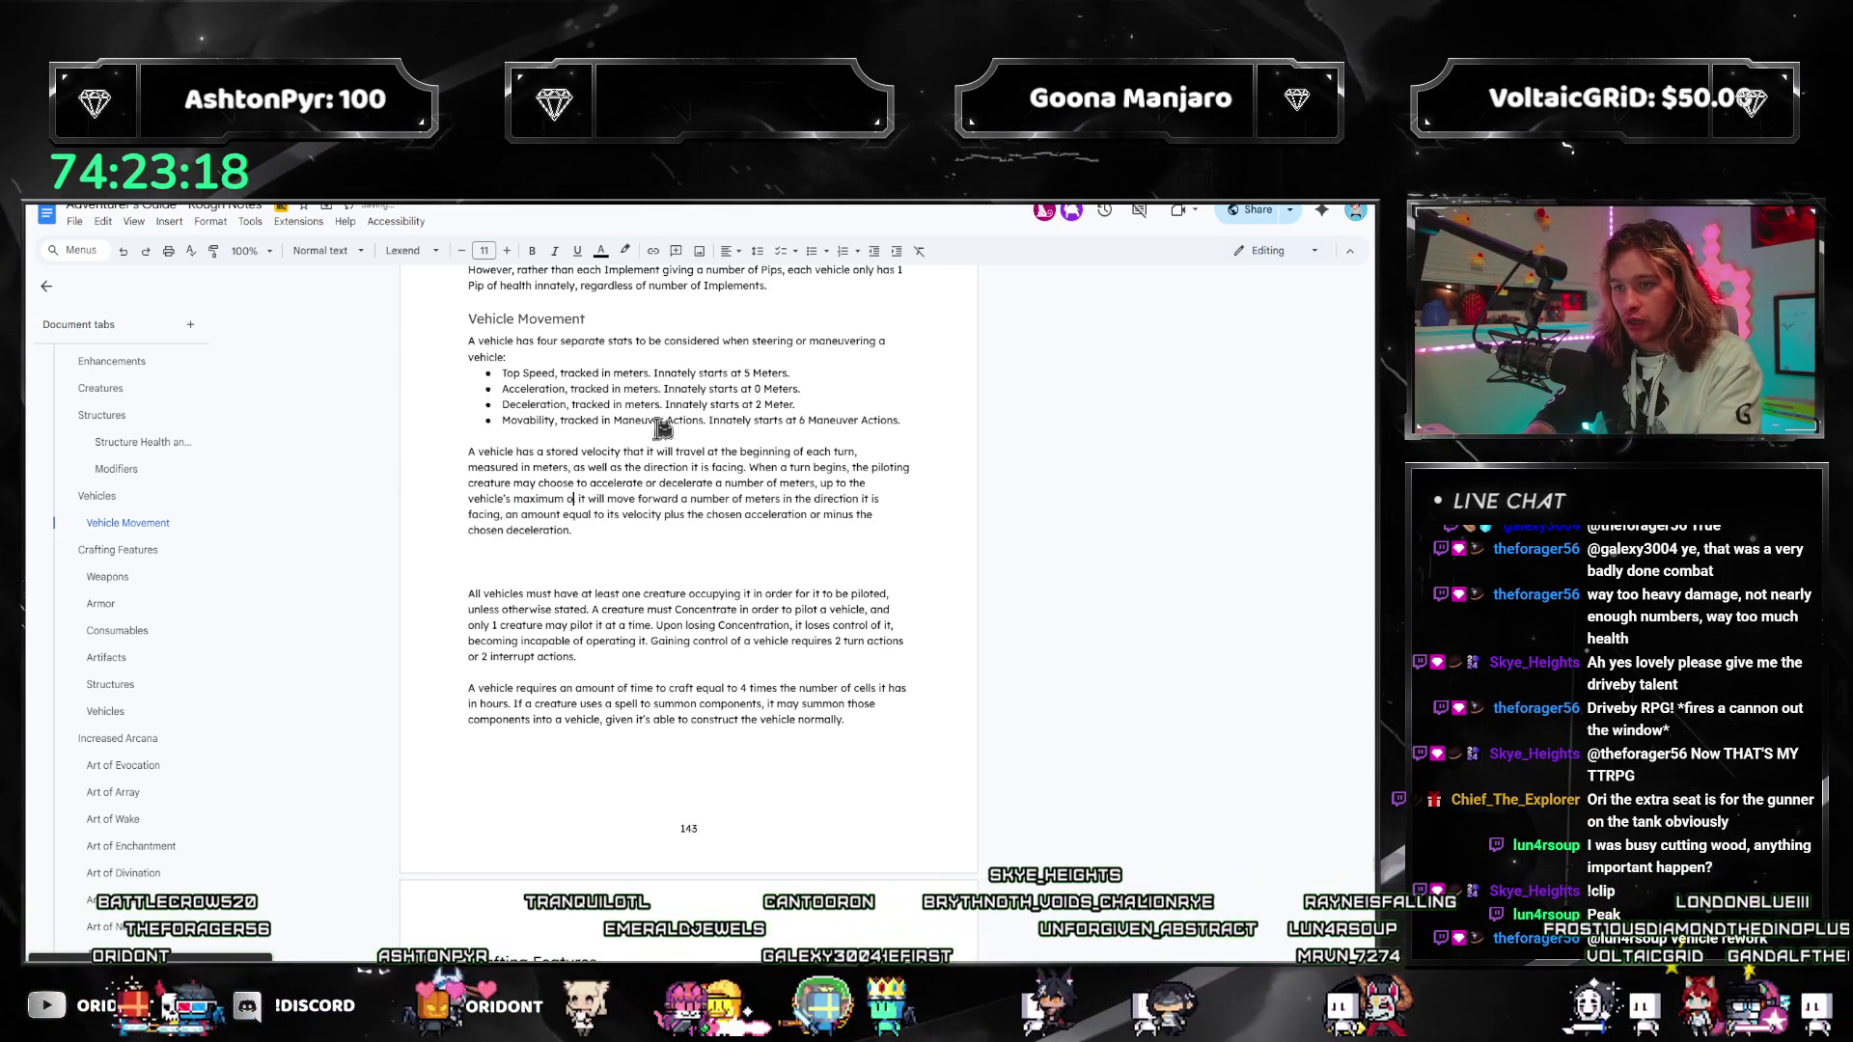
type(".")
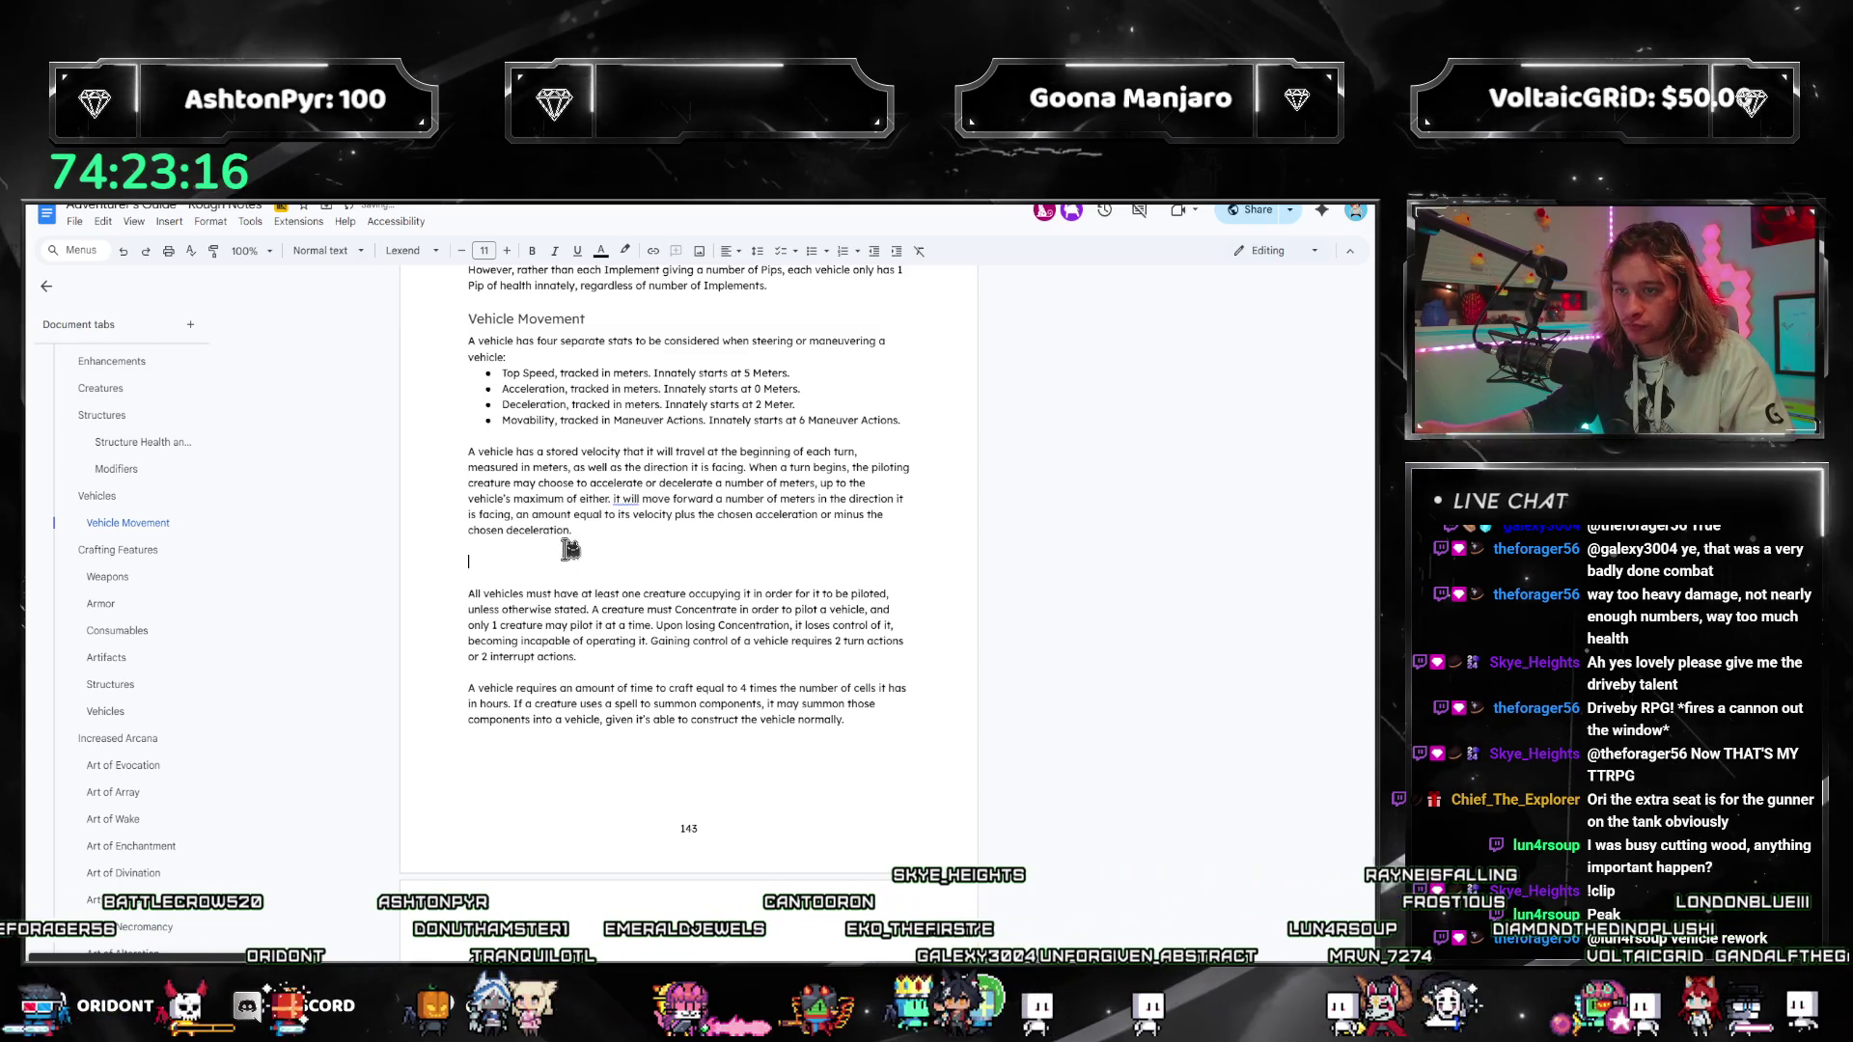
left_click(621, 500)
left_click(692, 542)
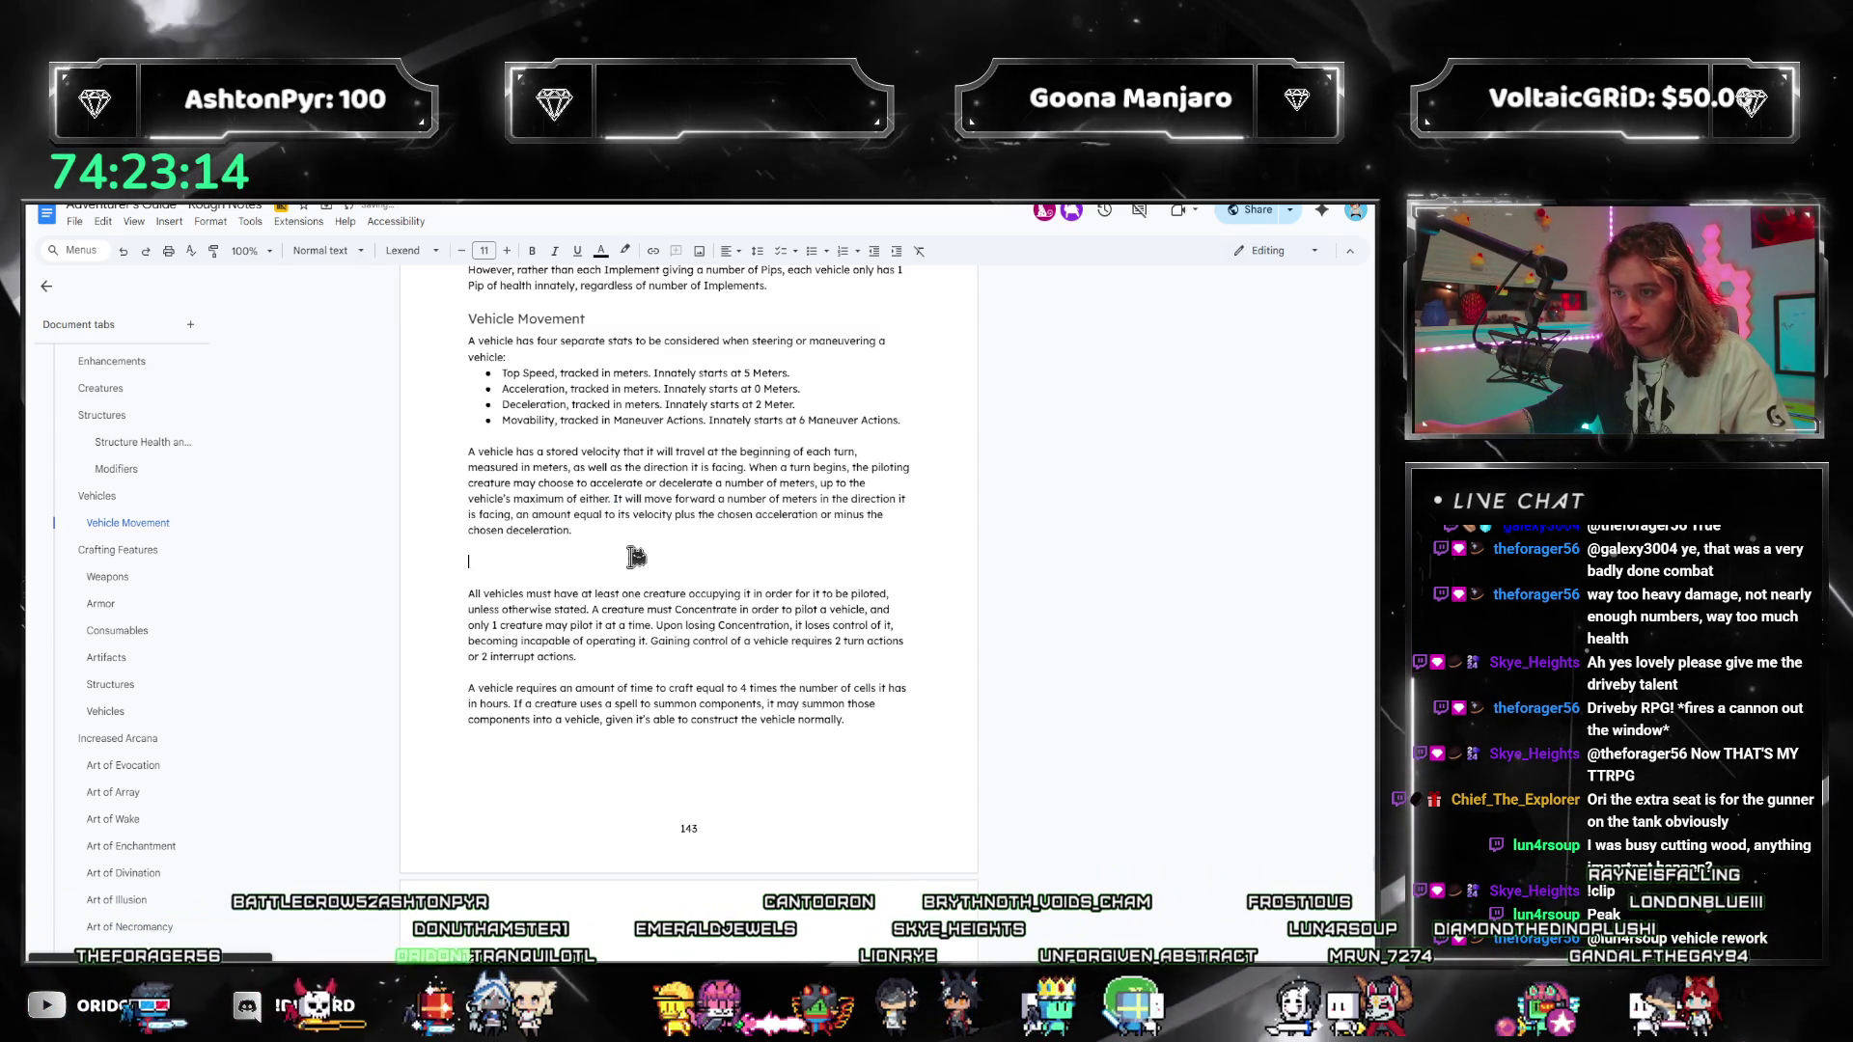
key("Down")
key("Down")
key("Down")
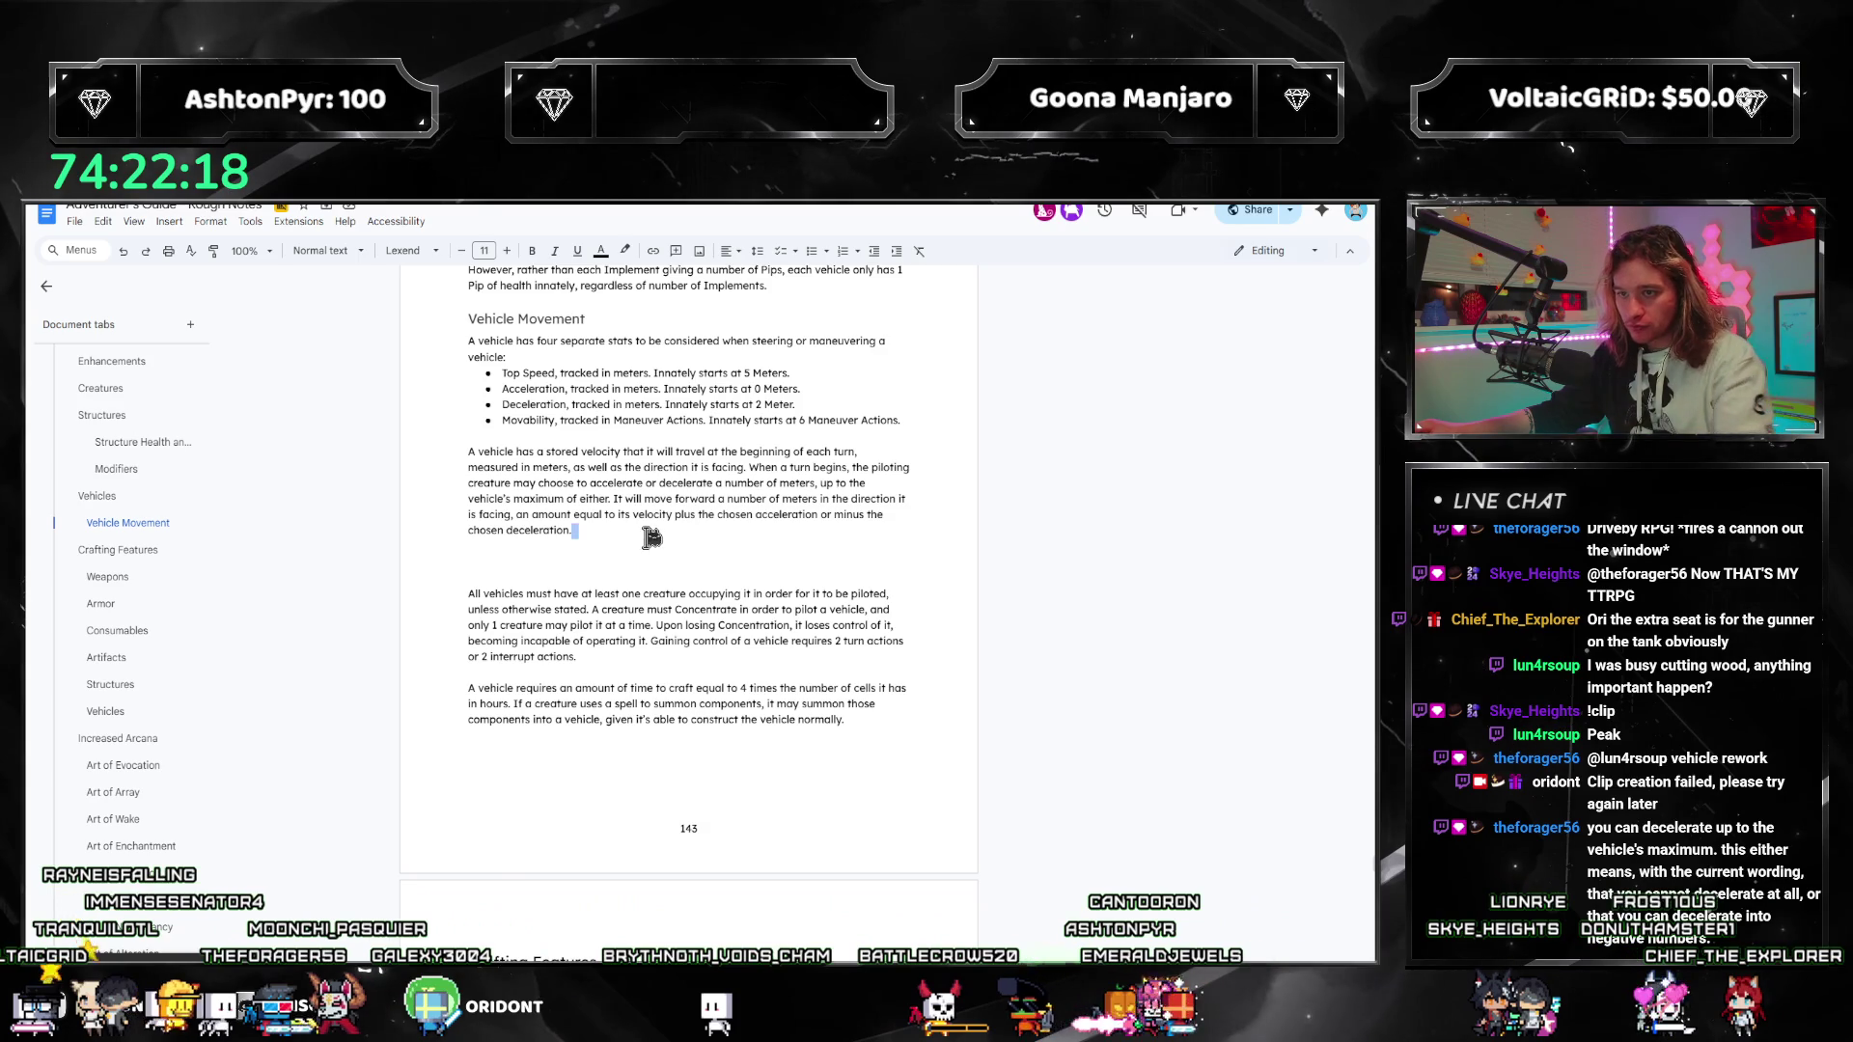
Step: Add the sentence capping travel at Top Speed and no slower than 0 meters
type("cannot force it to ")
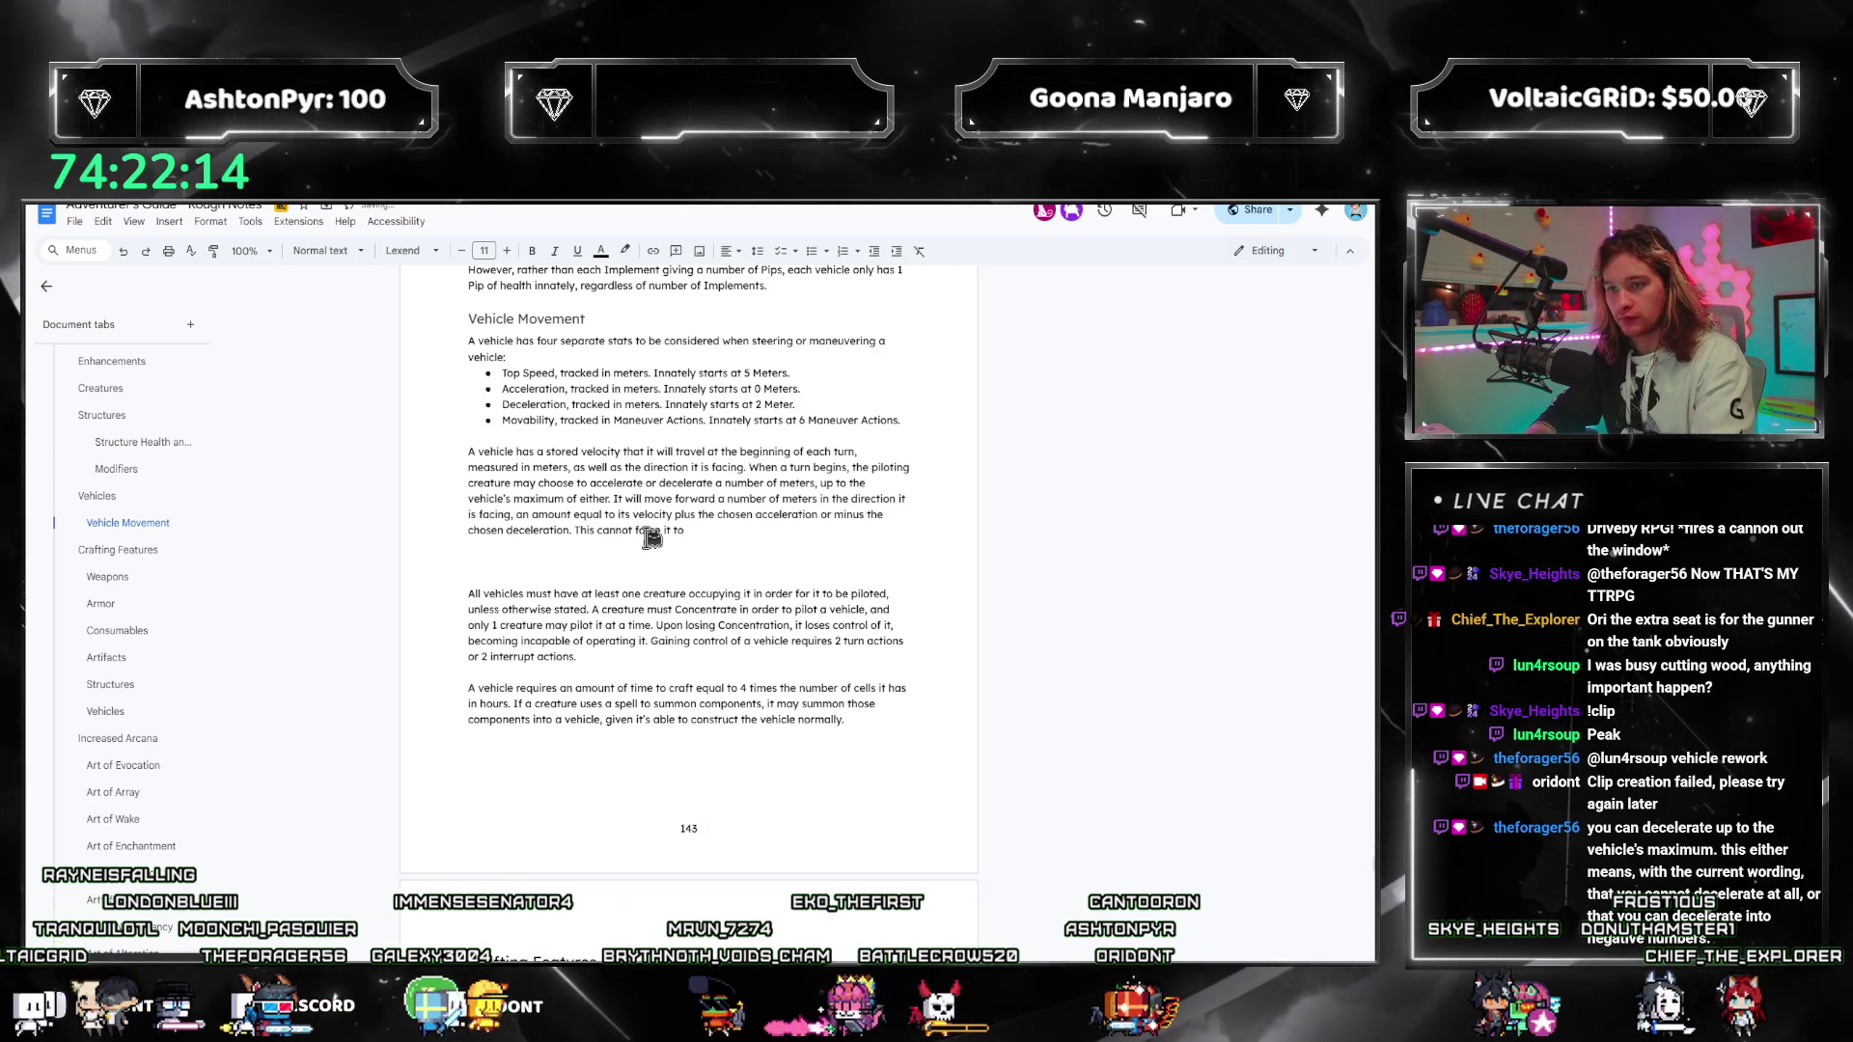
type("travel a number of meters greater than its")
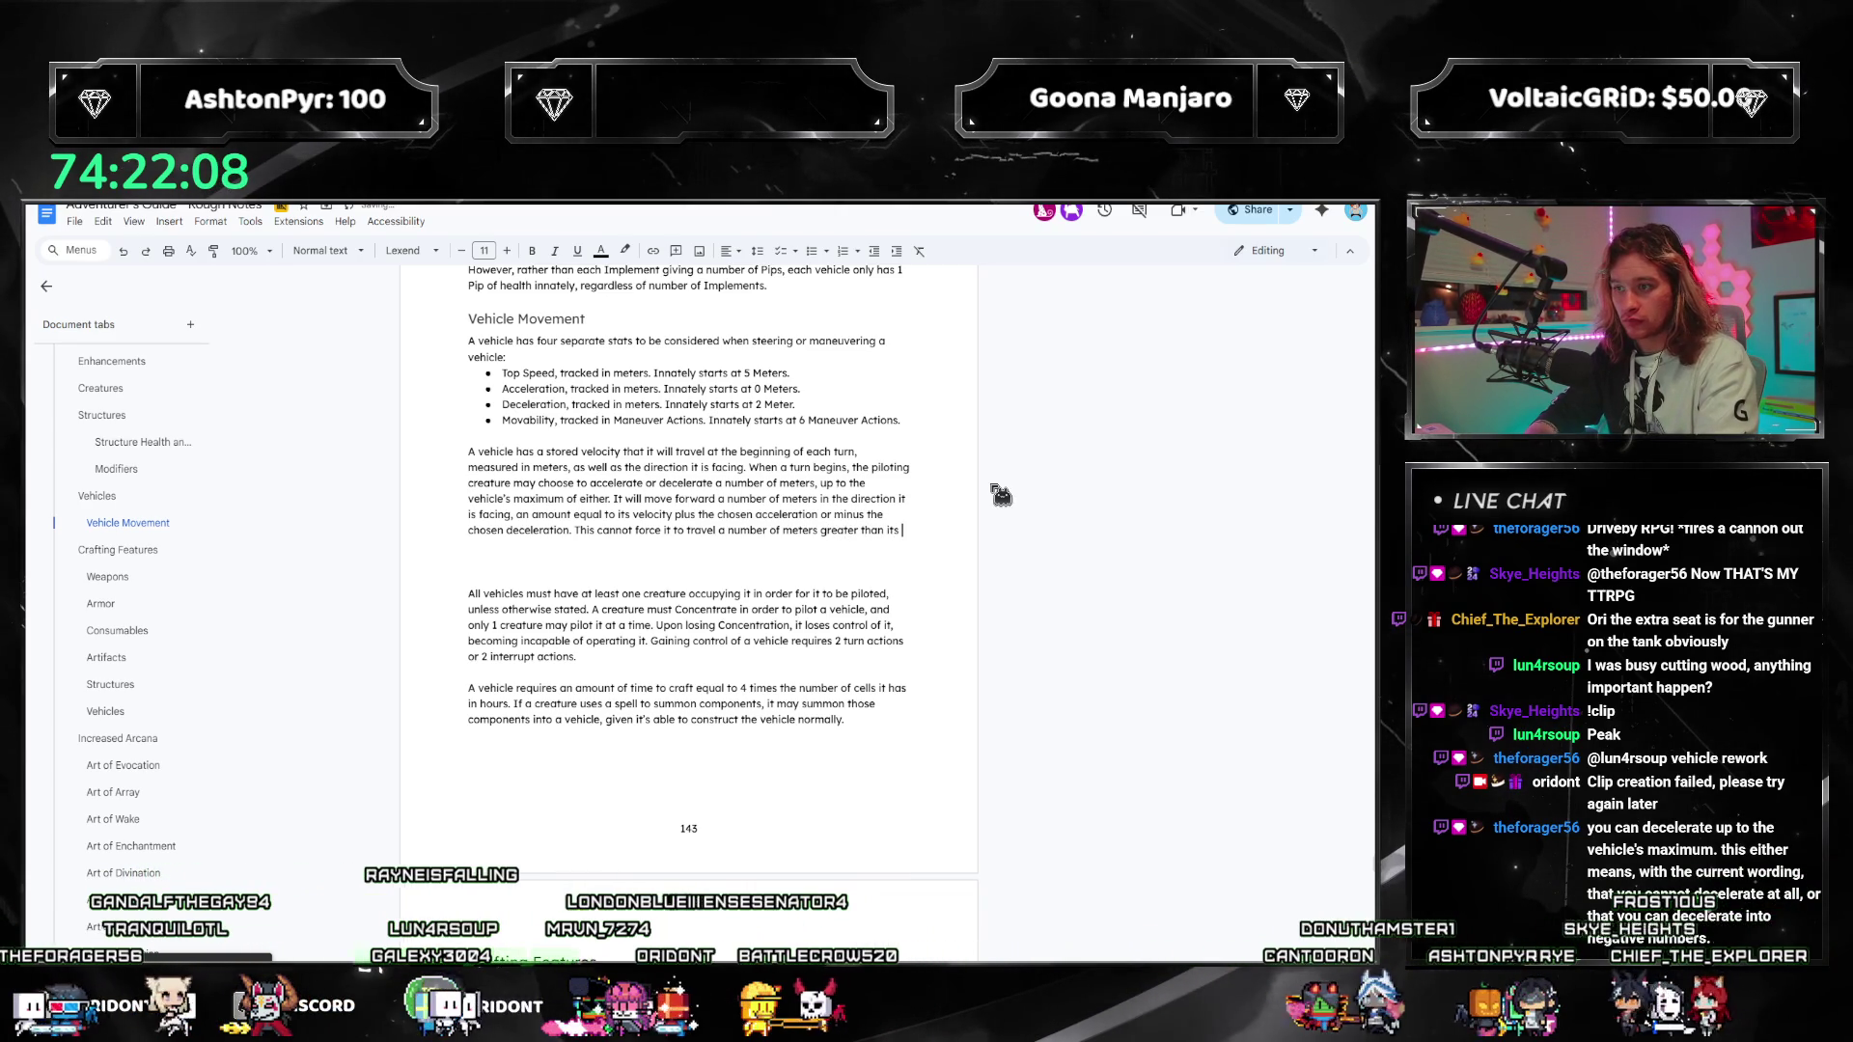
type("max")
key("BackSpace")
key("BackSpace")
key("BackSpace")
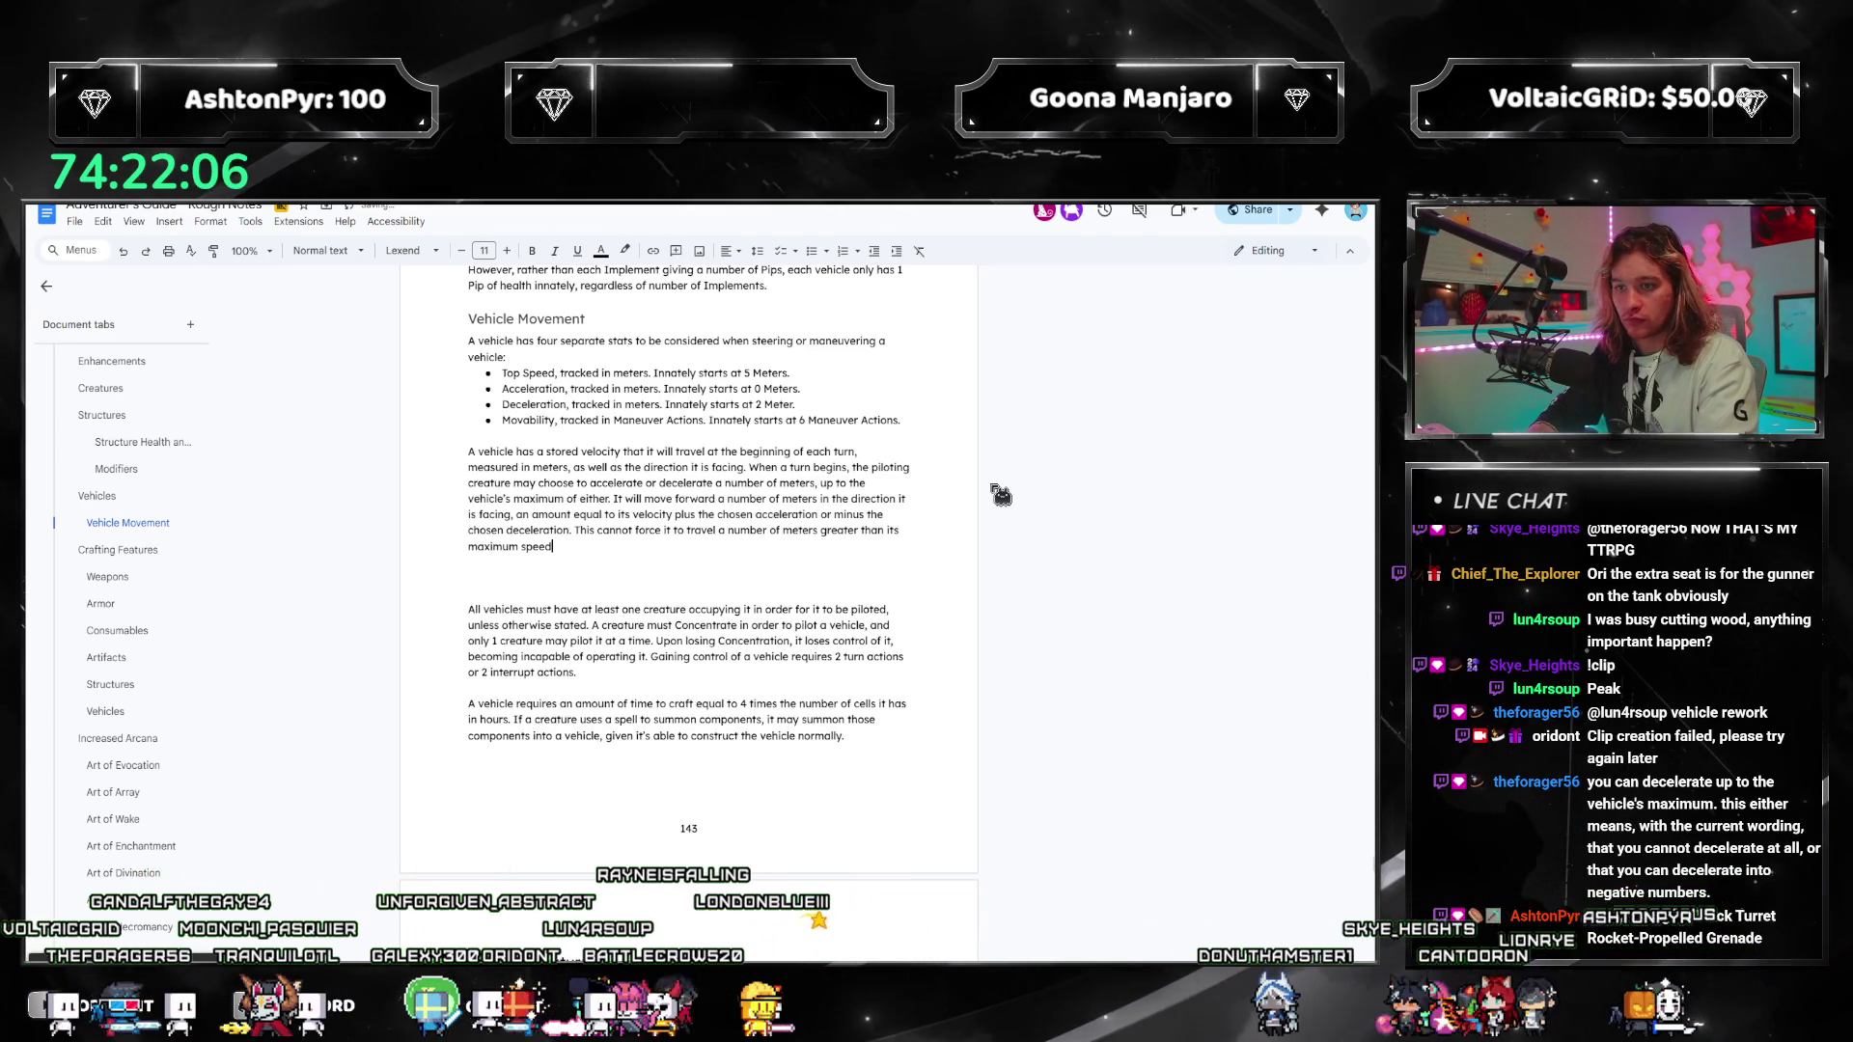
type("s Top Spee")
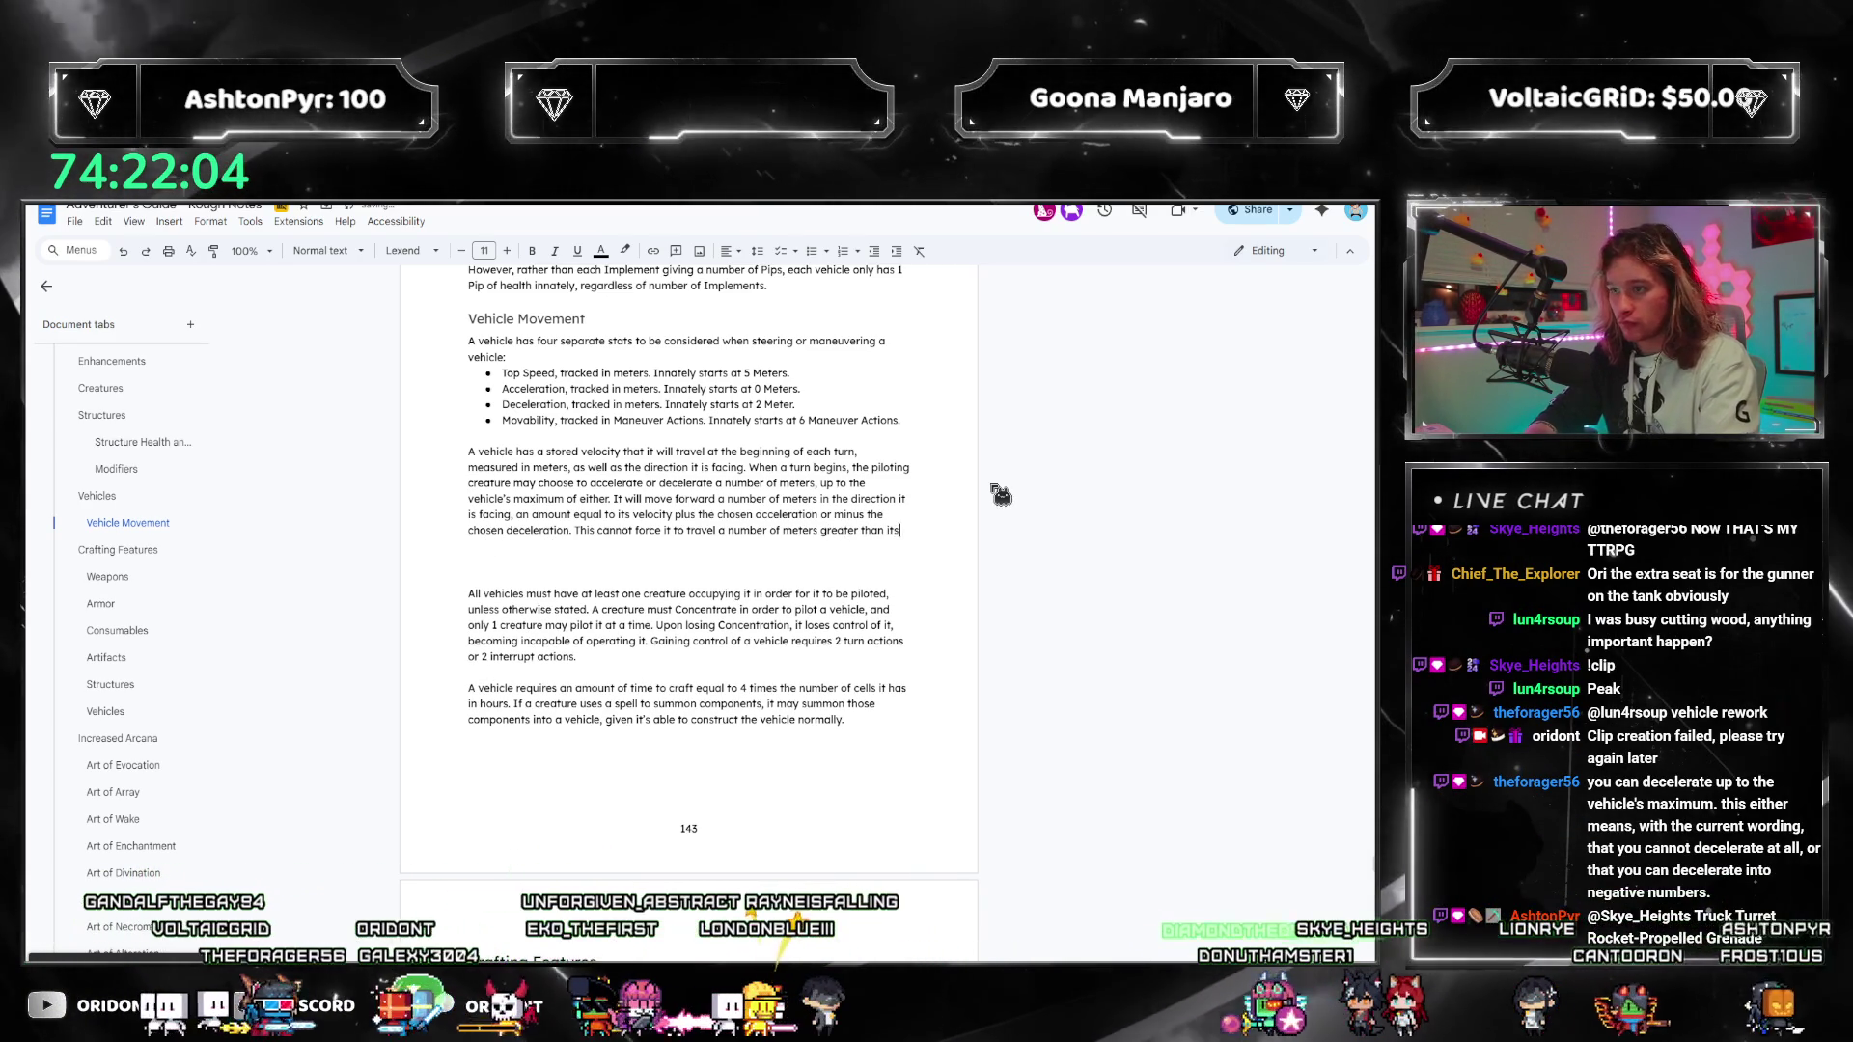
type("d.")
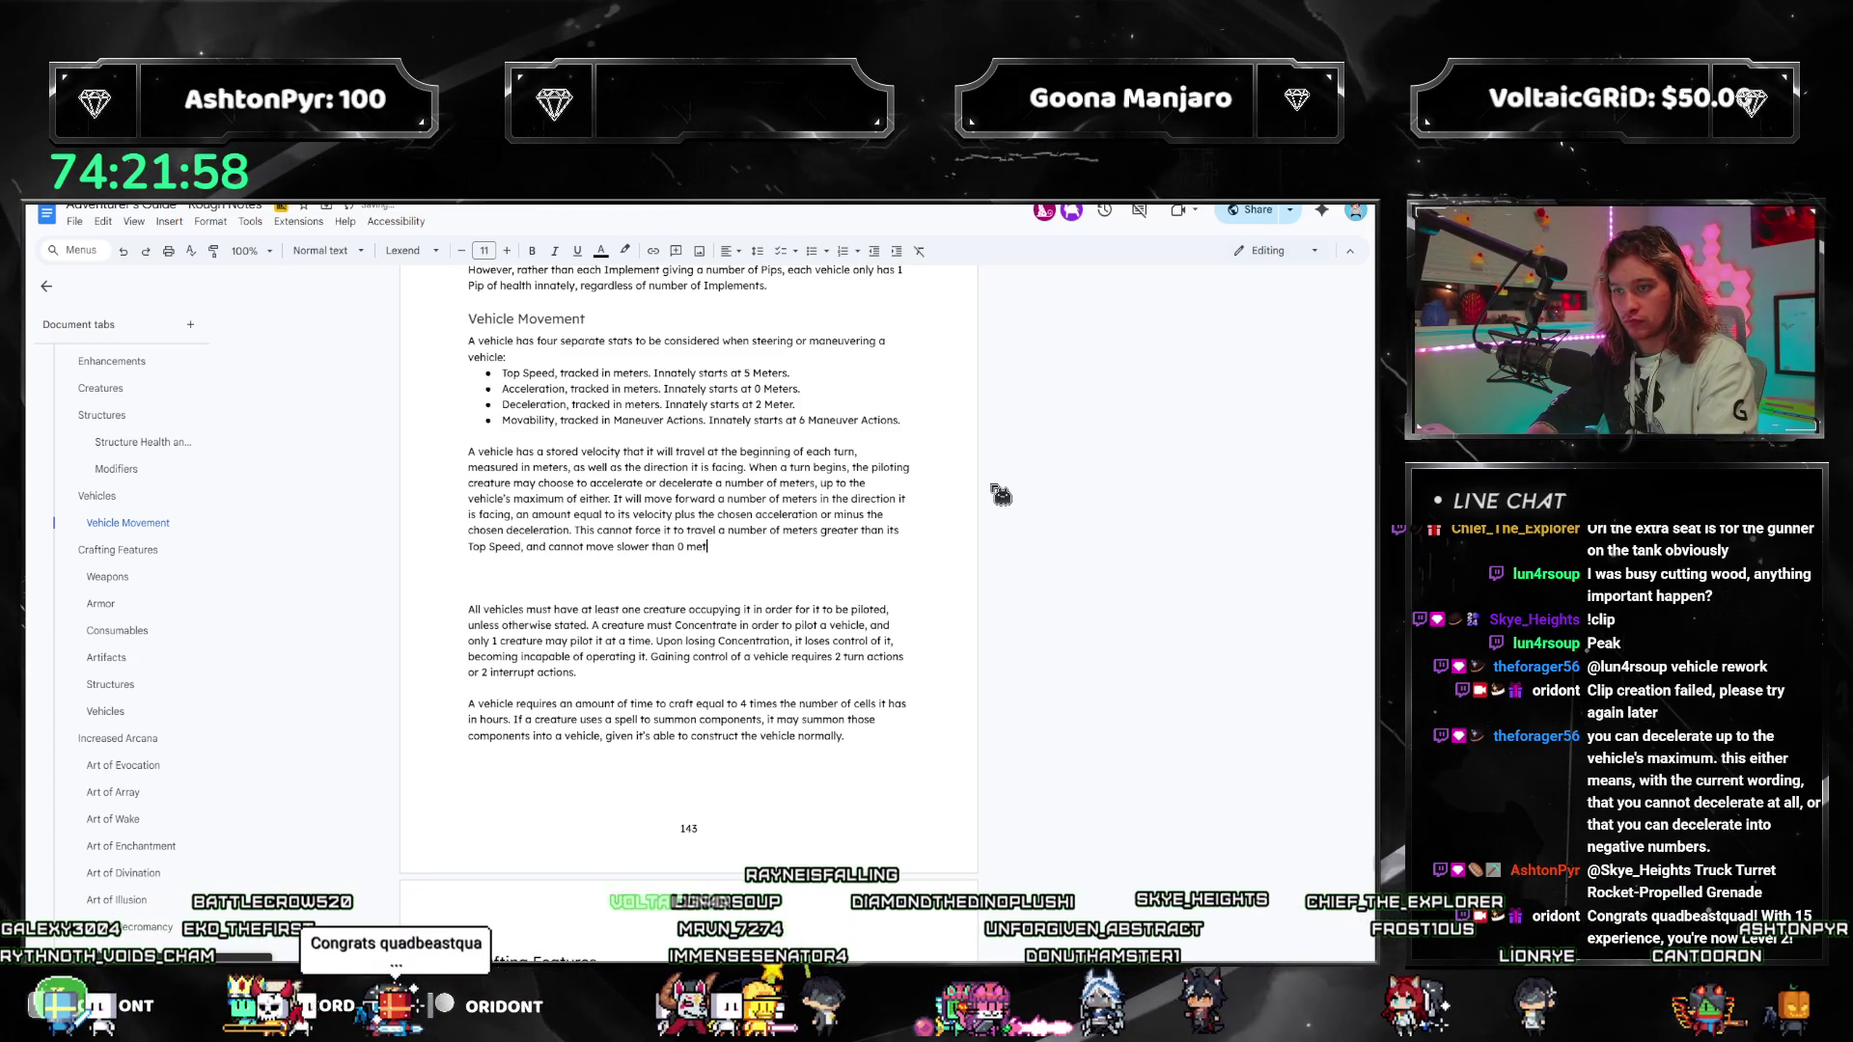
type("ers.")
key("Down")
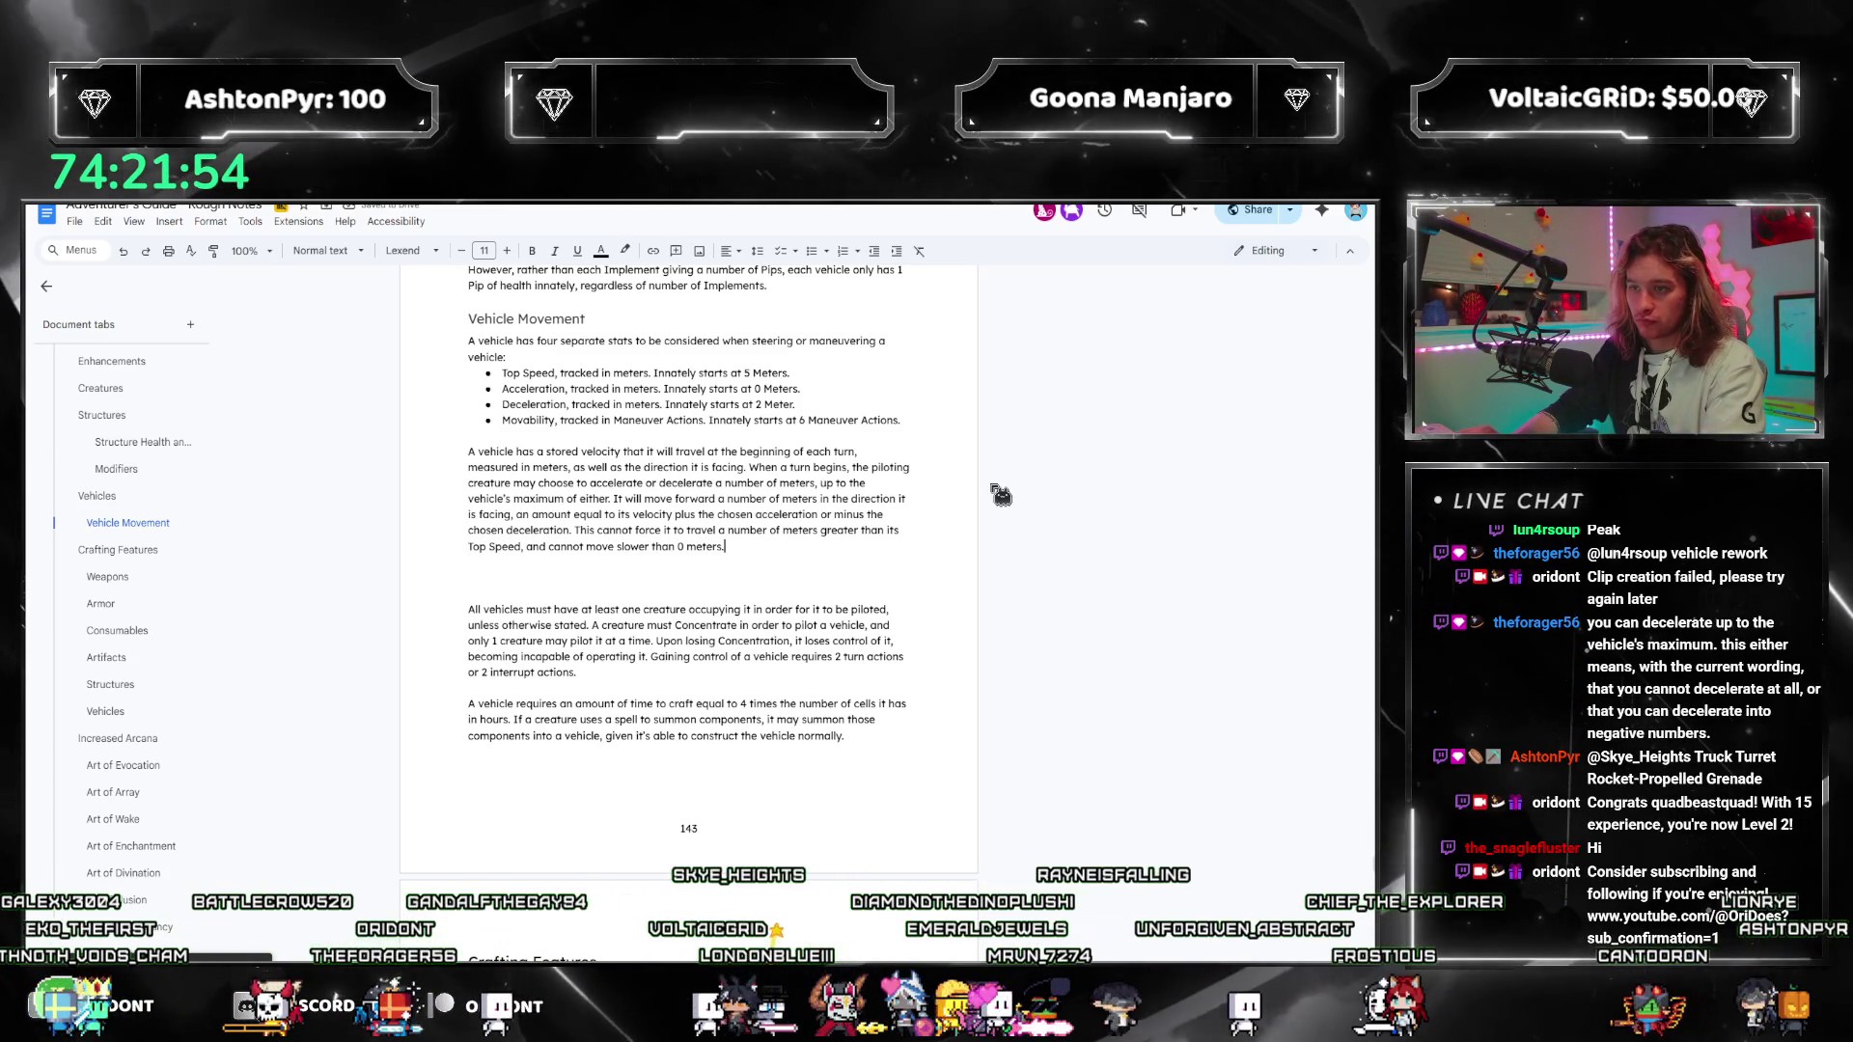
key("Down")
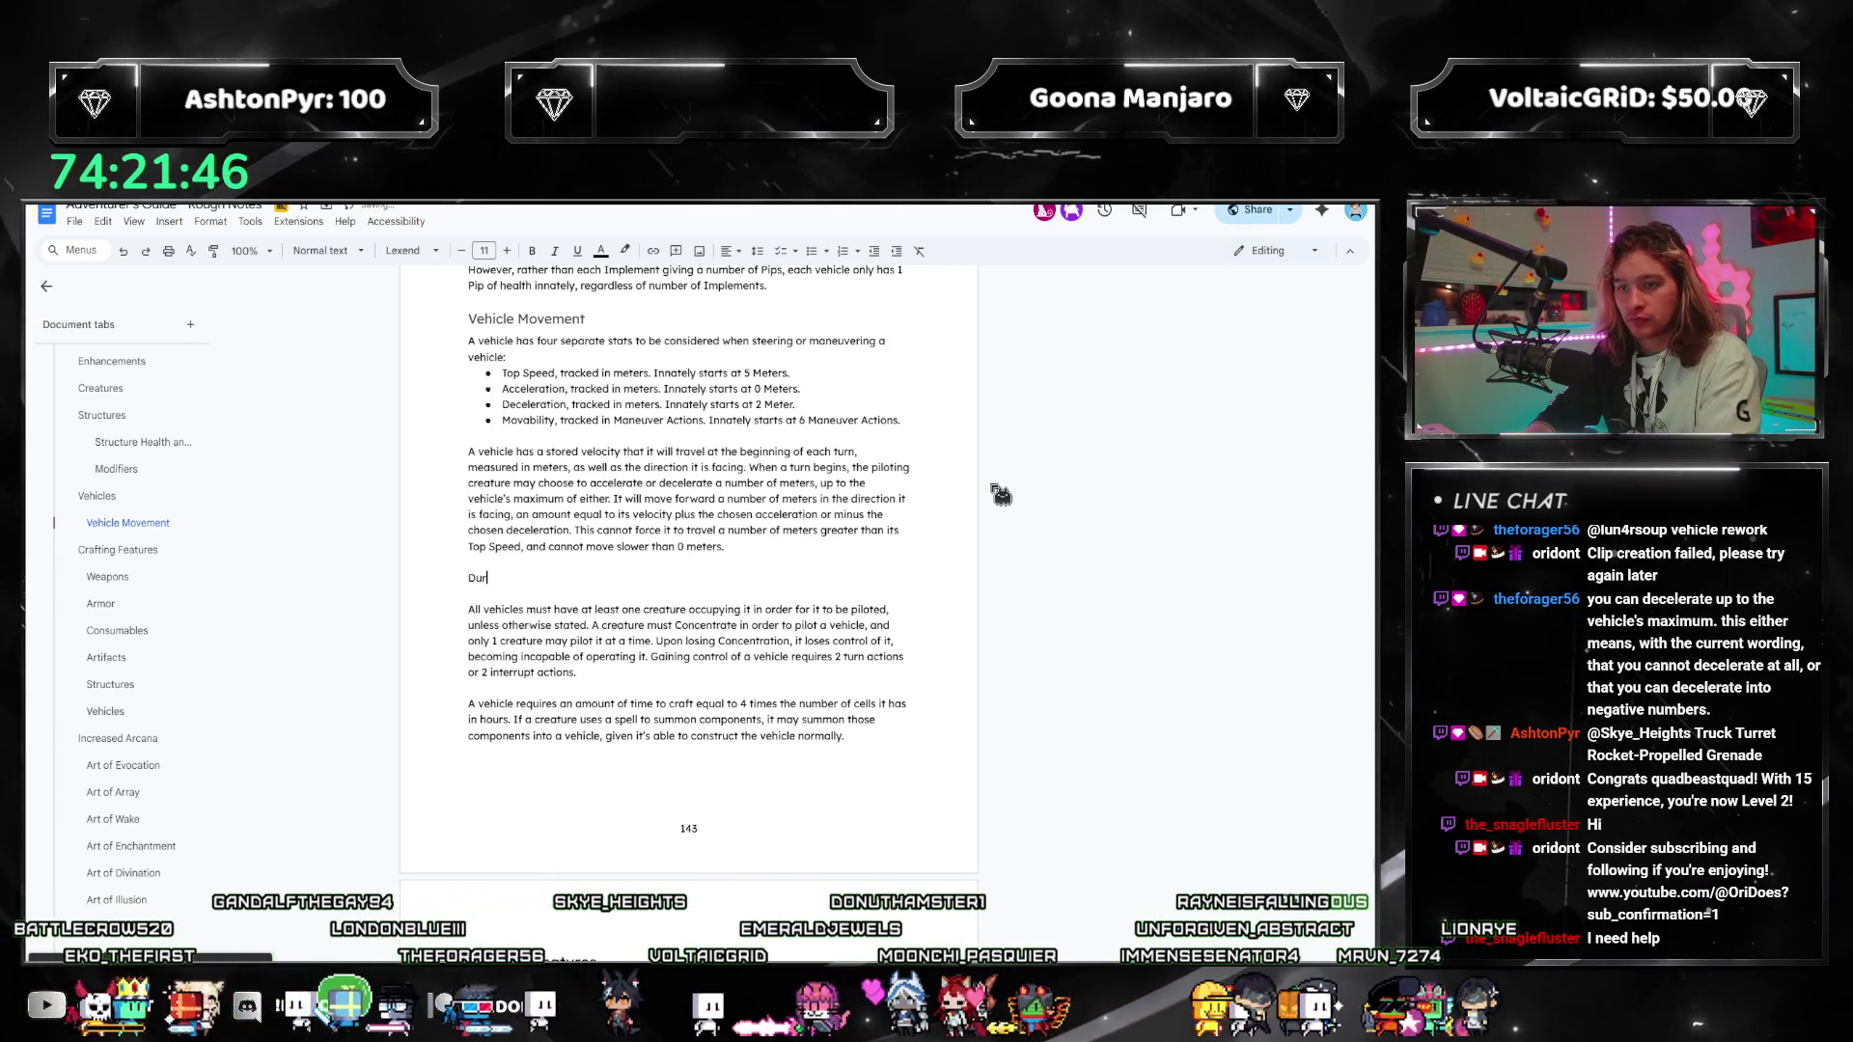
Step: Write the Maneuver Actions paragraph: each action is a 15-degree turn, refreshed every turn, several per pivot
type("During each movement done this wa")
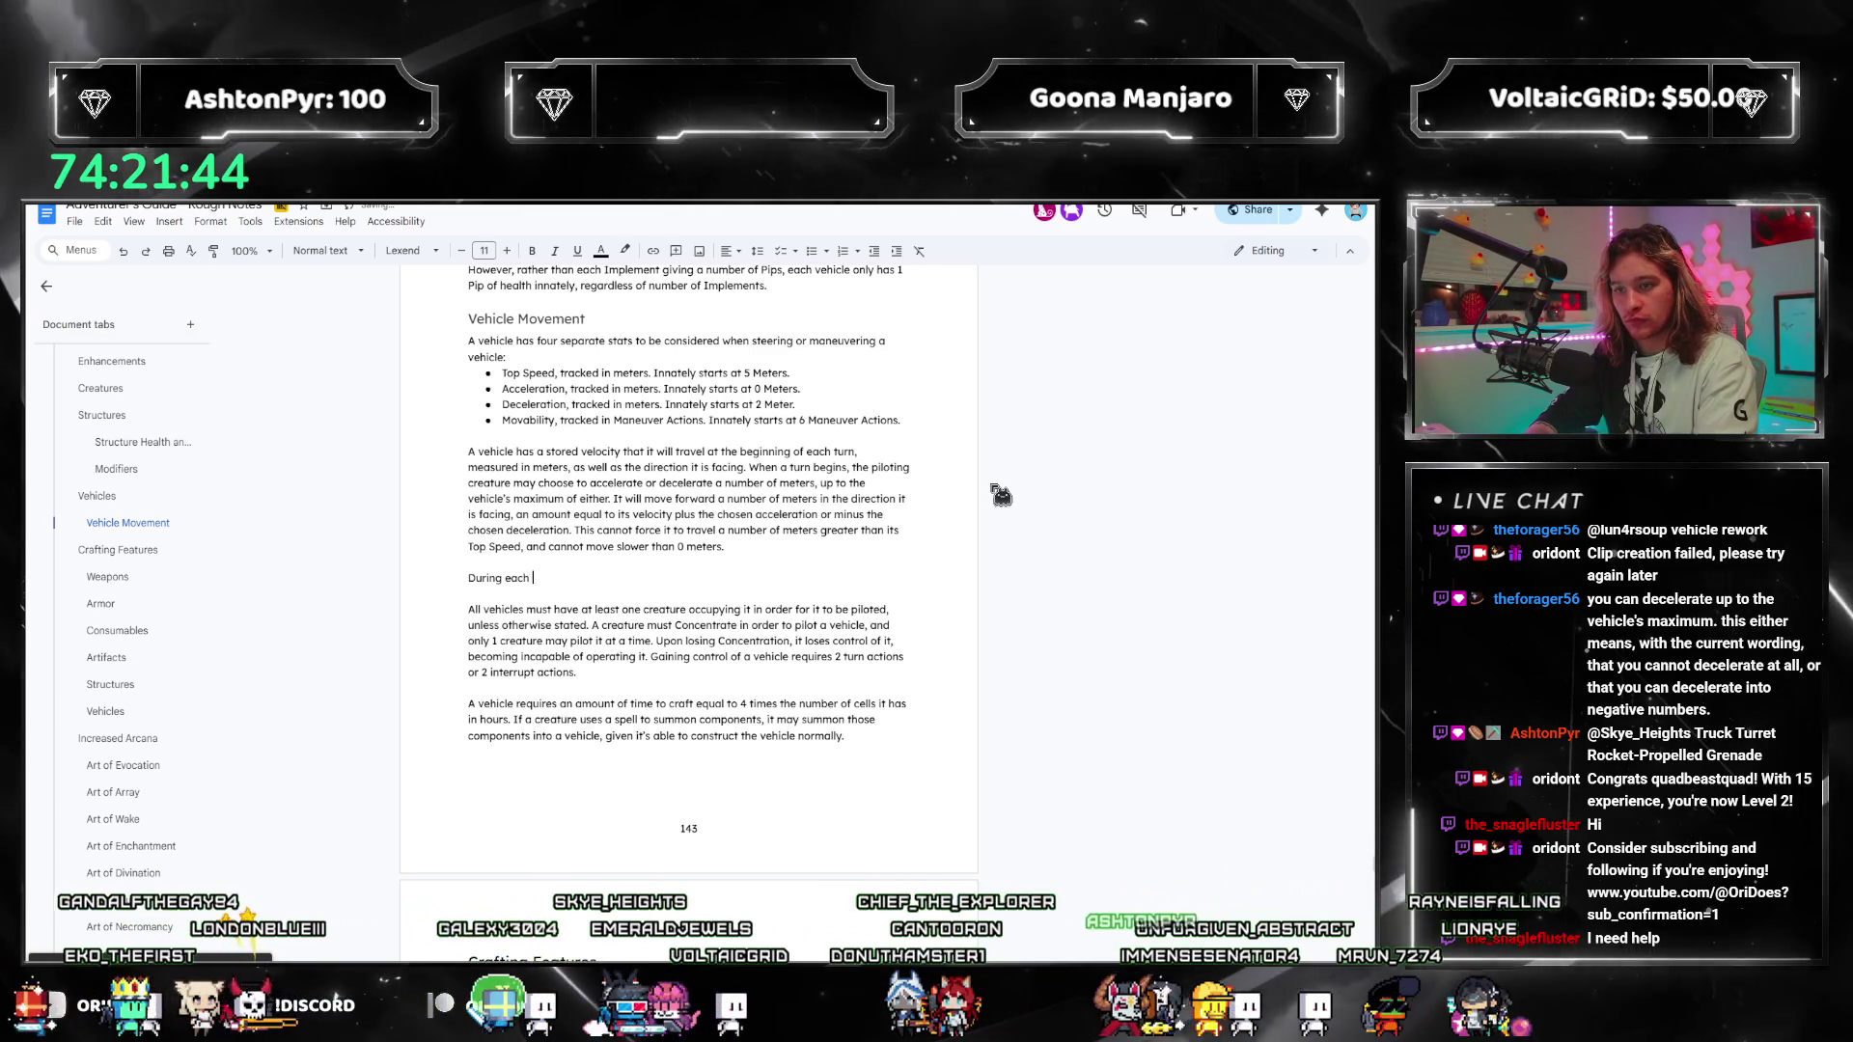
type("y, the pilot may spend a num")
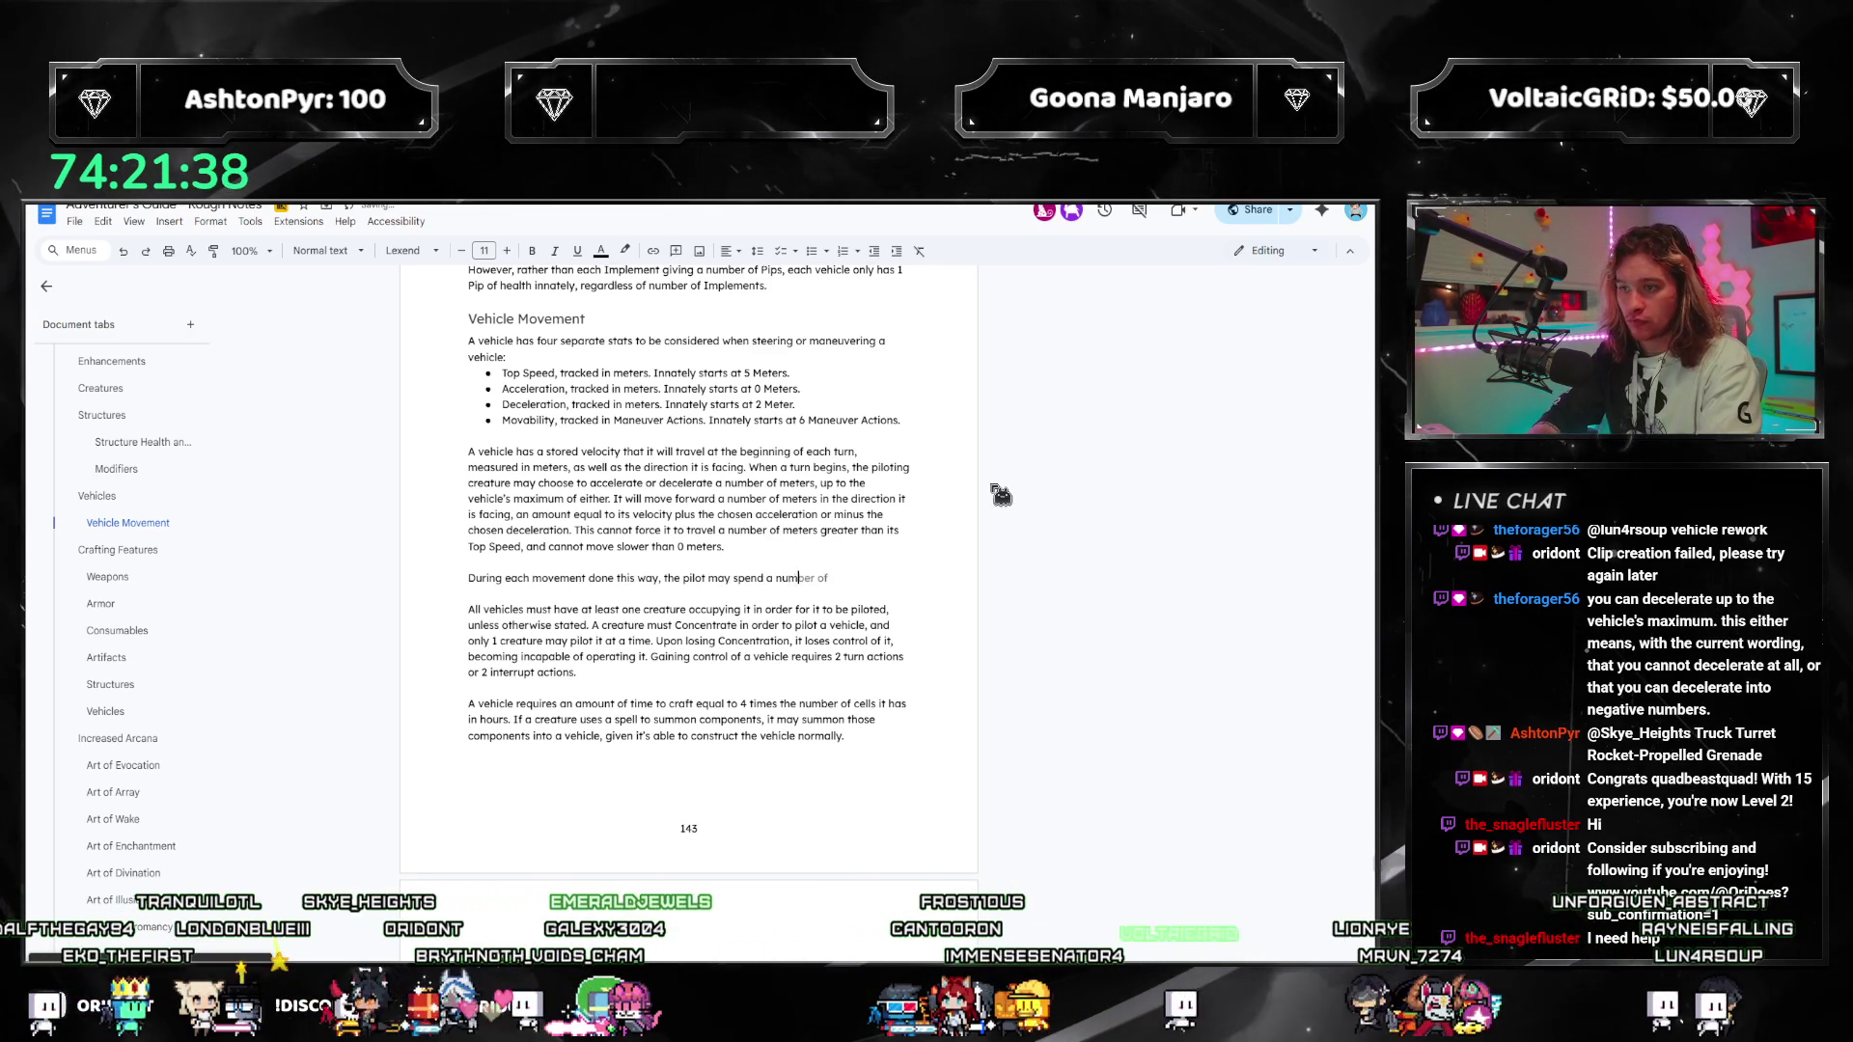
type("euv")
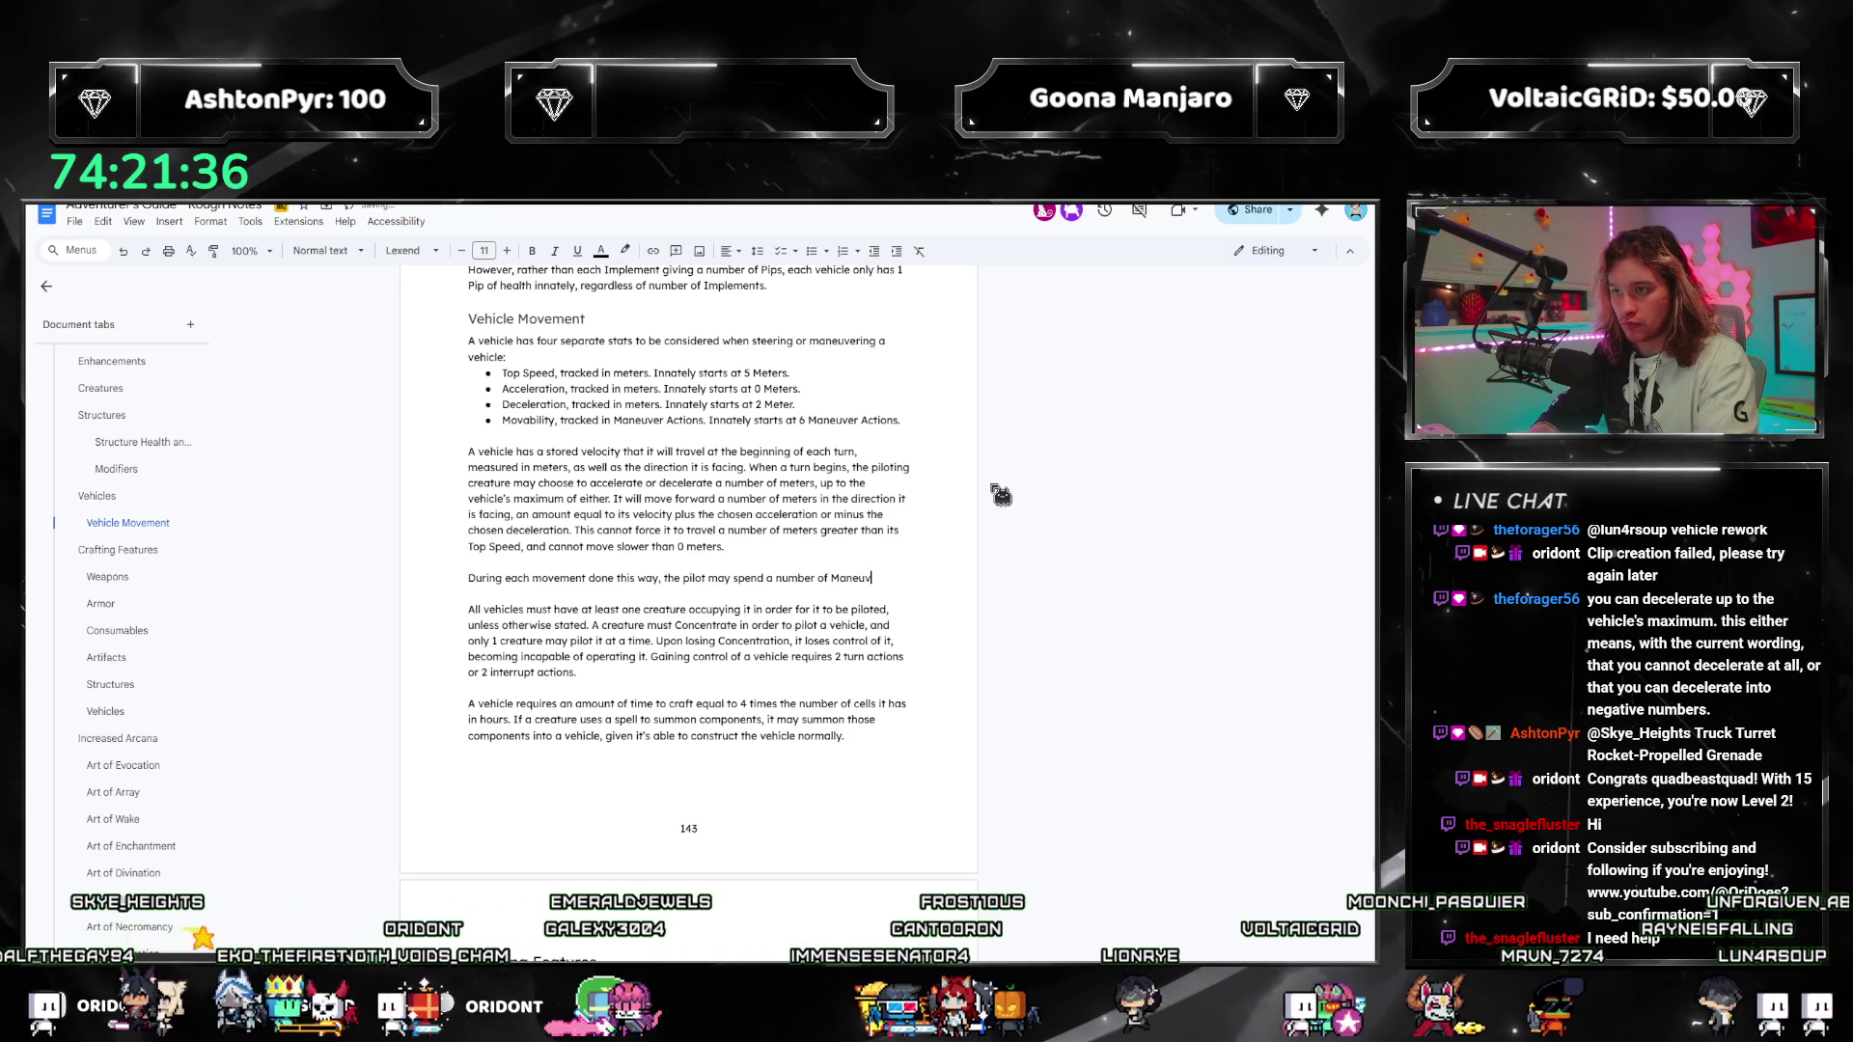
type("er Actions. Eac")
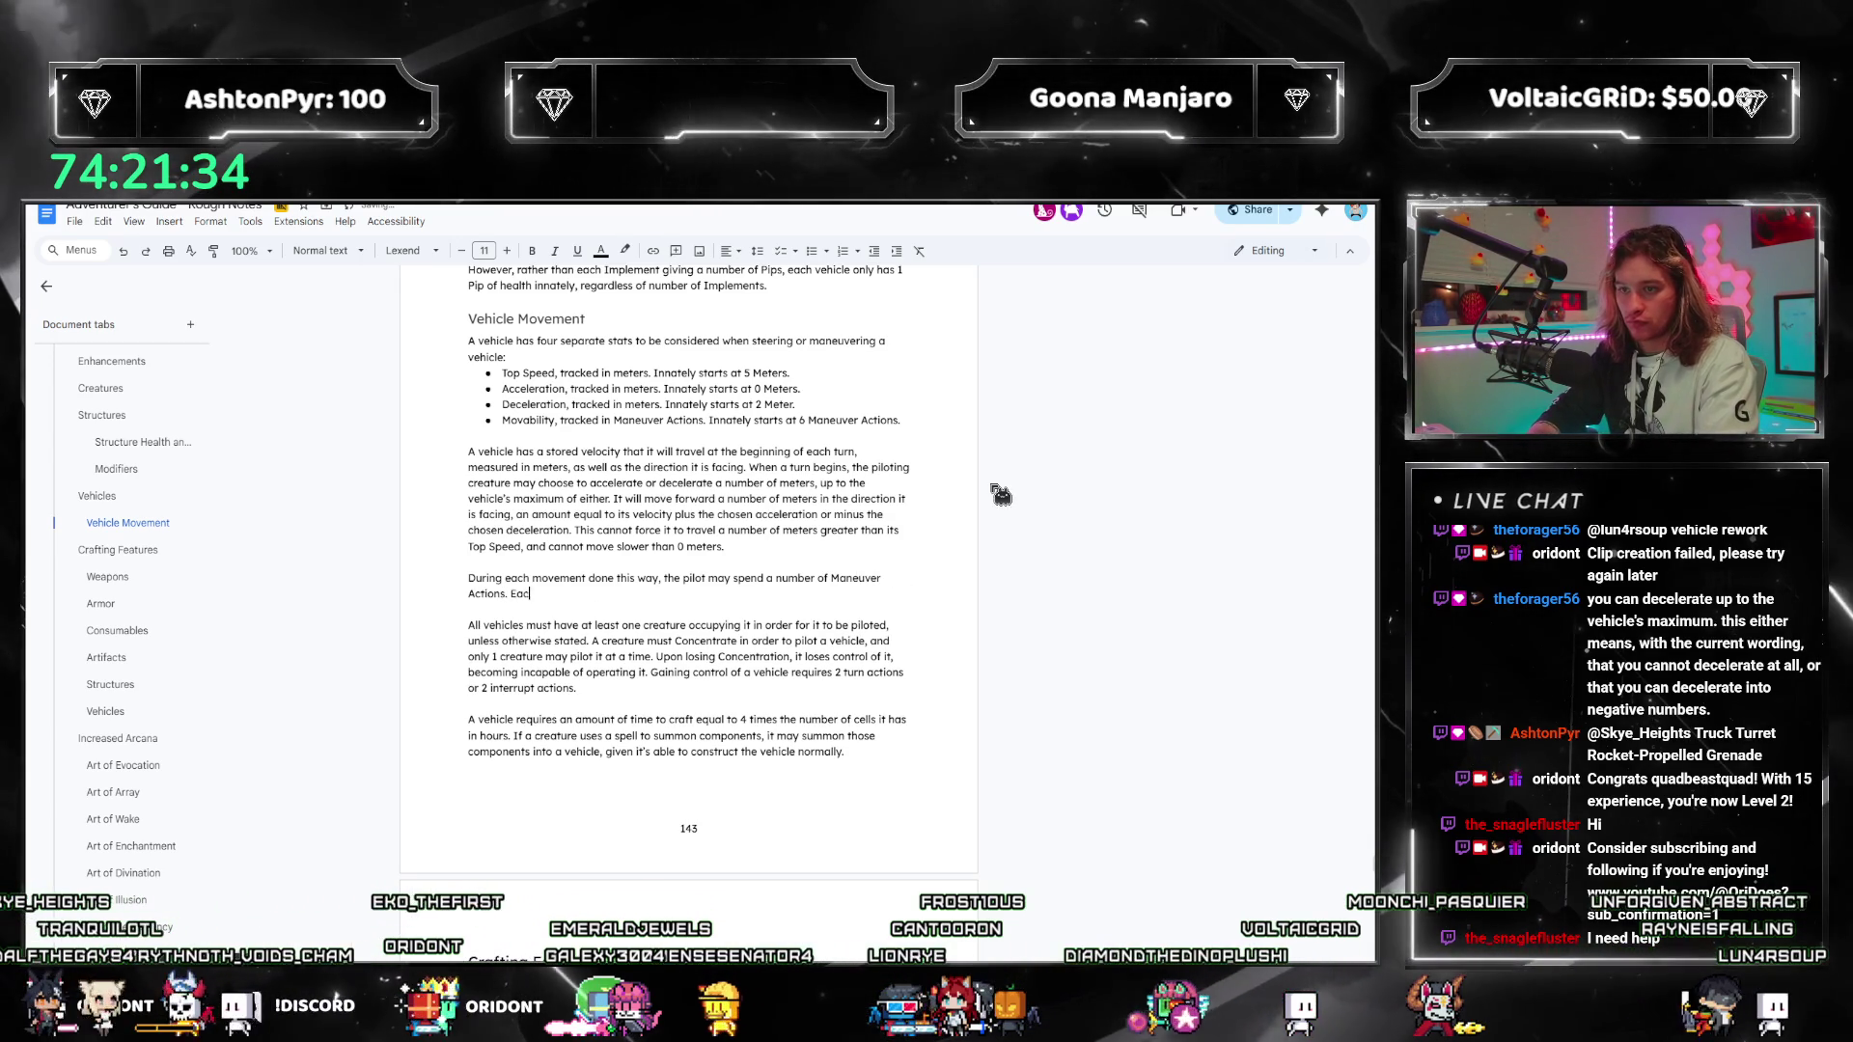
type("h action represents a 15-degree turn,")
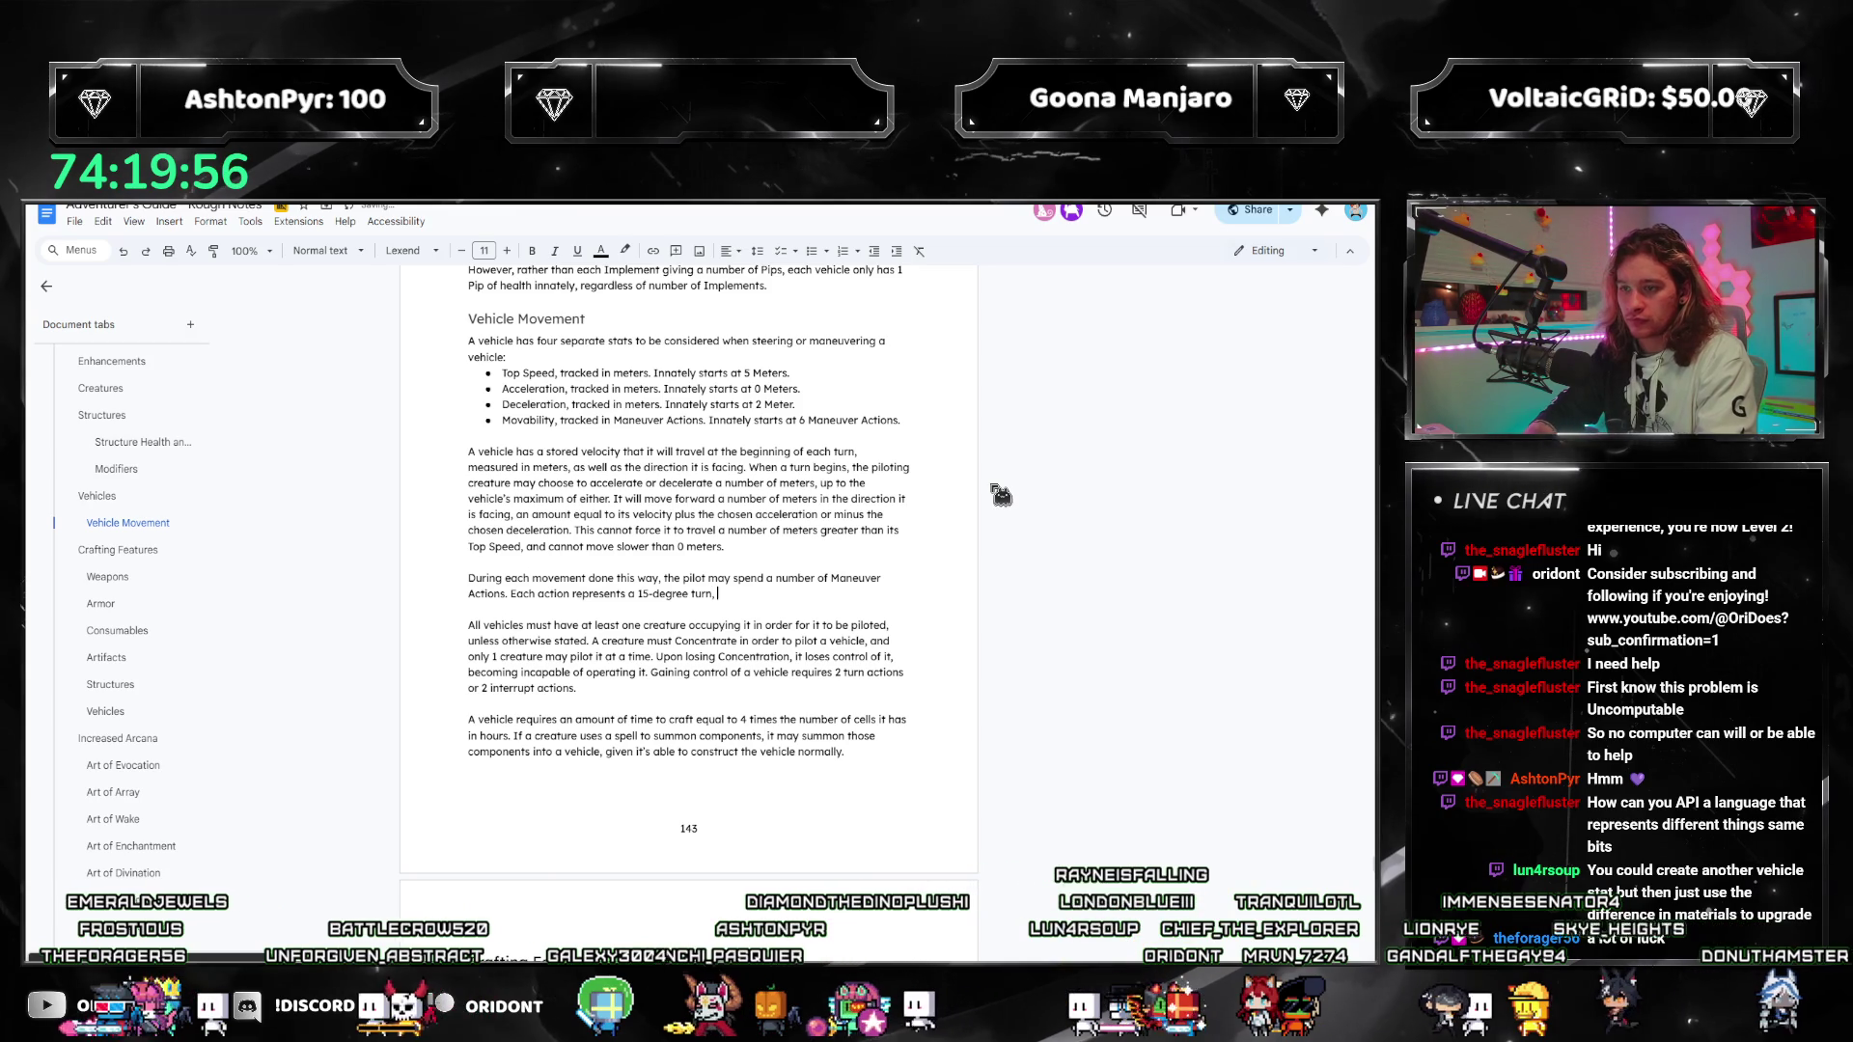
key("BackSpace")
key("BackSpace")
type(". A")
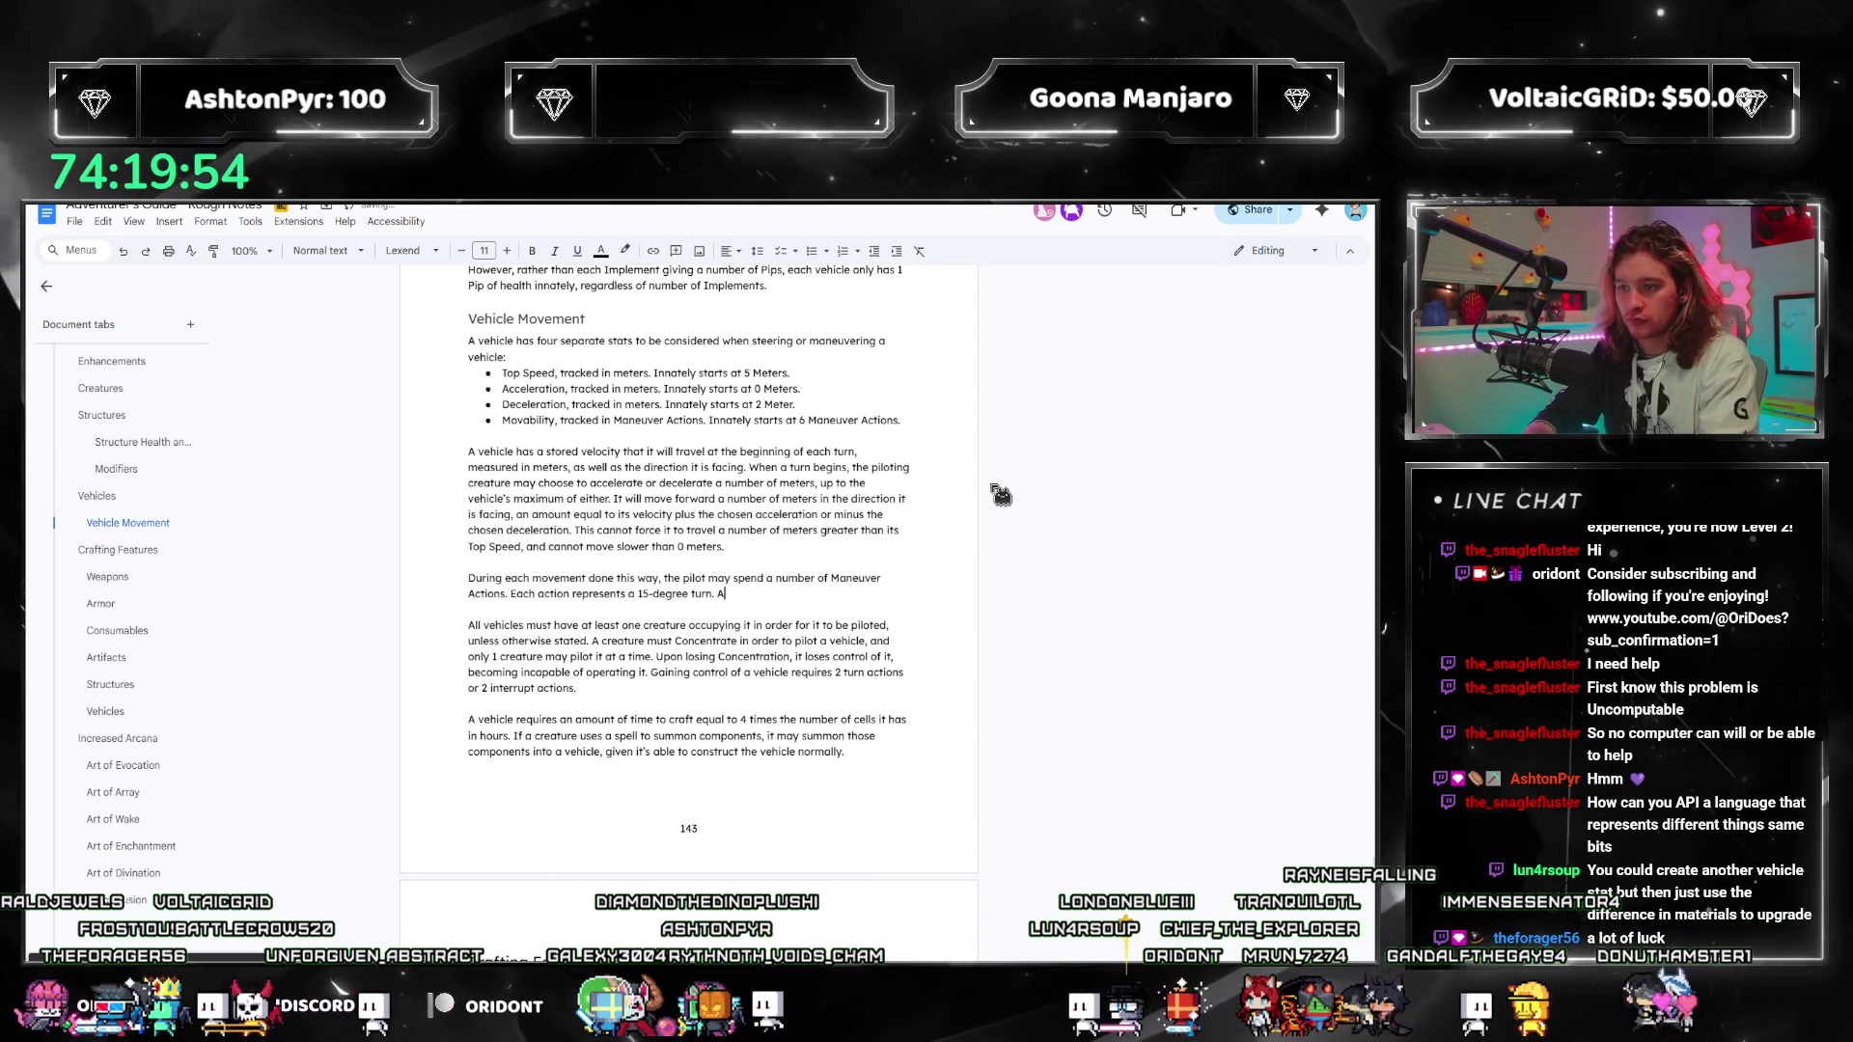
type("ny number of the")
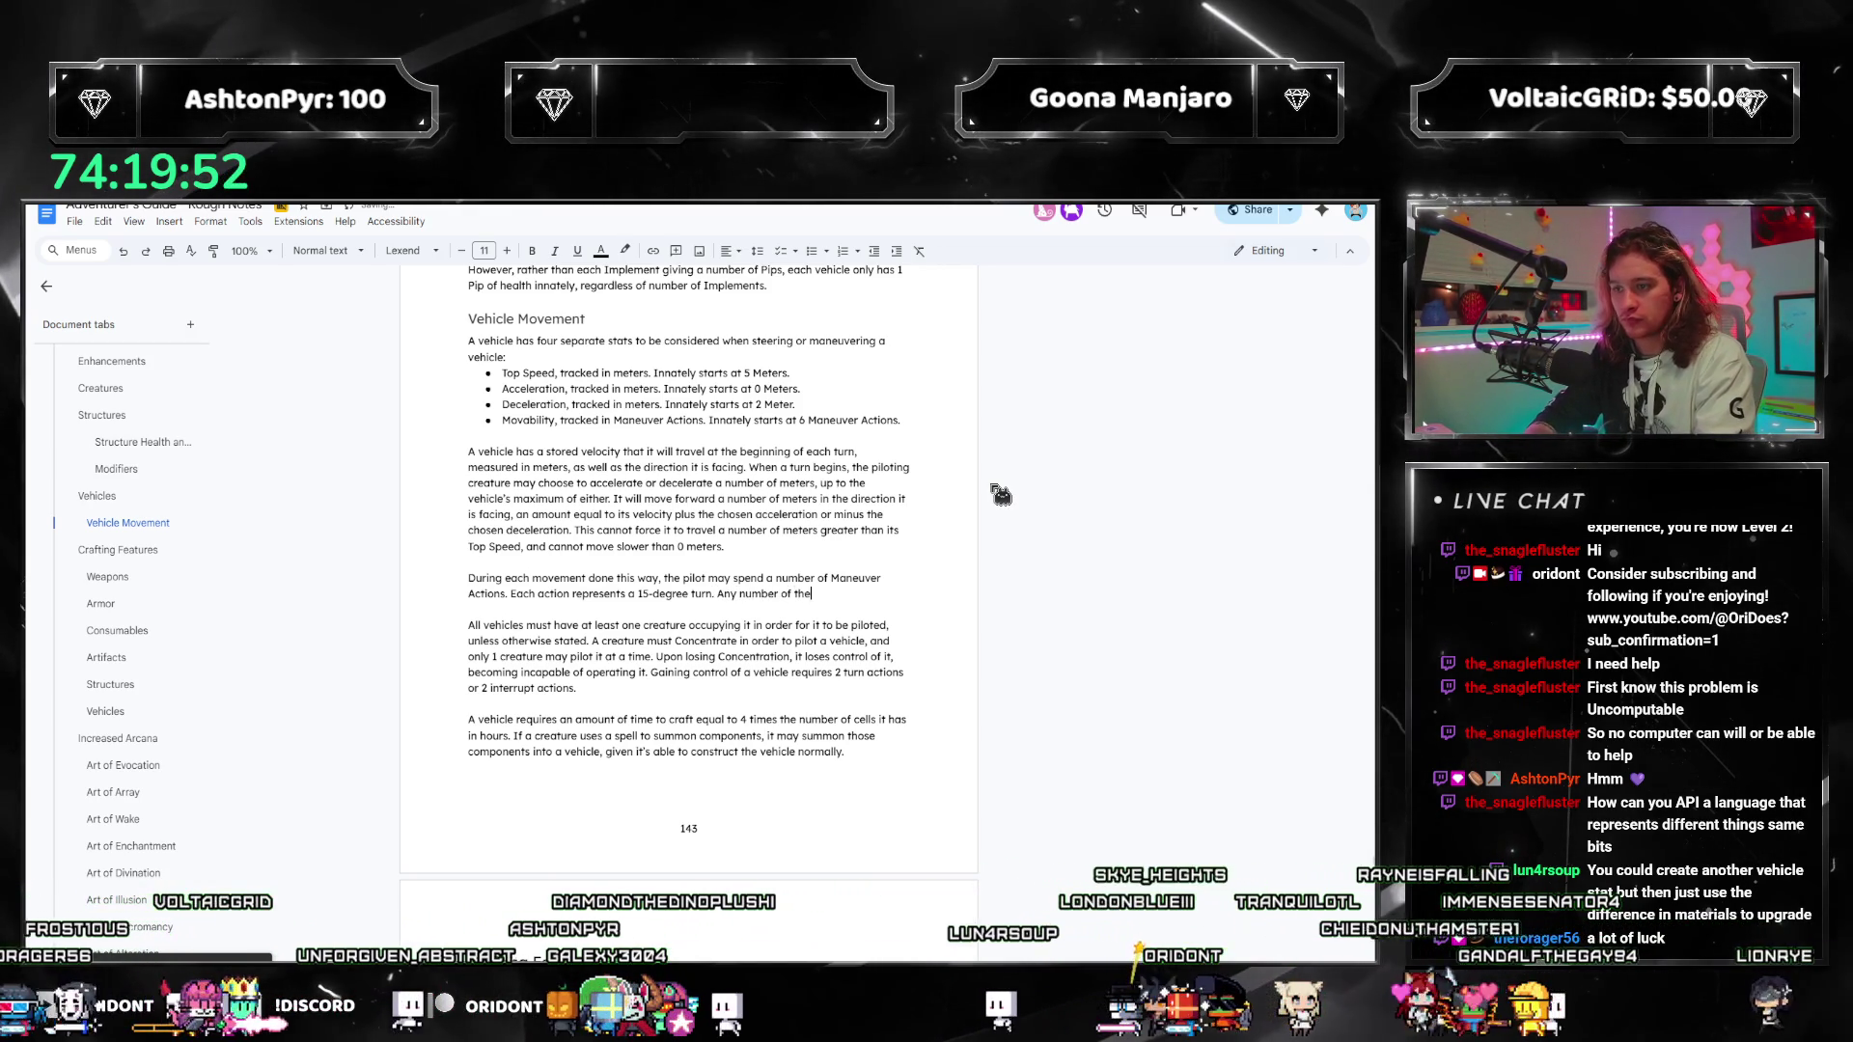
type("se actions can be s")
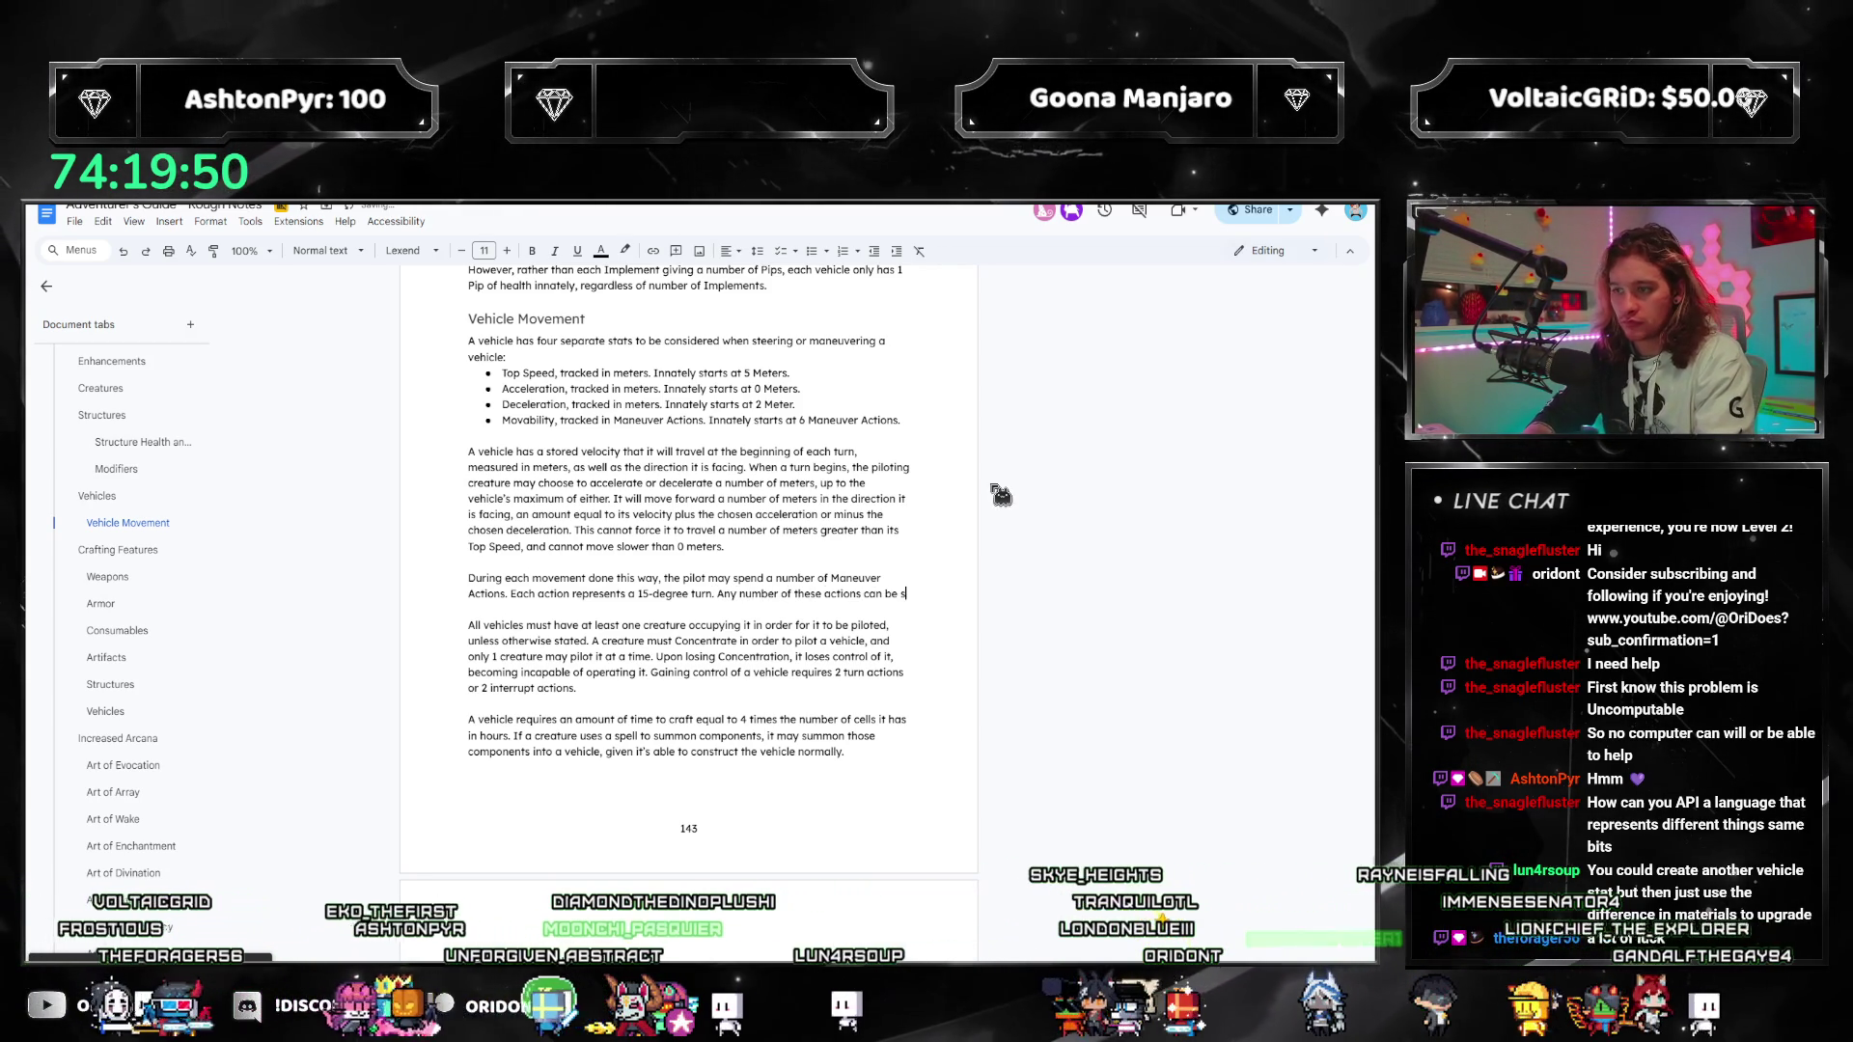
type("pent in a single travel, and such action")
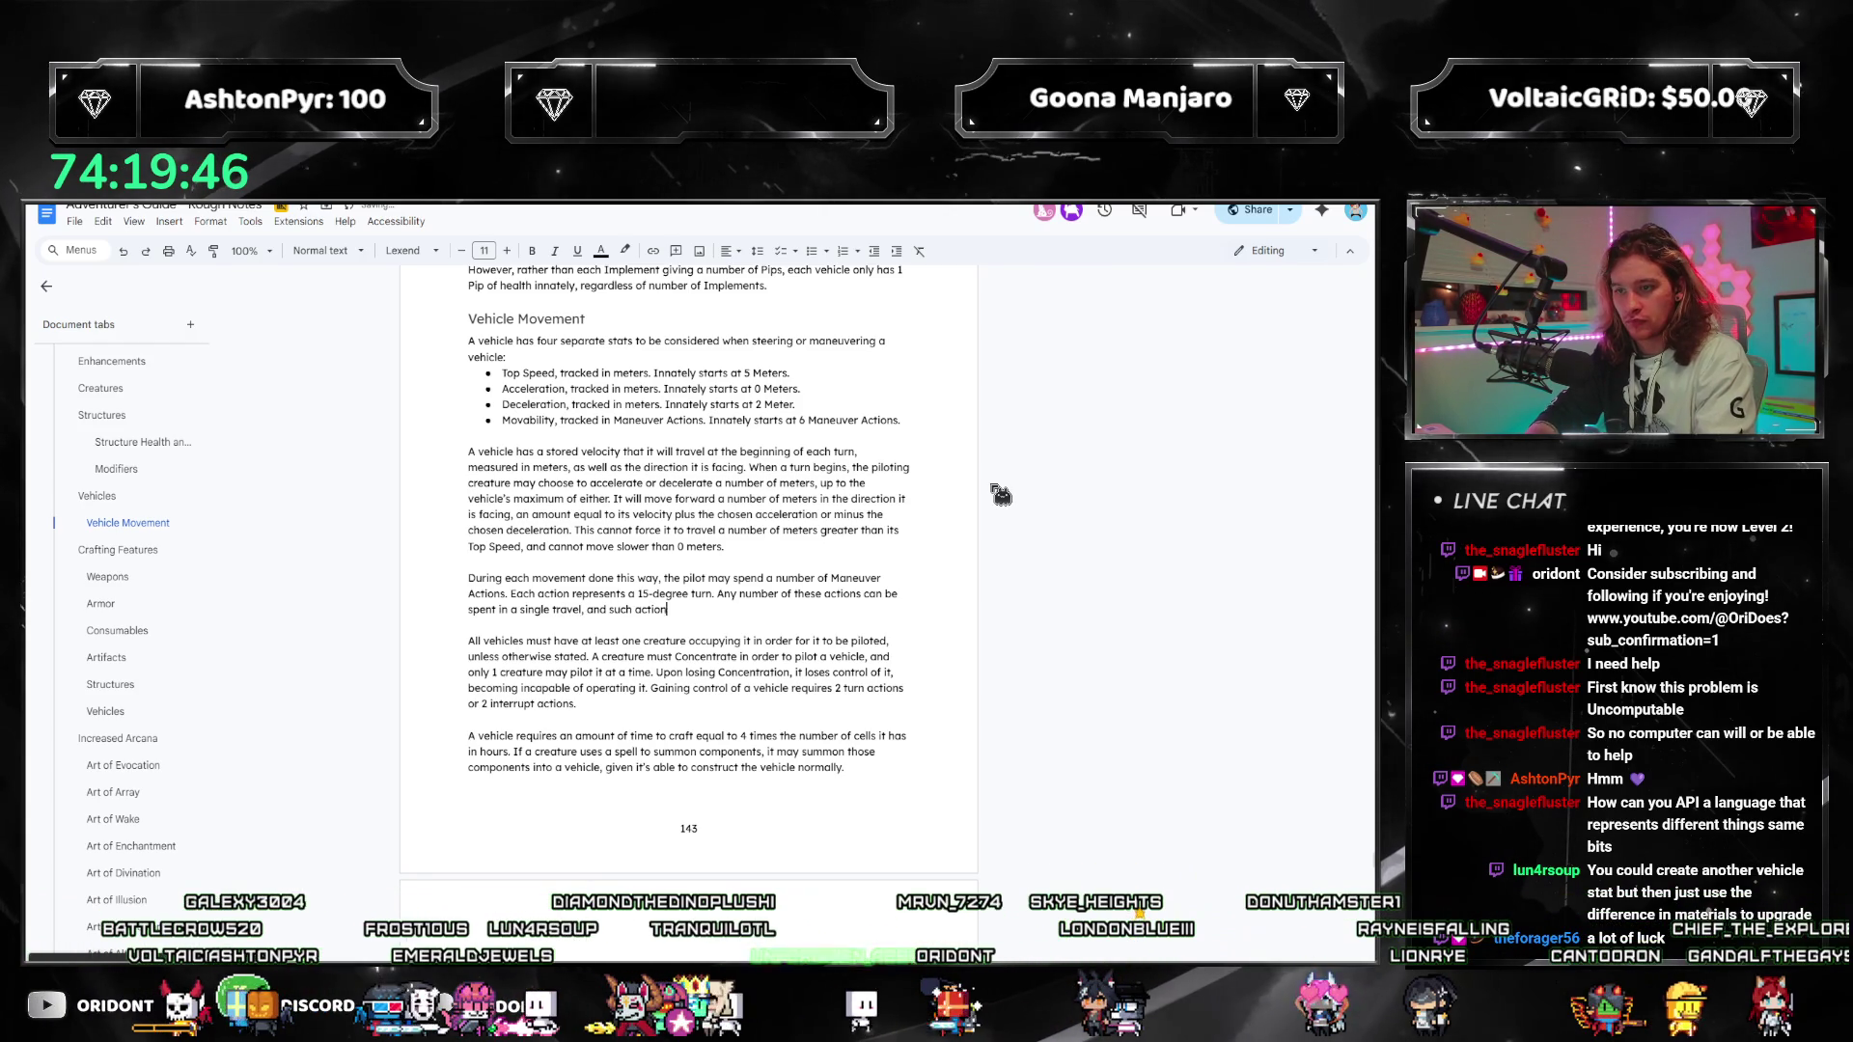
type("s refresh ")
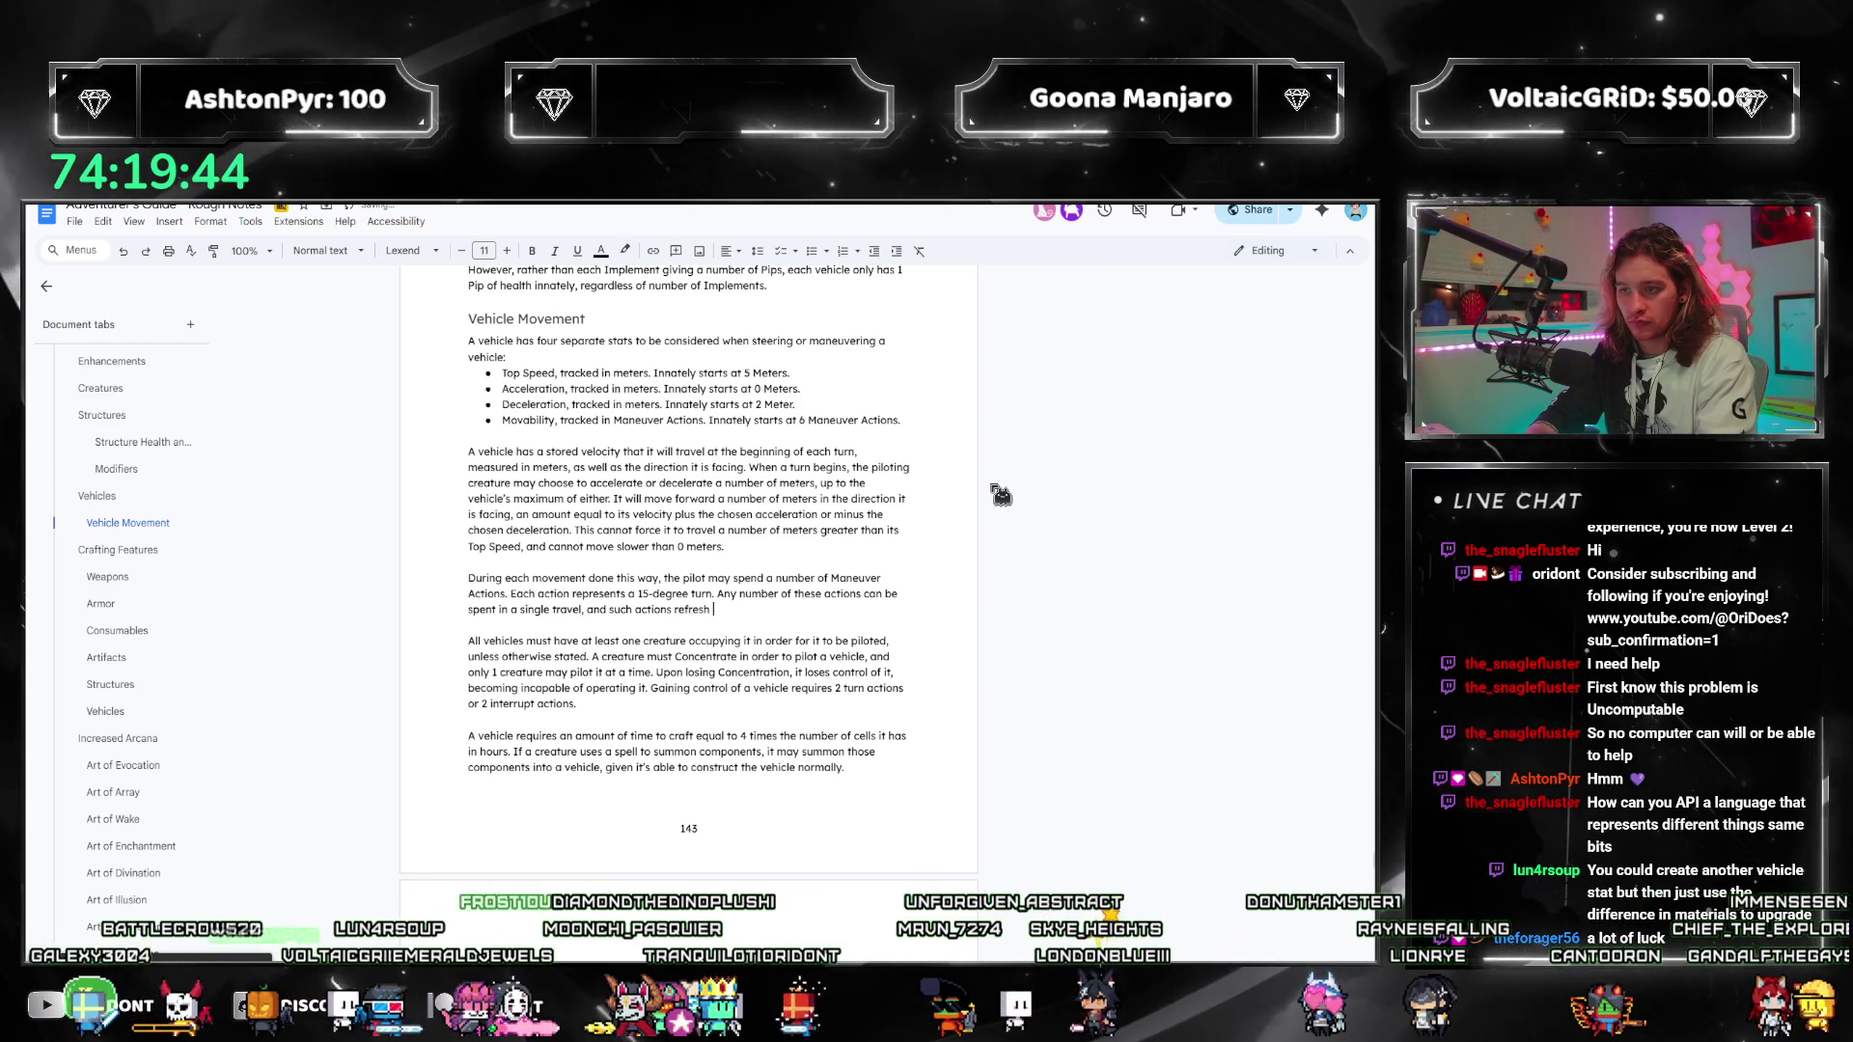
type("at the beginning of each tur")
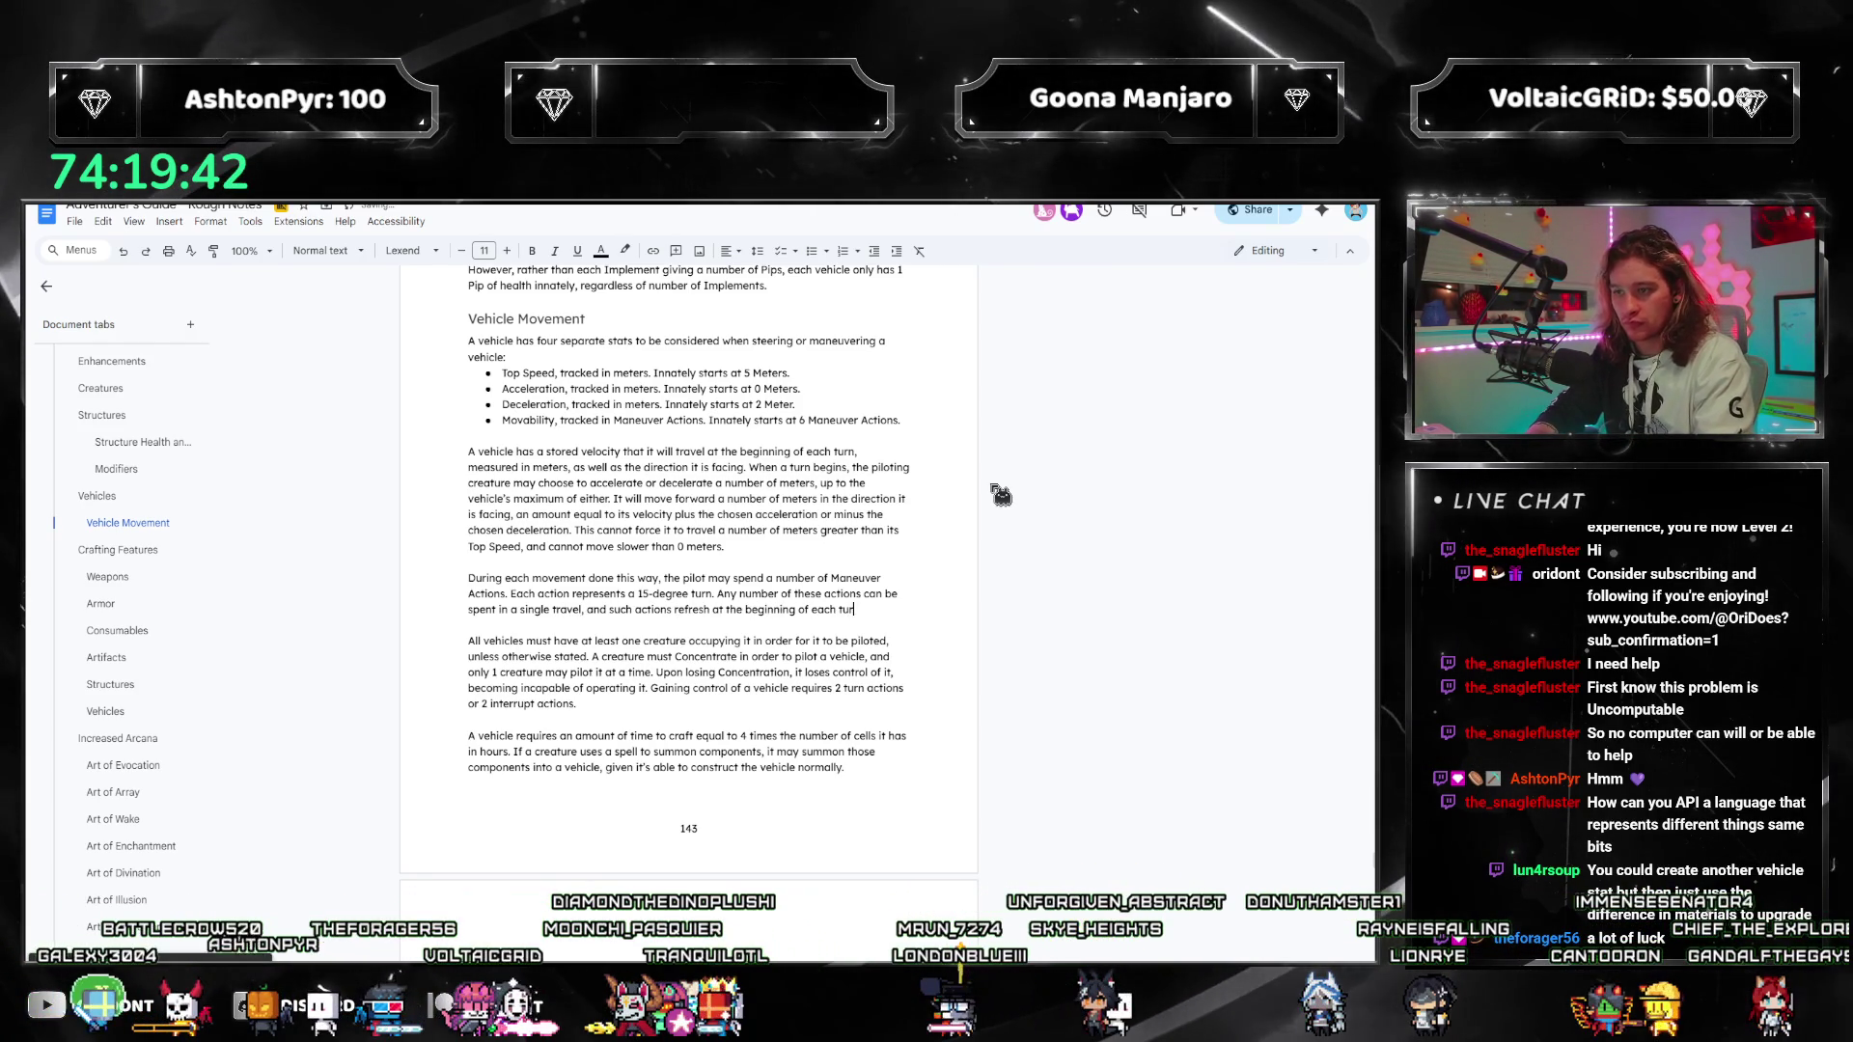
type("n. As well")
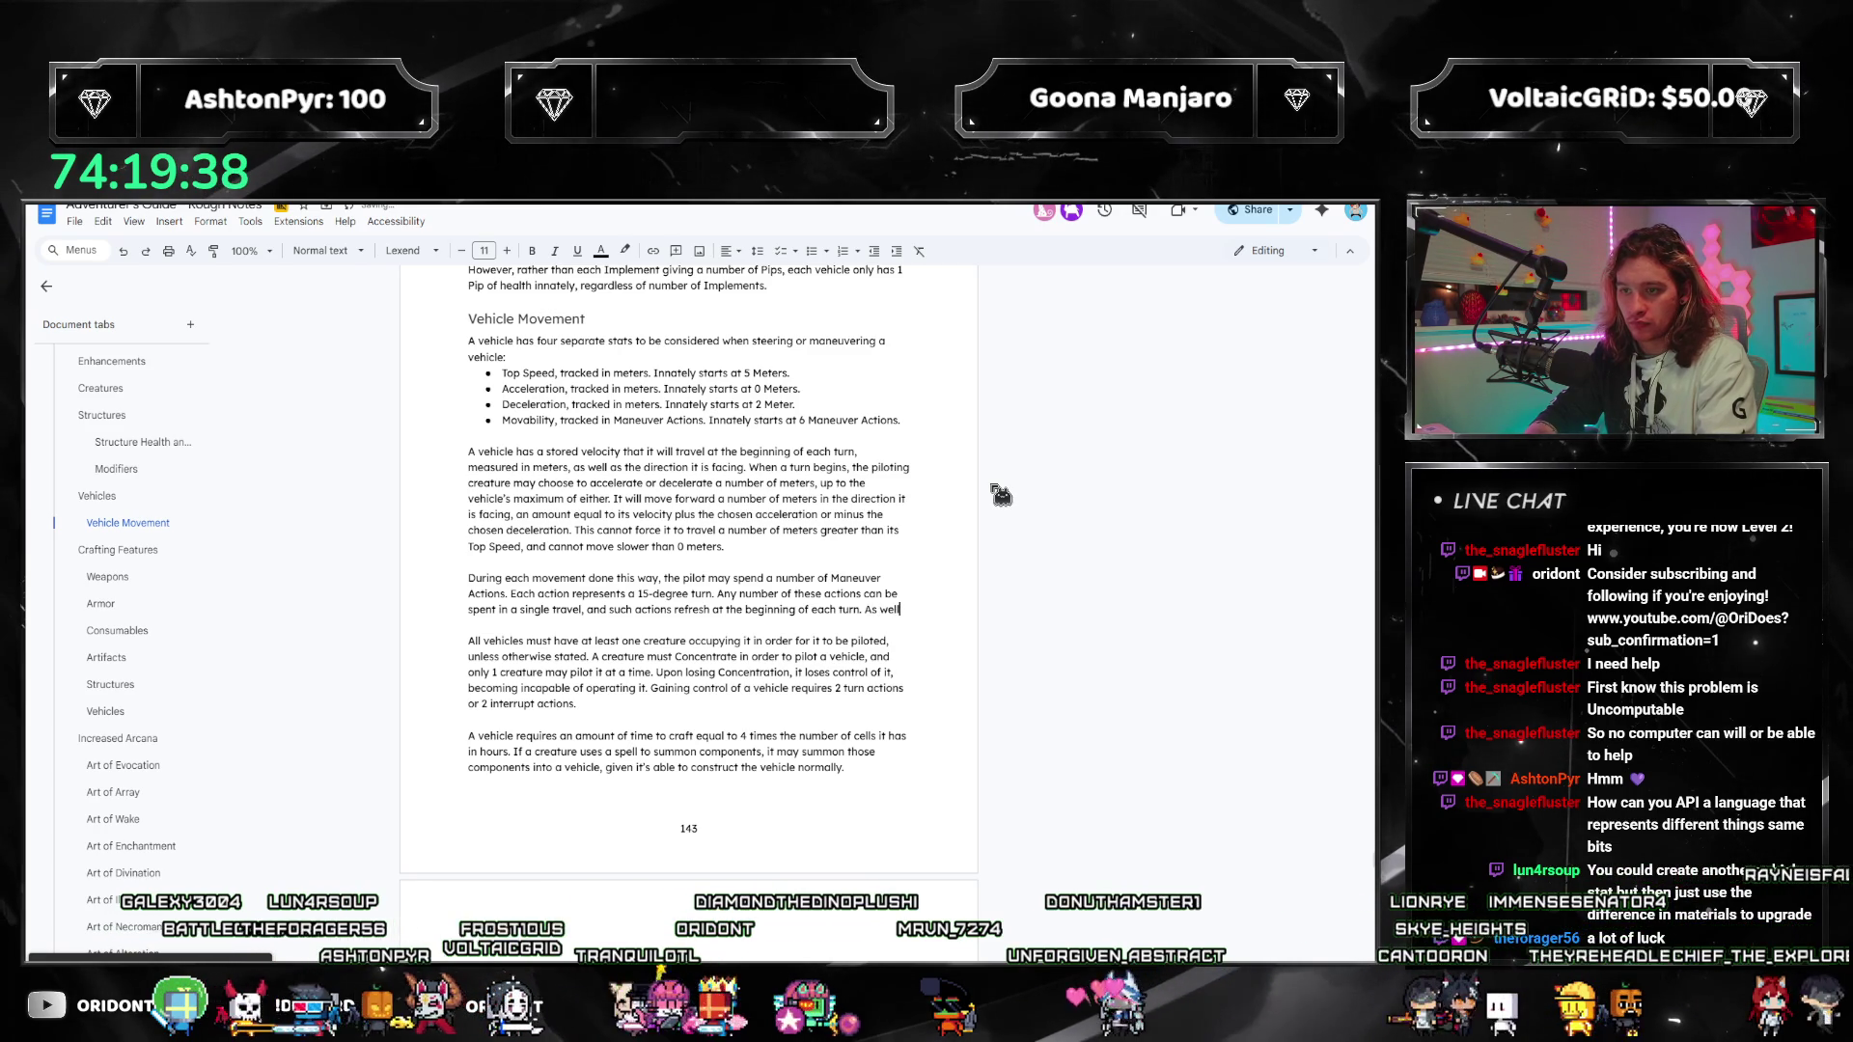
type(", mu")
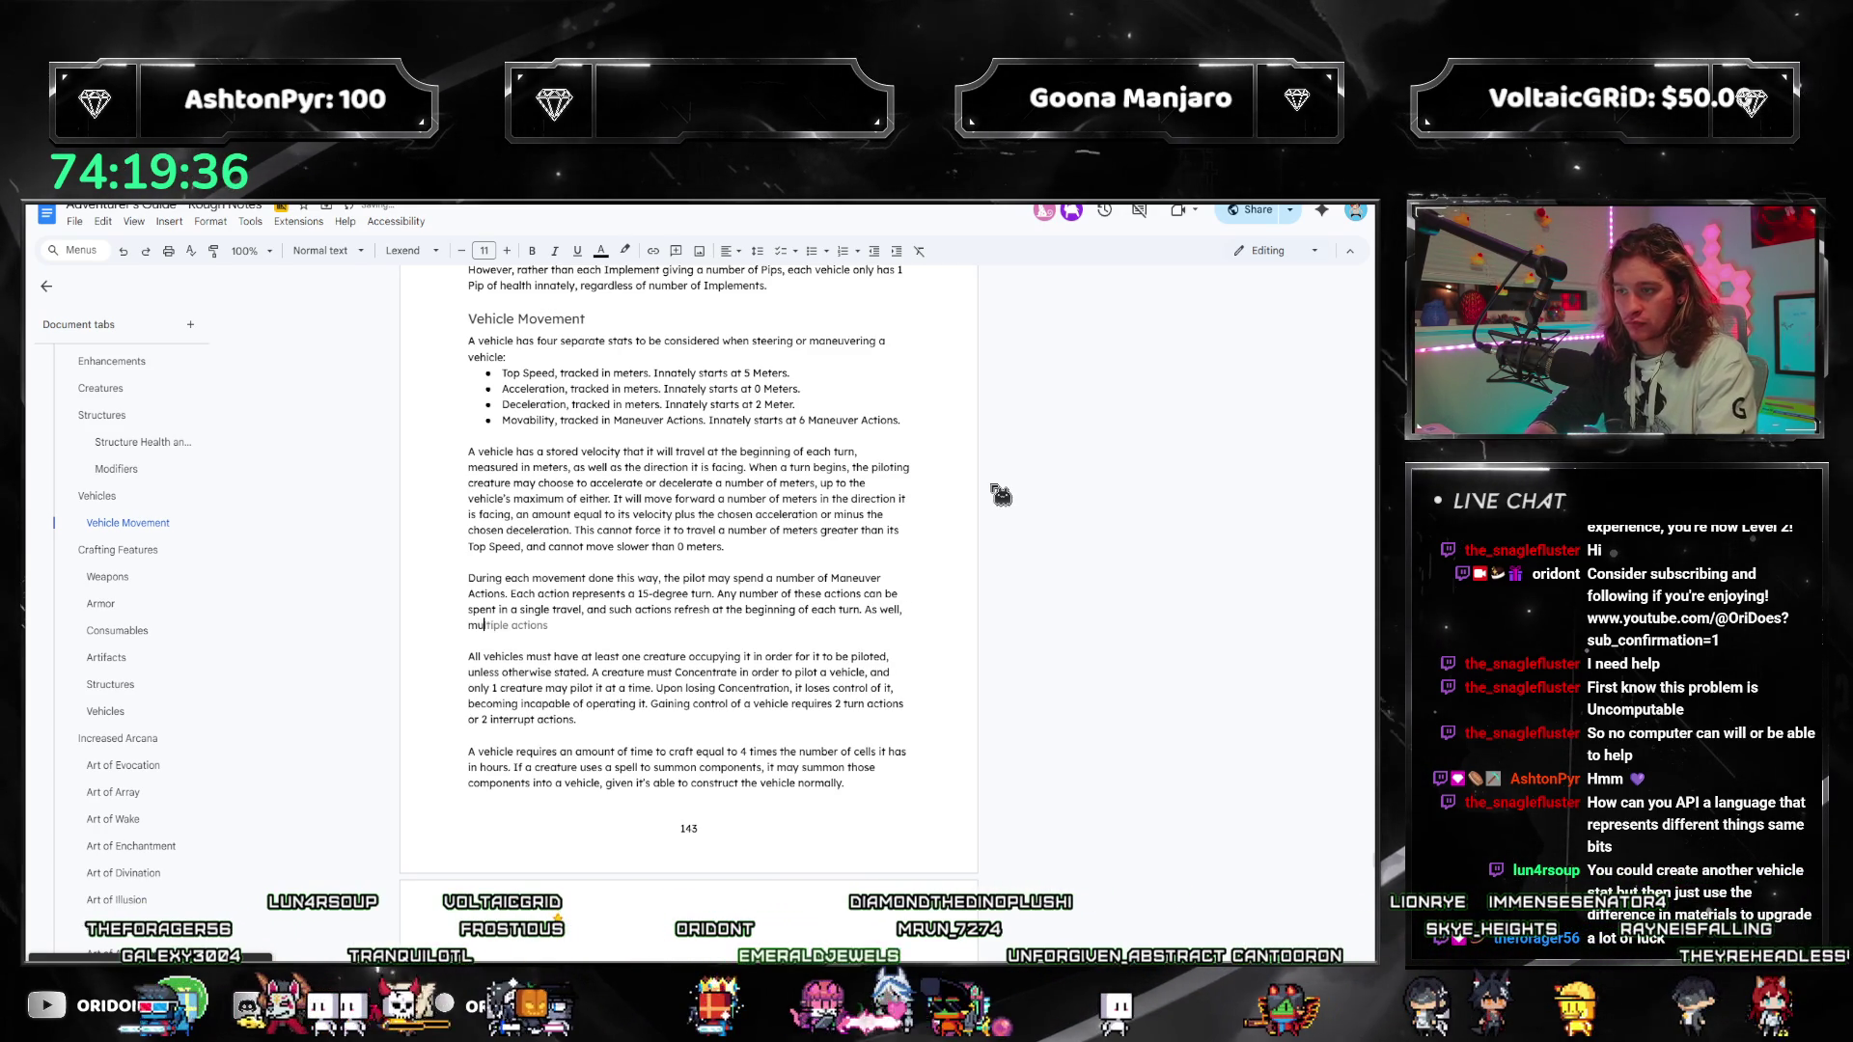
type("ltiple actions can be ")
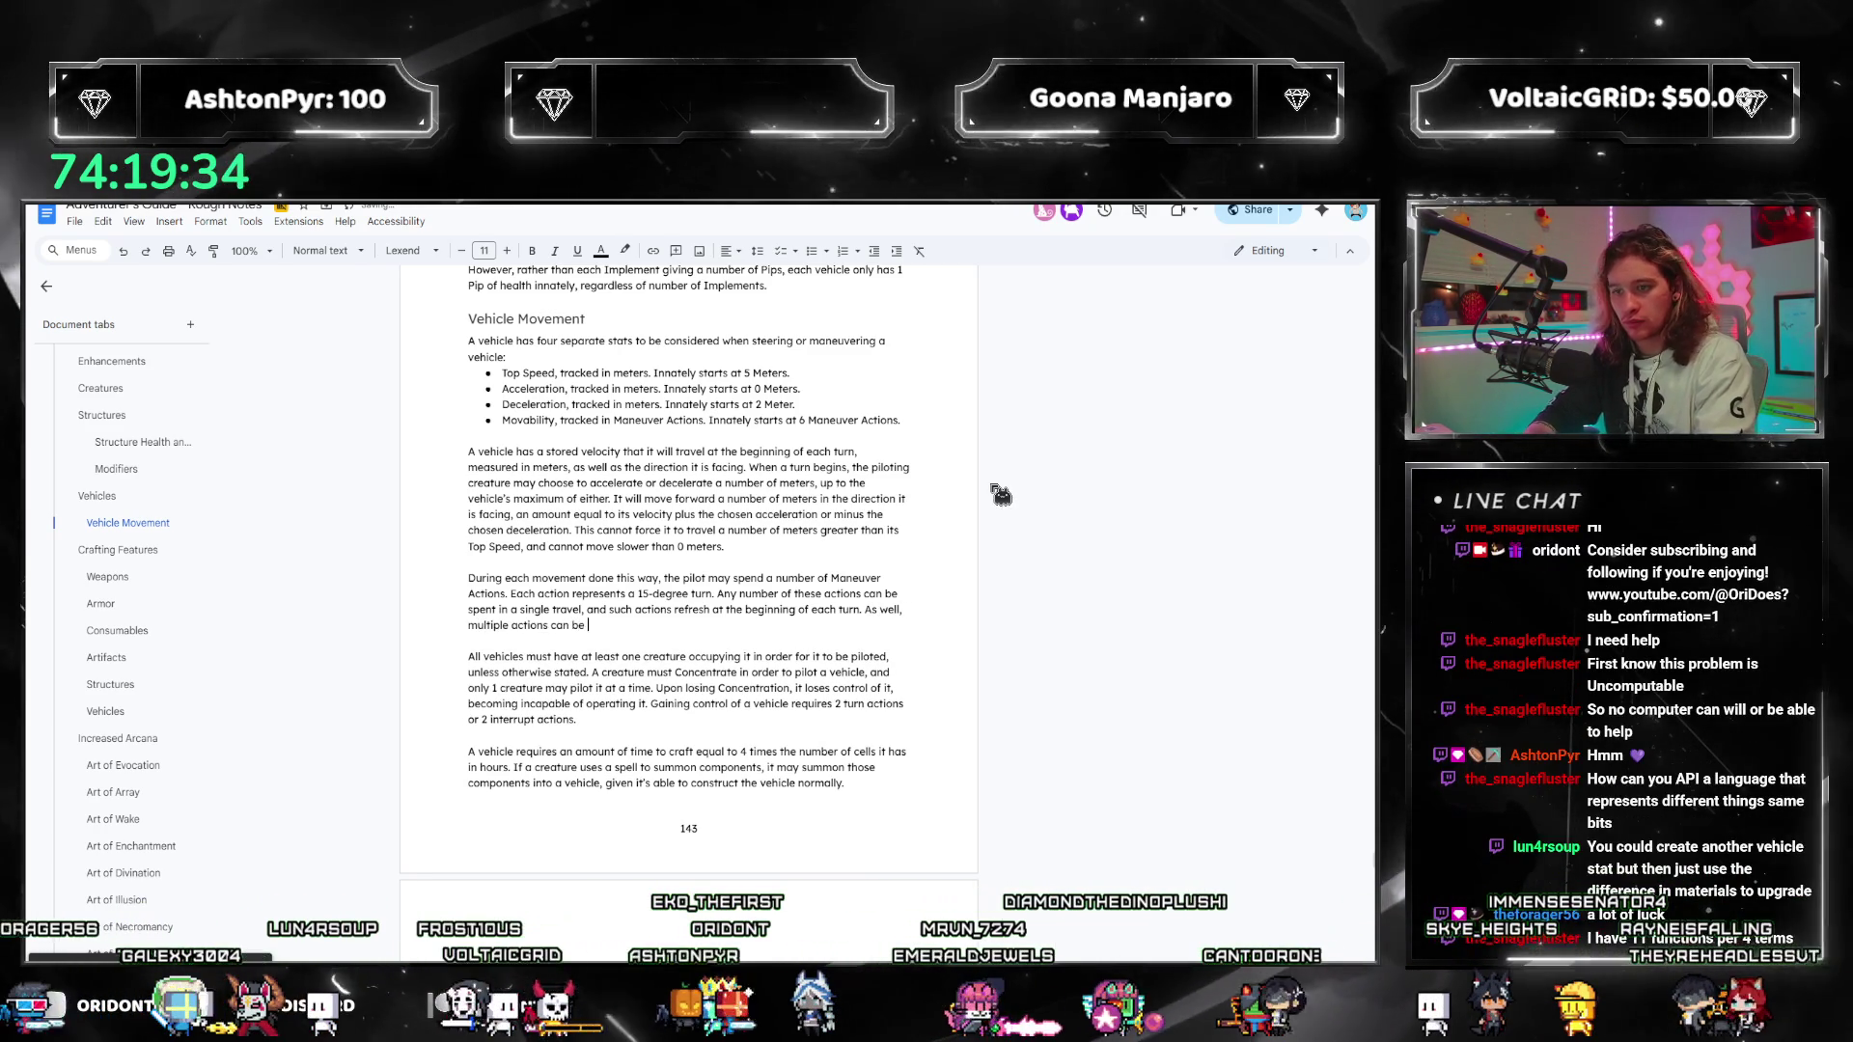
type("spent on a single turn.")
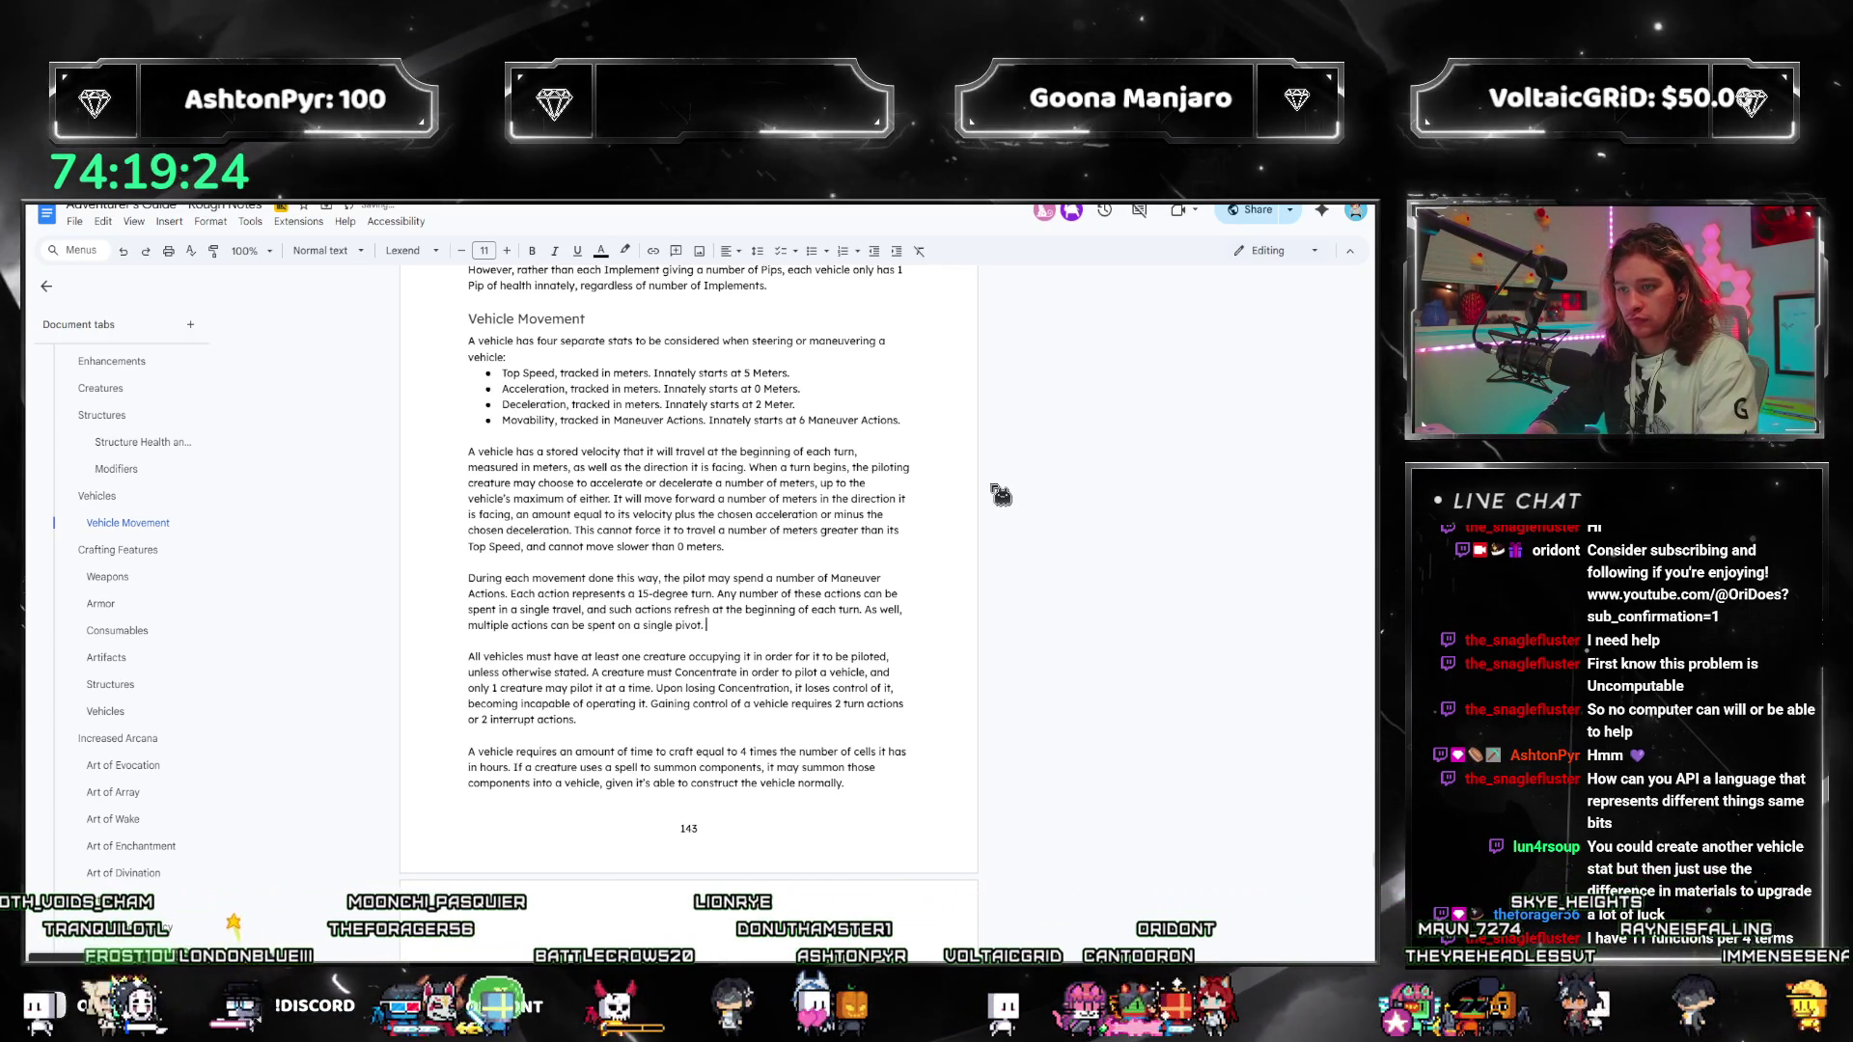
key("Return")
key("Return")
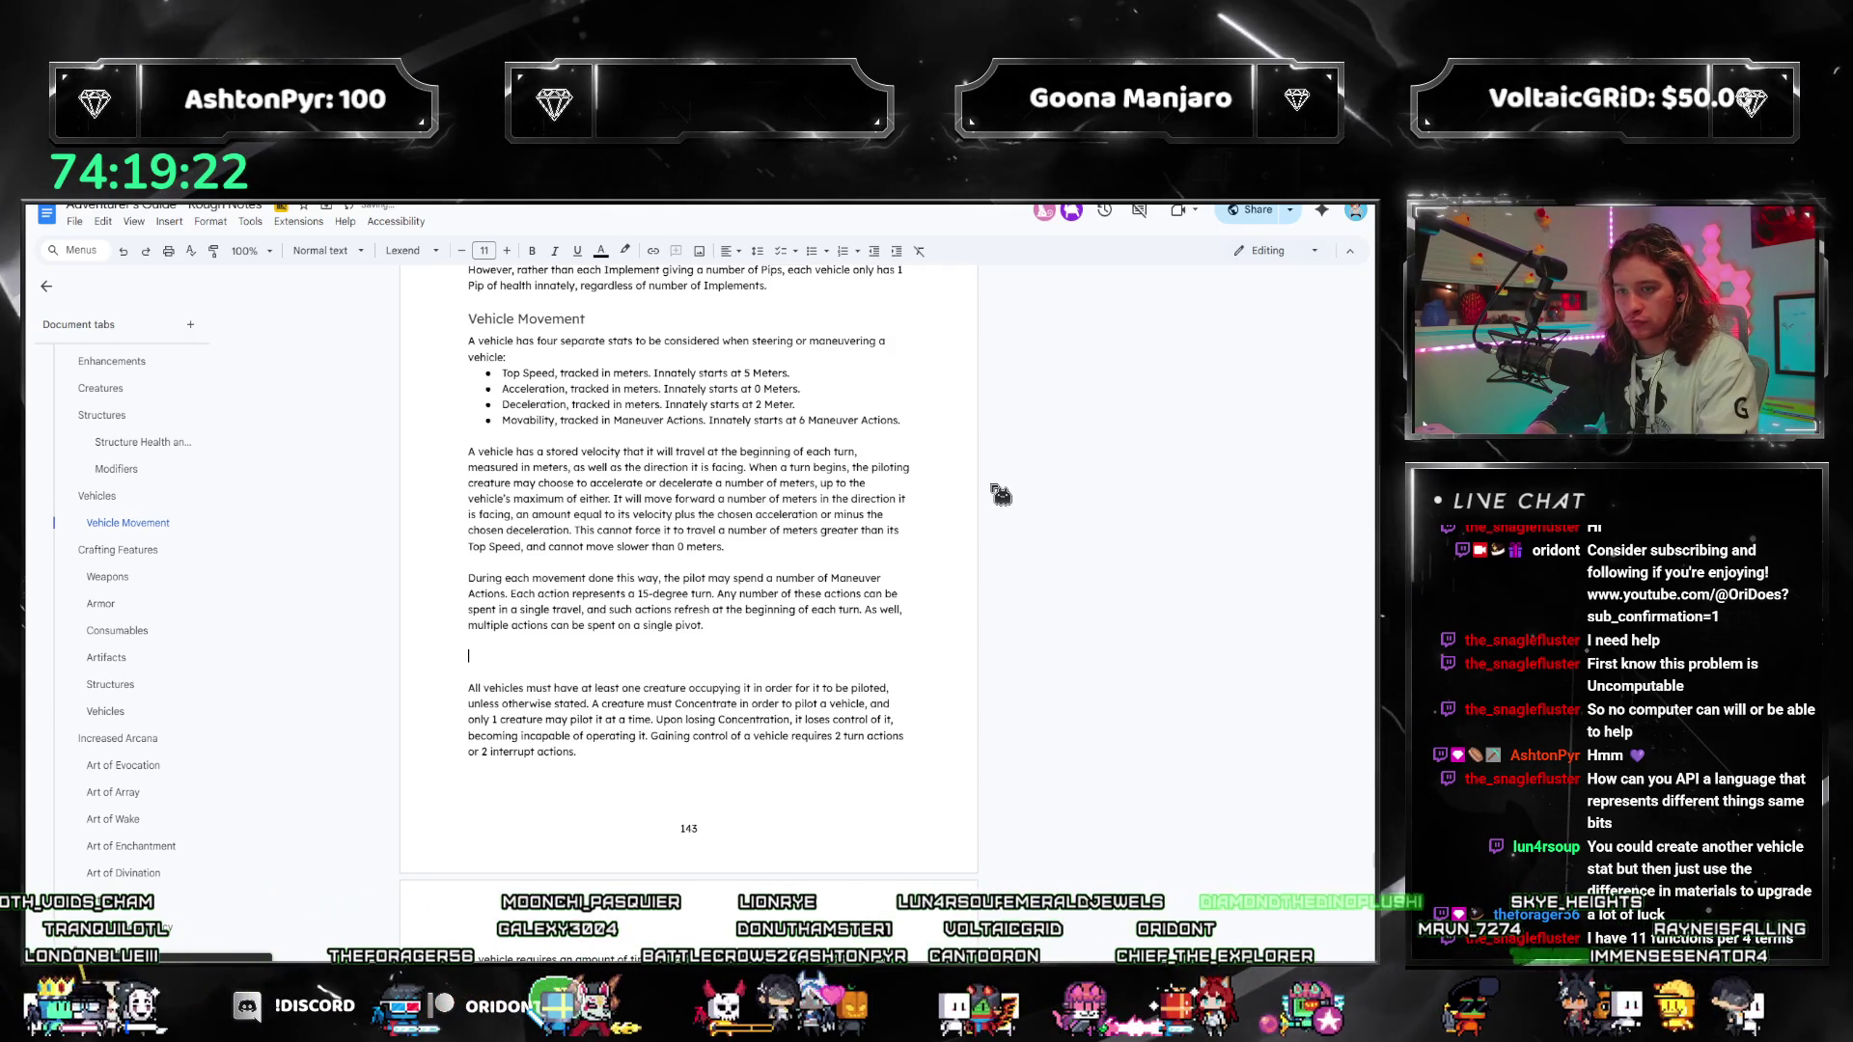
Step: Start an italic 'Note' label on the new line below the maneuver paragraph
key("ctrl+i")
type("Note")
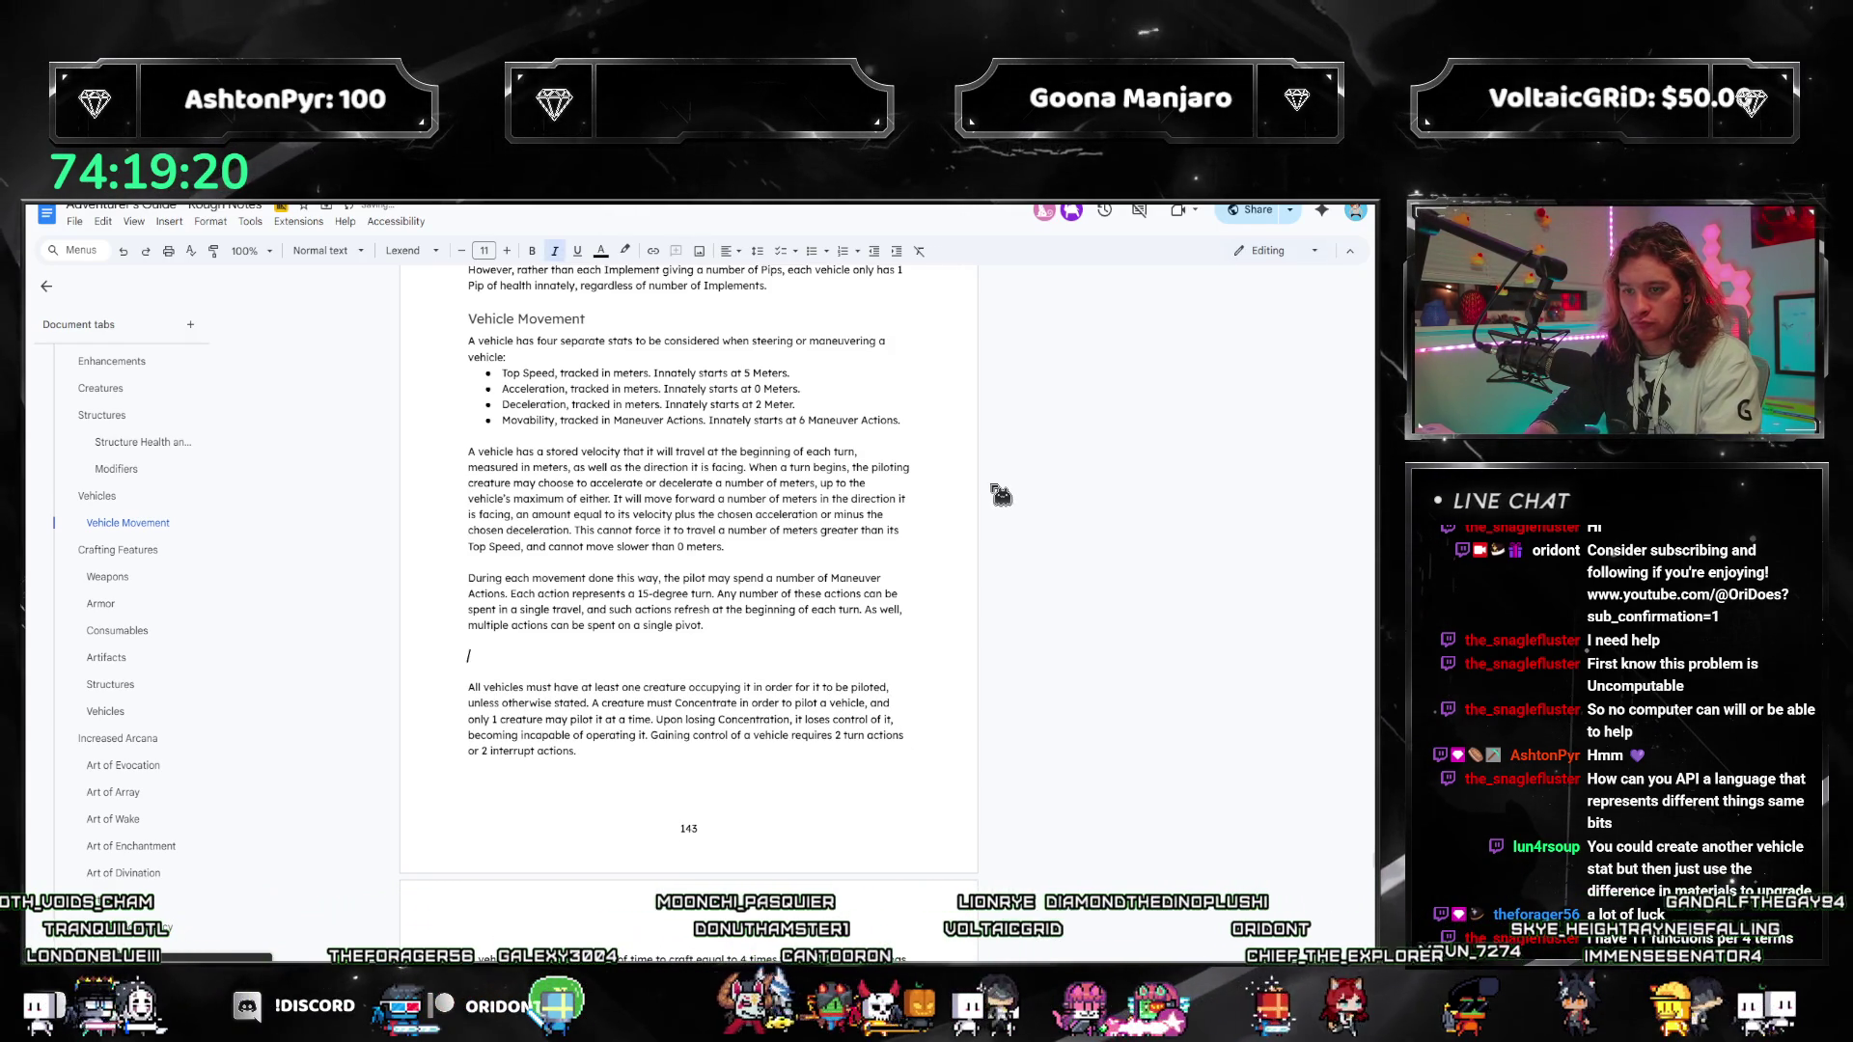
key("ctrl+i")
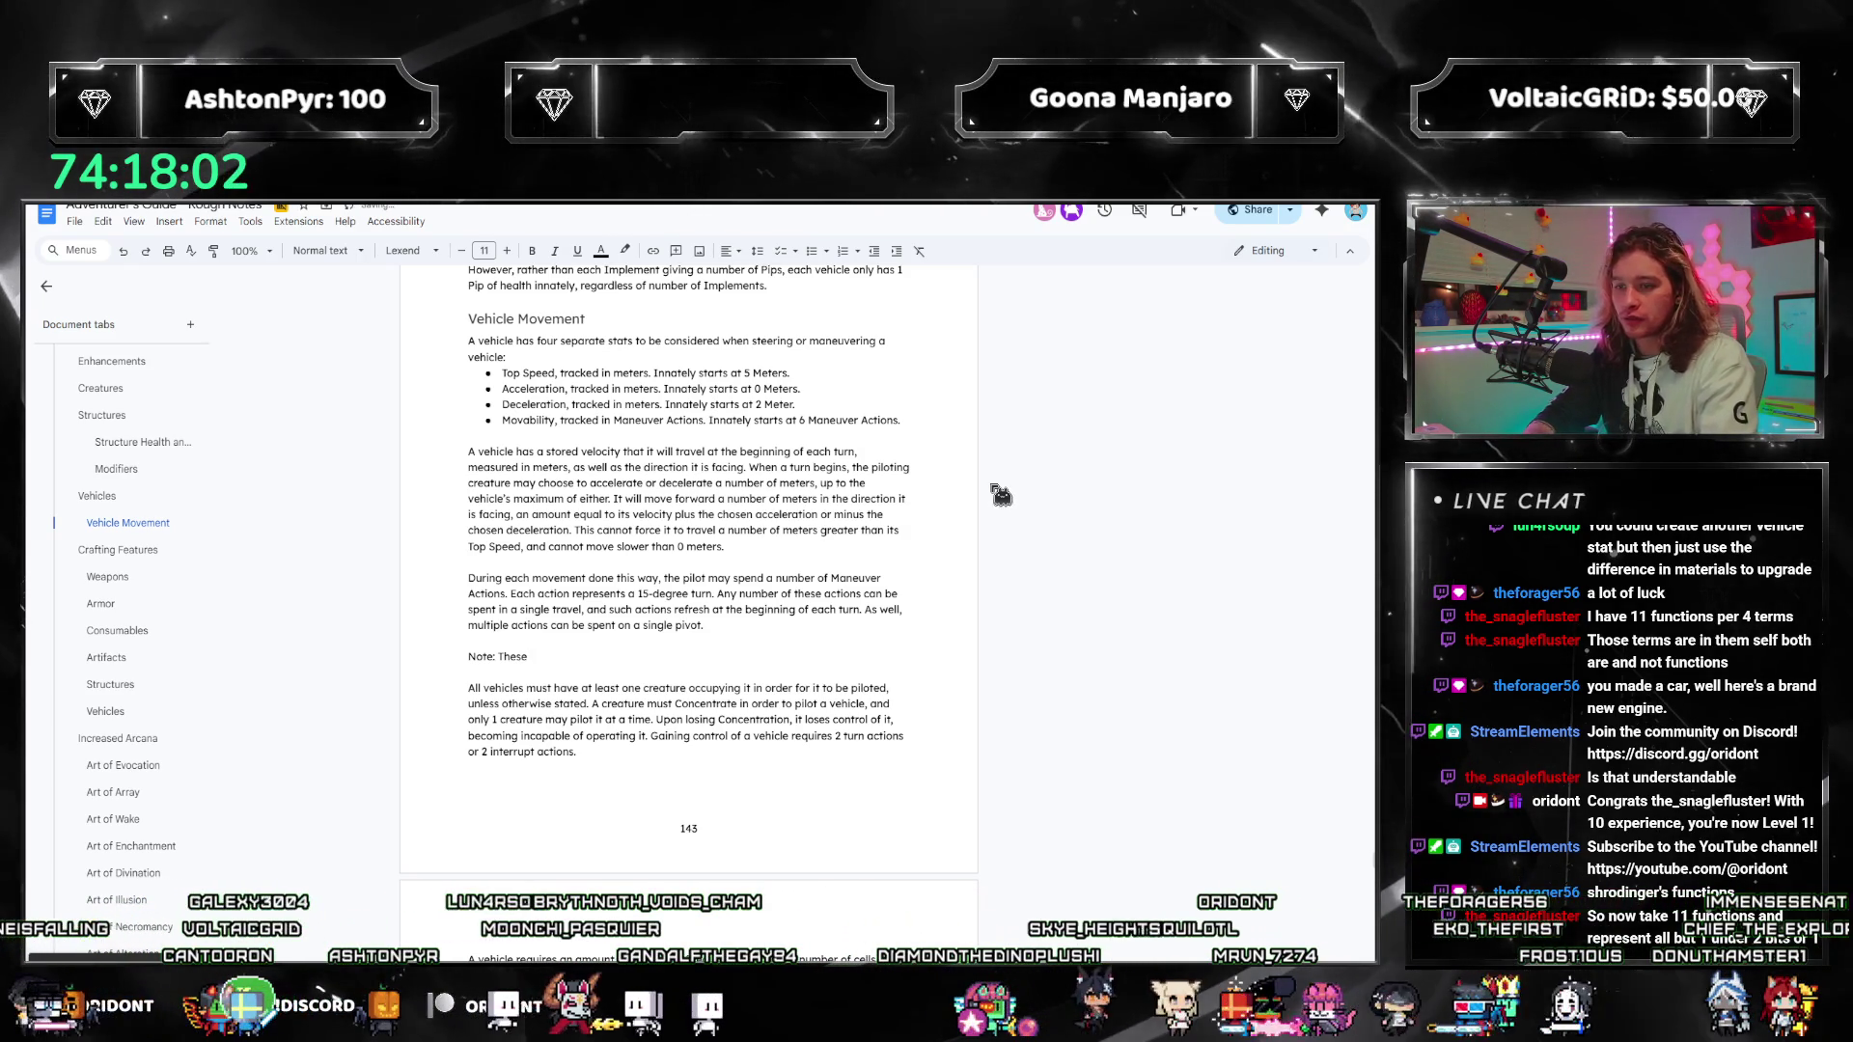
Step: Write that Maneuver Actions can be lumped together per GM discretion and grid formation, fixing 'lack thereof'
type(" Maneuv")
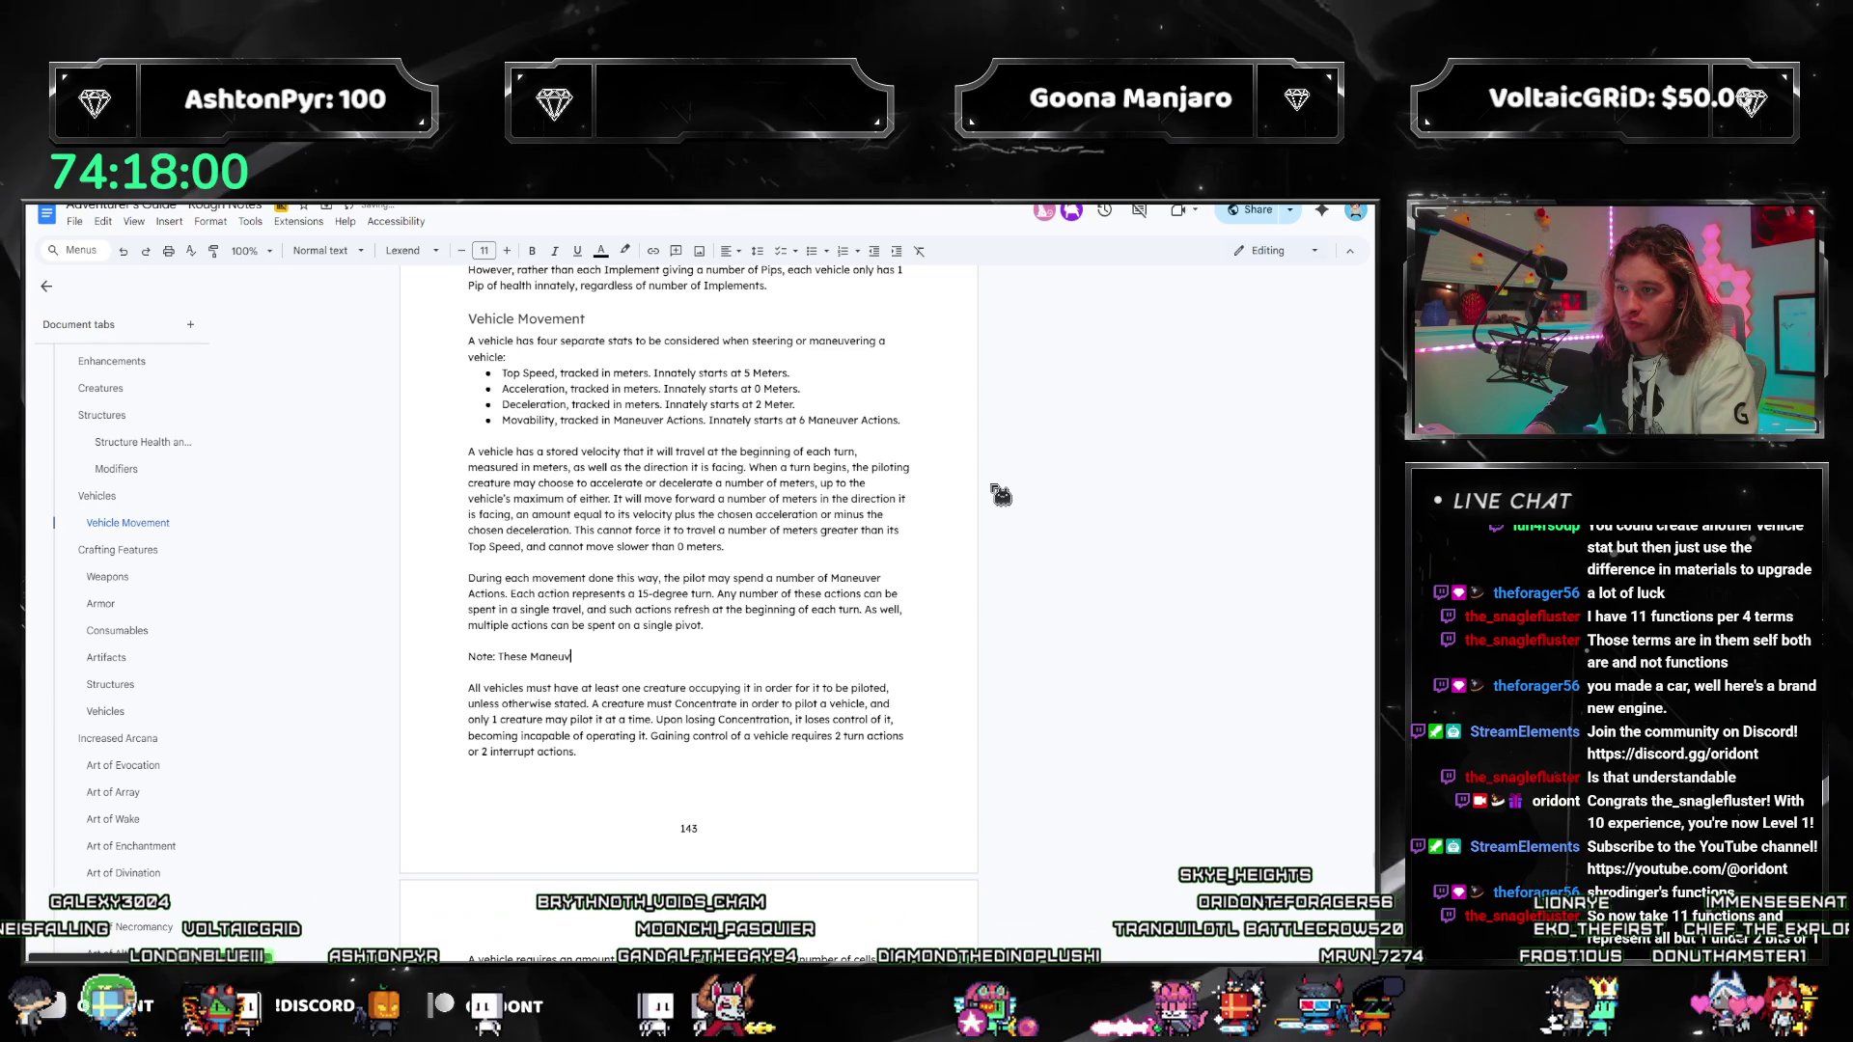
type("er Actions can be lumpe")
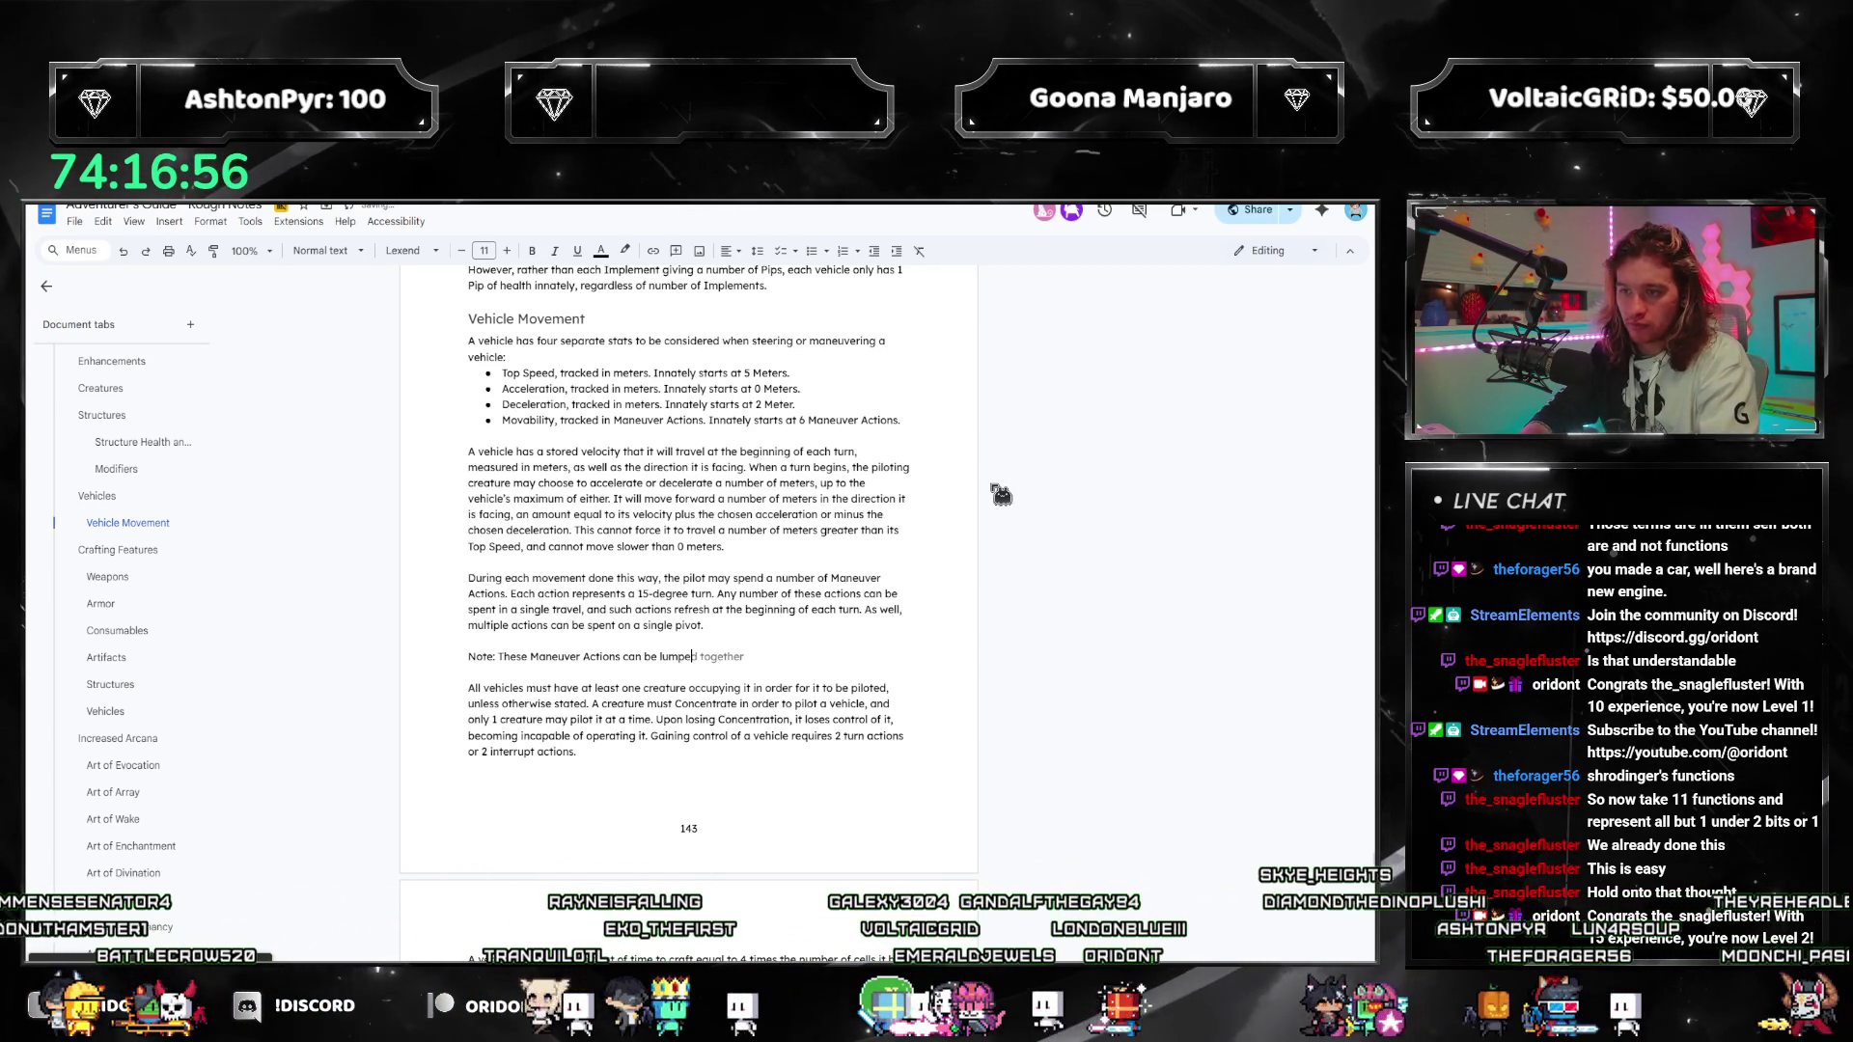
key("Tab")
type("per")
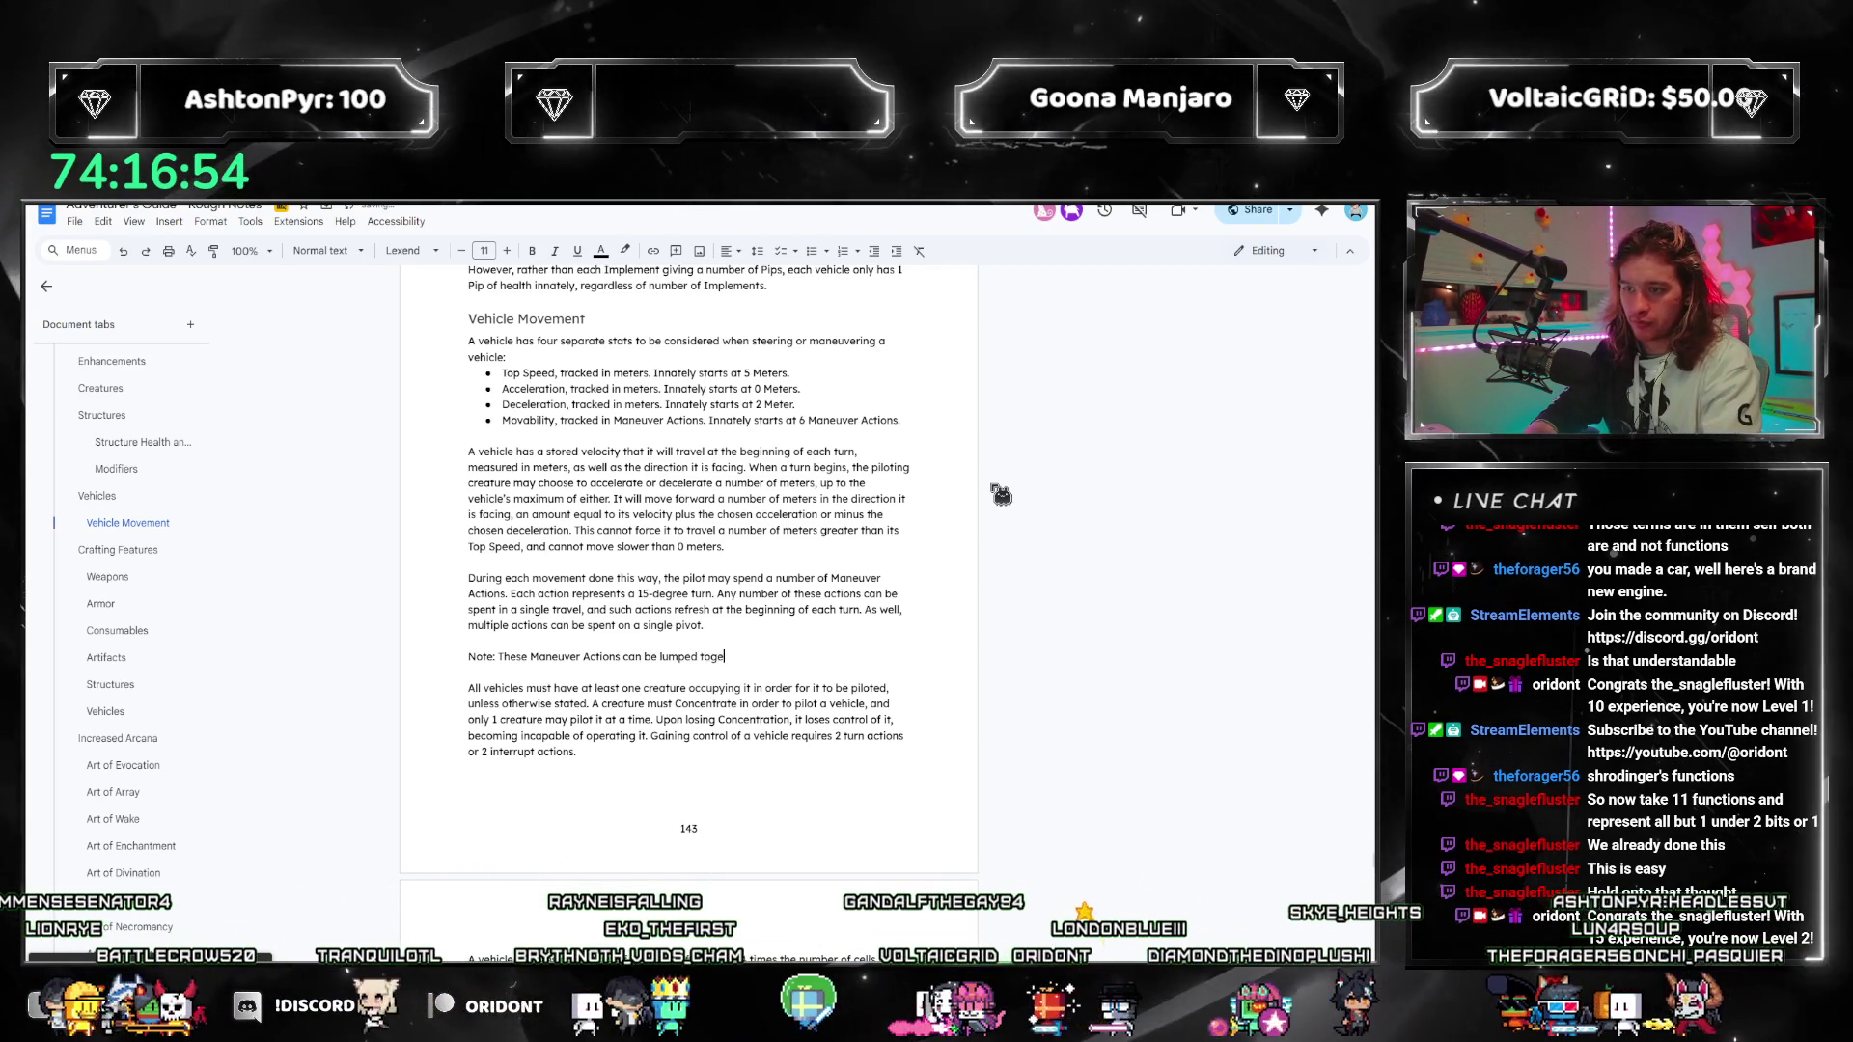
type(" GM discre")
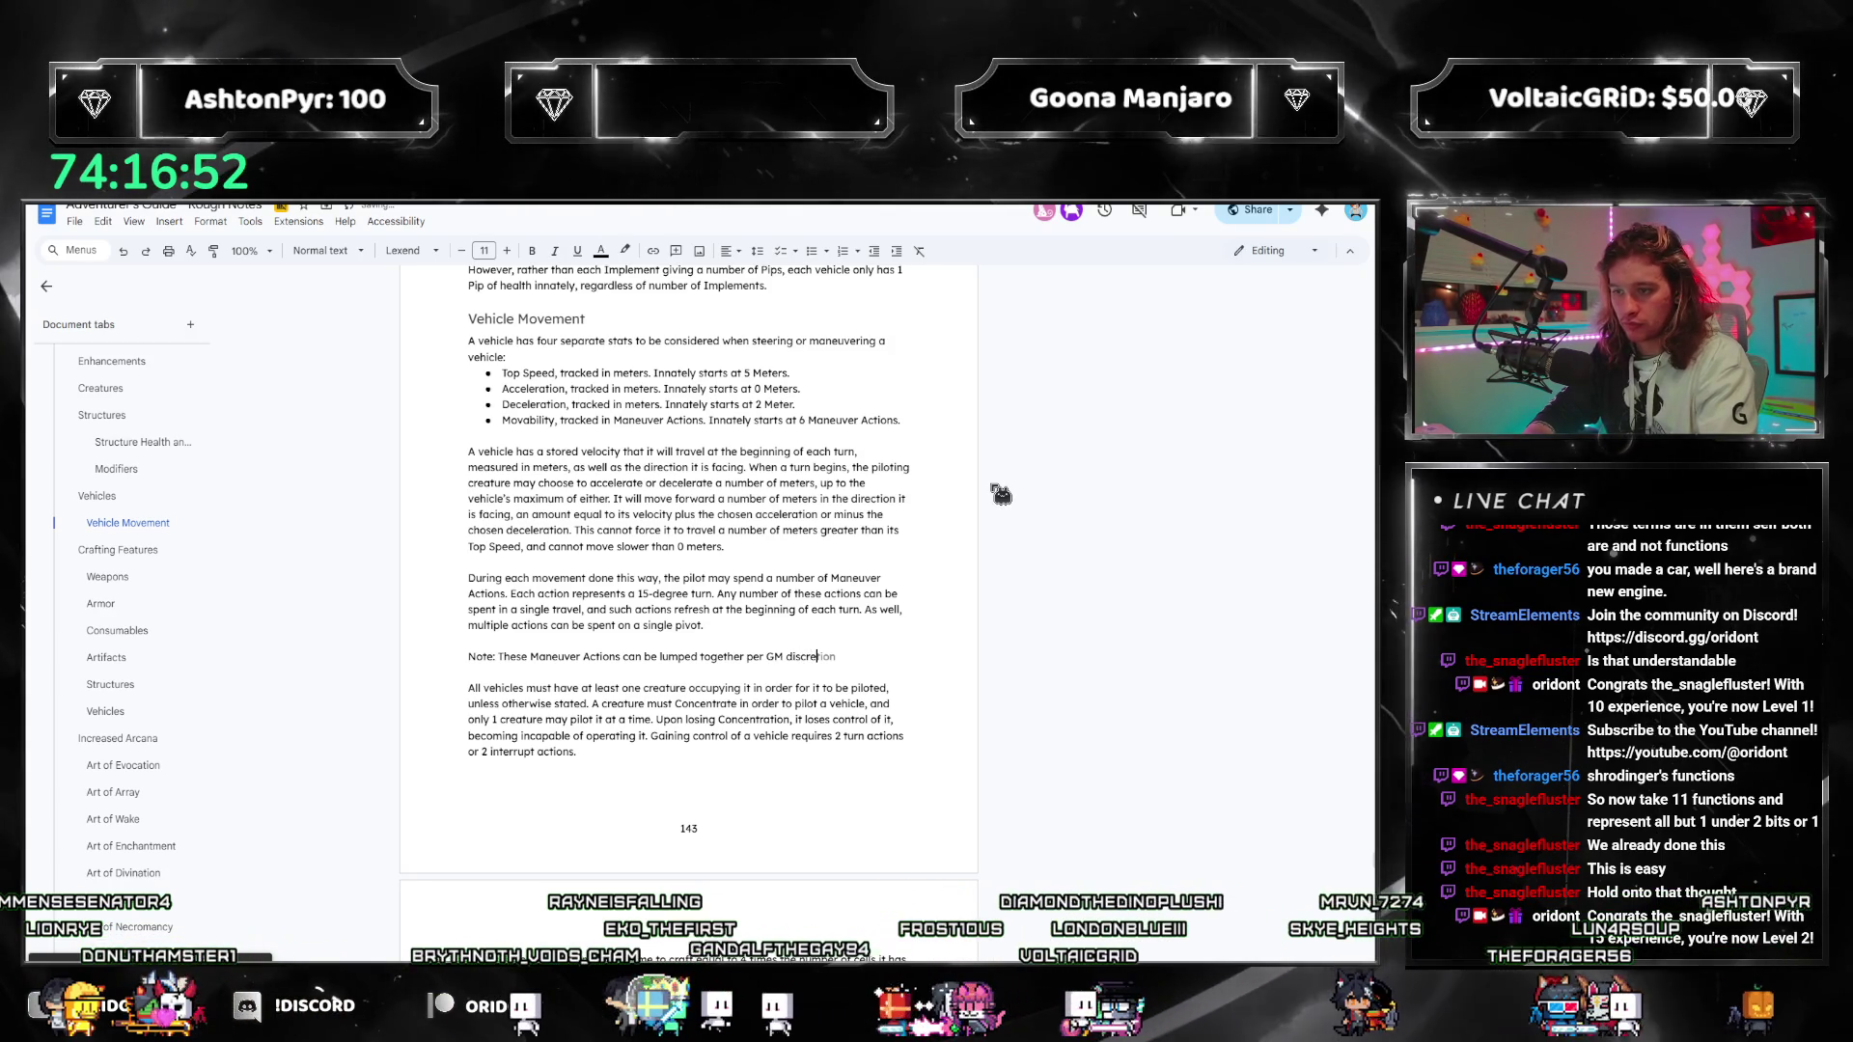
type("tion and wha")
type("t ")
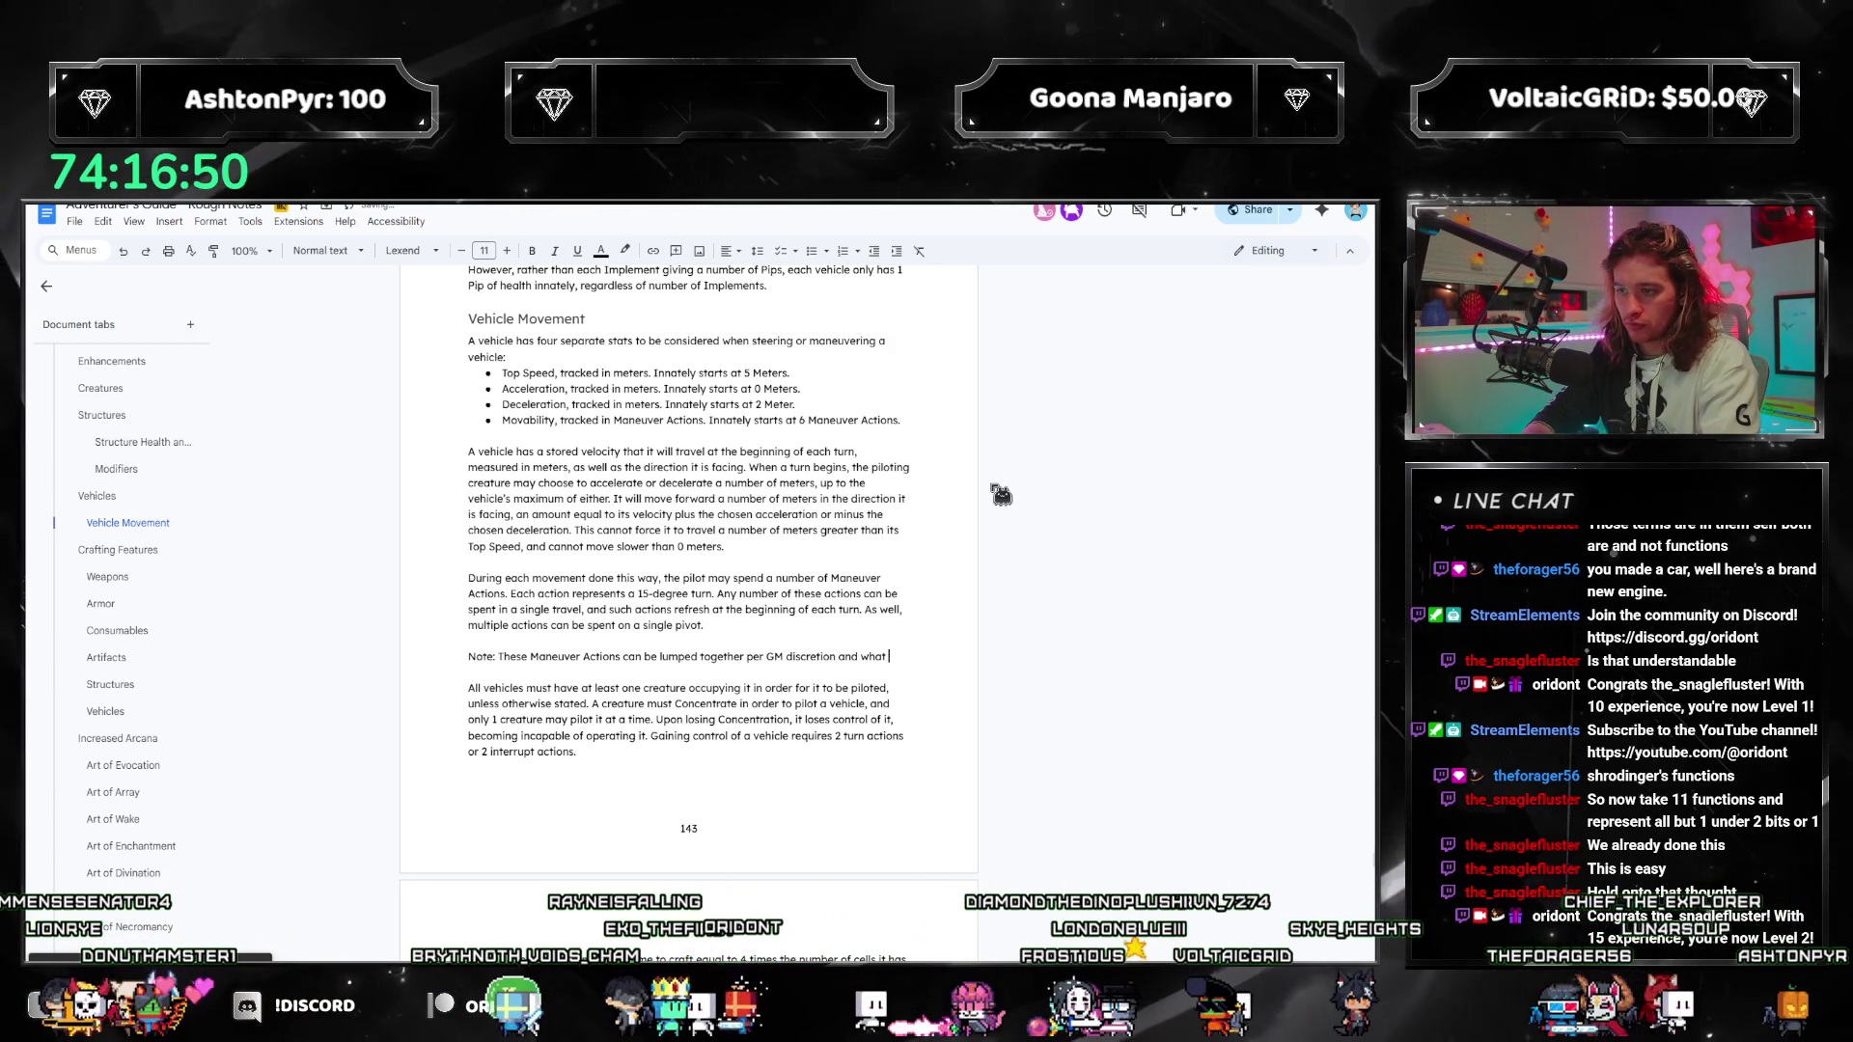
type("grid formation, or ")
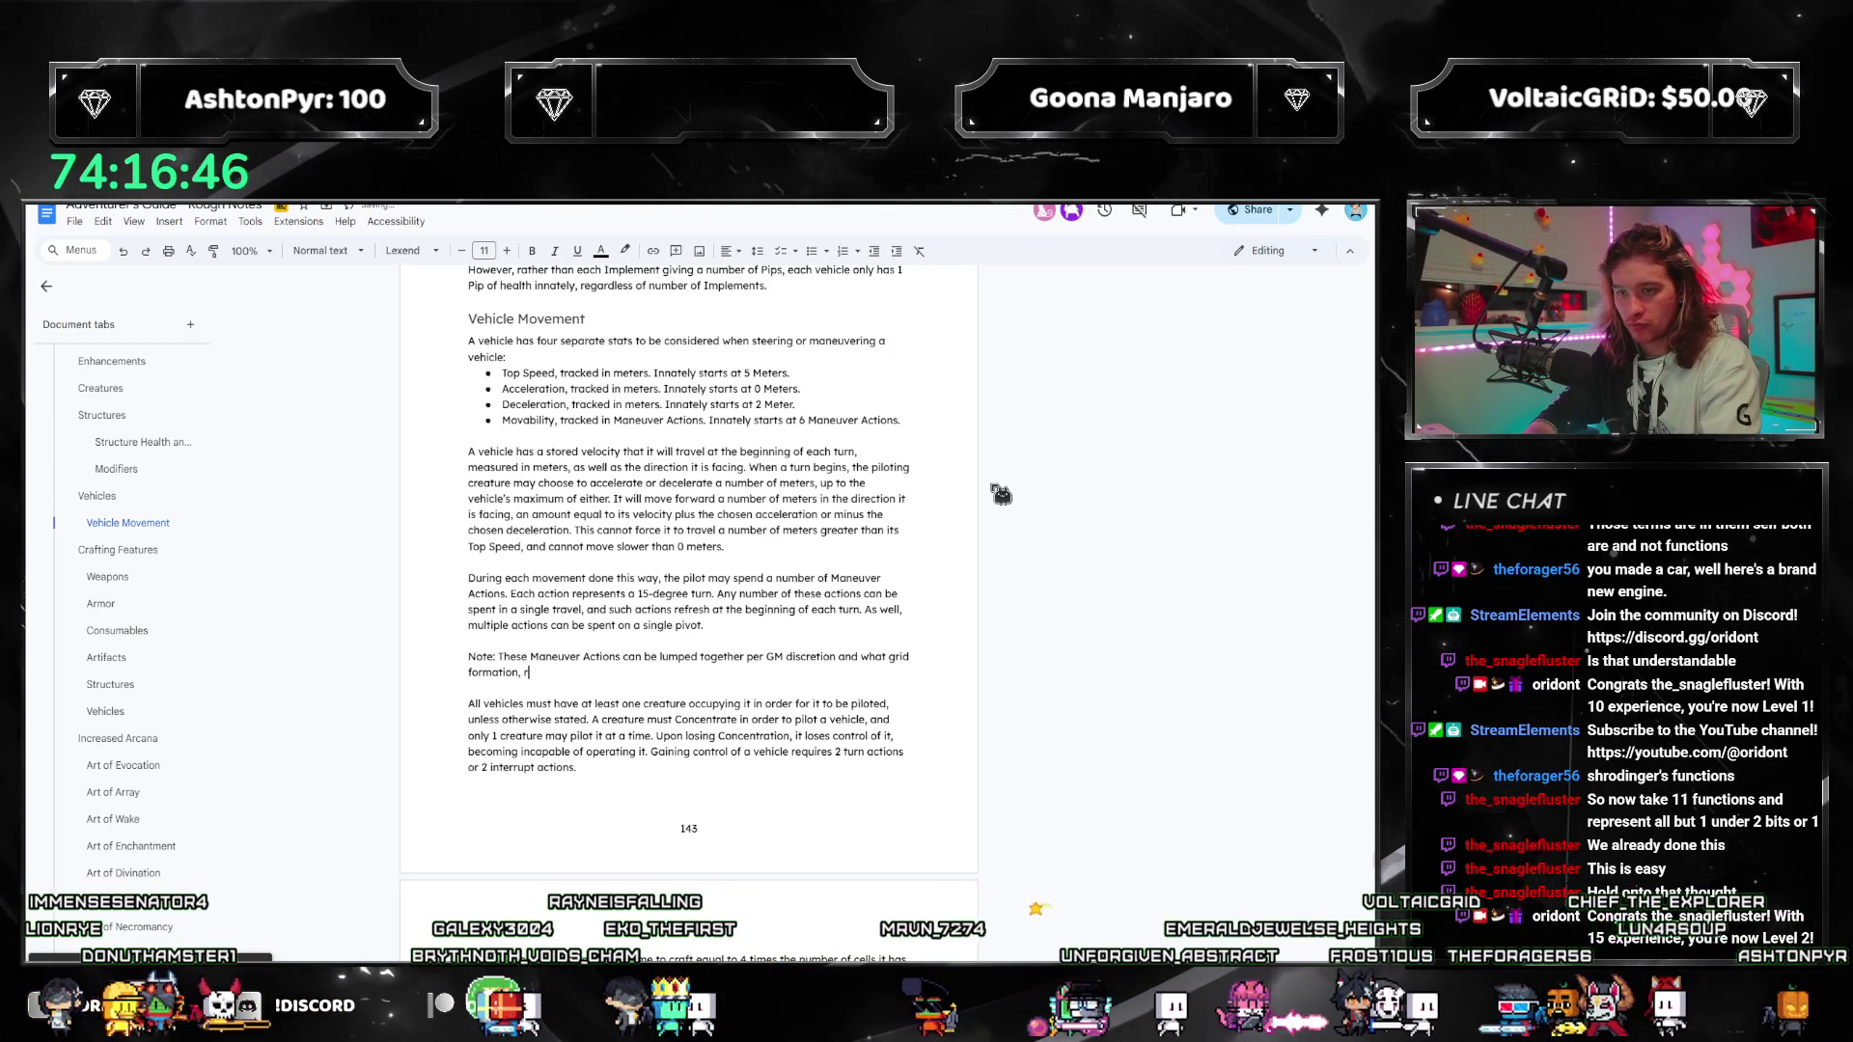
type("lackthereof")
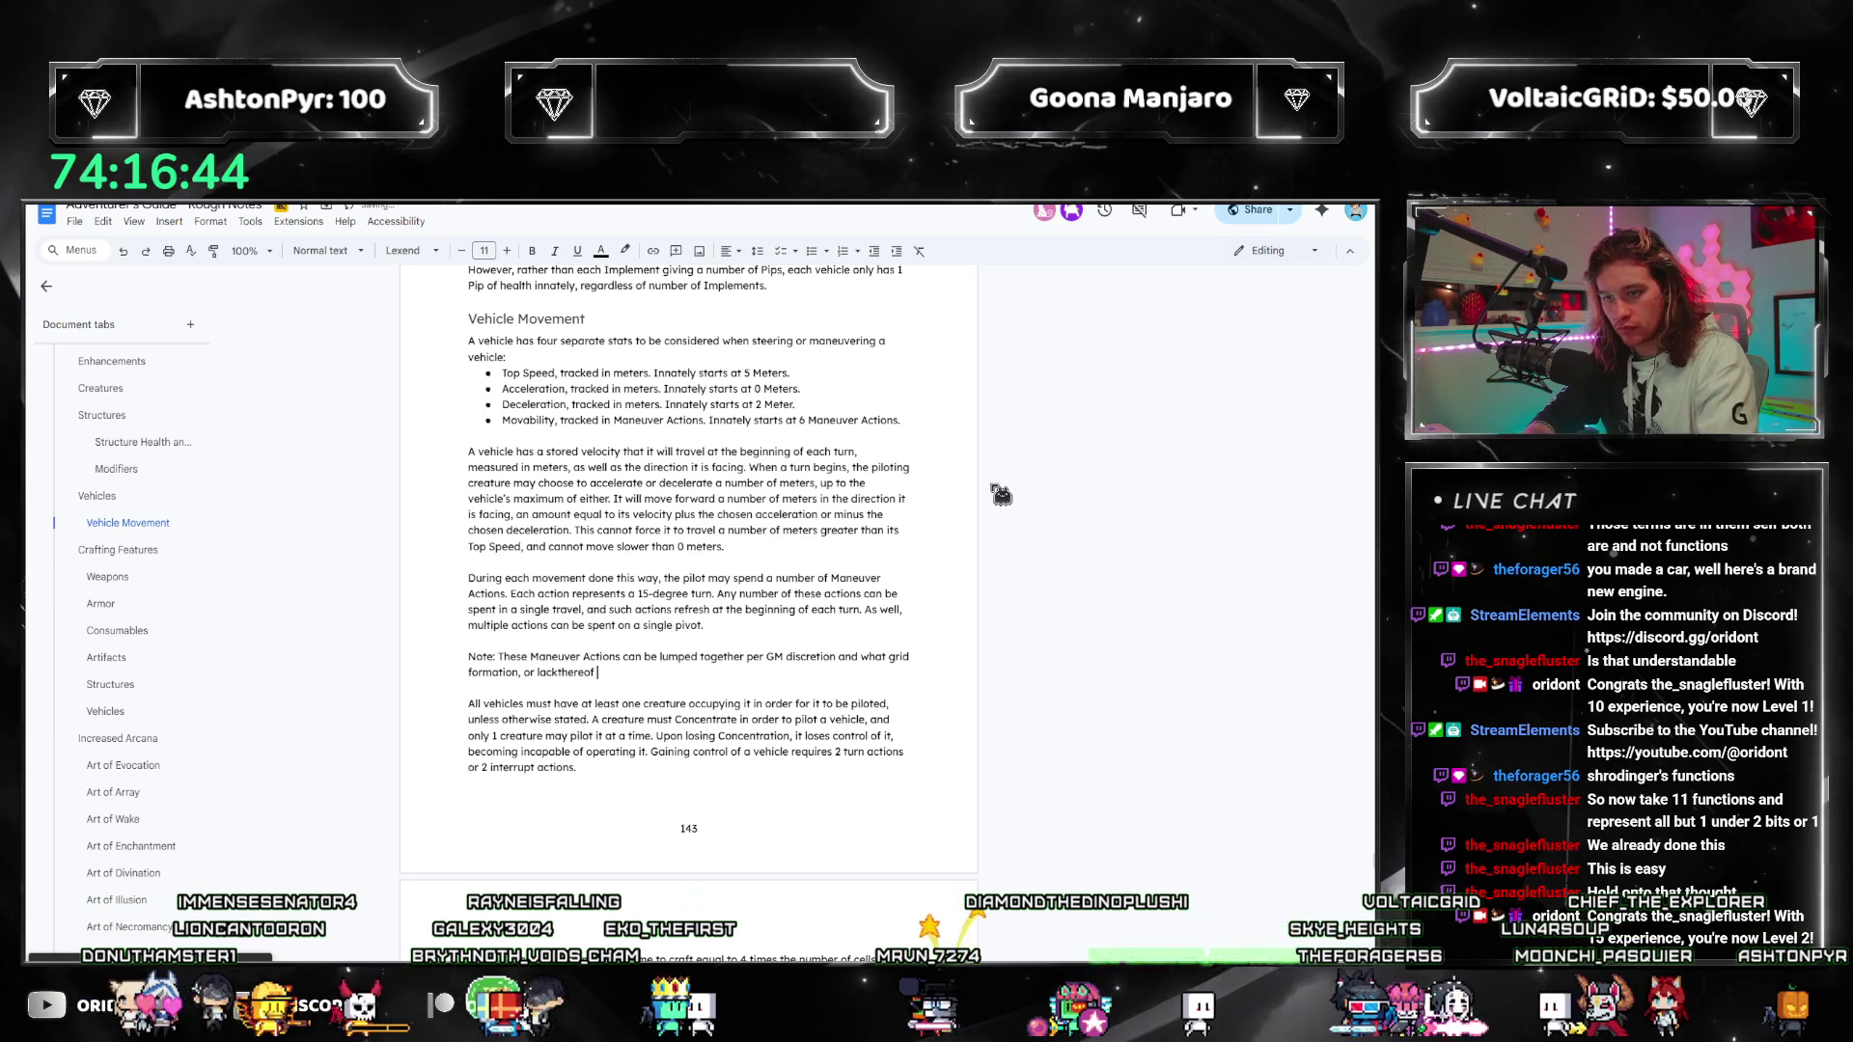
type(", being used. Fo")
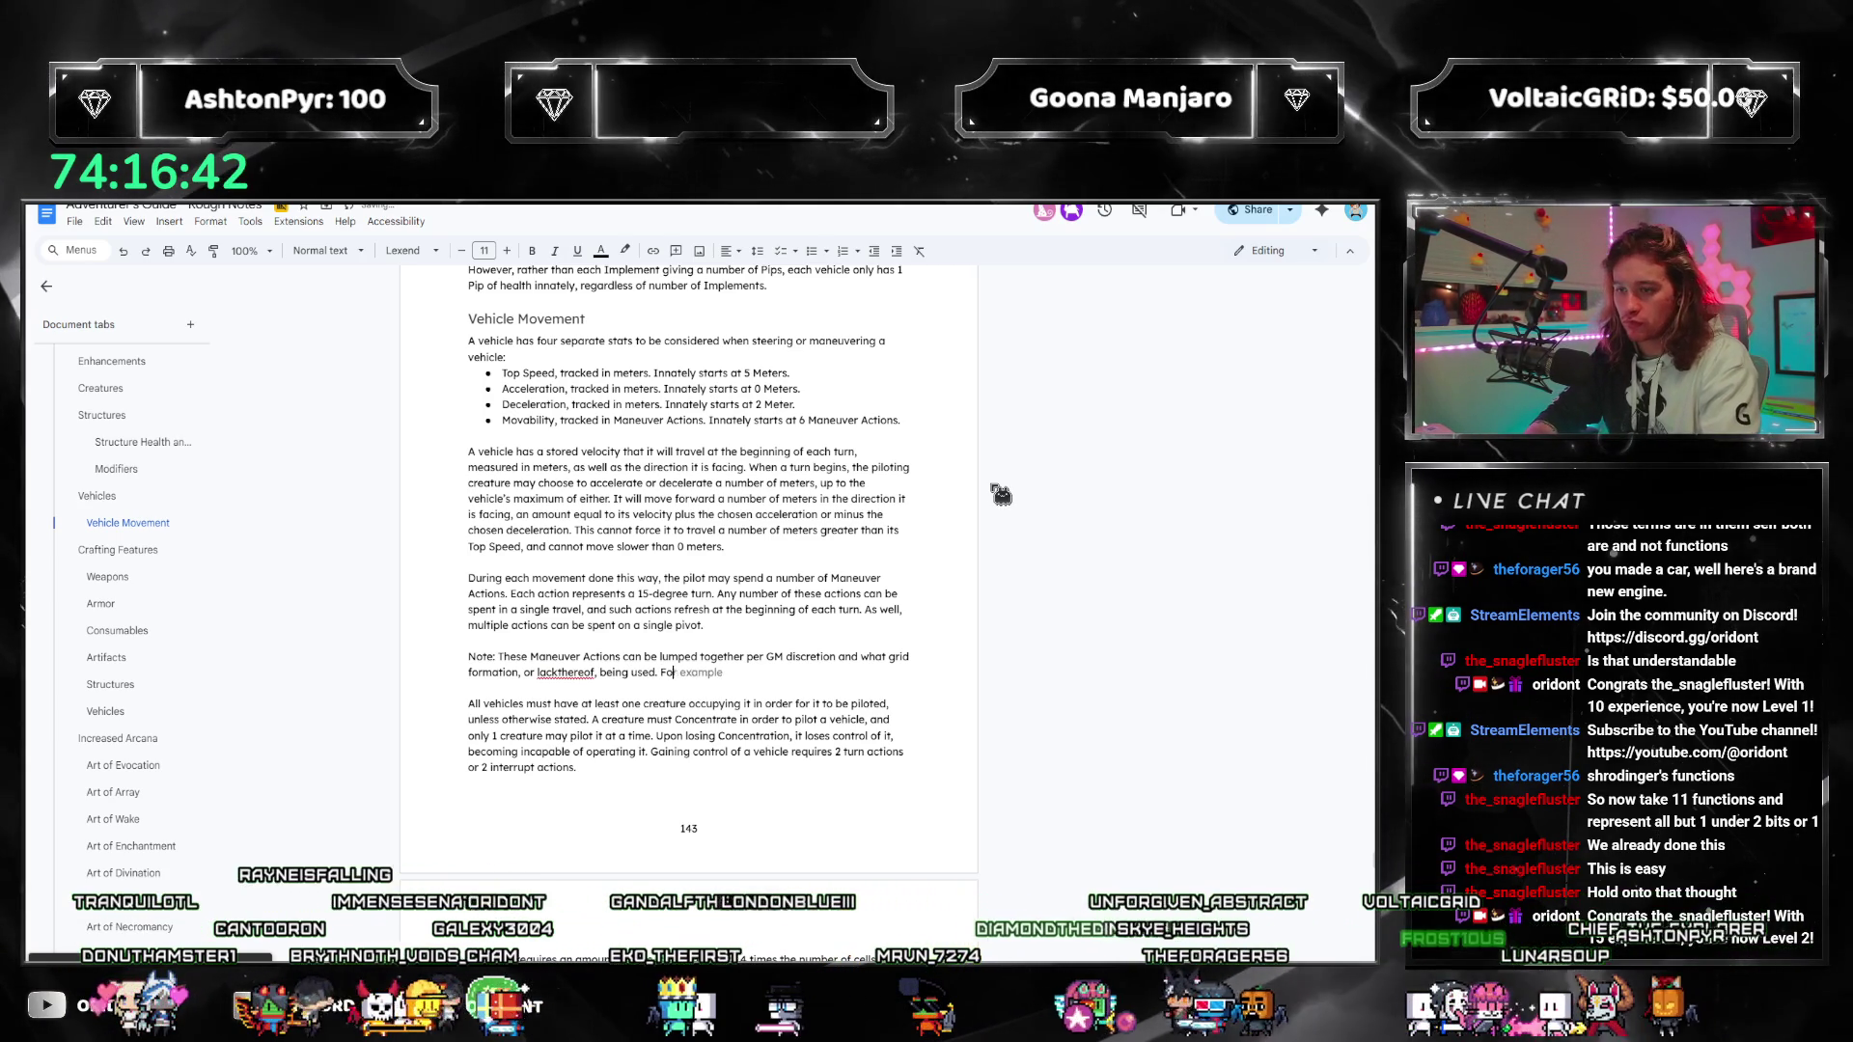
type("r instance,")
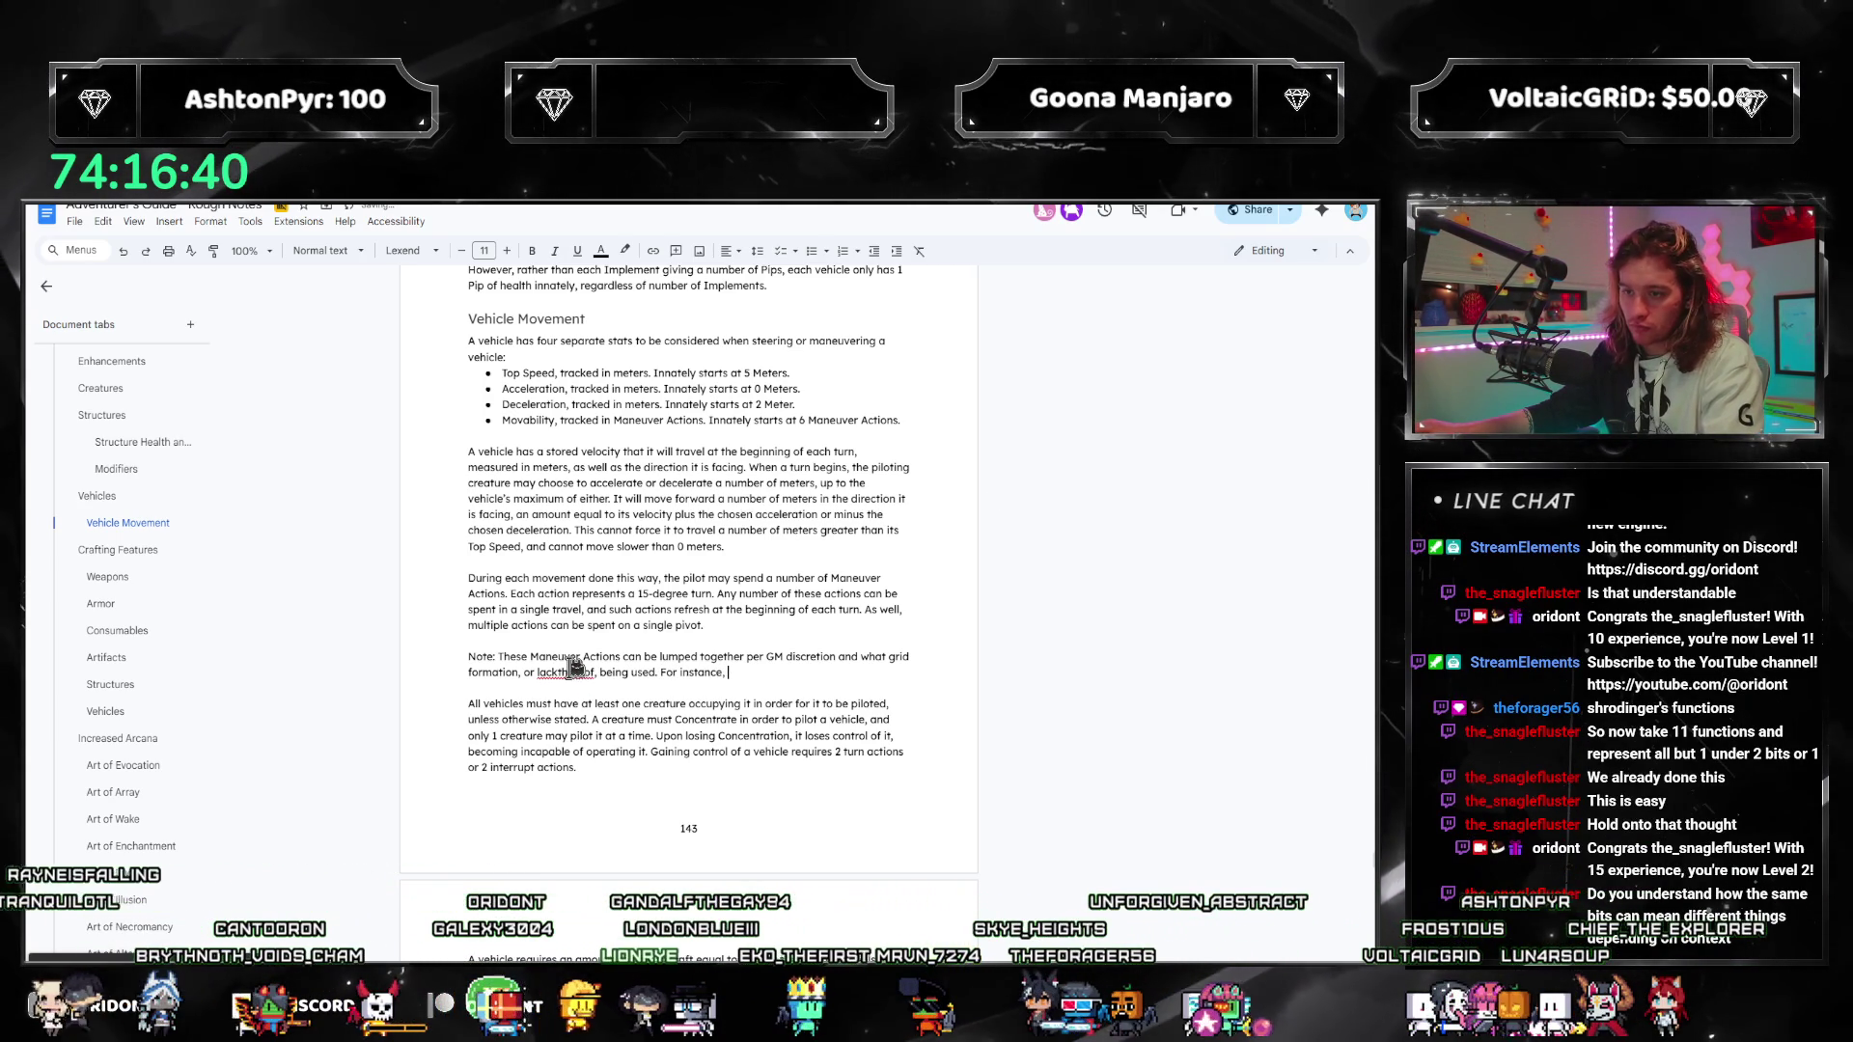
right_click(575, 668)
left_click(704, 706)
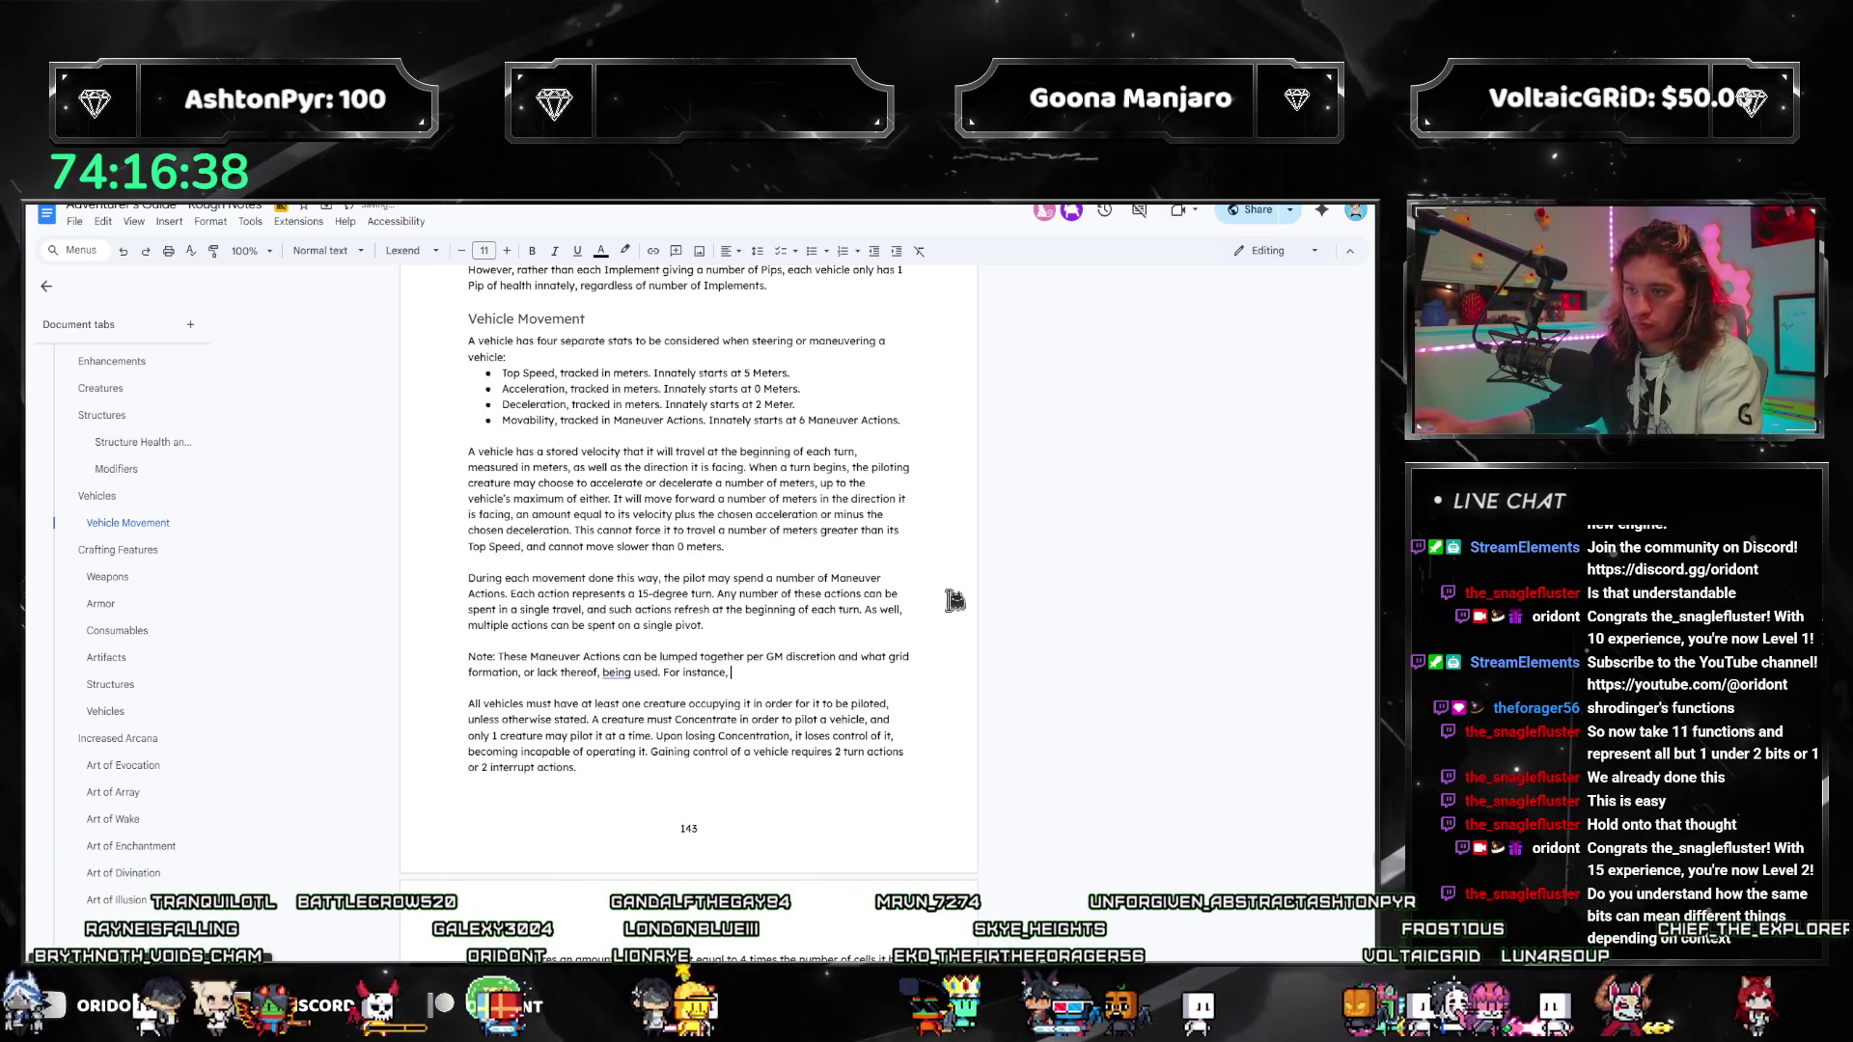
Step: Correct 'being used' and begin the example: 'a hex-grid may require that Maneuver Actions'
right_click(622, 674)
left_click(676, 784)
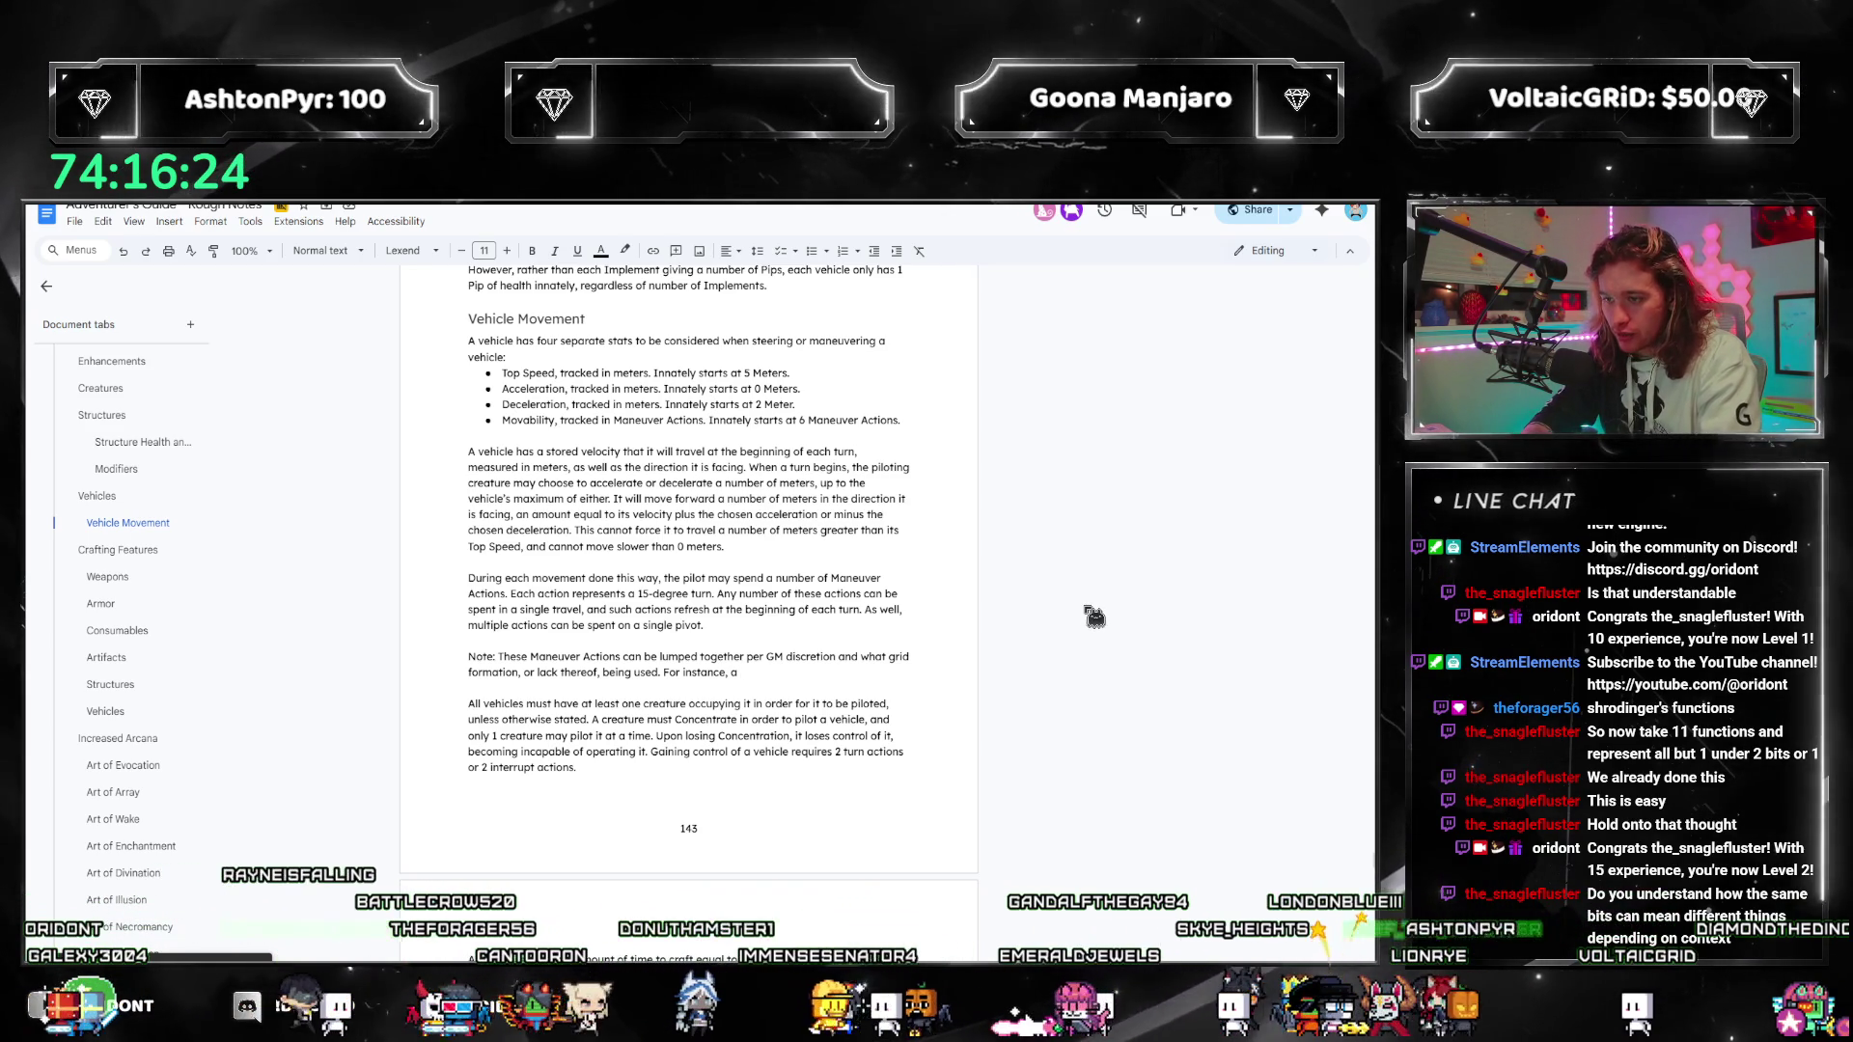
type("hex-grid ")
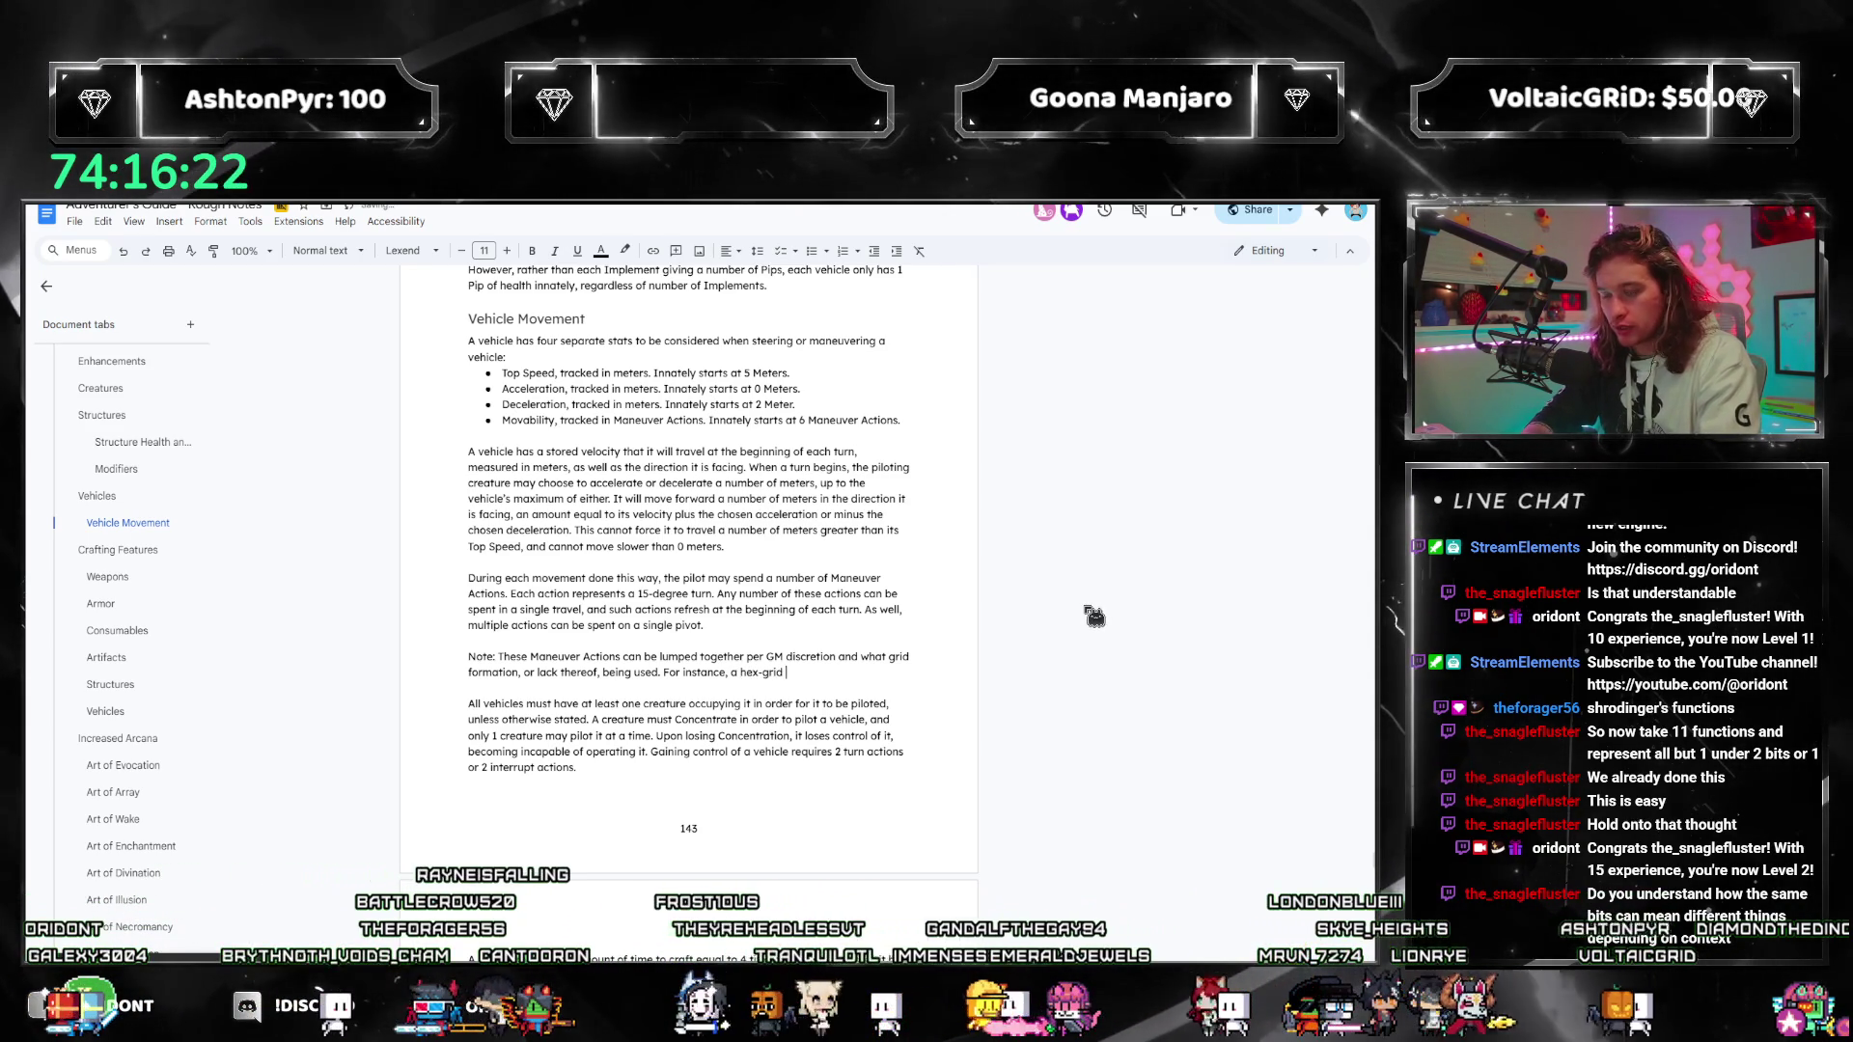
type("may require")
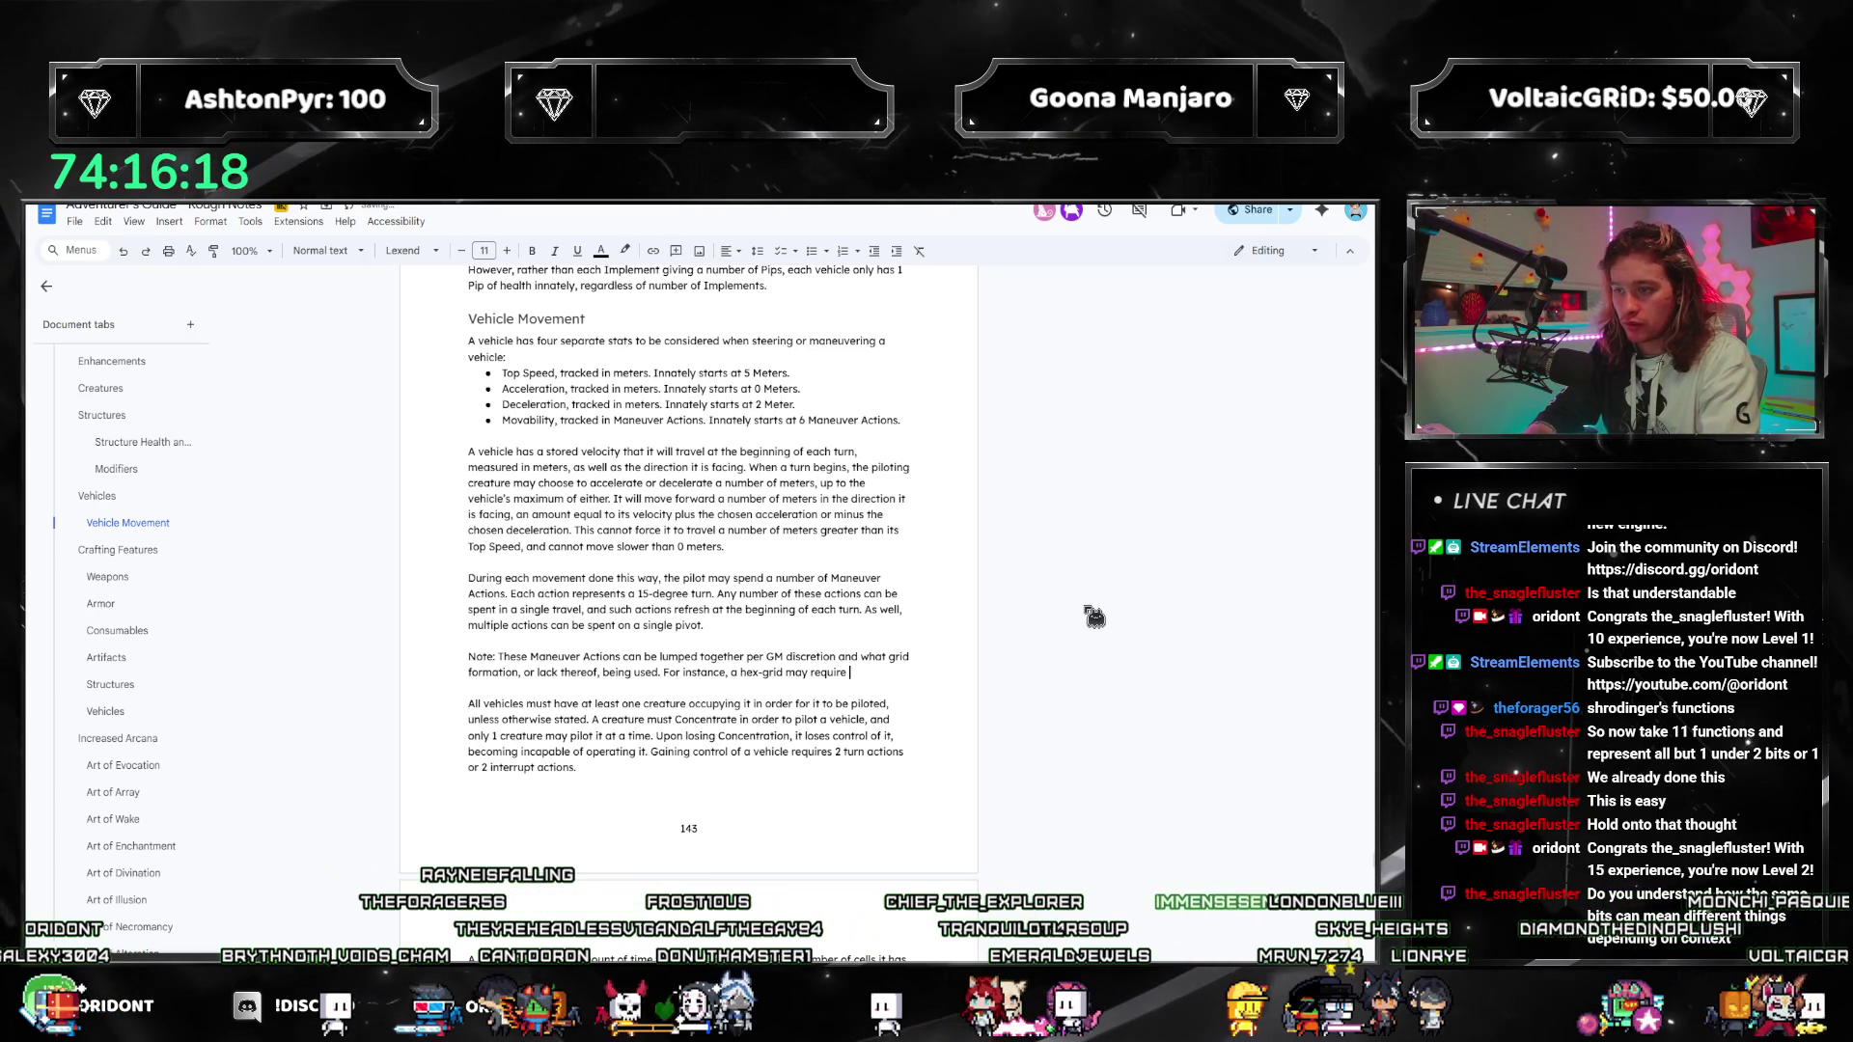
type(" a minimum of 2")
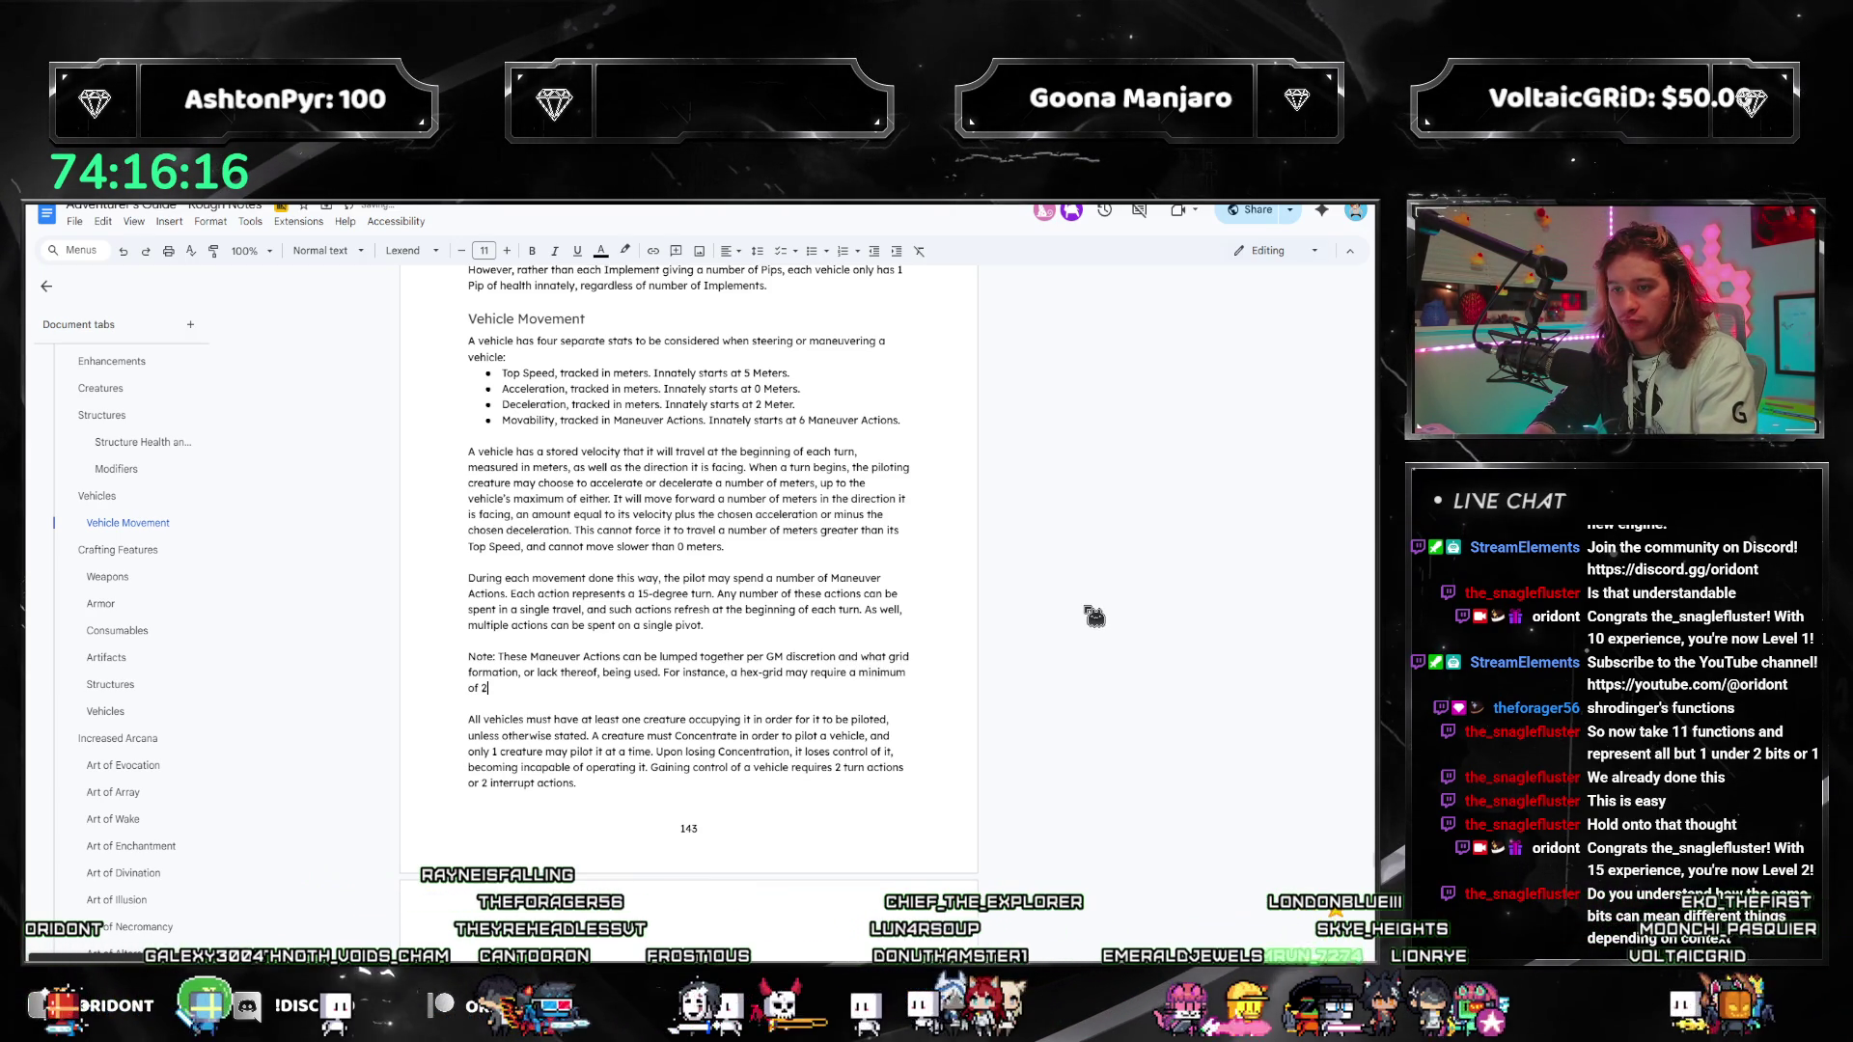
key("BackSpace")
key("BackSpace")
key("BackSpace")
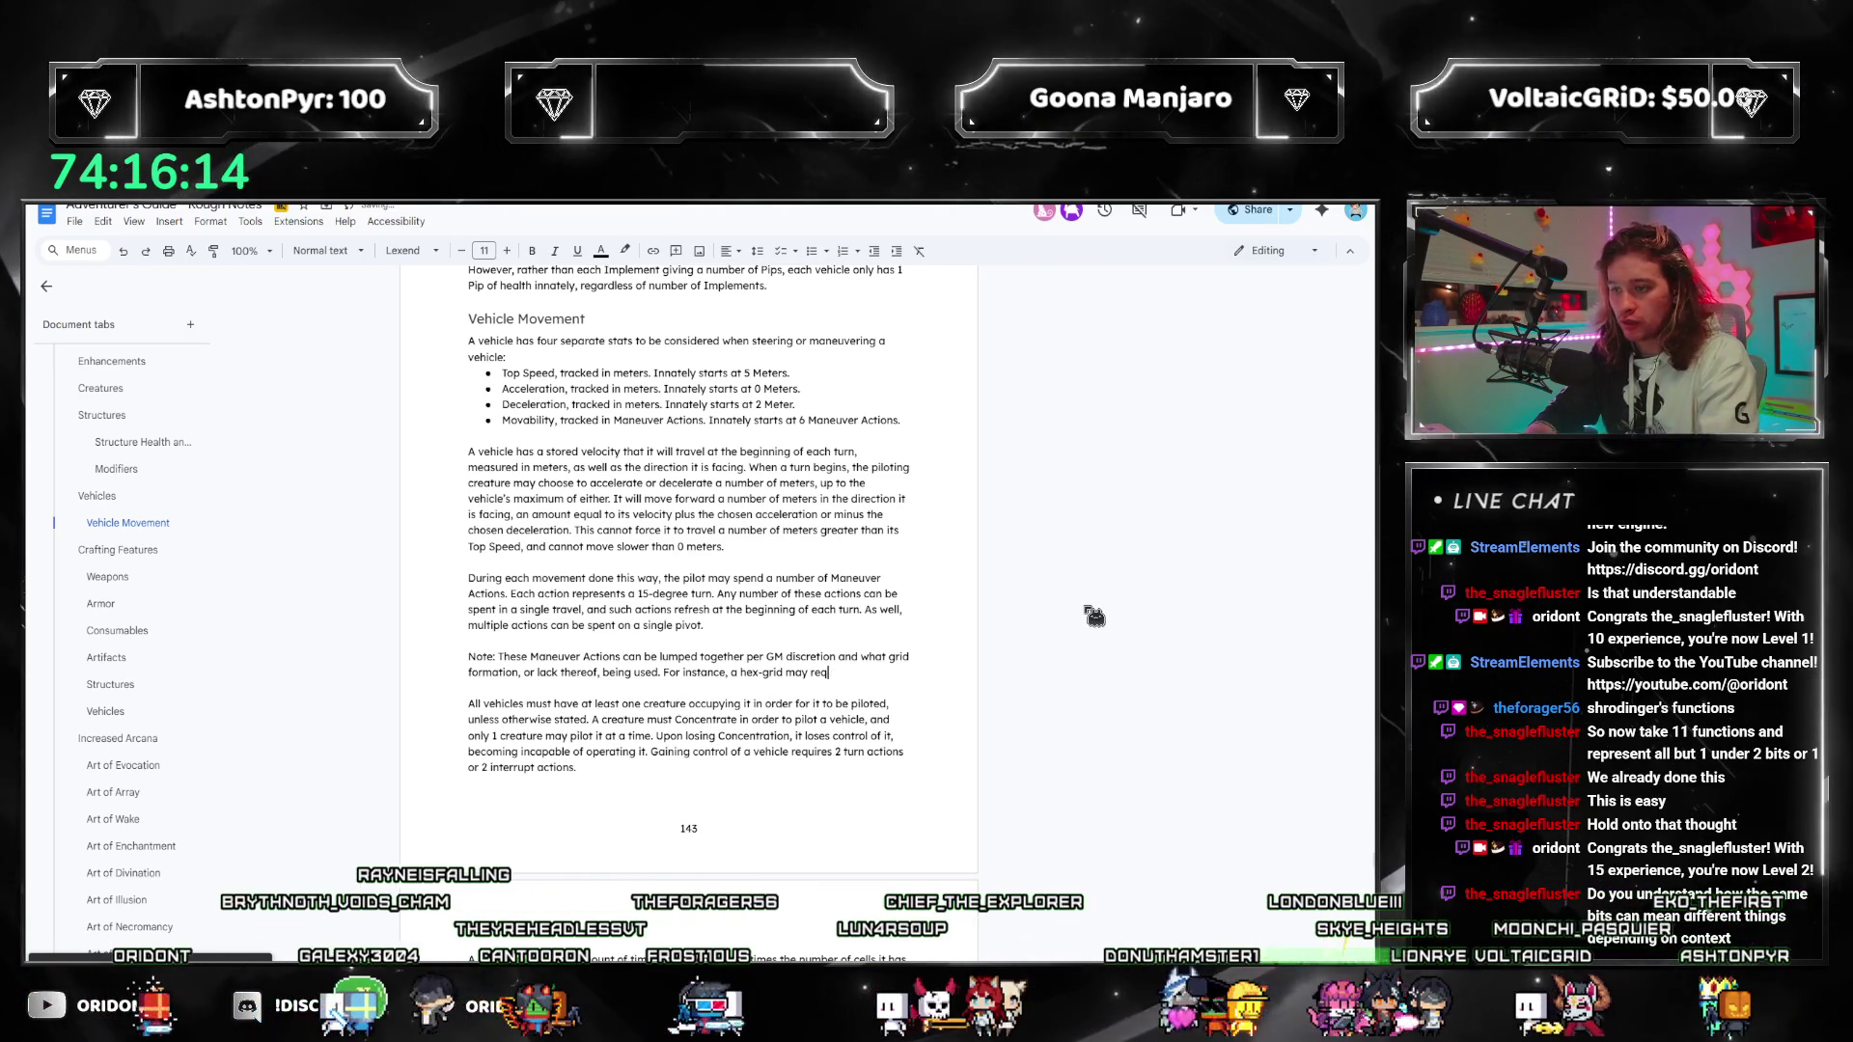
type("equire that ")
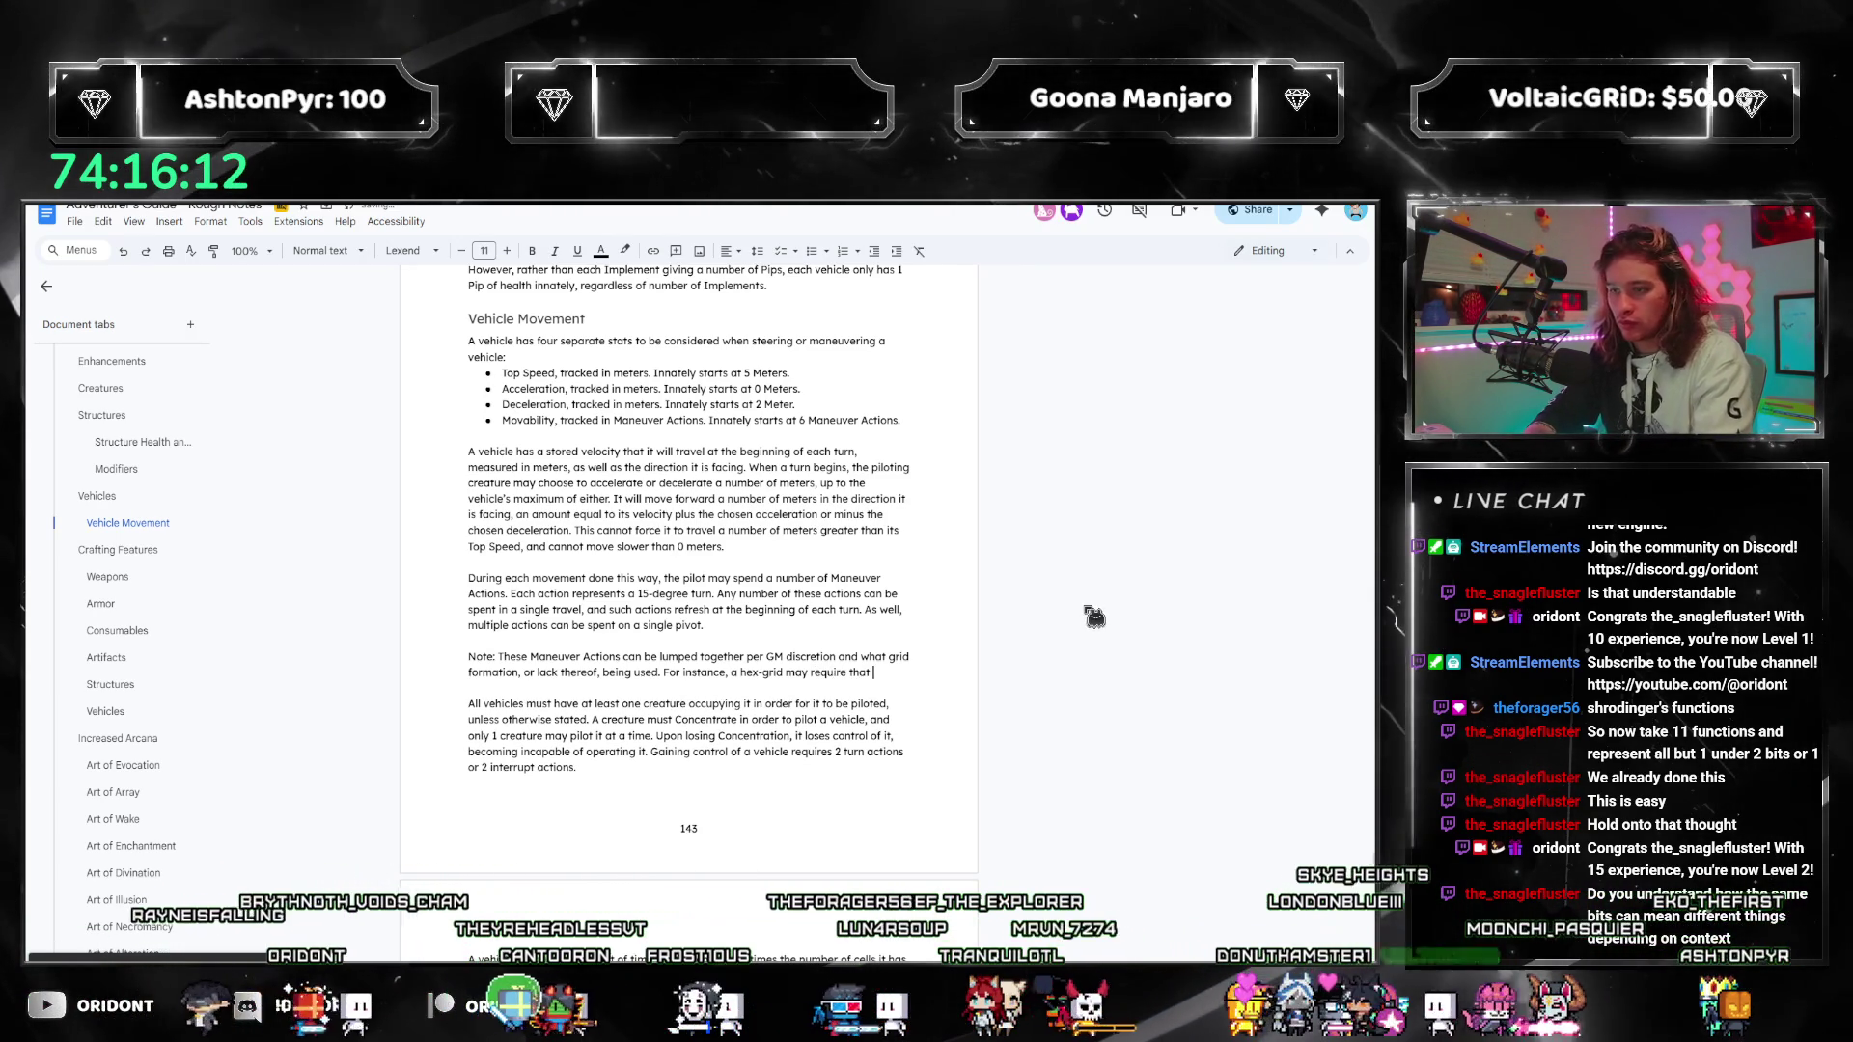
type("Manuever Actions be used in")
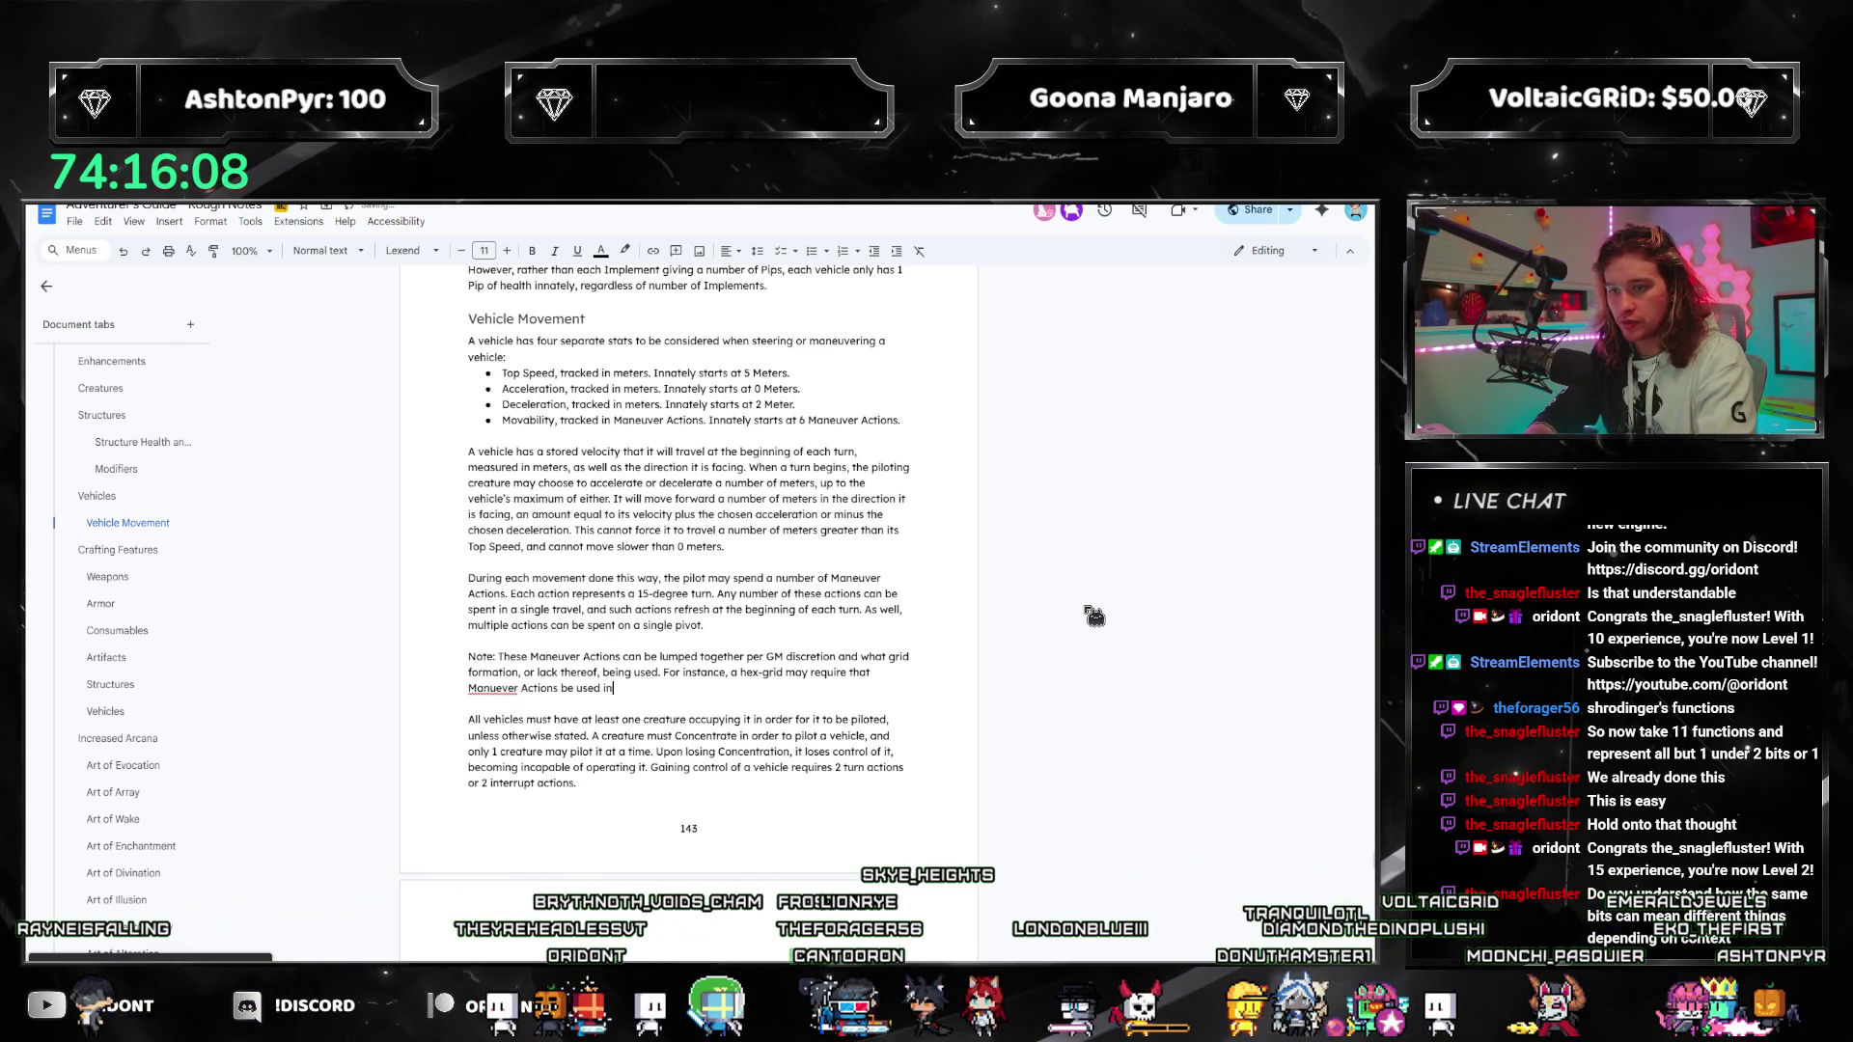
Step: Fix 'Maneuver' and add sets of 2 allowing 30-, 60-, 90-degree turns, and so on
left_click(498, 688)
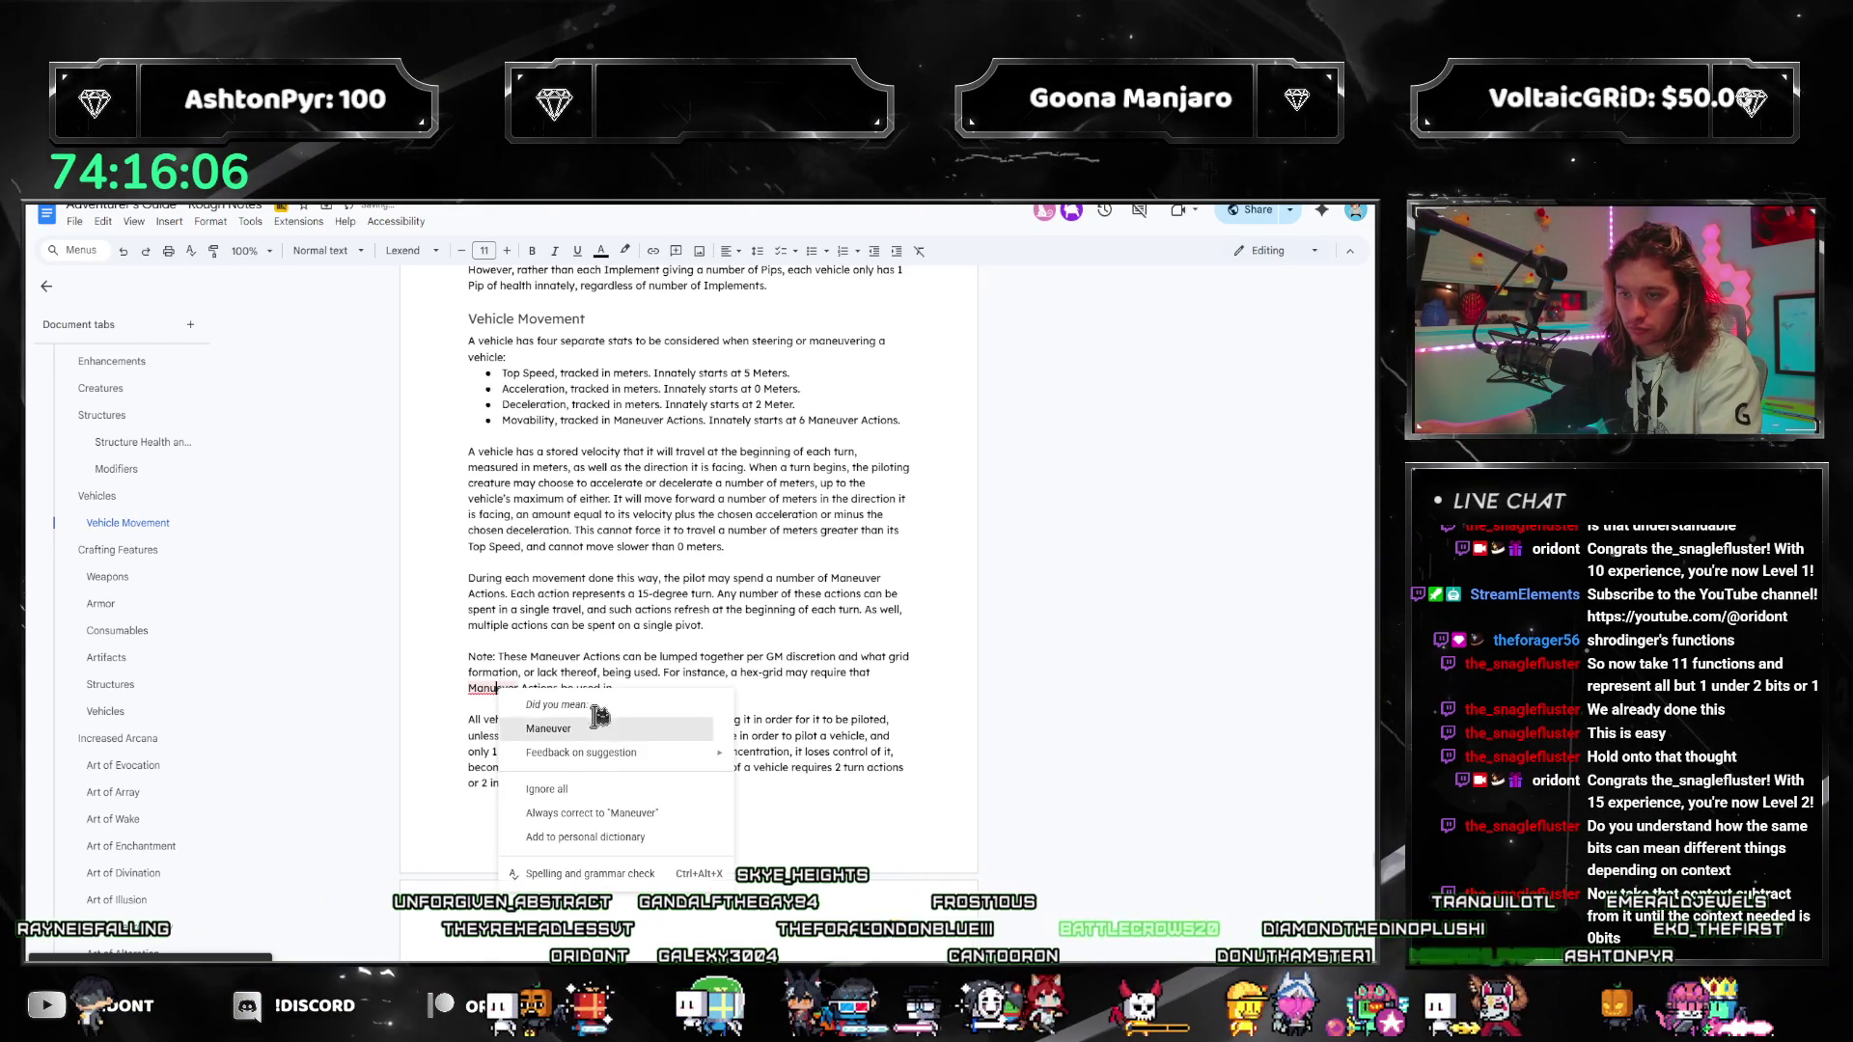
left_click(569, 728)
type("sets of ")
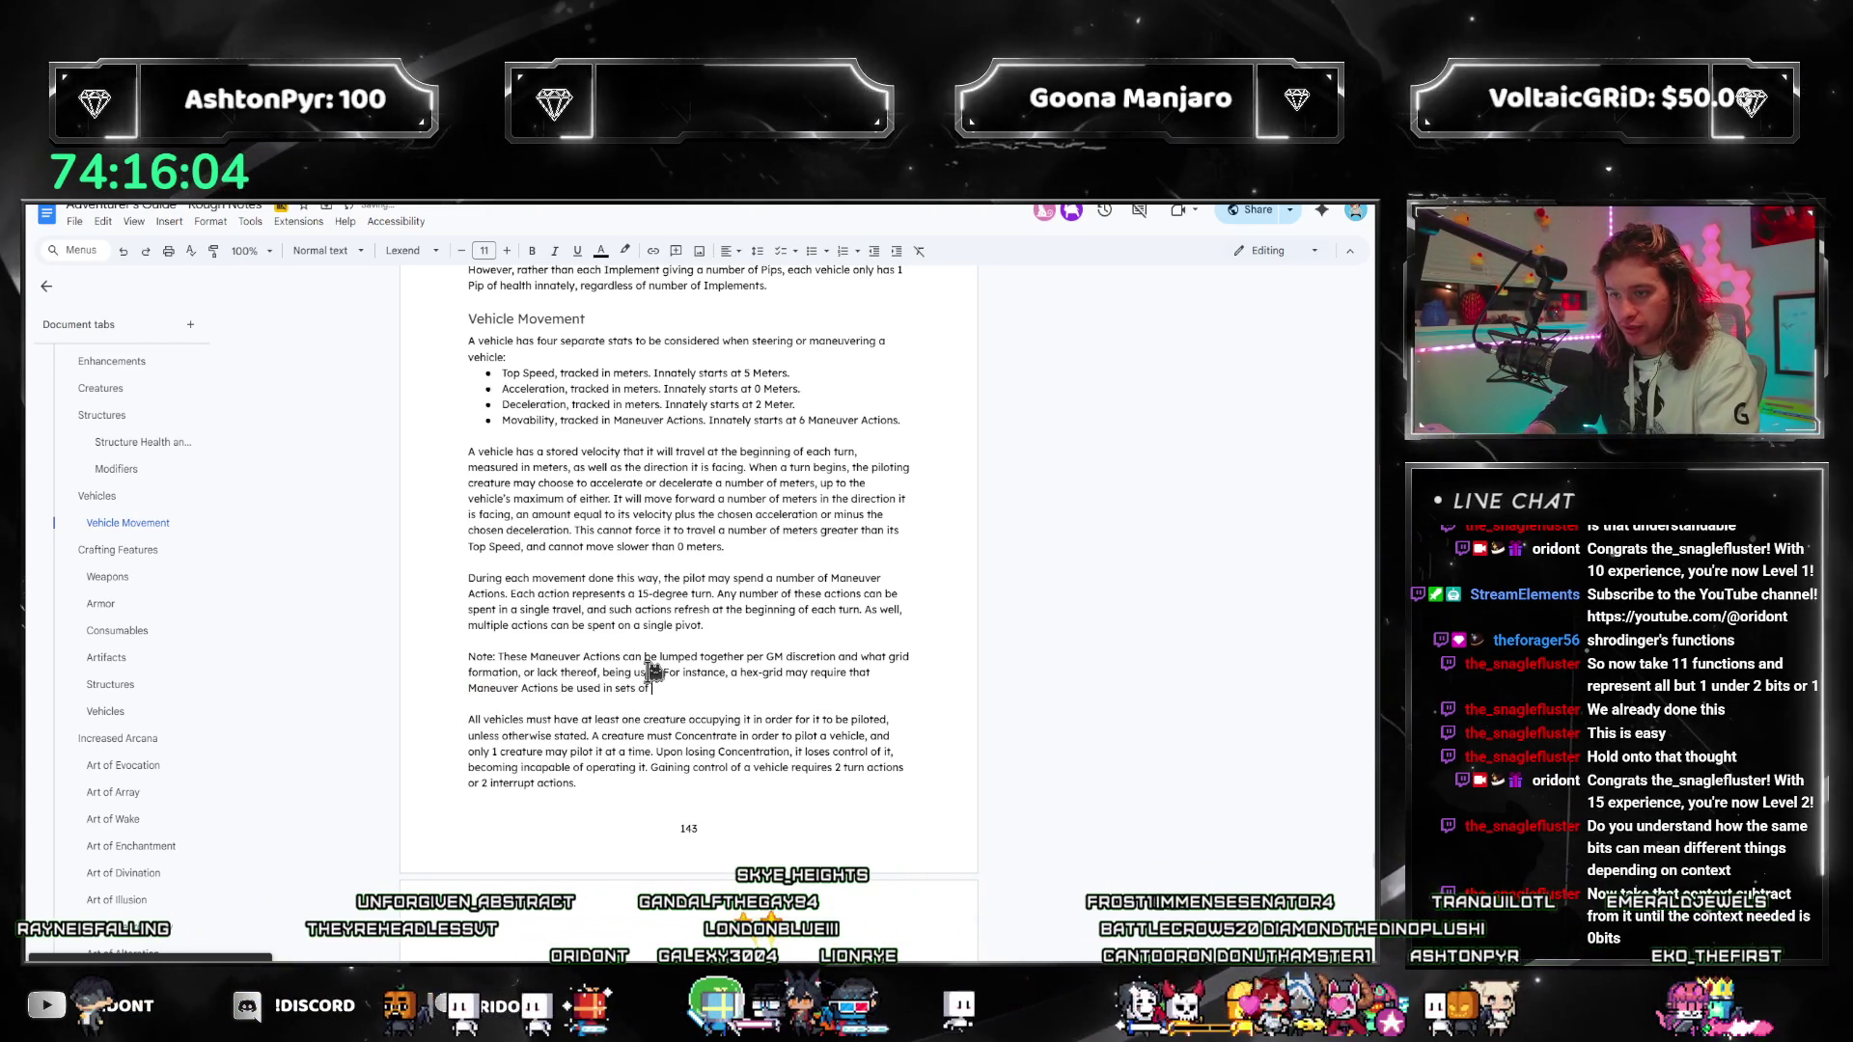
type("2, ")
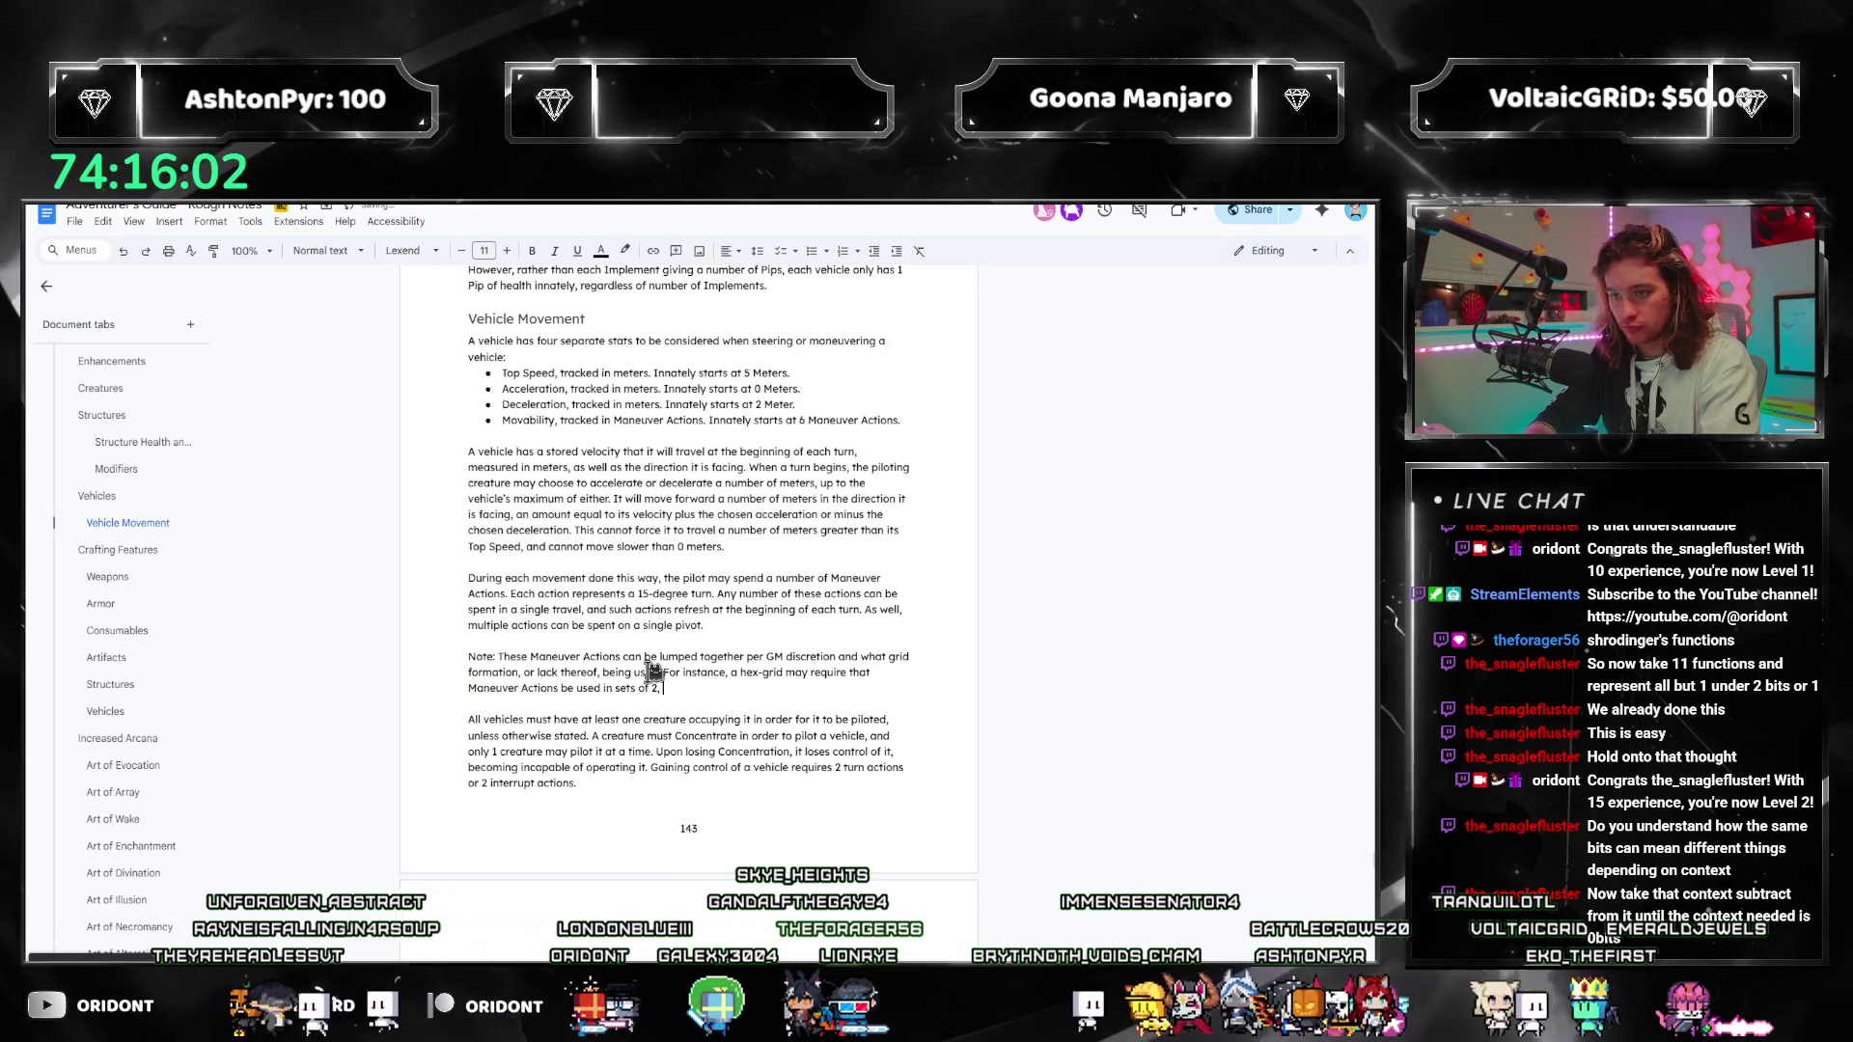
type("allow")
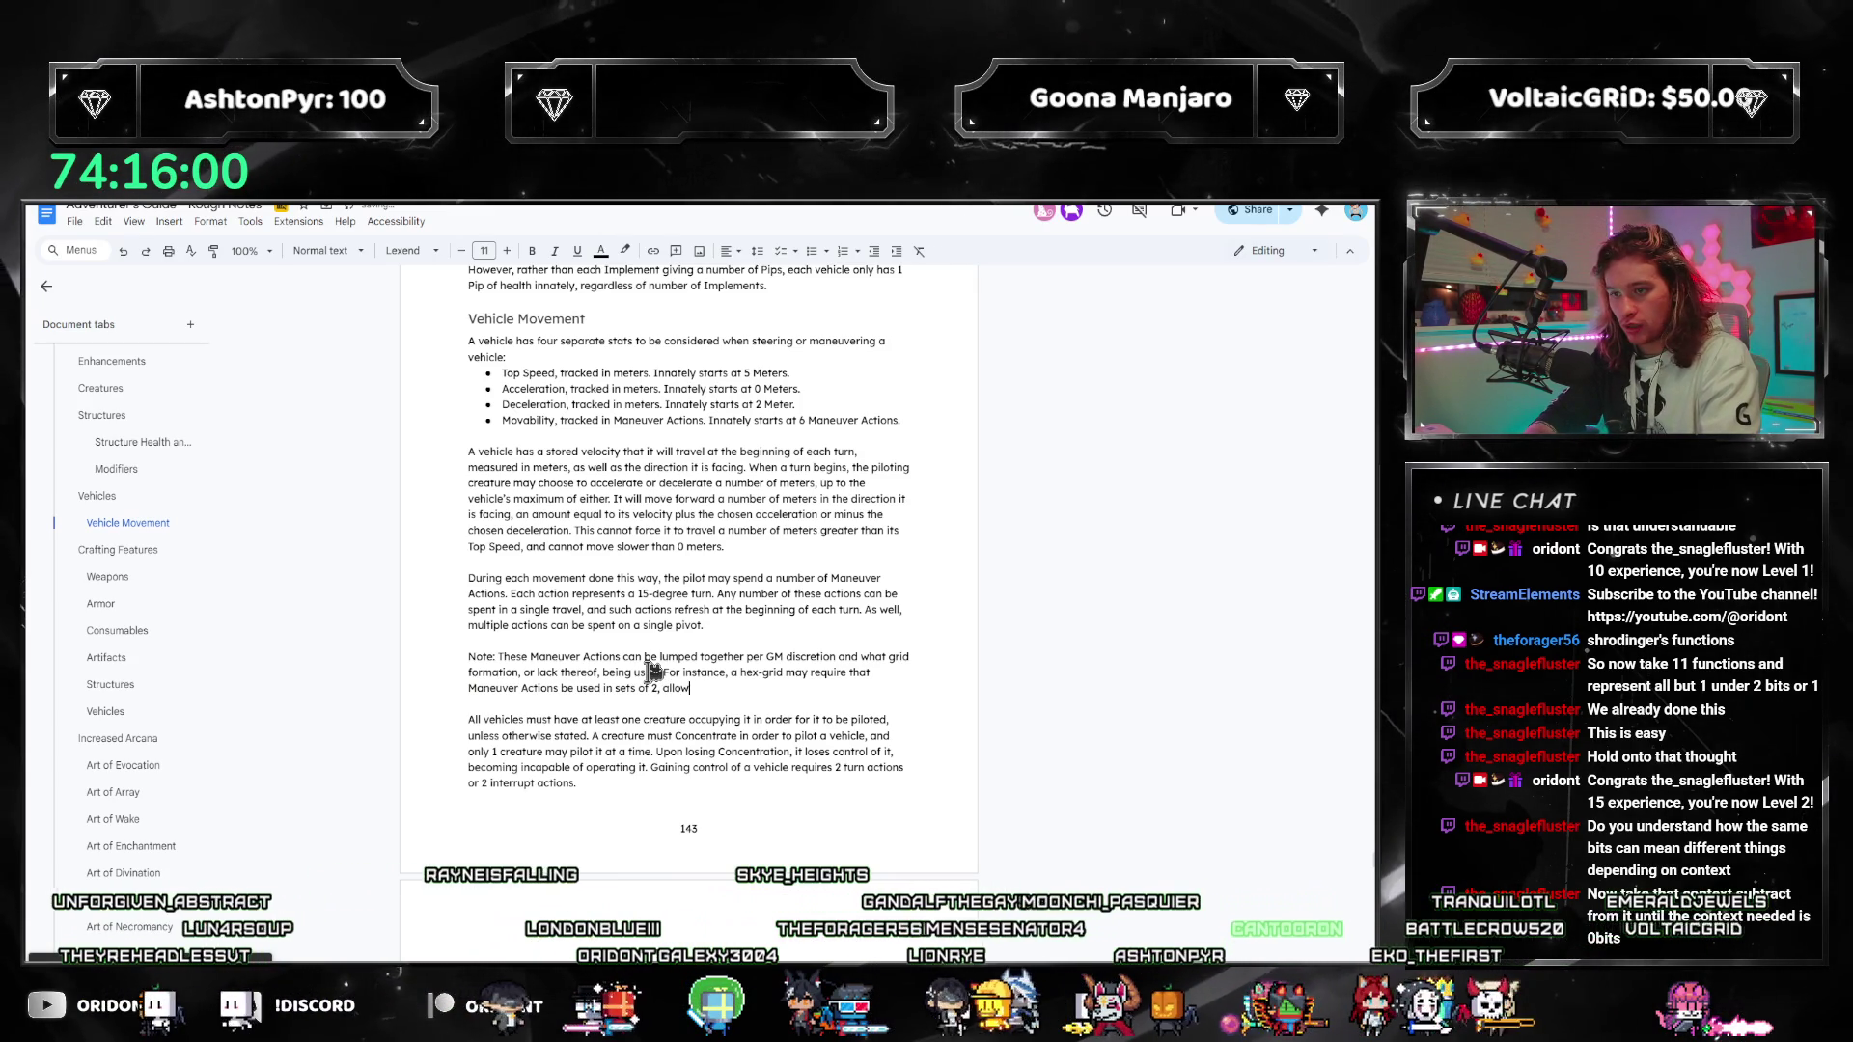
type("ing for")
key("BackSpace")
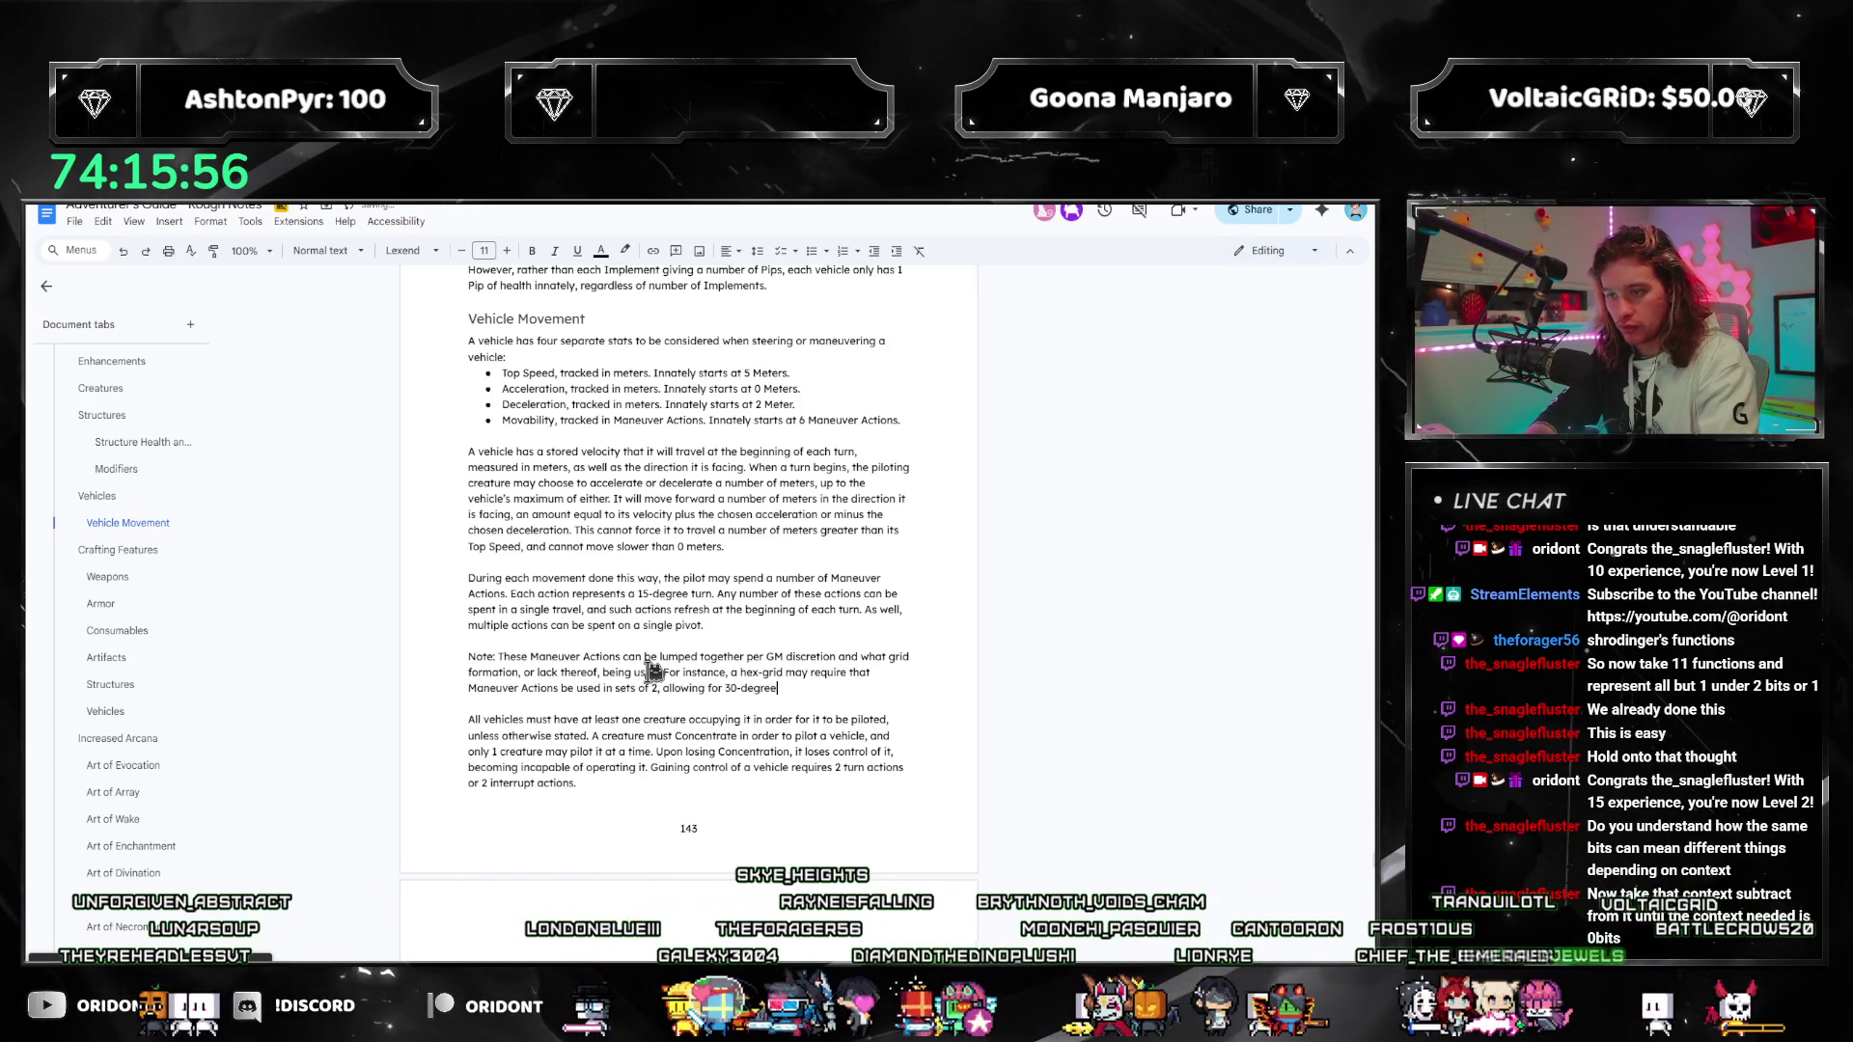
type(", 60-degre")
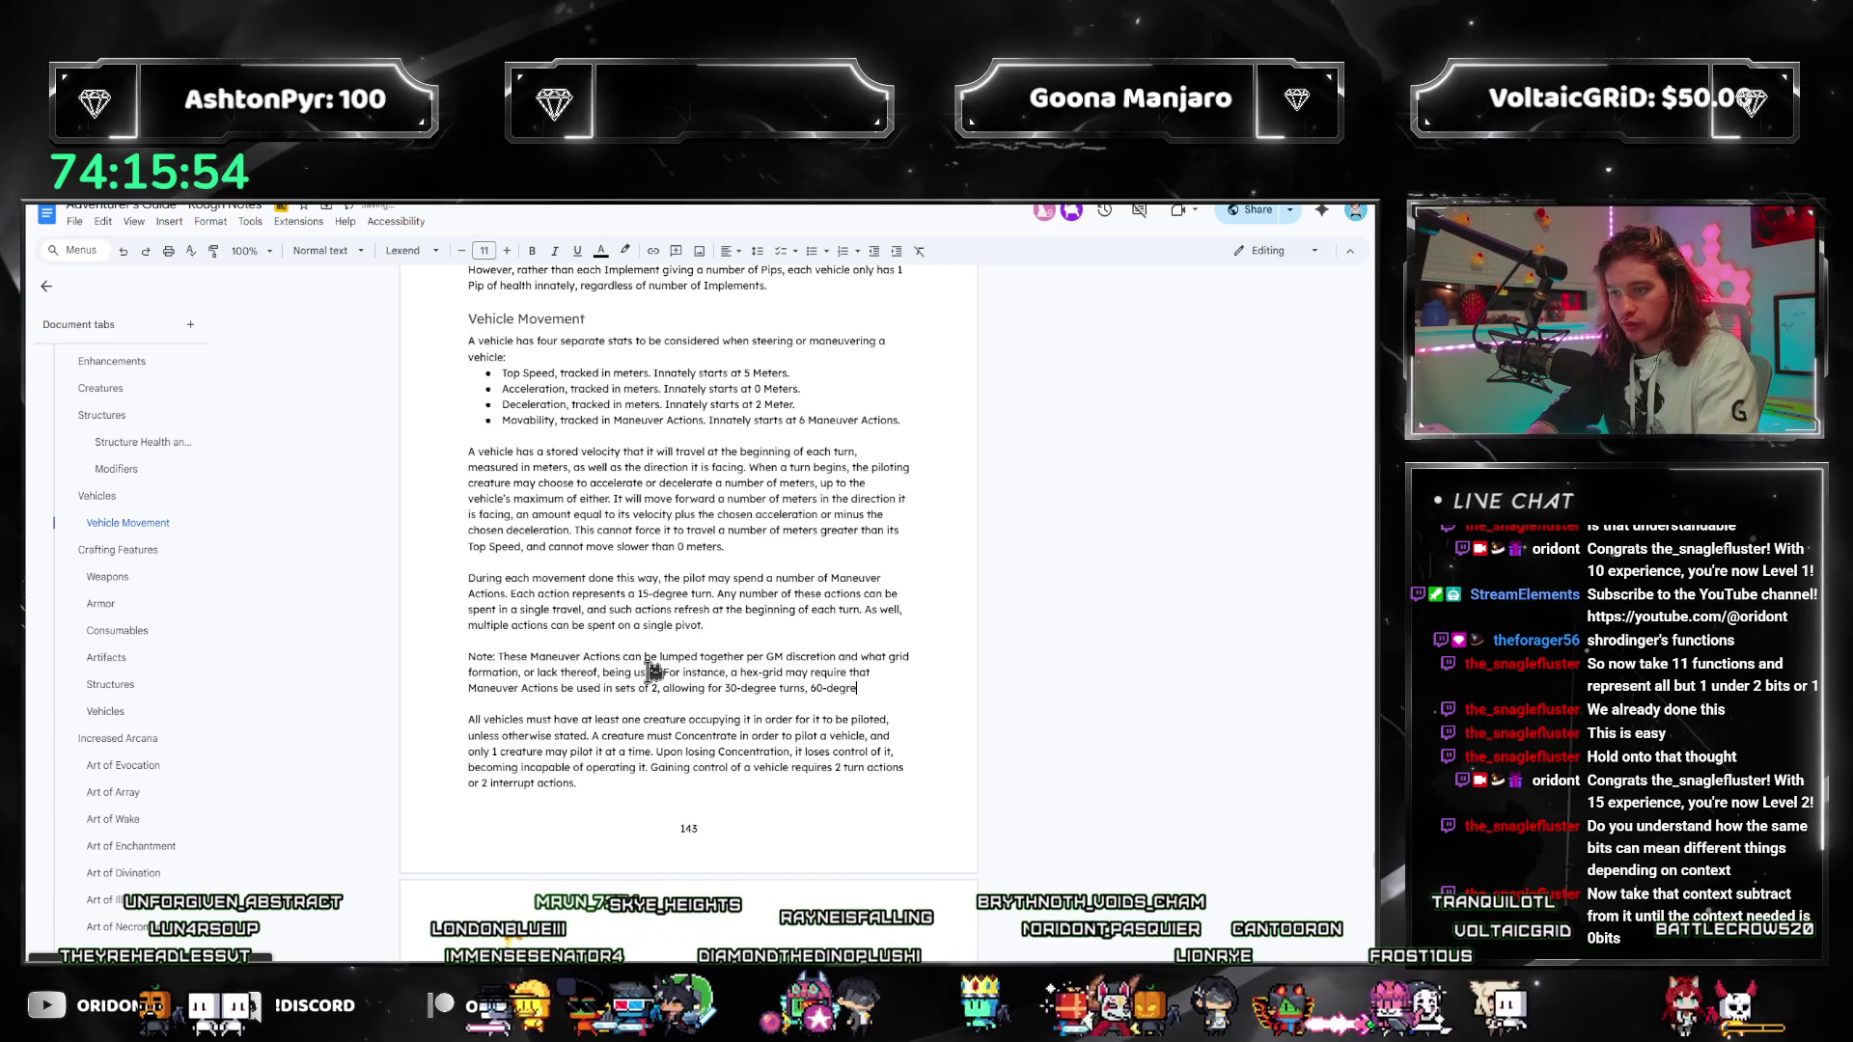
type("e turns, 90-d")
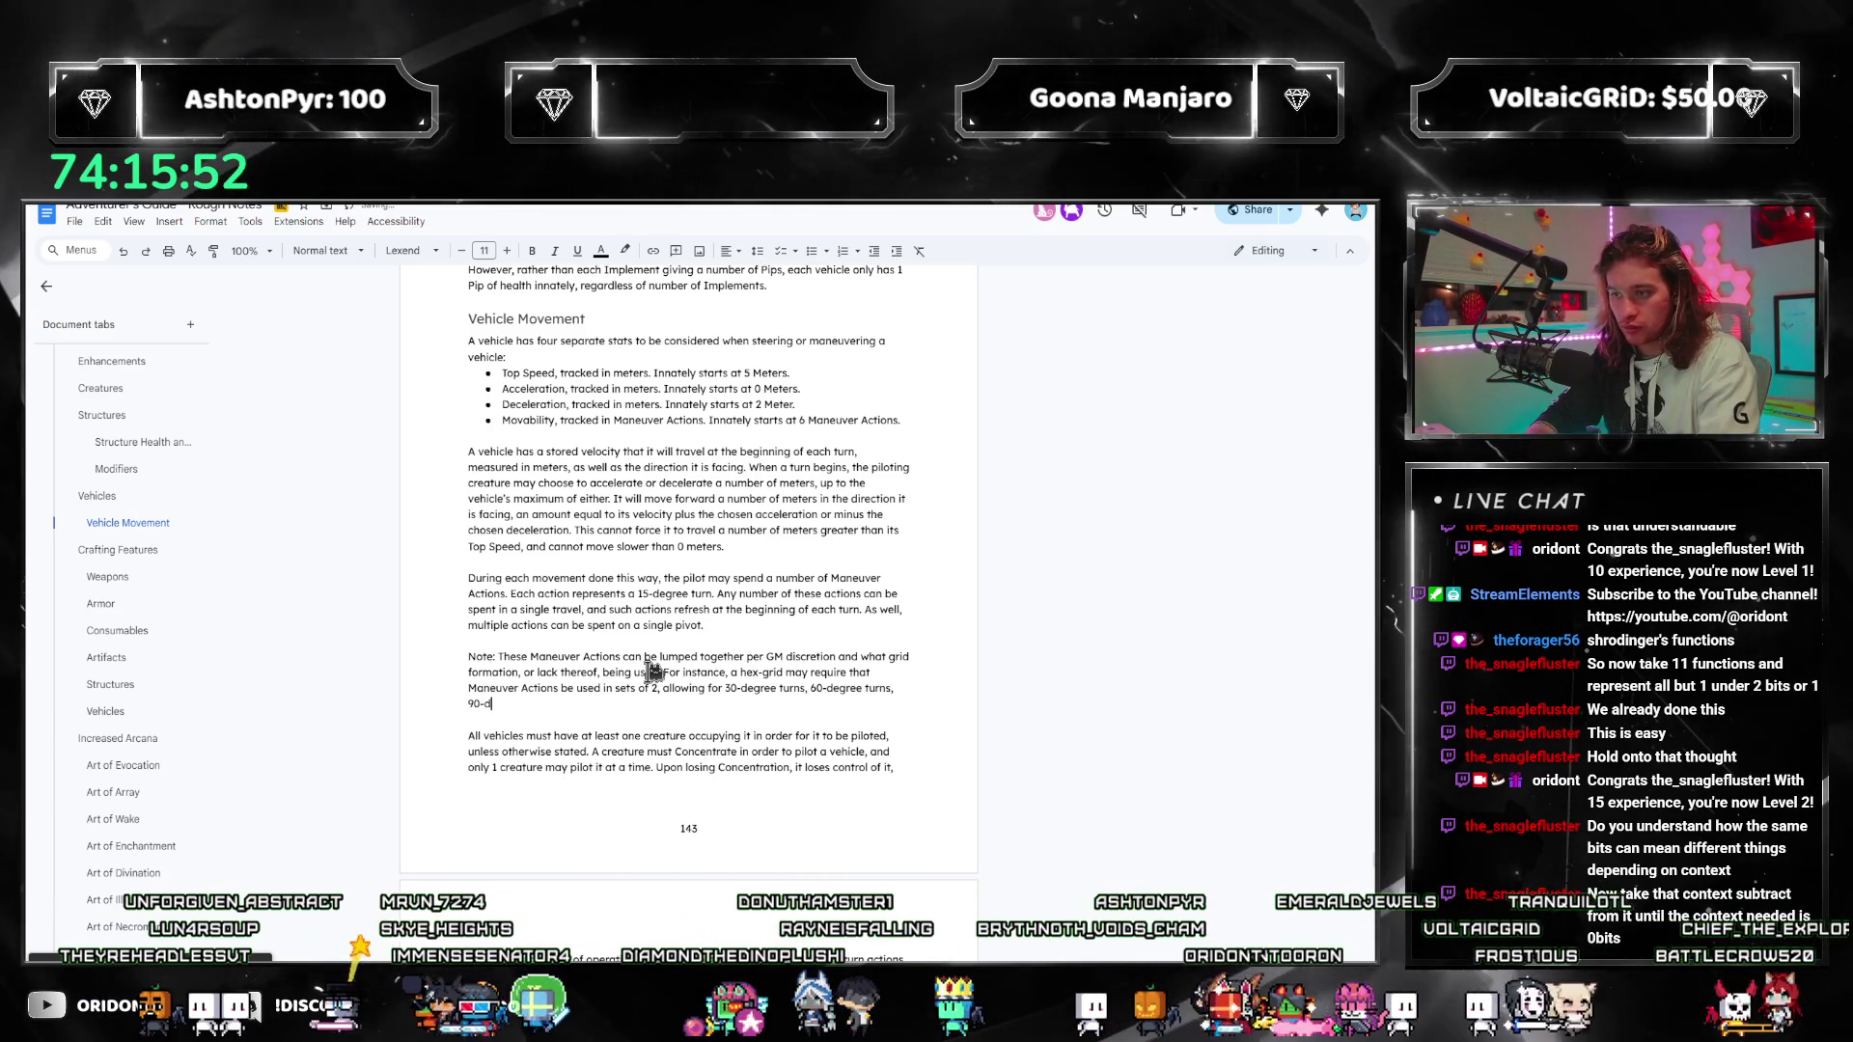
type("egree turns, e")
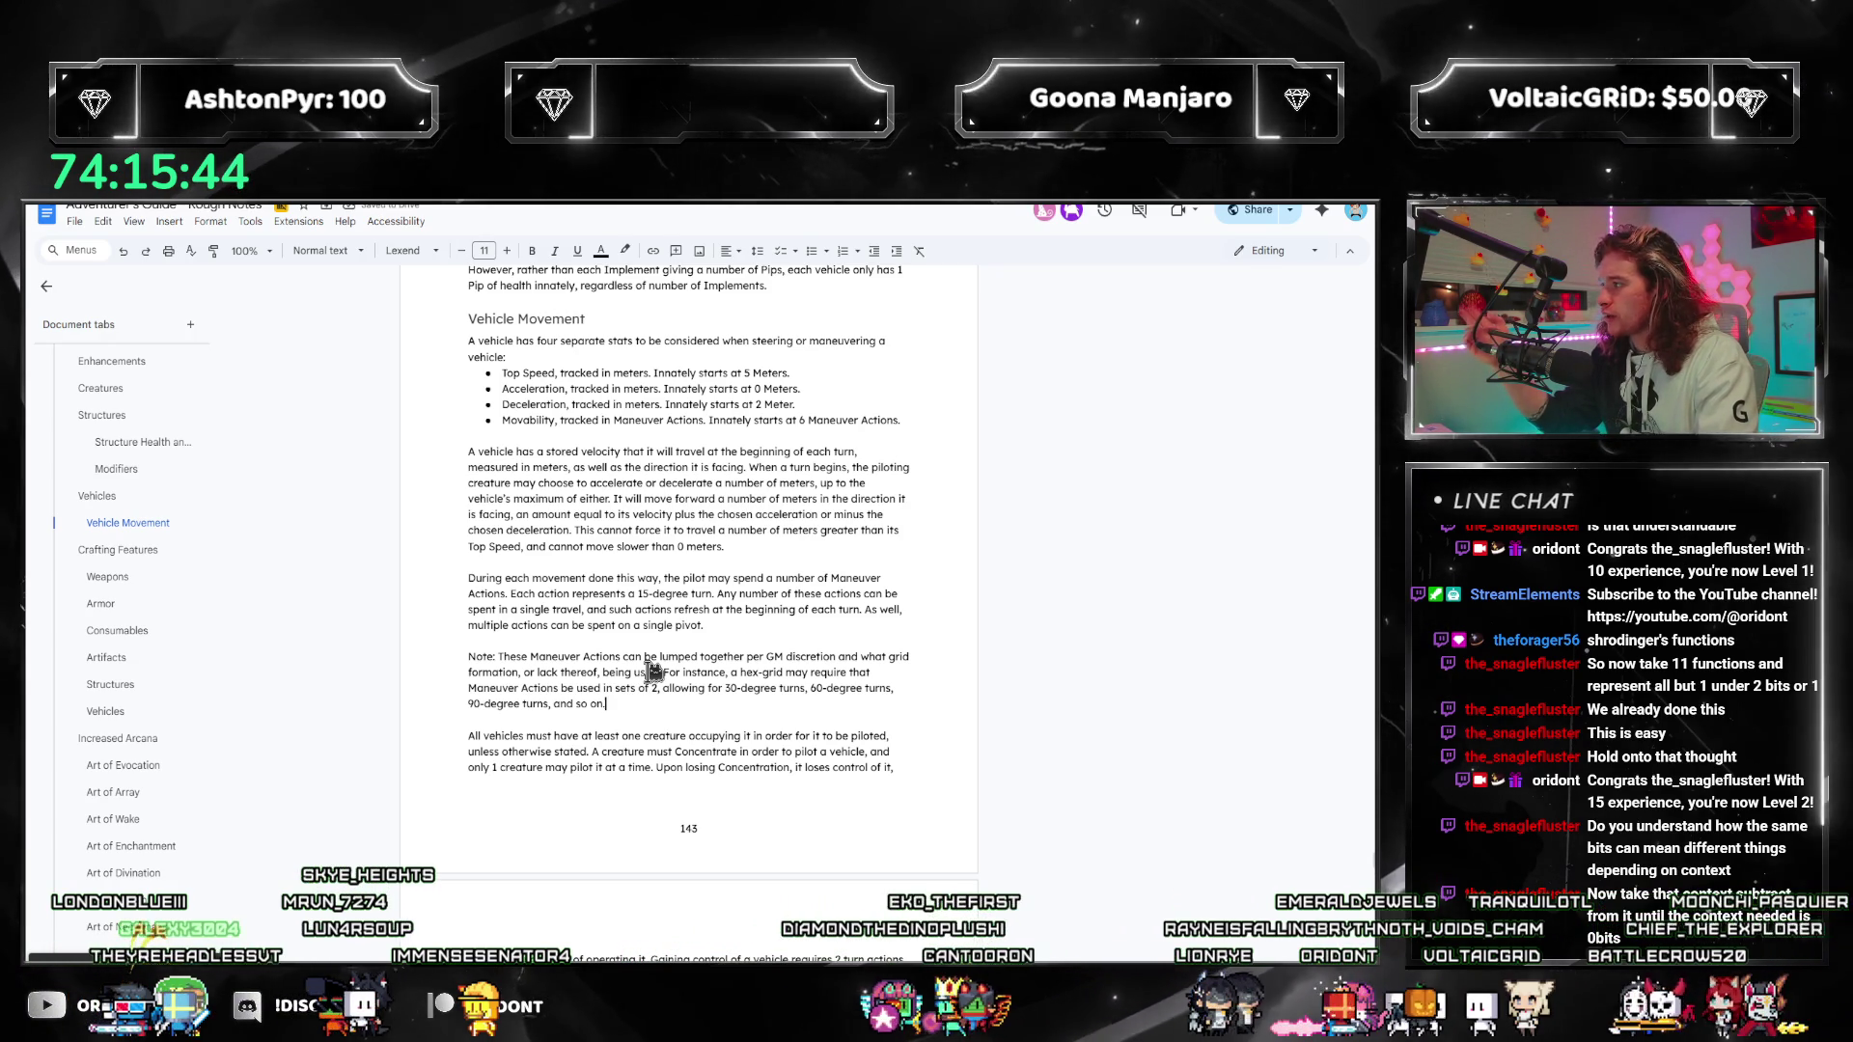
left_click(652, 688)
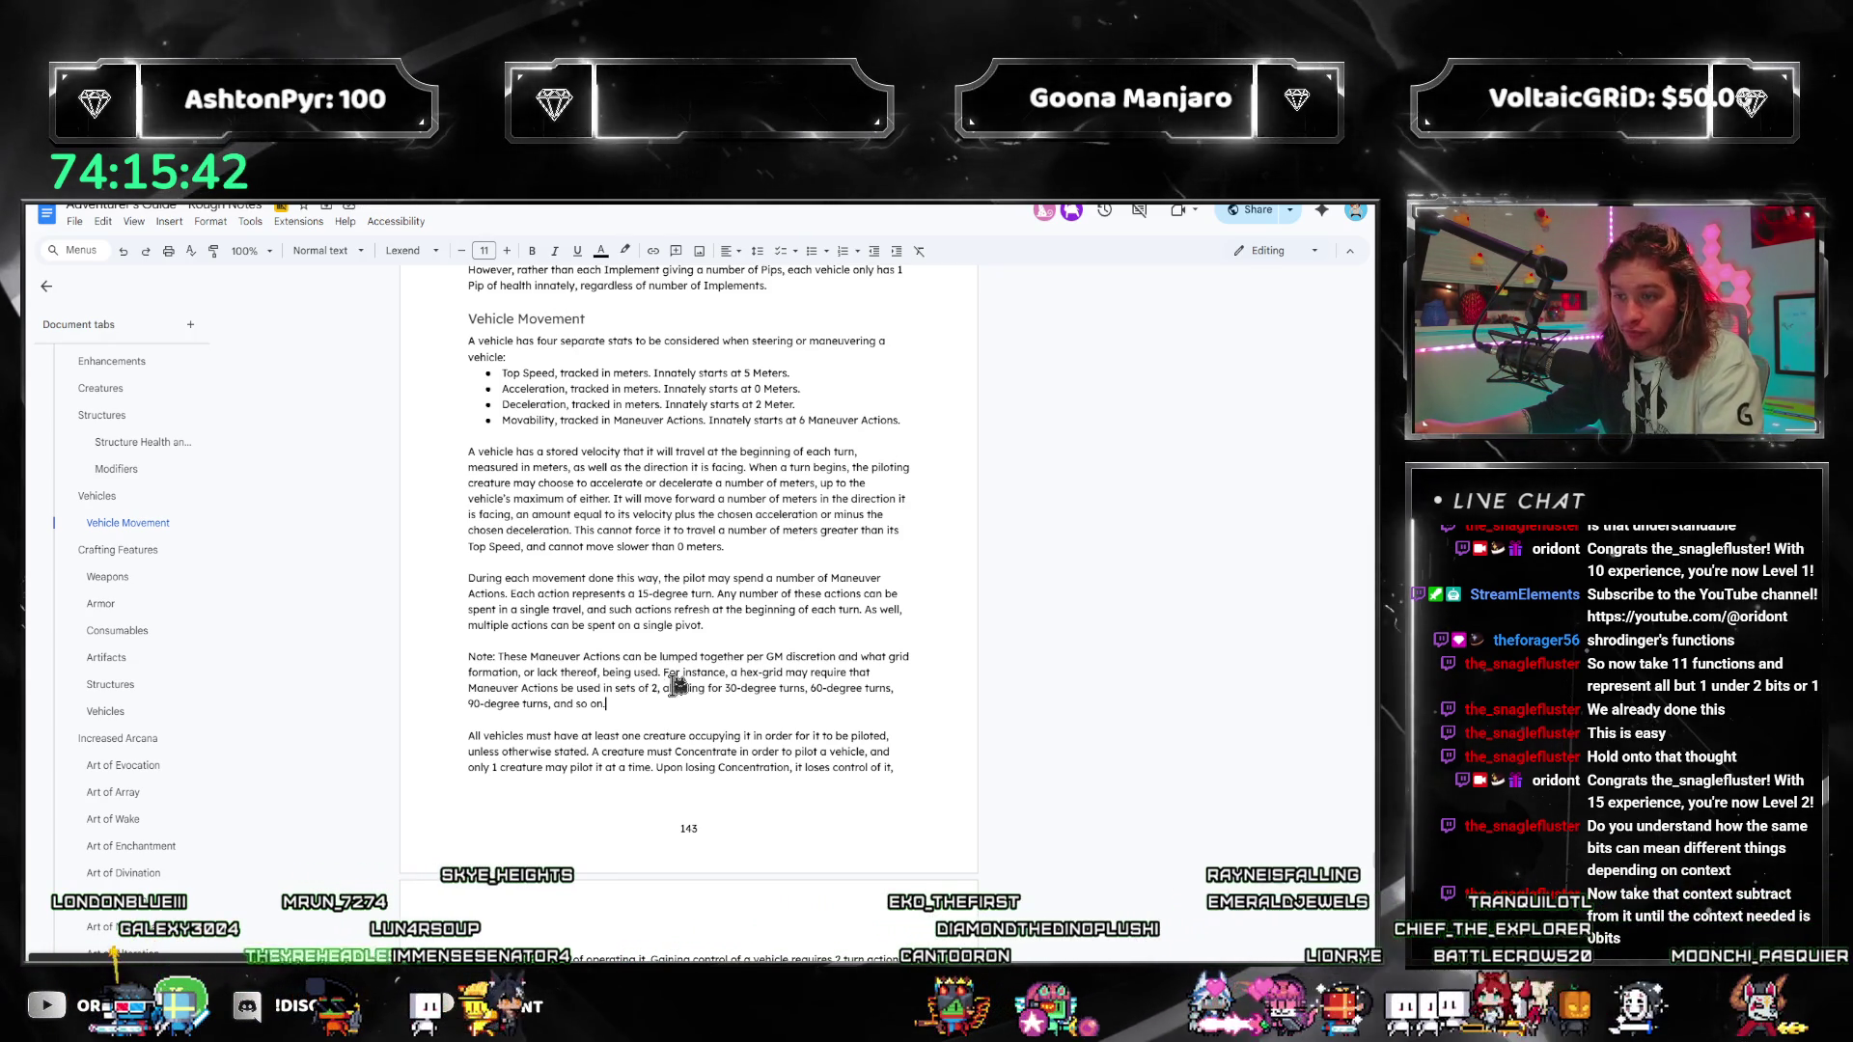
Step: Change 'sets of 2' to 'sets of 4' in the hex-grid example
key("Delete")
type("4")
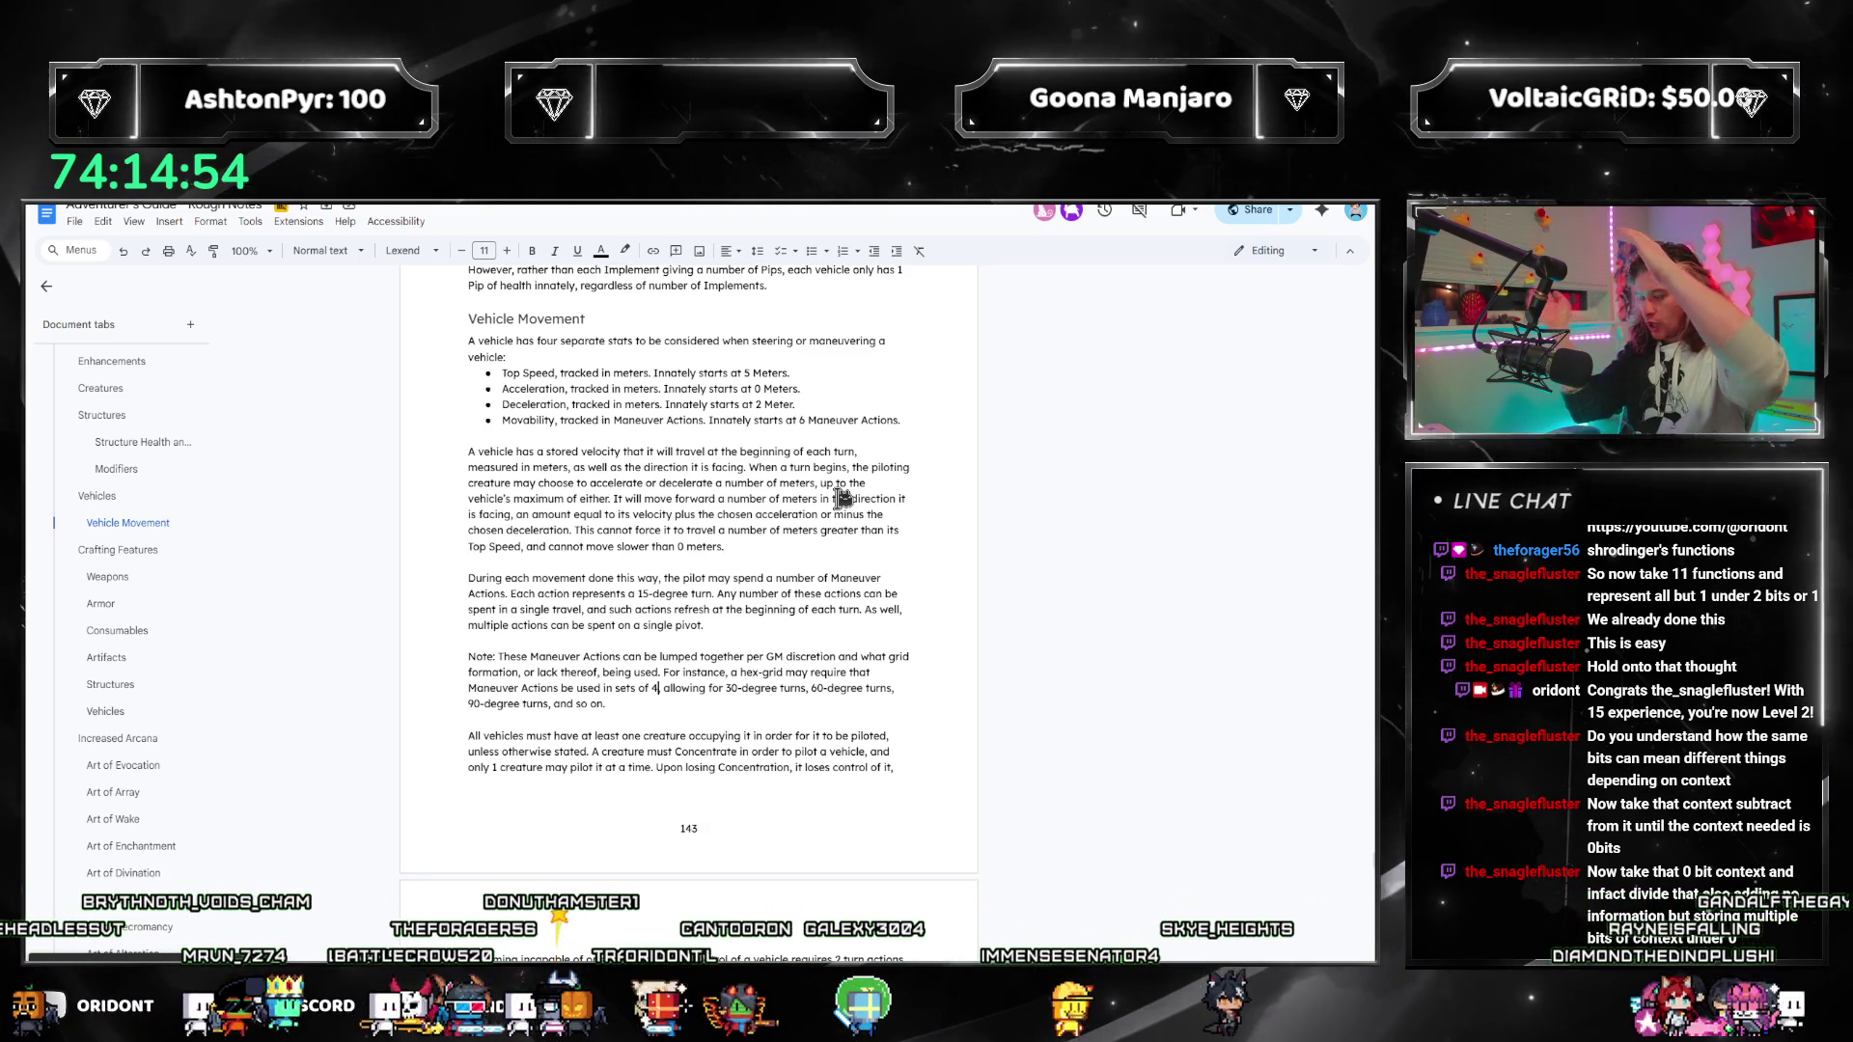
Step: Revise hex-grid turns to 60-degree via 4, 120-degree via 8, 180-degree via 12 actions
double_click(730, 688)
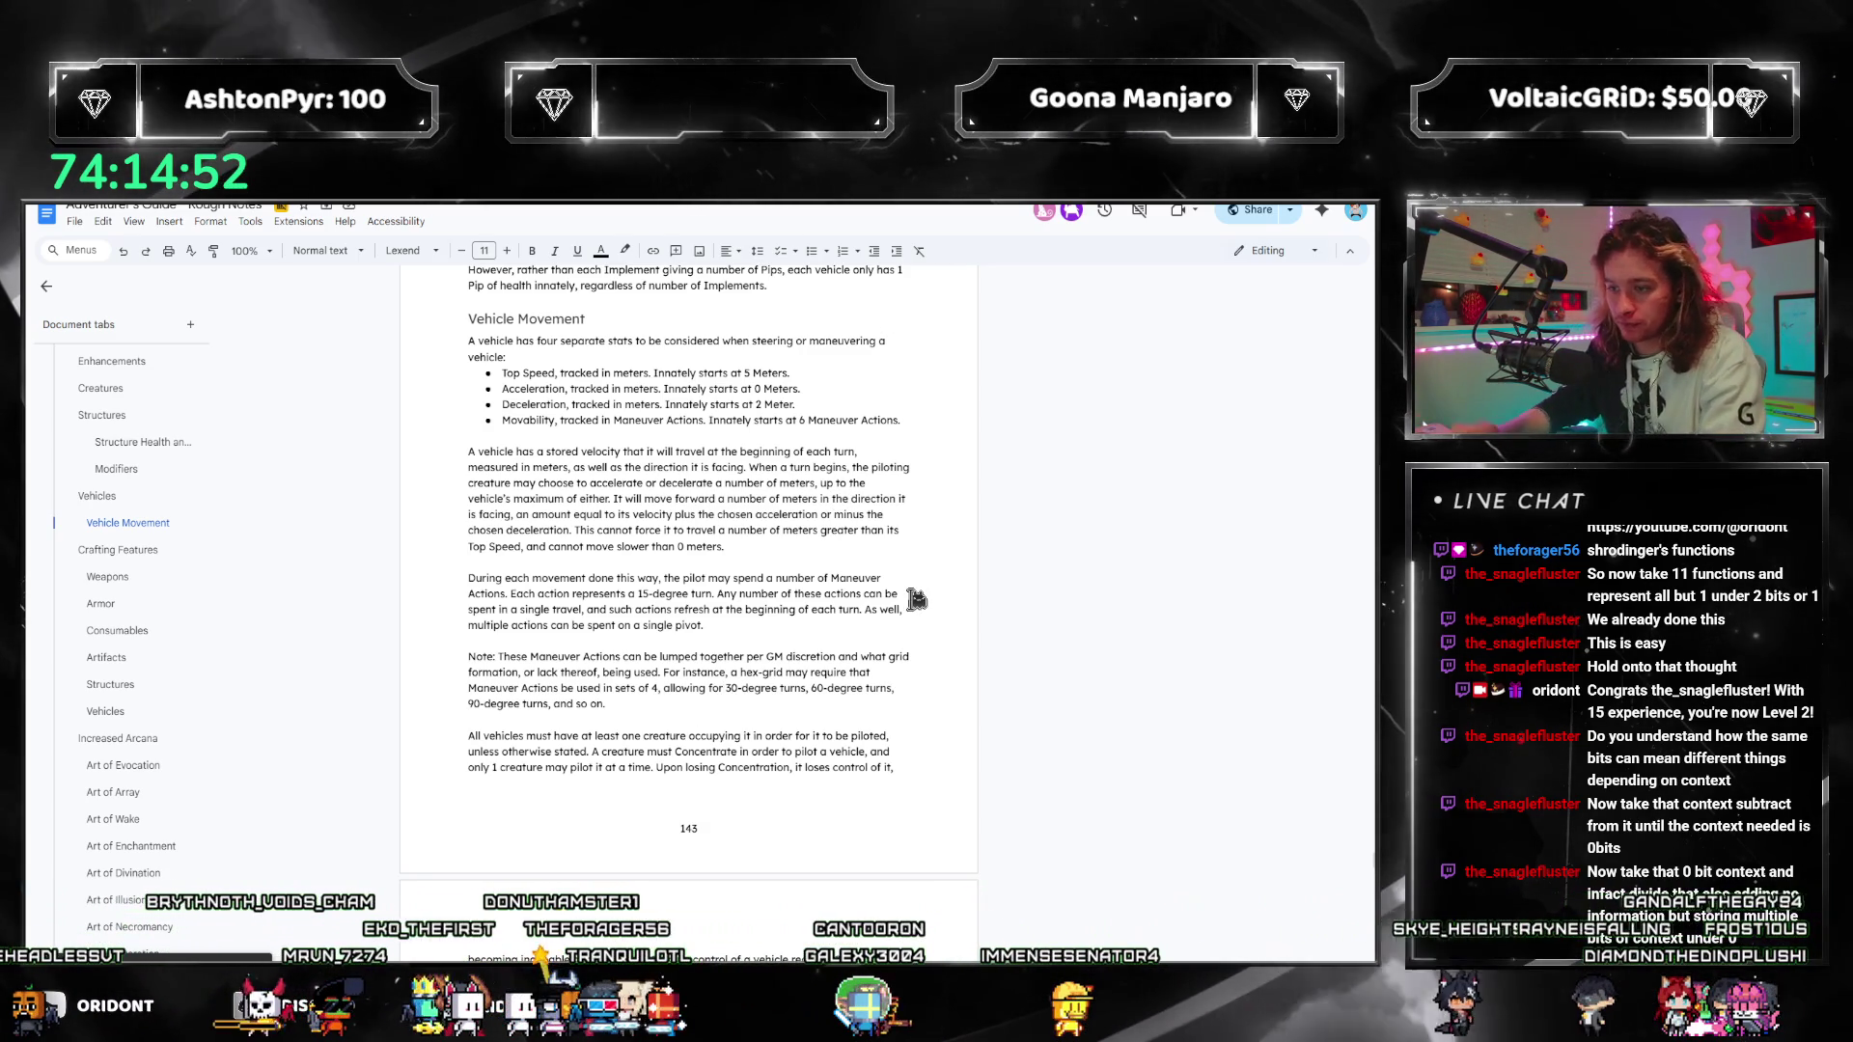
type("6")
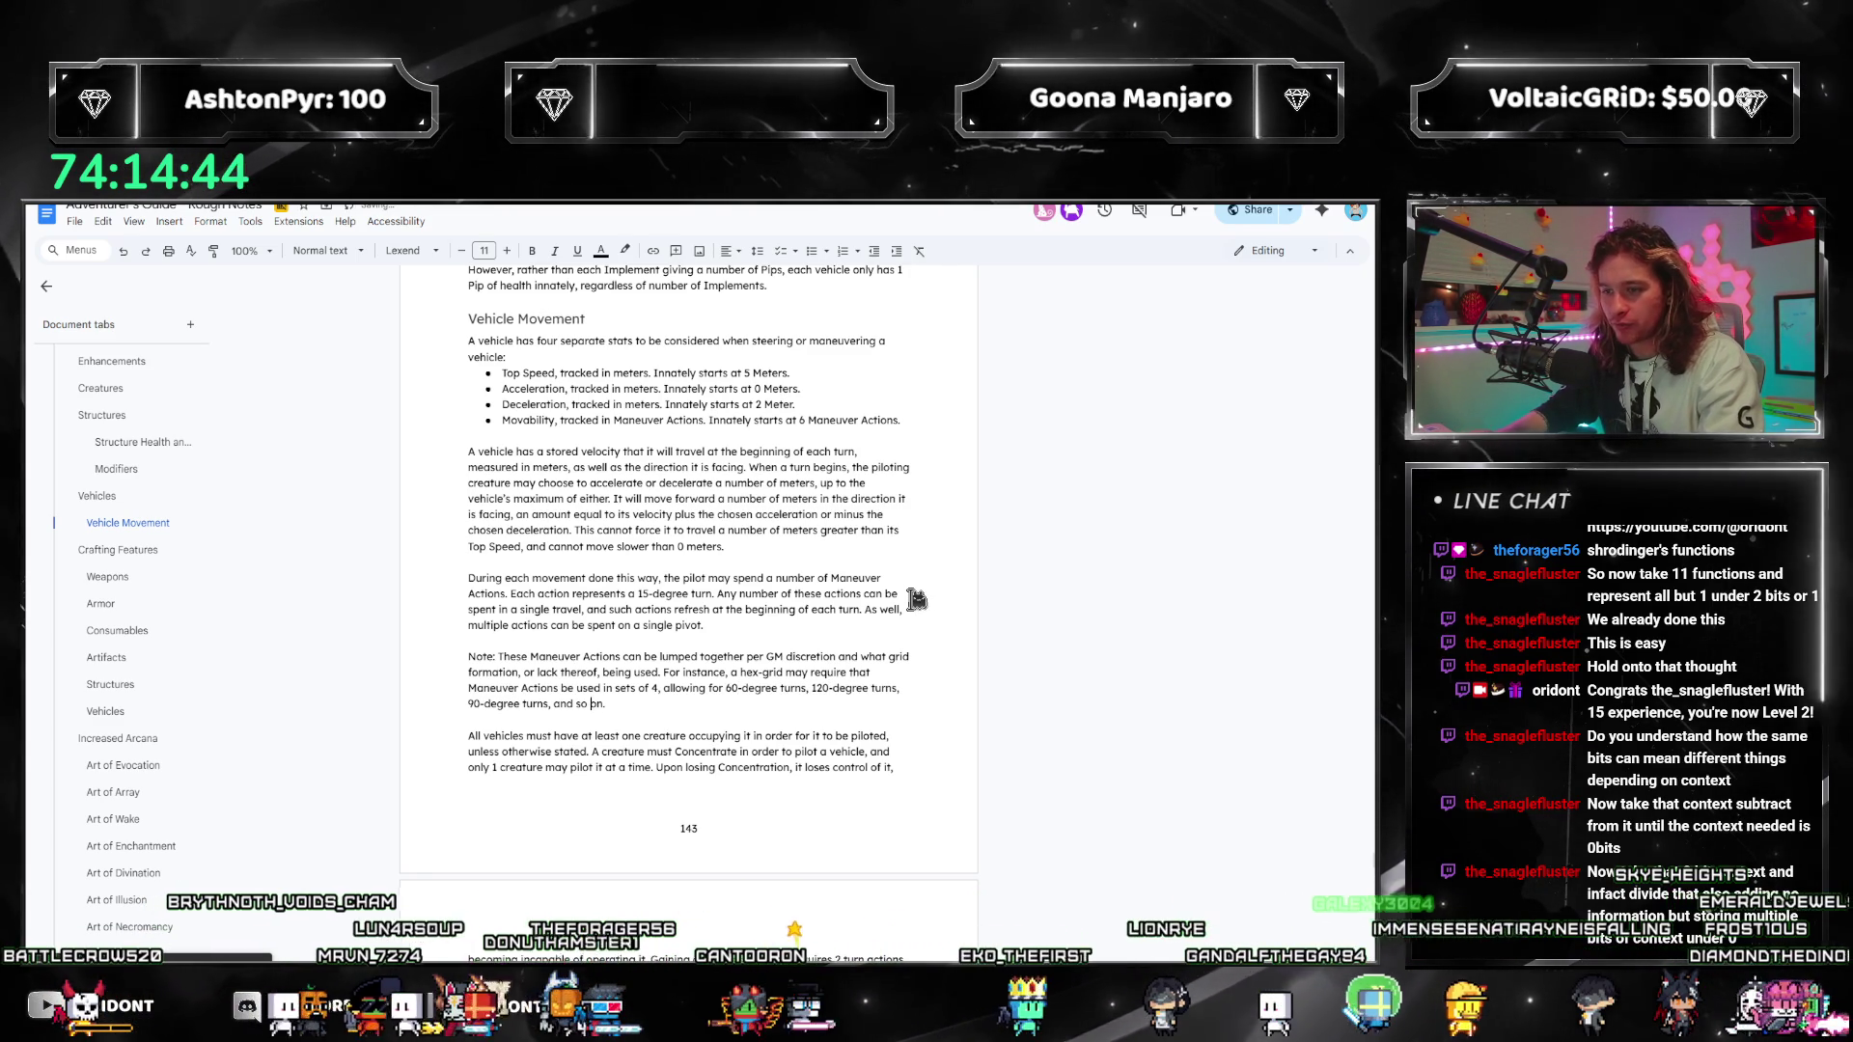
key("BackSpace")
key("BackSpace")
type("180")
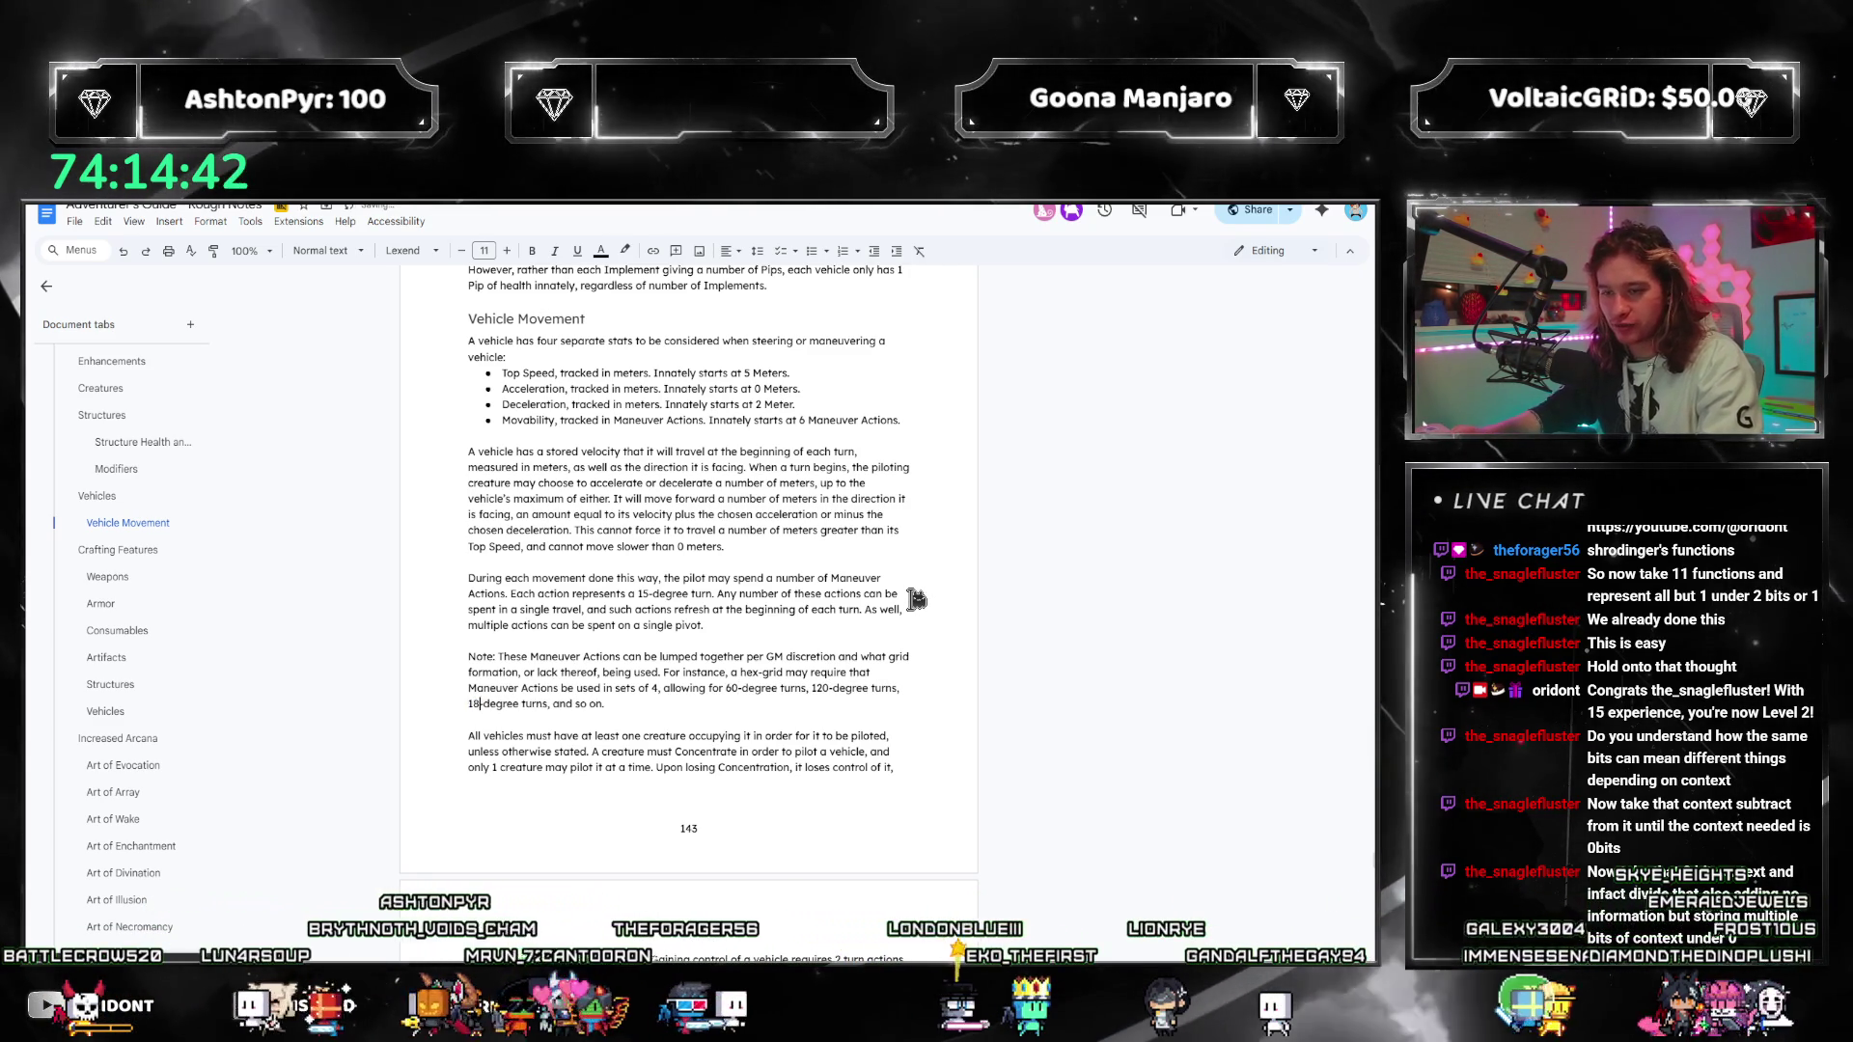
left_click(811, 688)
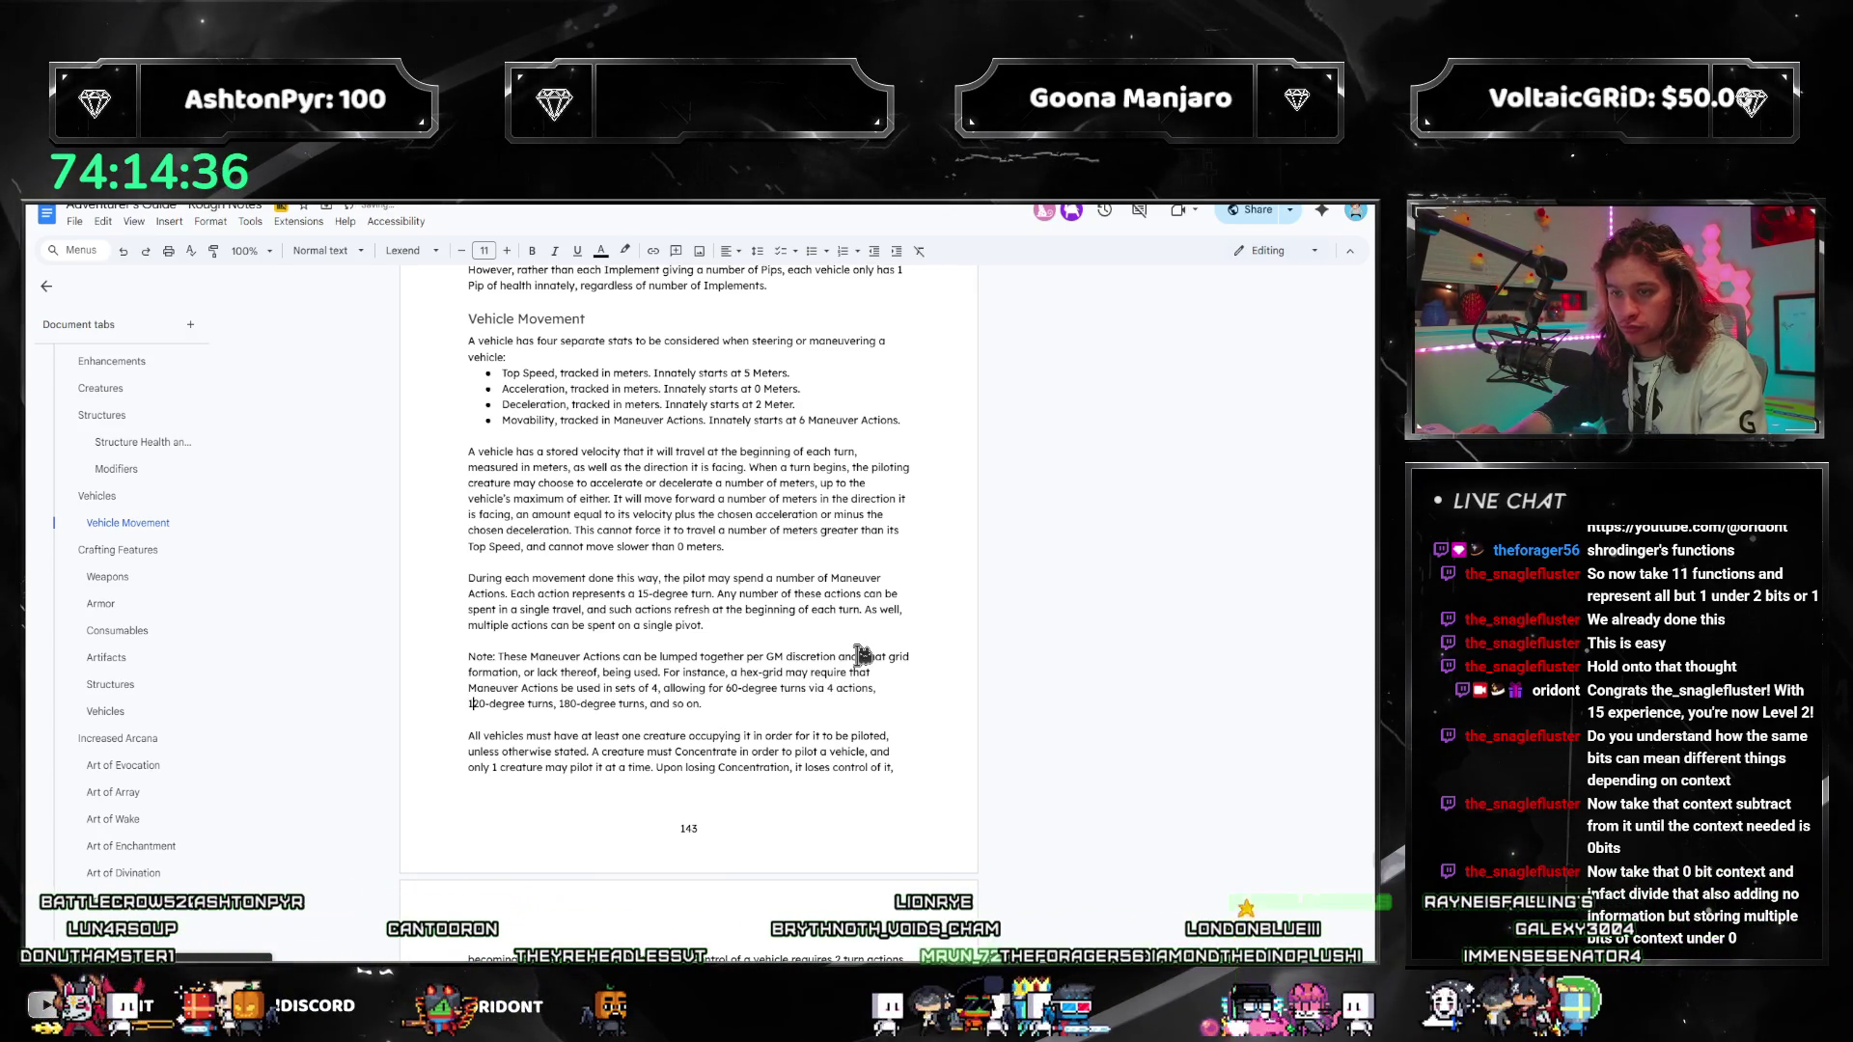
type("via 8")
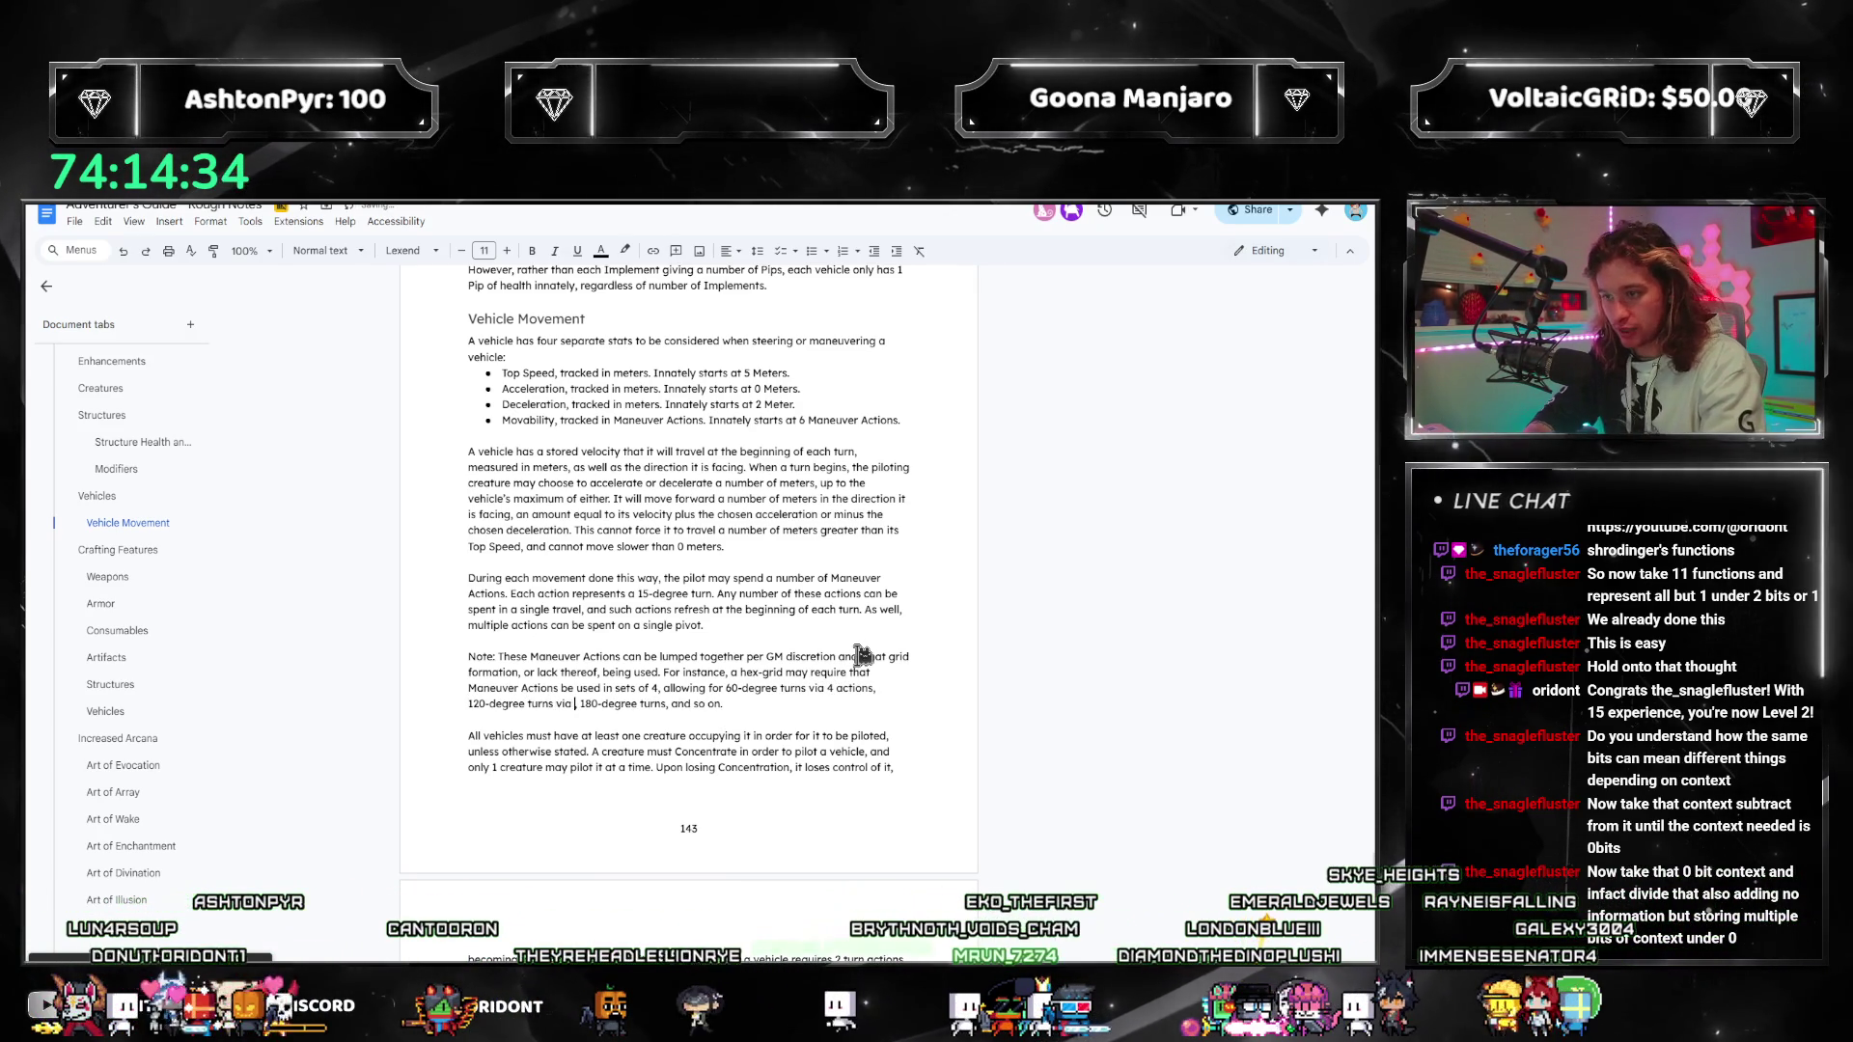
type(" actions,")
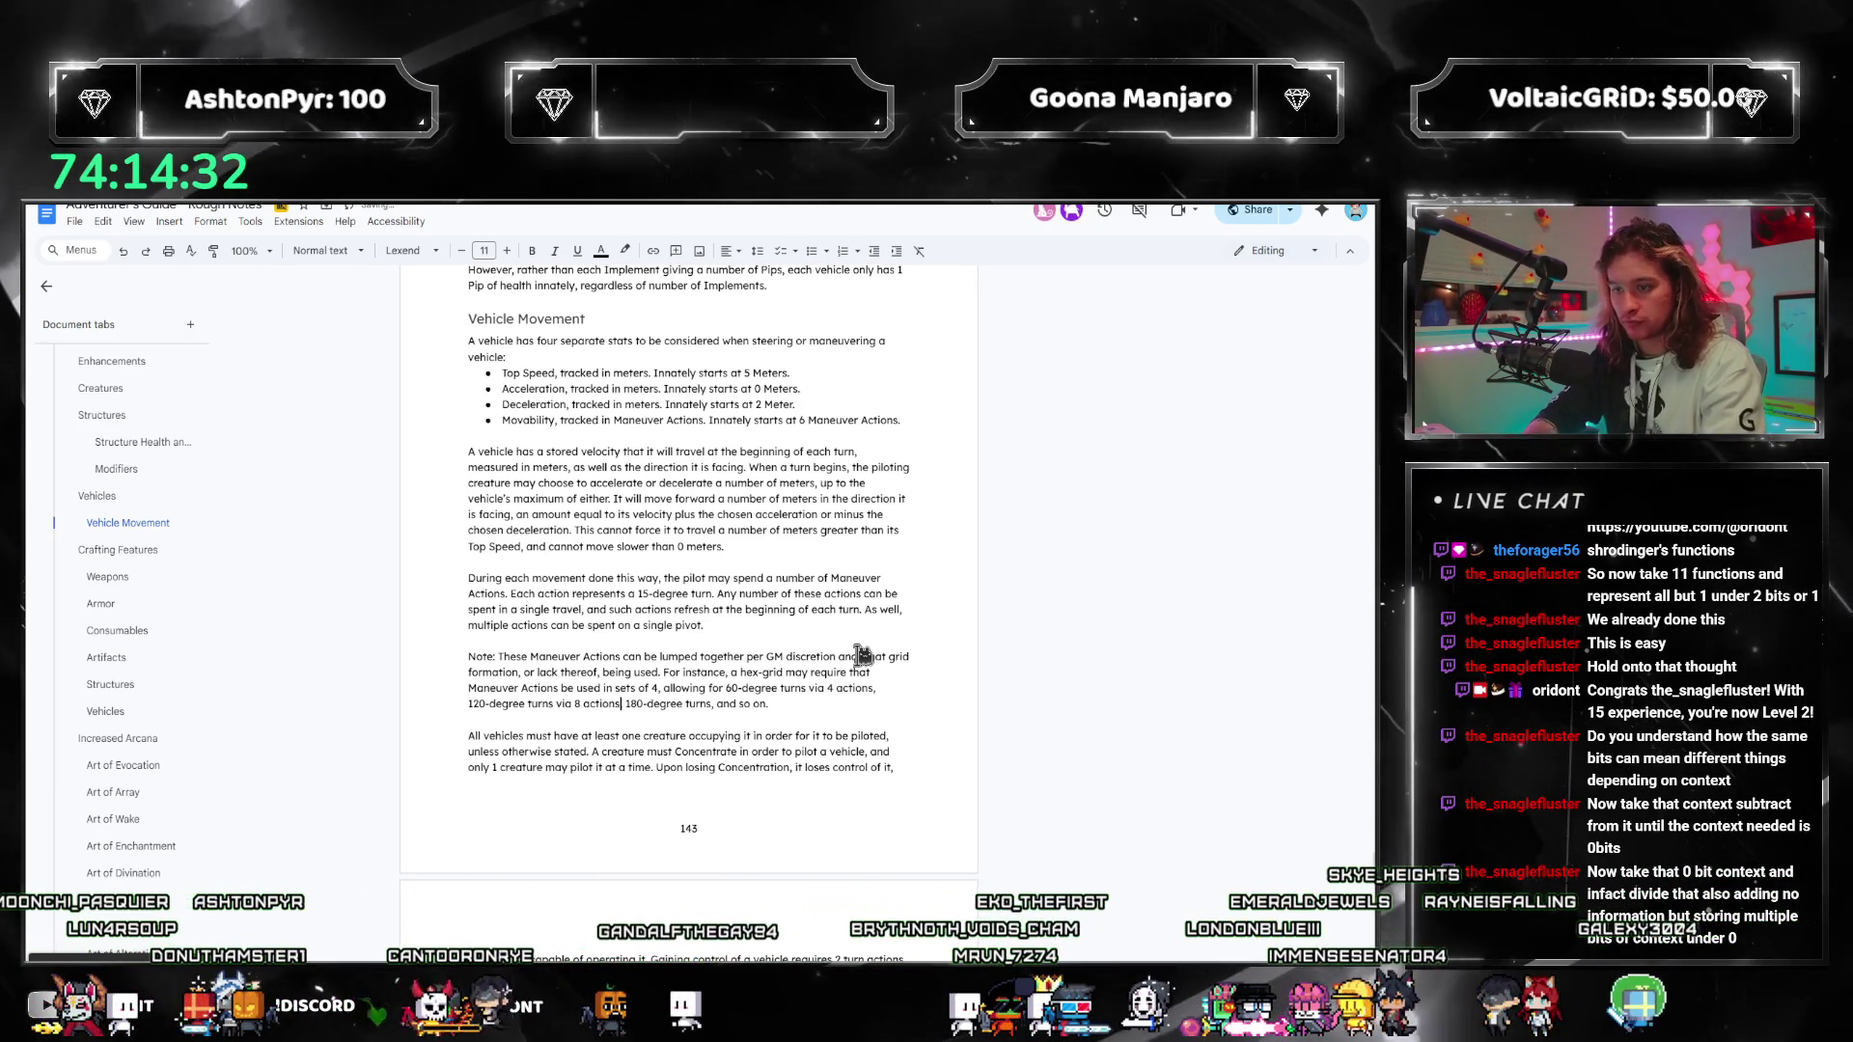
key("ctrl+Right")
key("ctrl+Right")
key("ctrl+Right")
key("Delete")
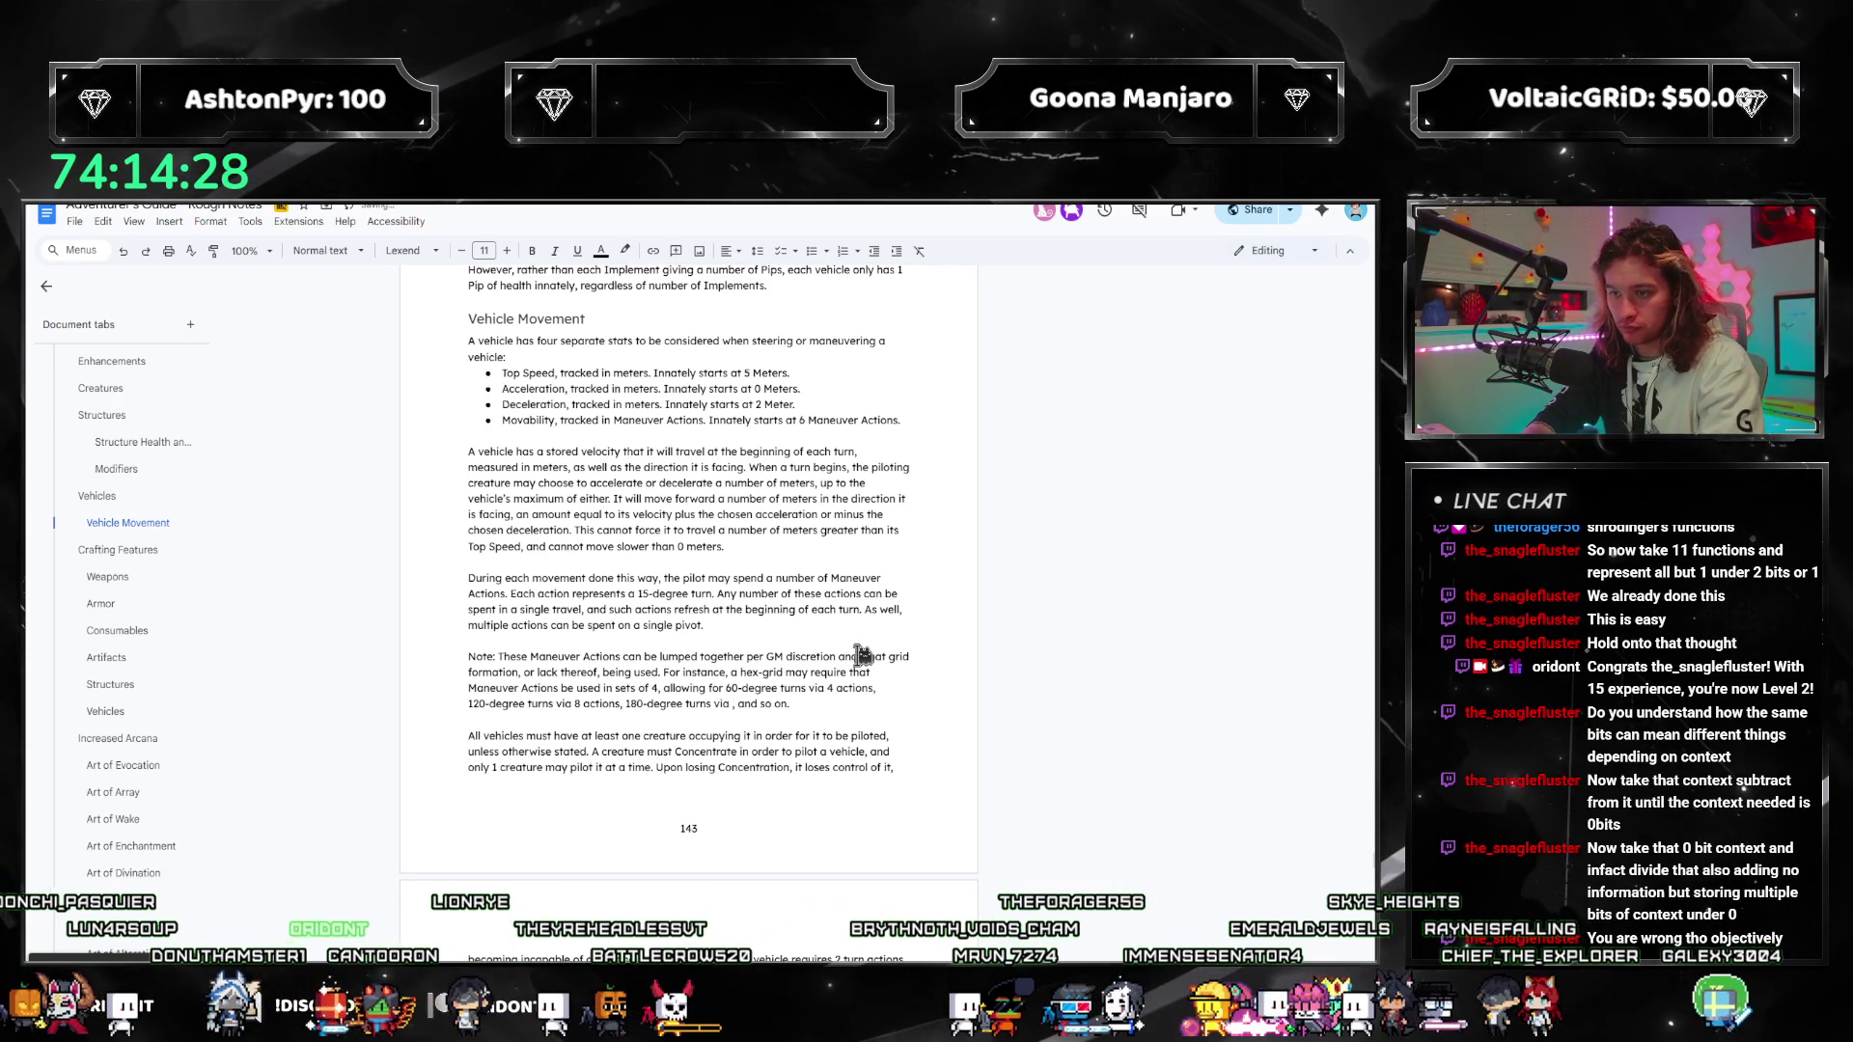
type("actions,")
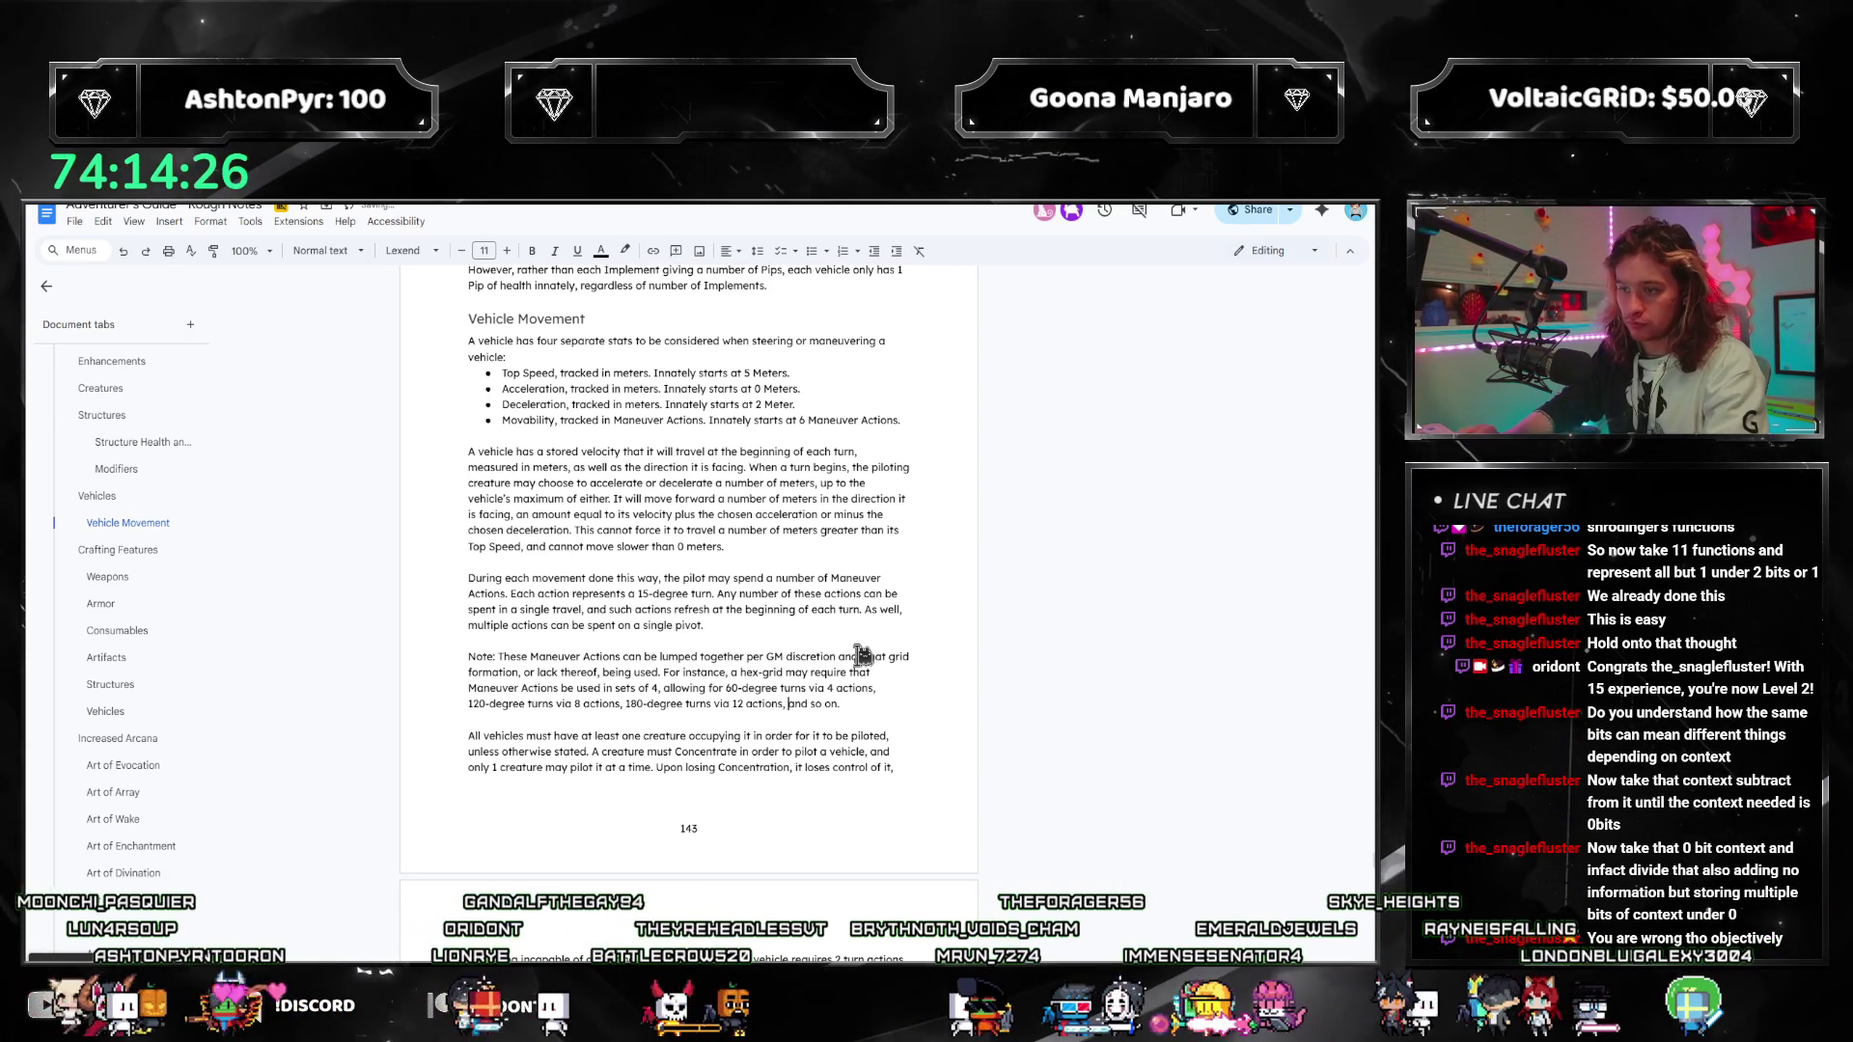
type(" and so on. Where")
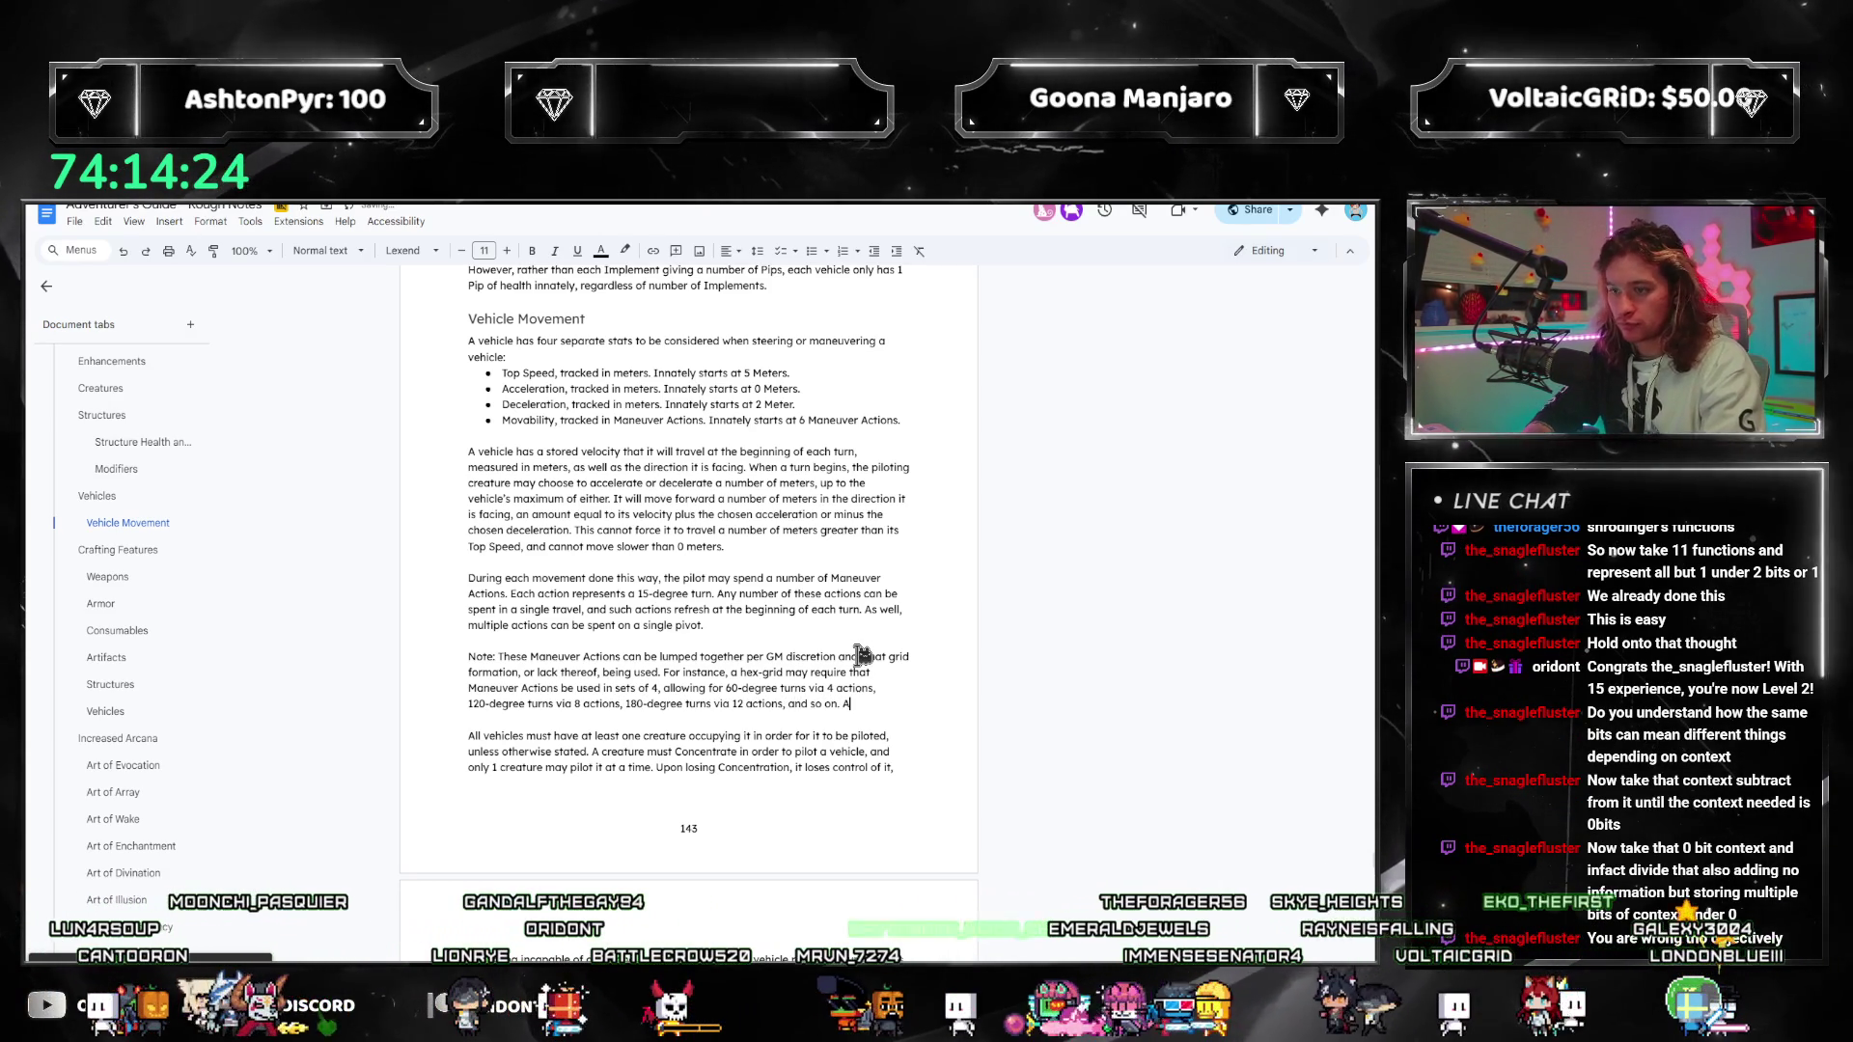
type("as a square")
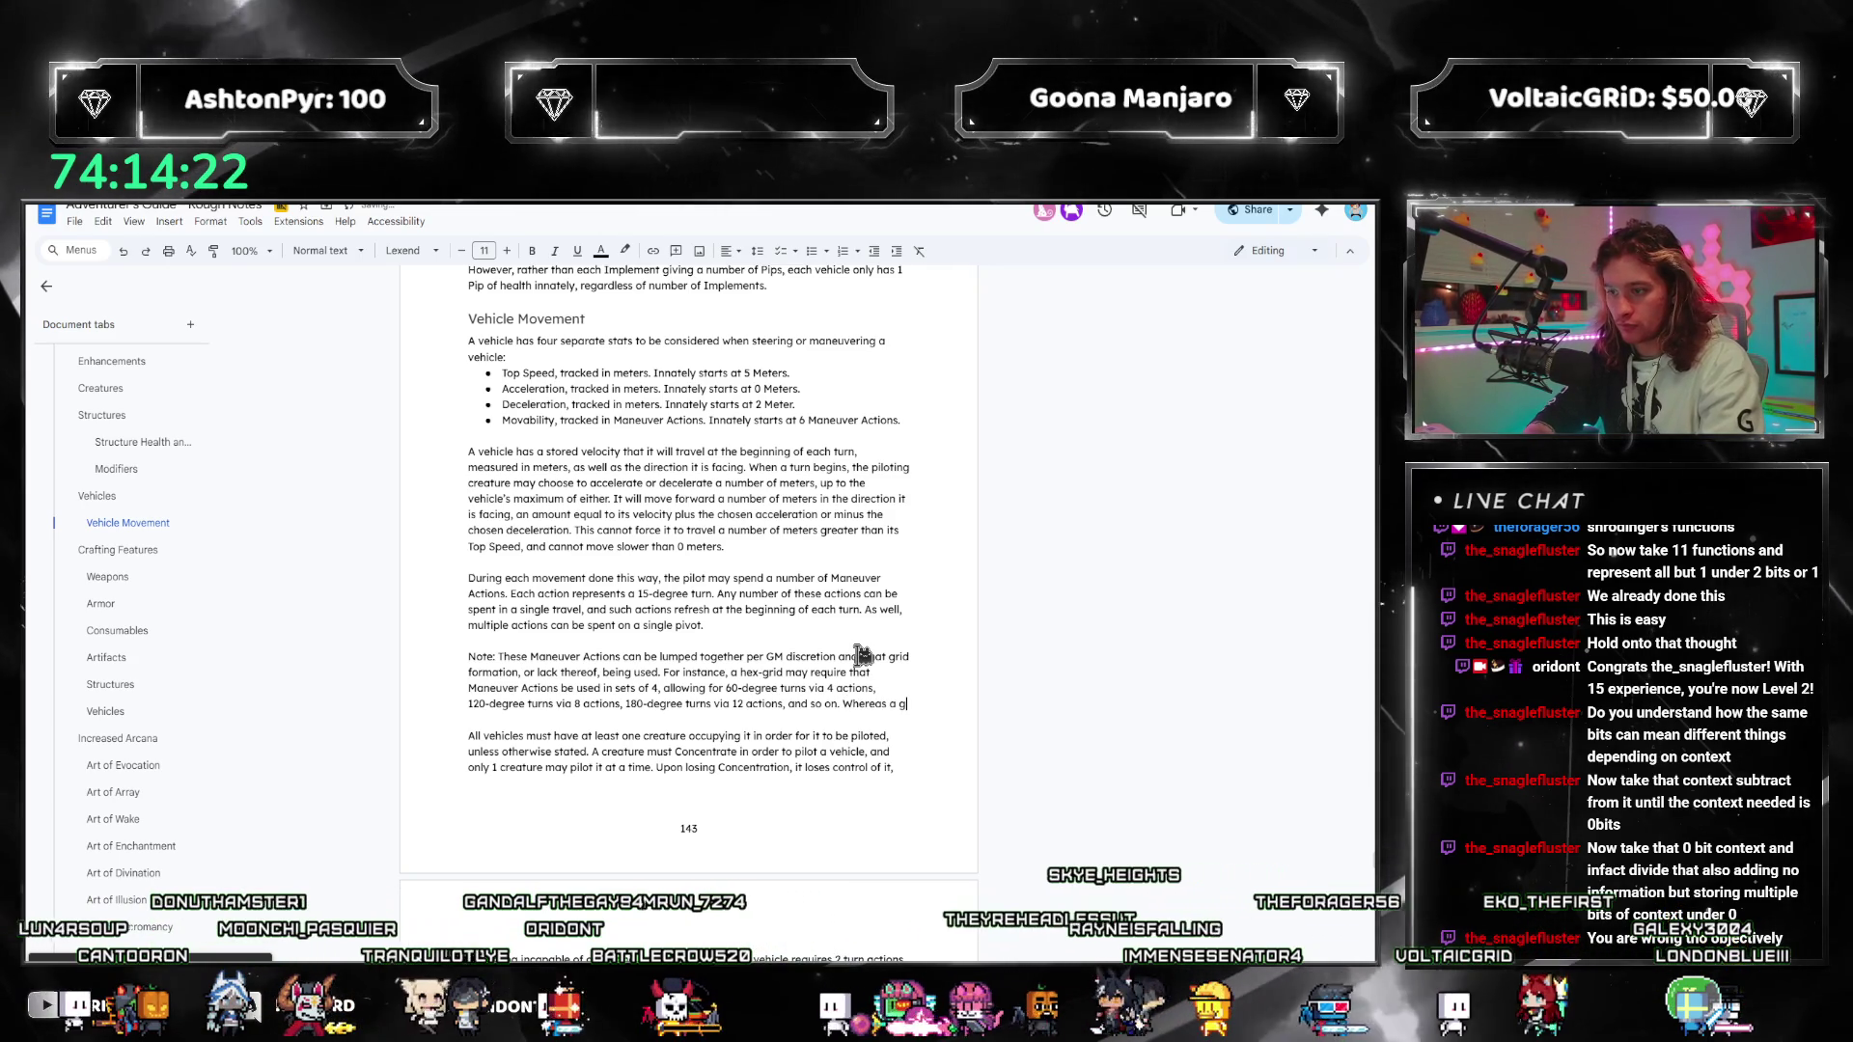
type(" grid may only allow 3 actions")
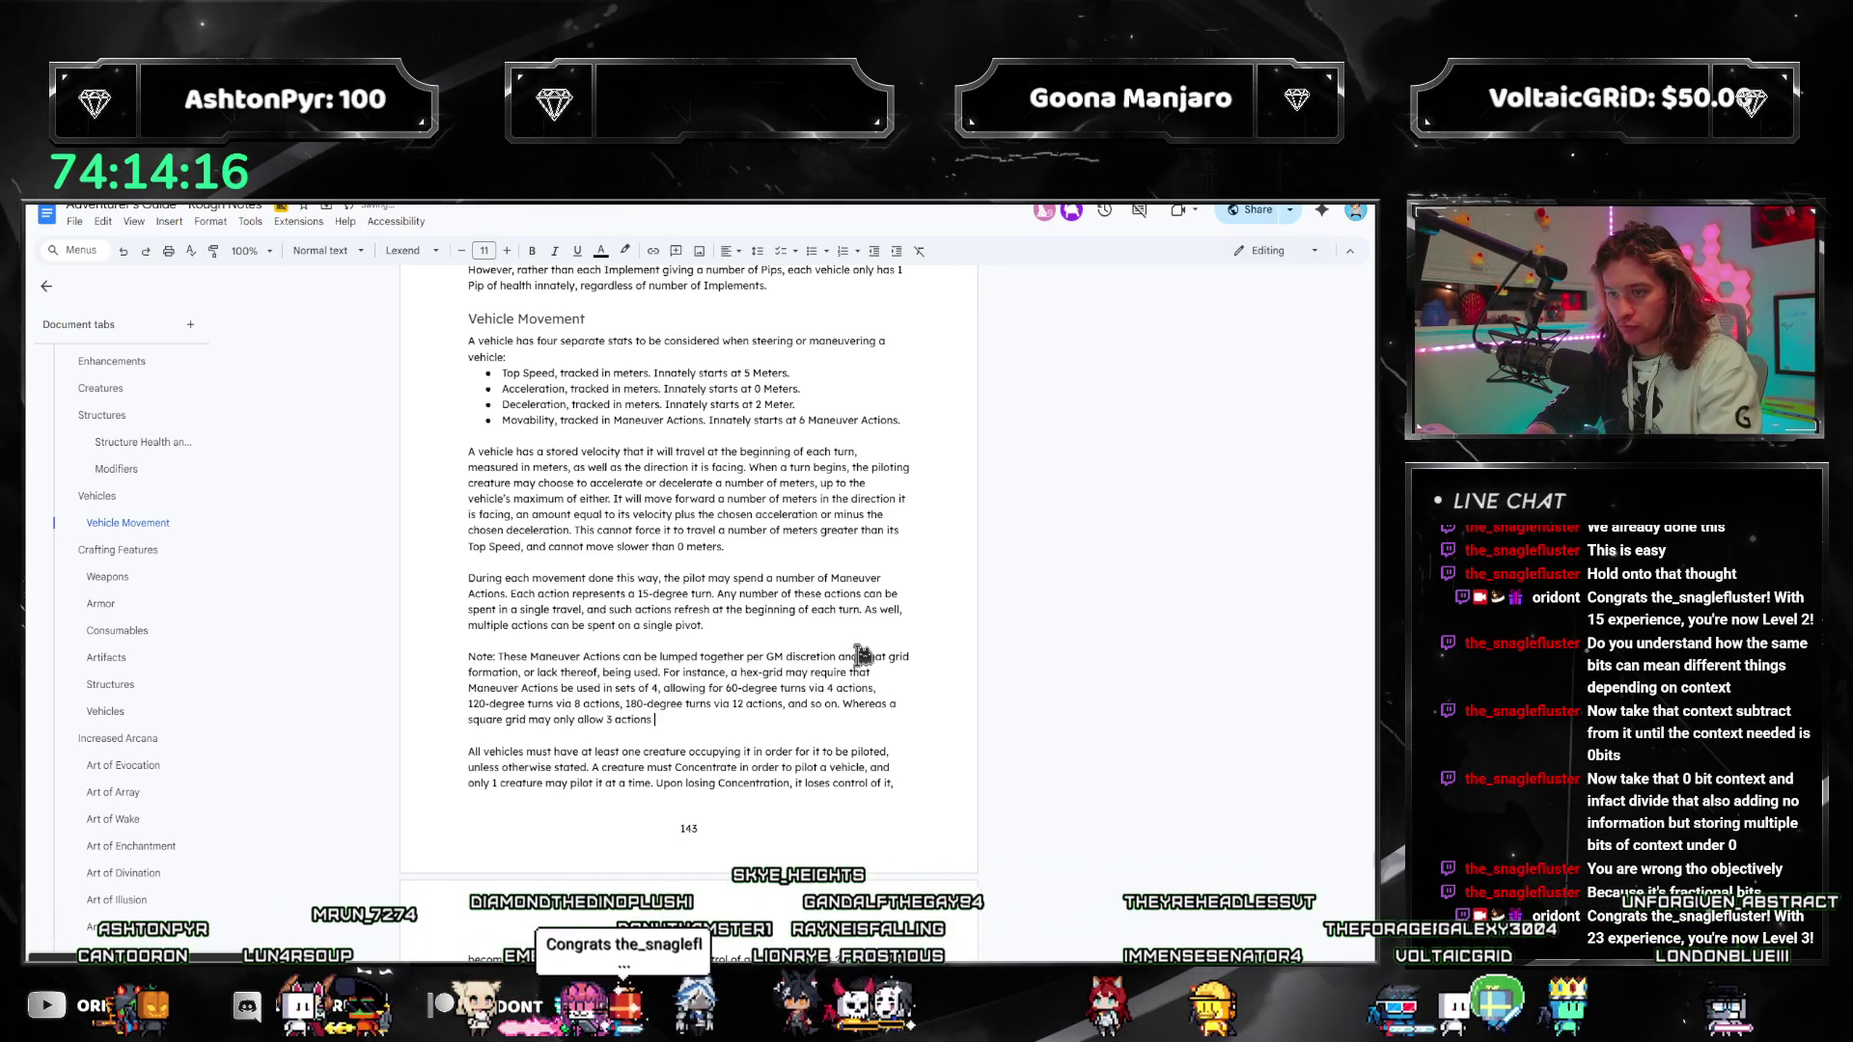
Step: Add the square-grid case: only multiples of 3 actions, allowing 45- and 90-degree turns
key("BackSpace")
key("BackSpace")
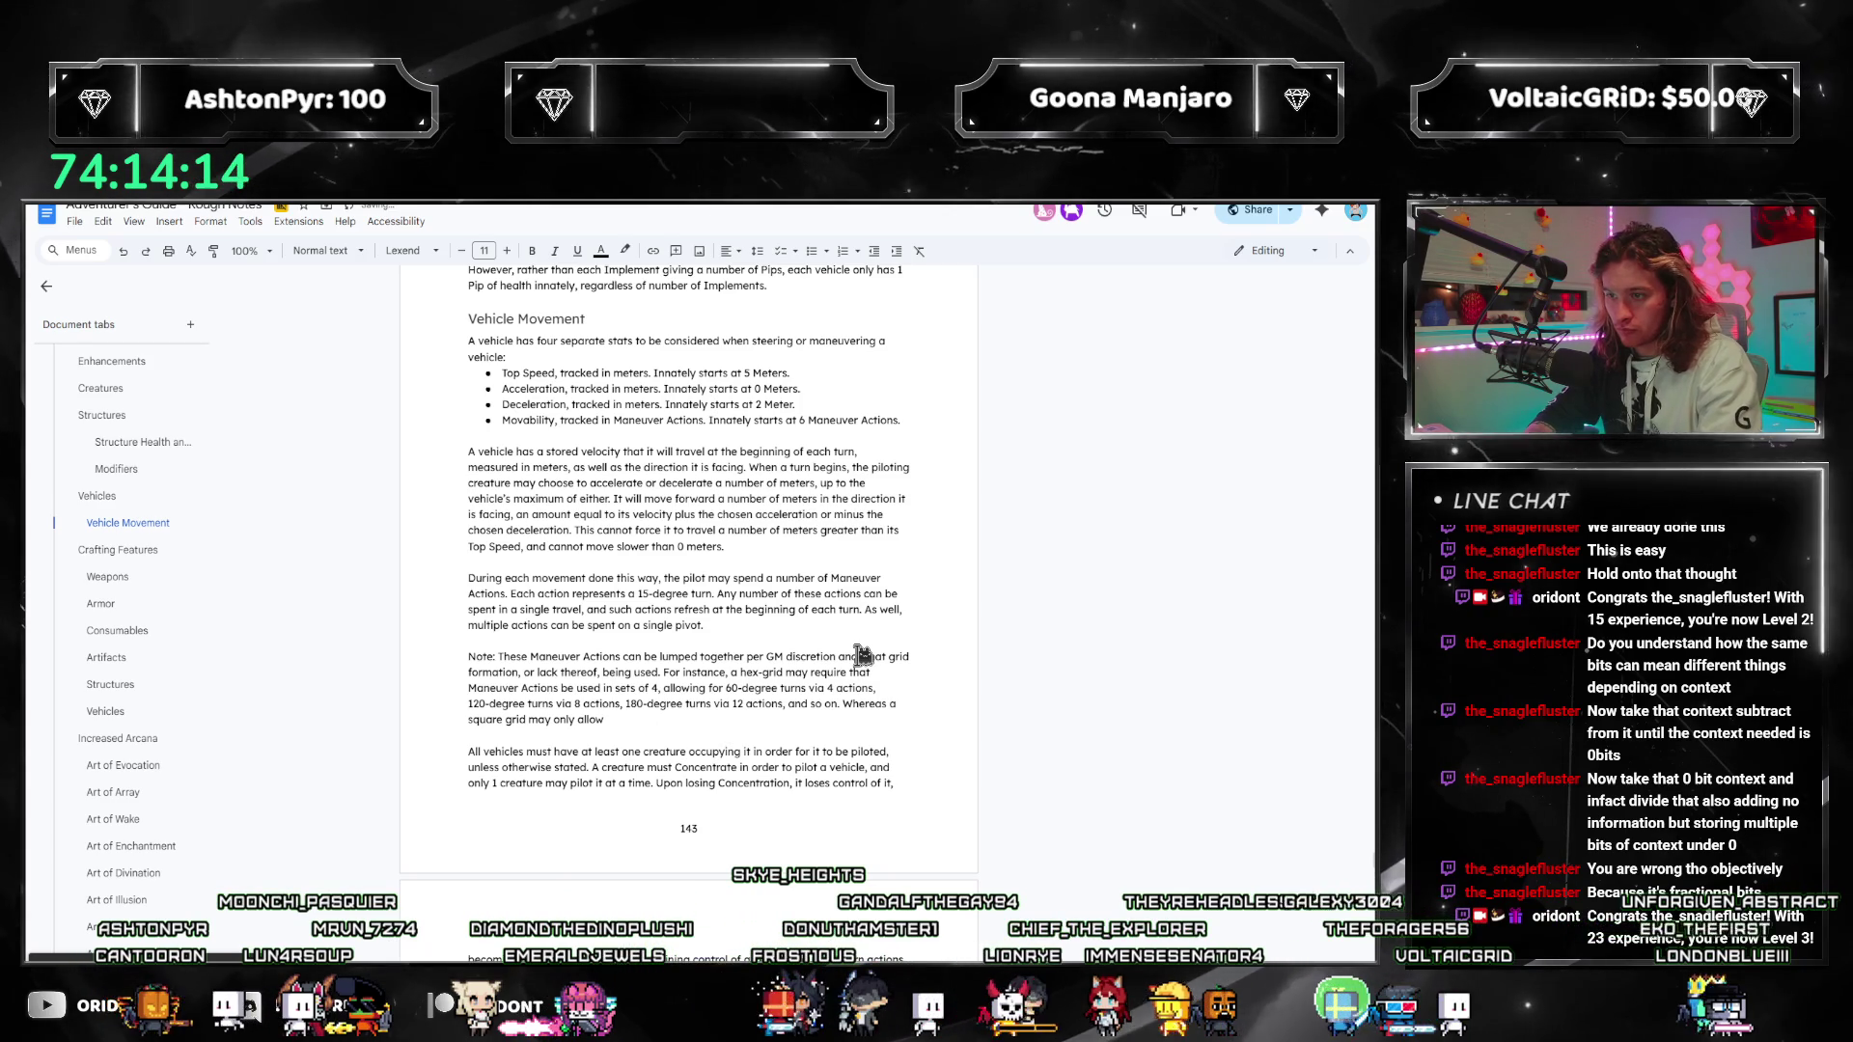
type("3 actions at")
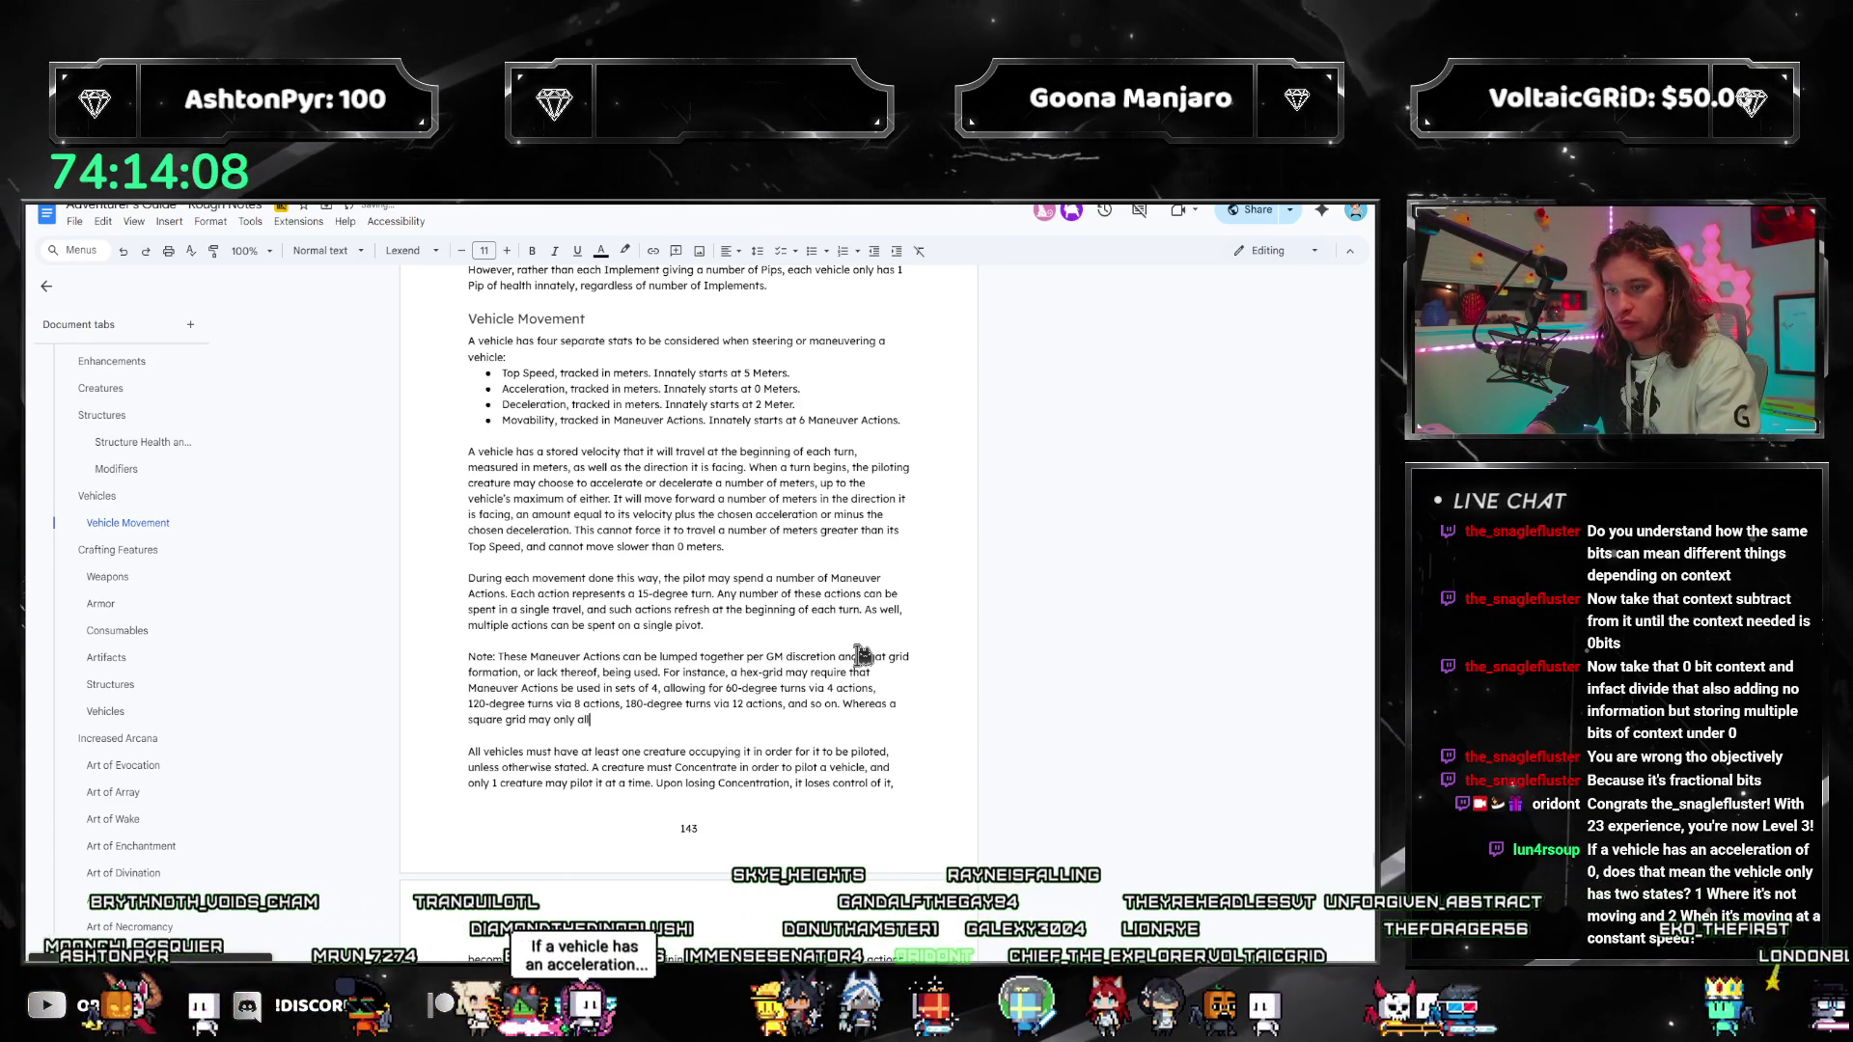
type(" ltiples of 3 actions")
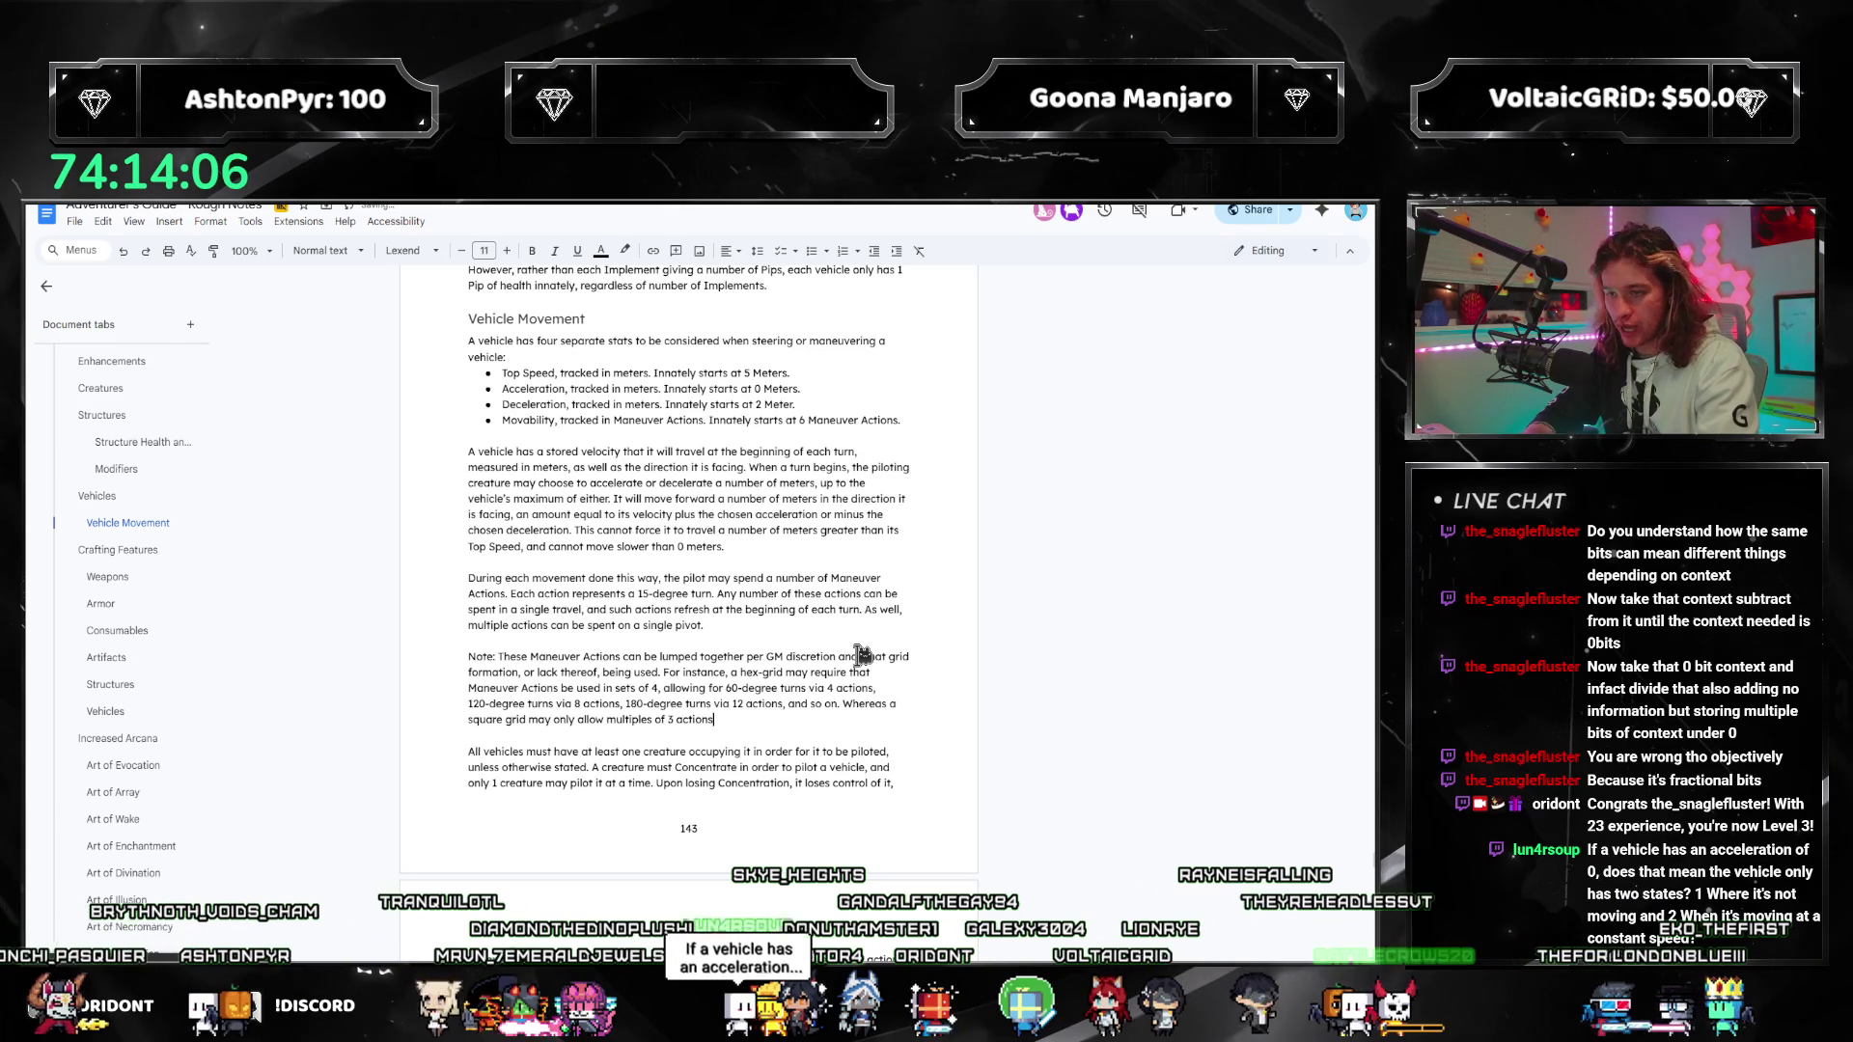
type(", allowing for 4")
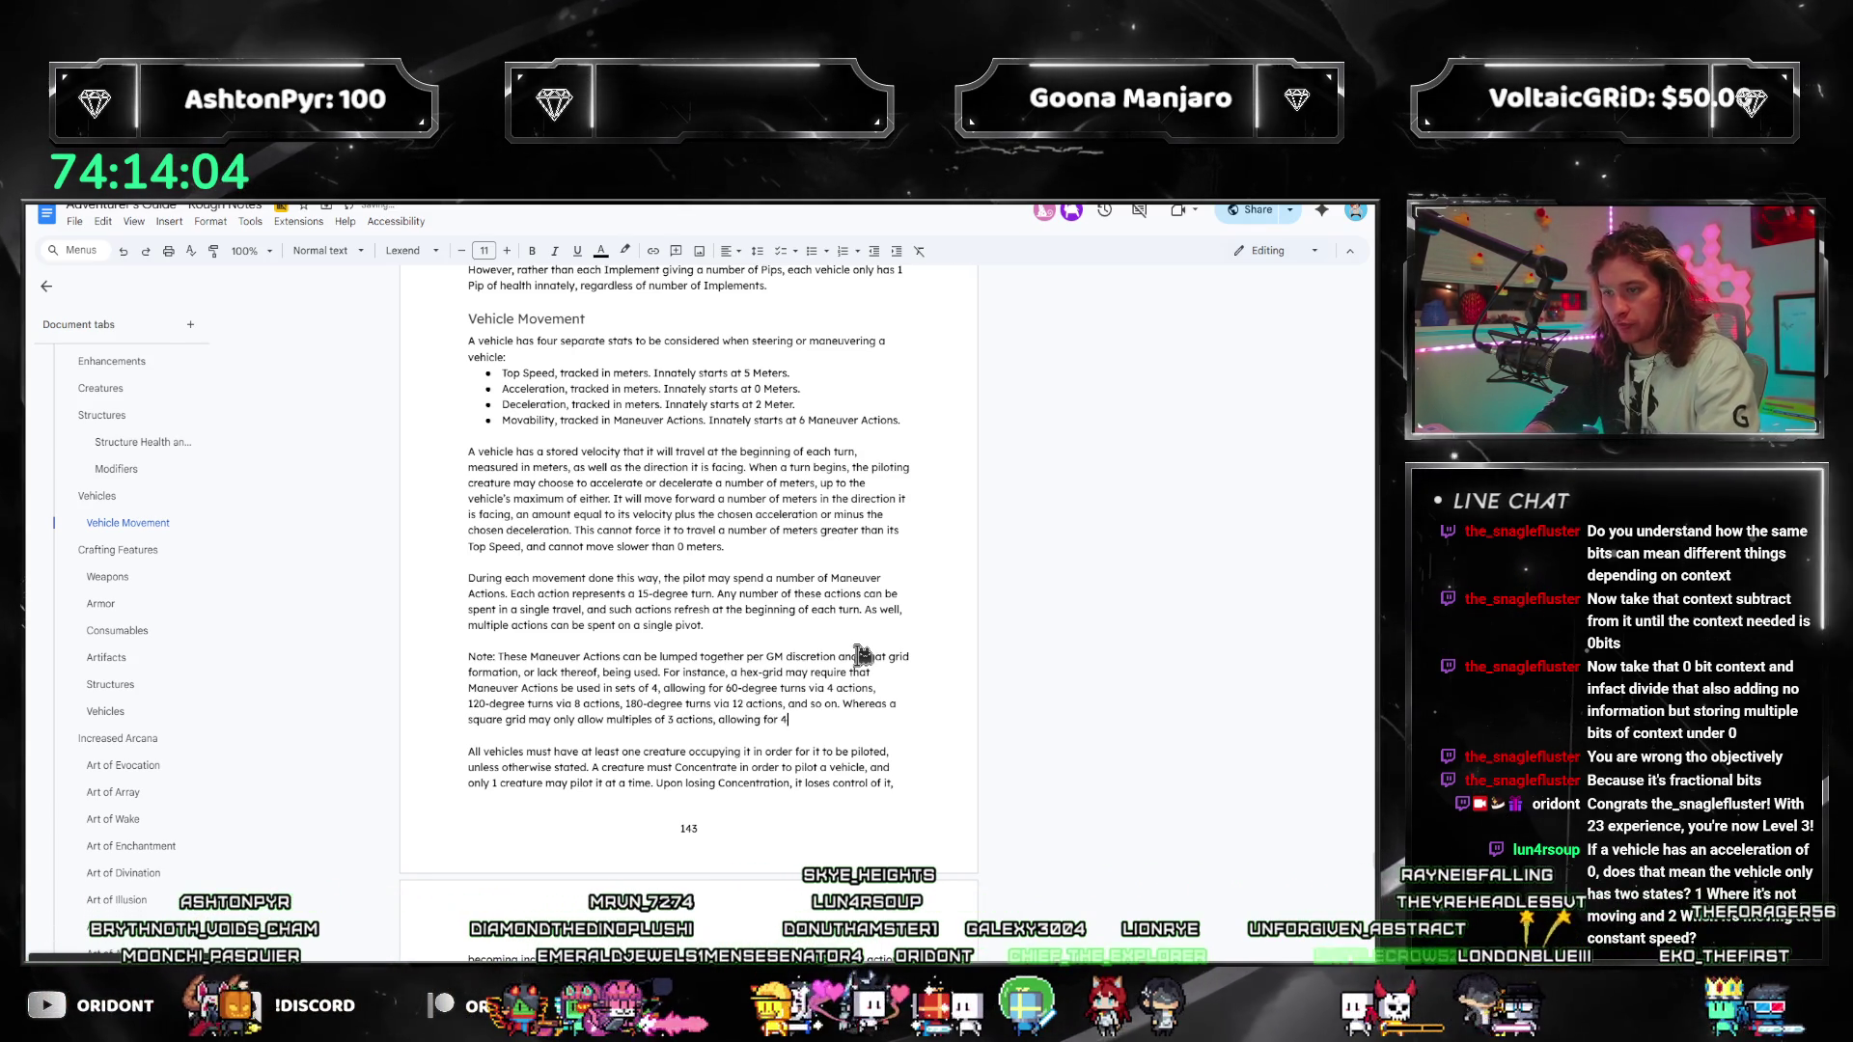
type("5-degree t")
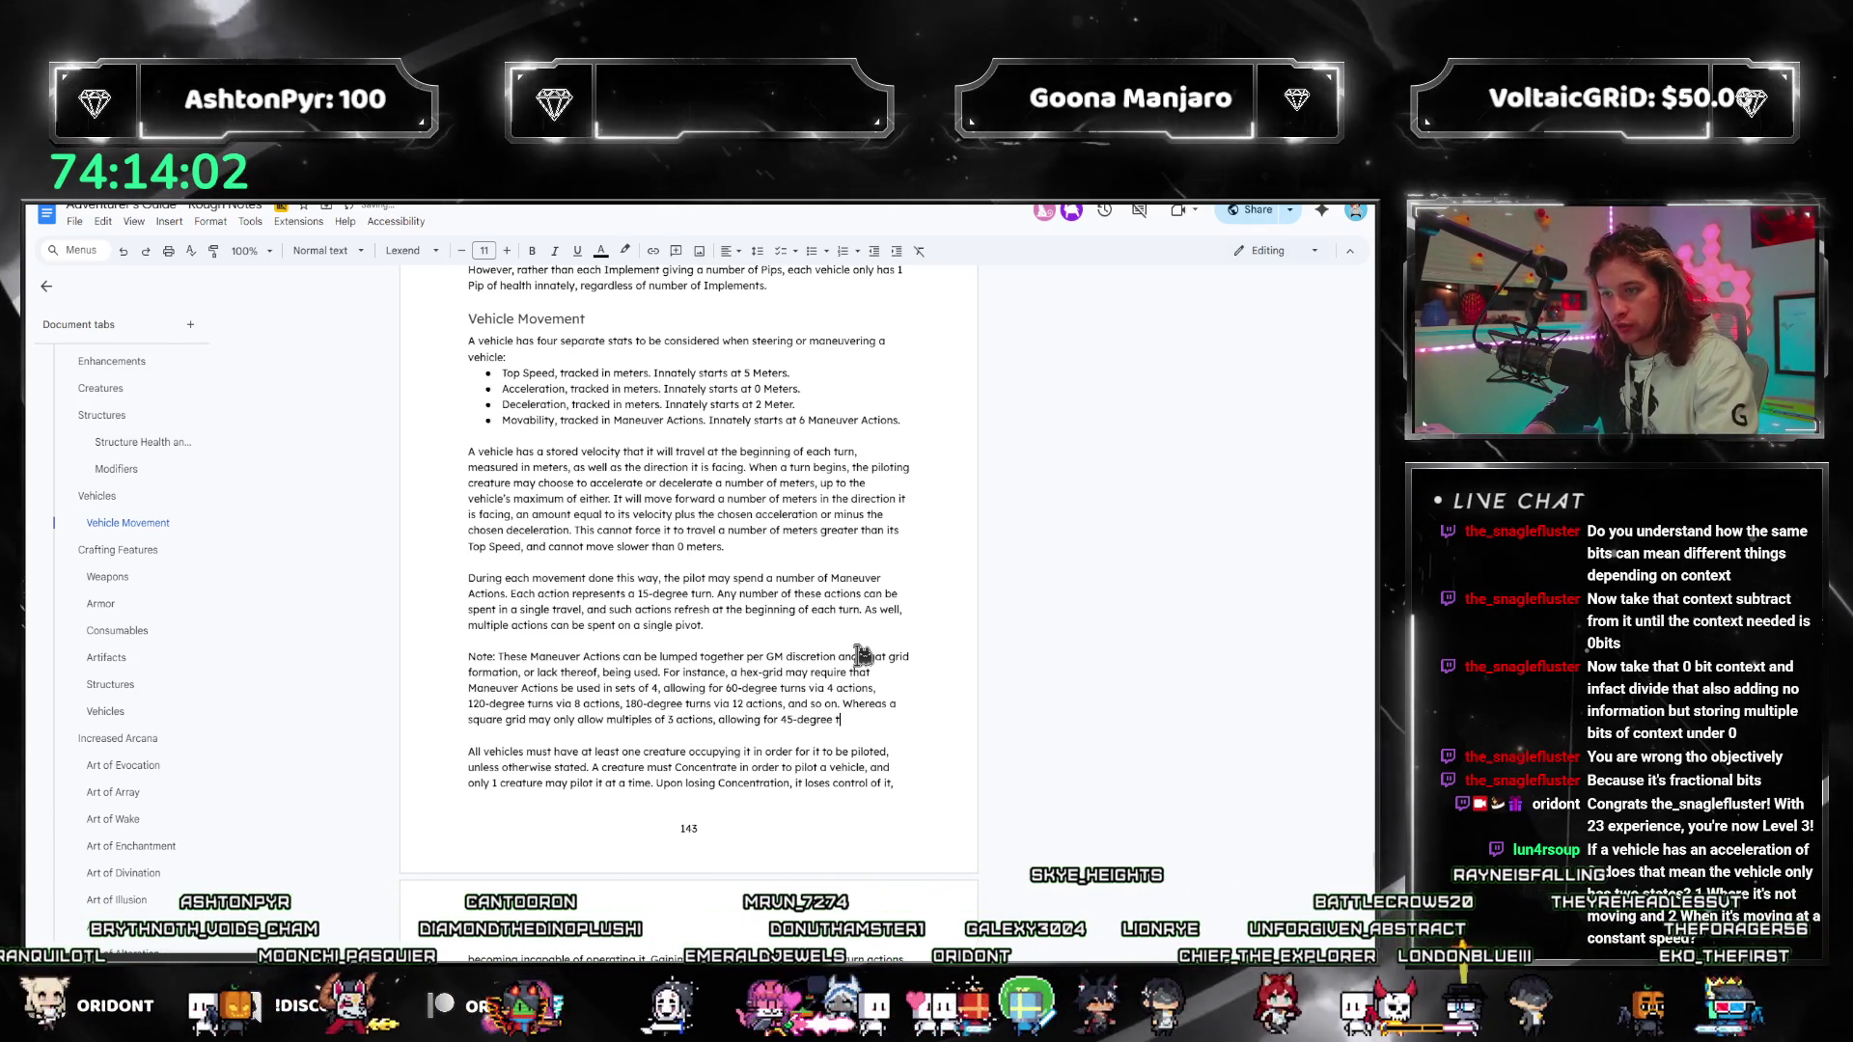
type("urns, 90-degree turns, and so on.")
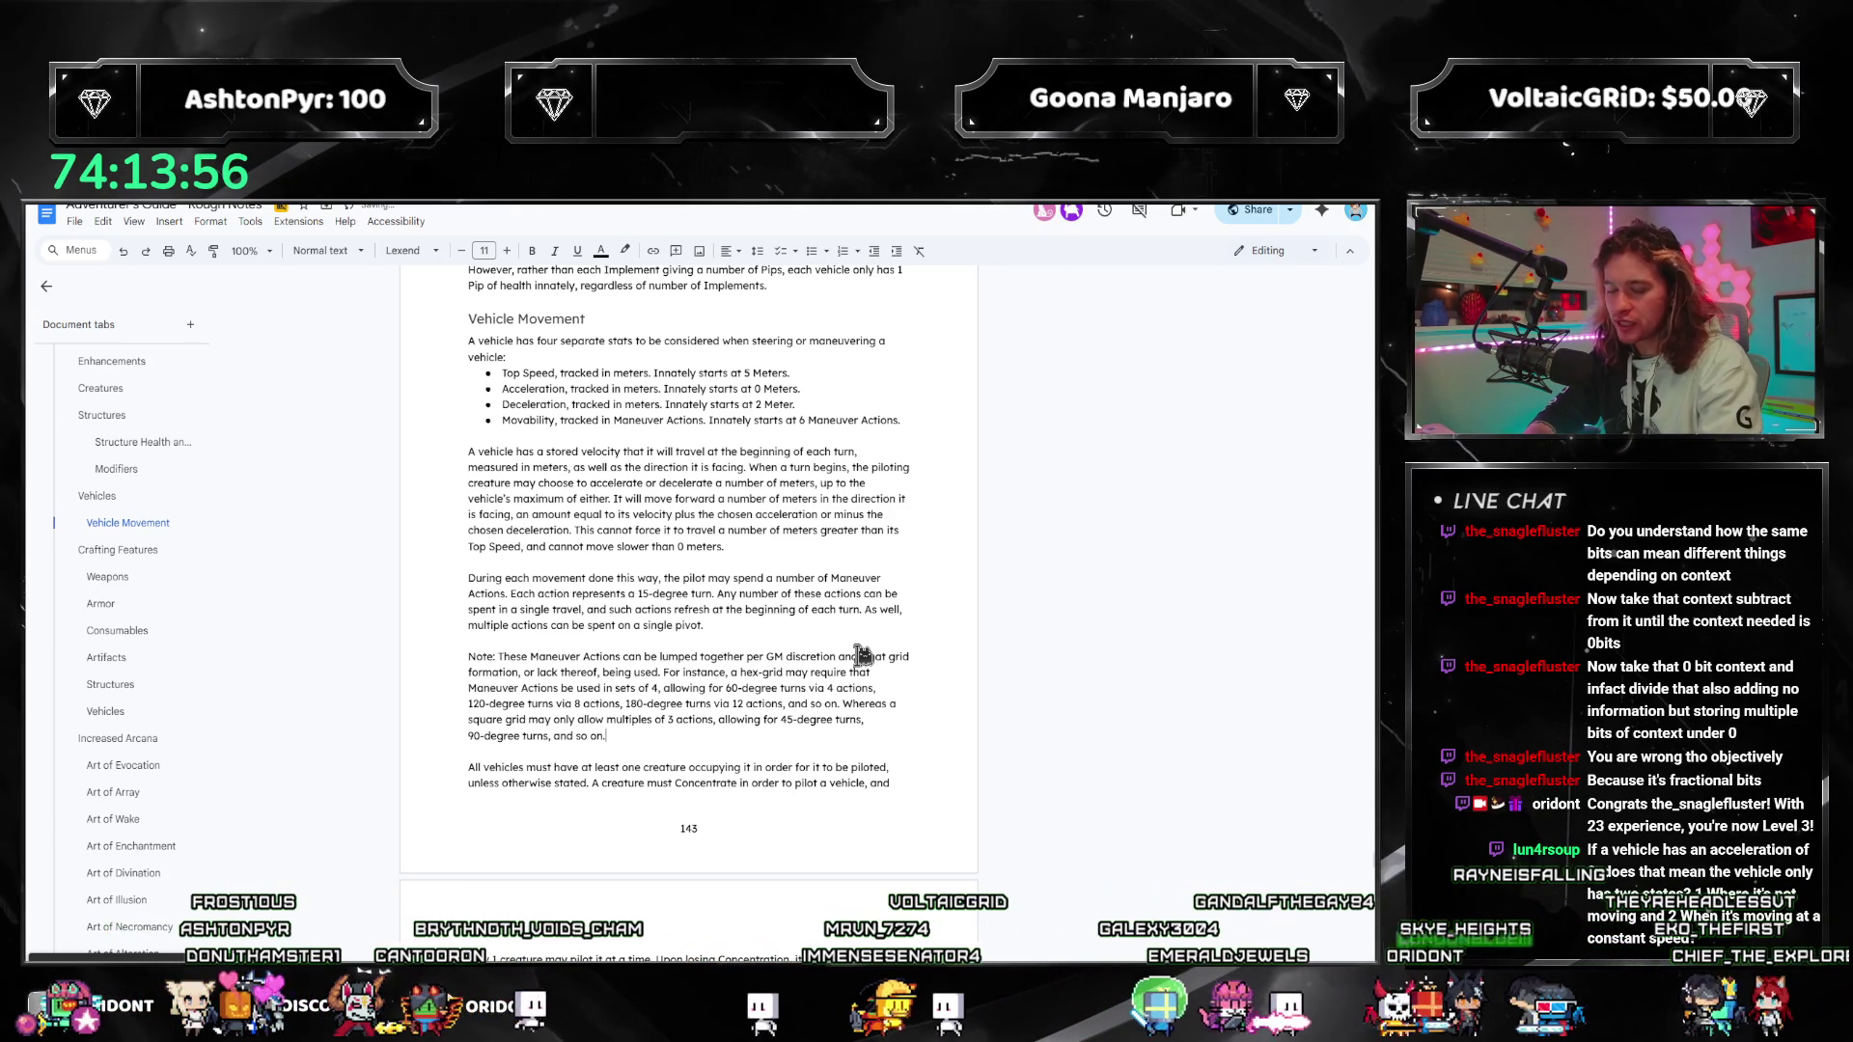
scroll(1112, 515, "down", 1)
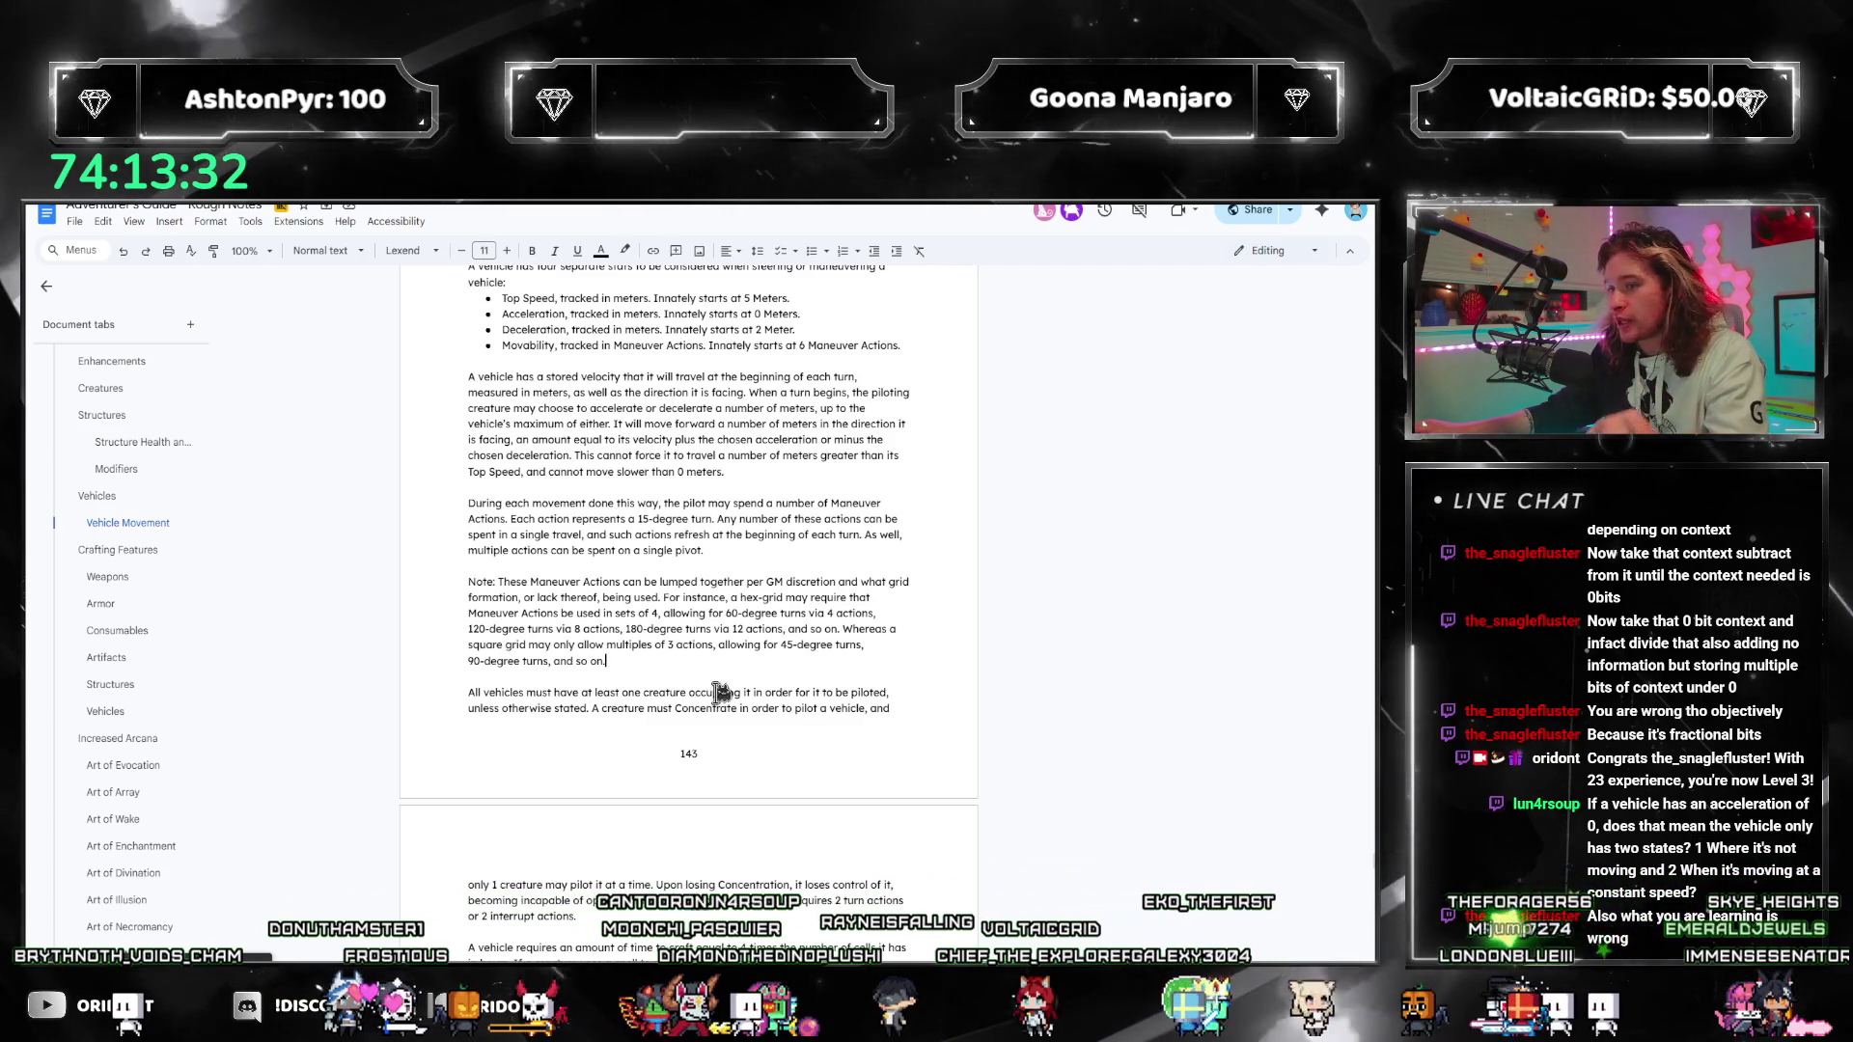
left_click(712, 669)
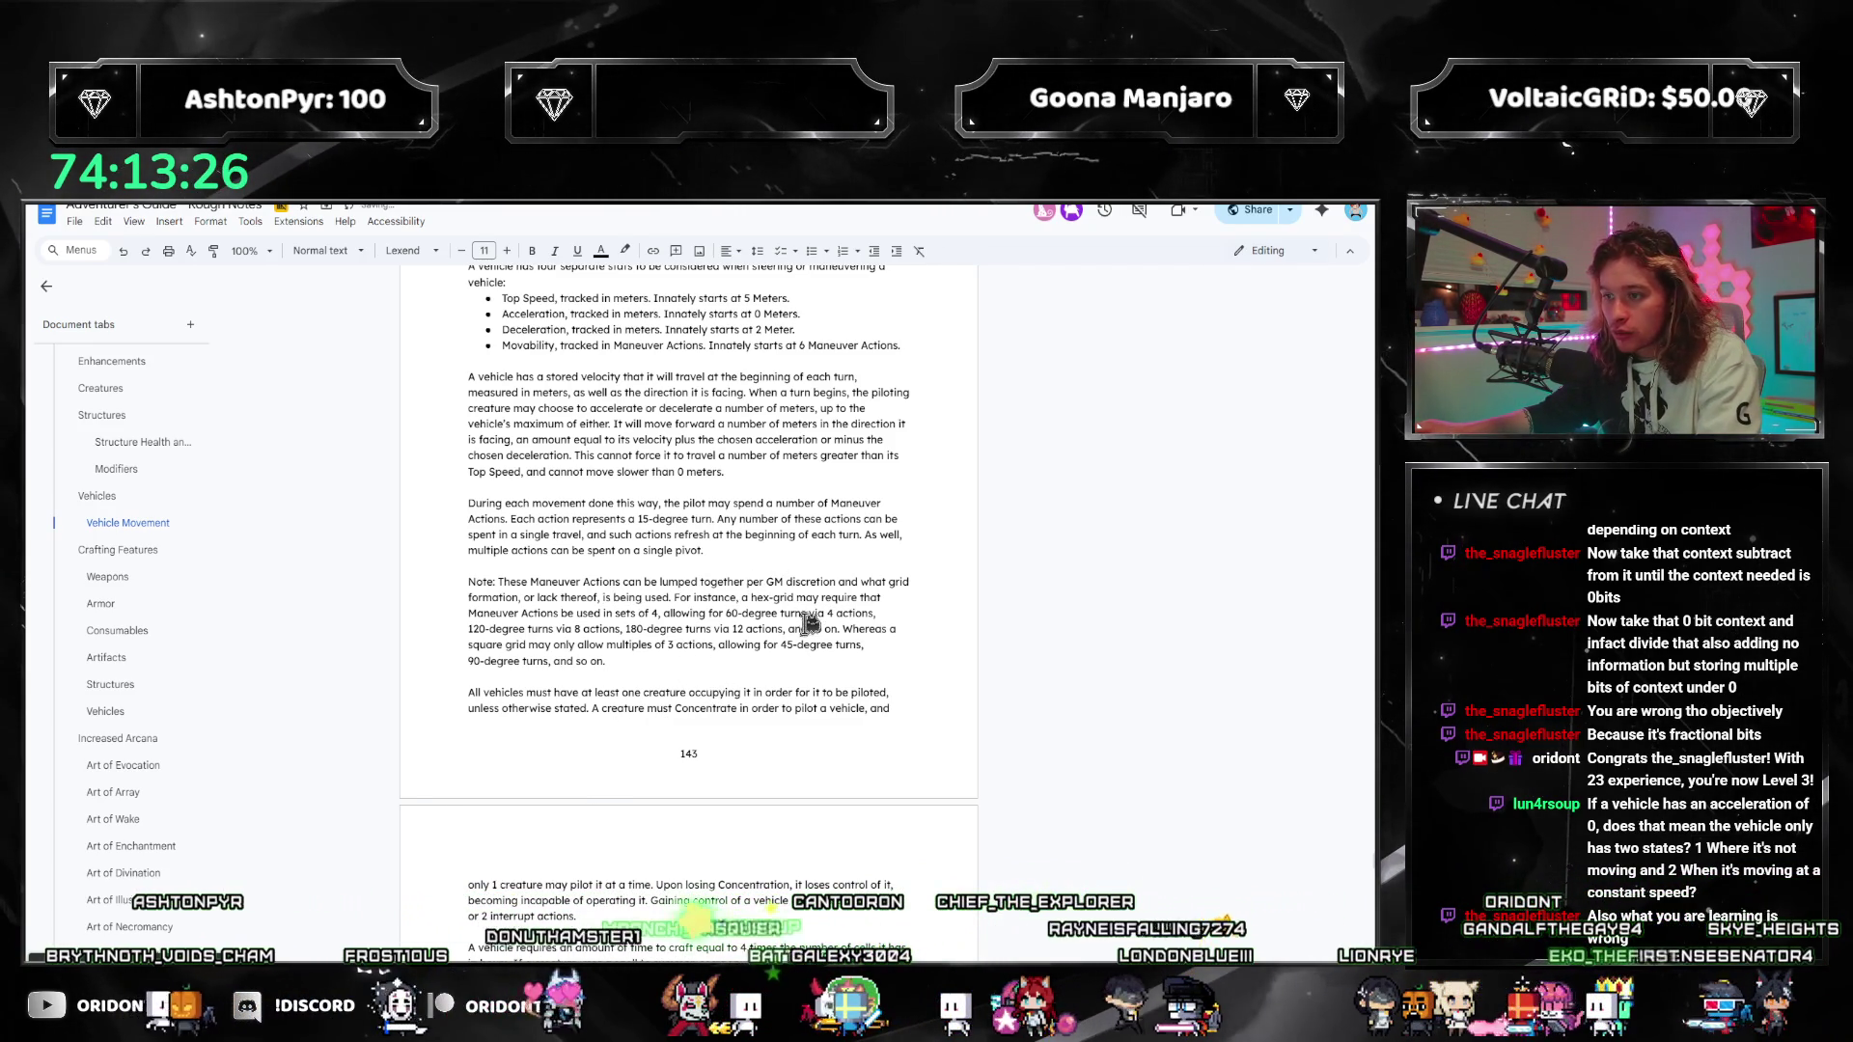
double_click(852, 582)
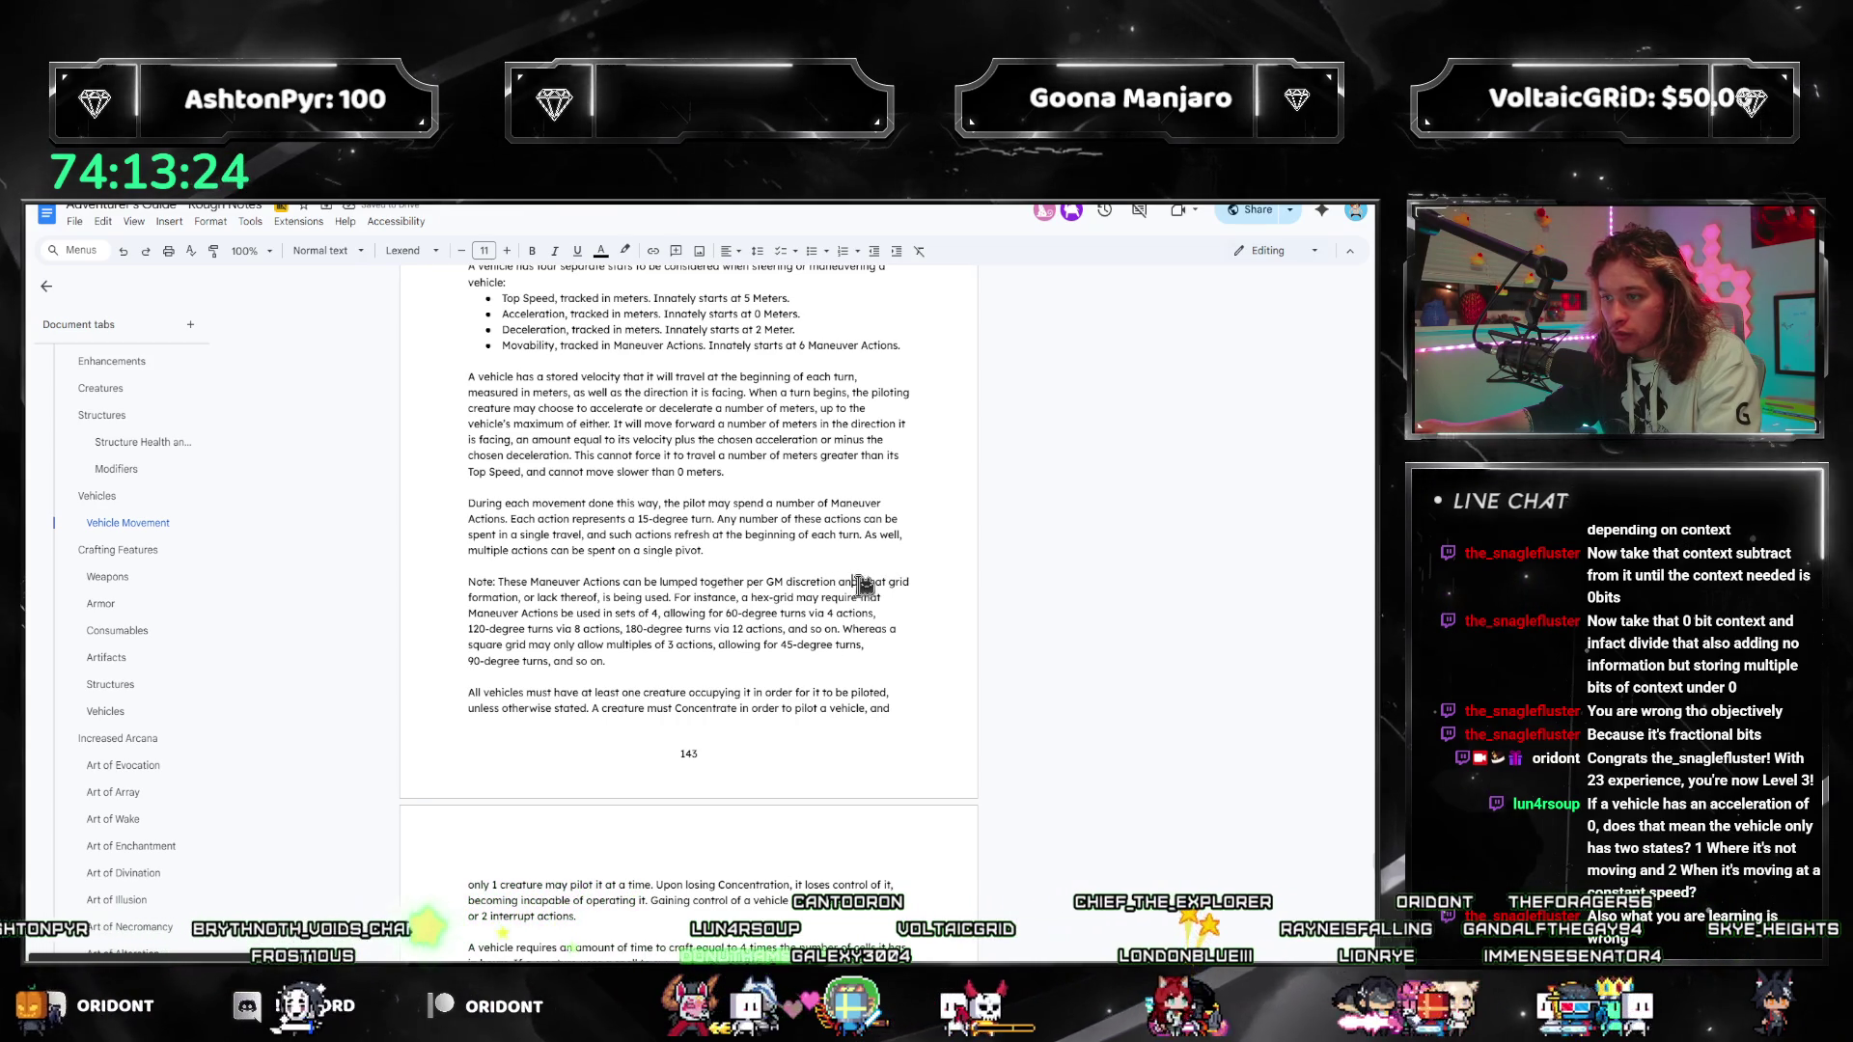
key("Right")
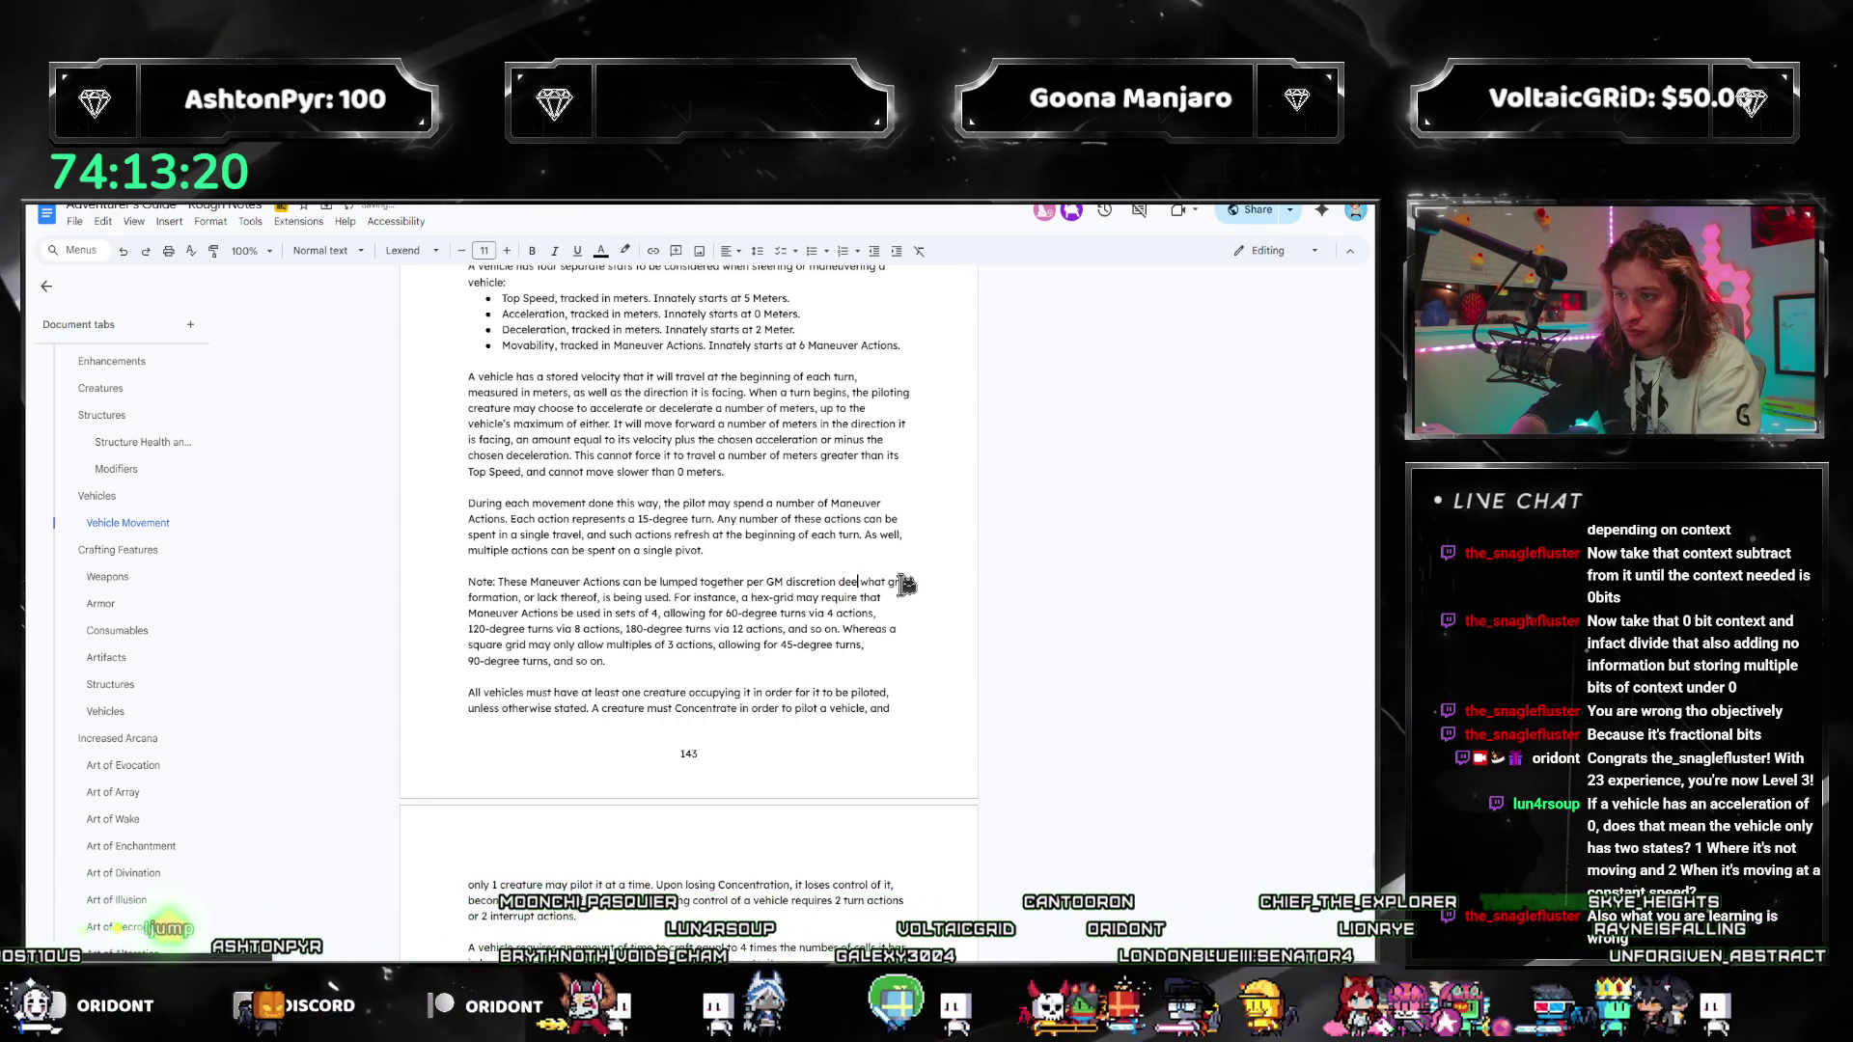
key("BackSpace")
key("BackSpace")
key("BackSpace")
type("dependent")
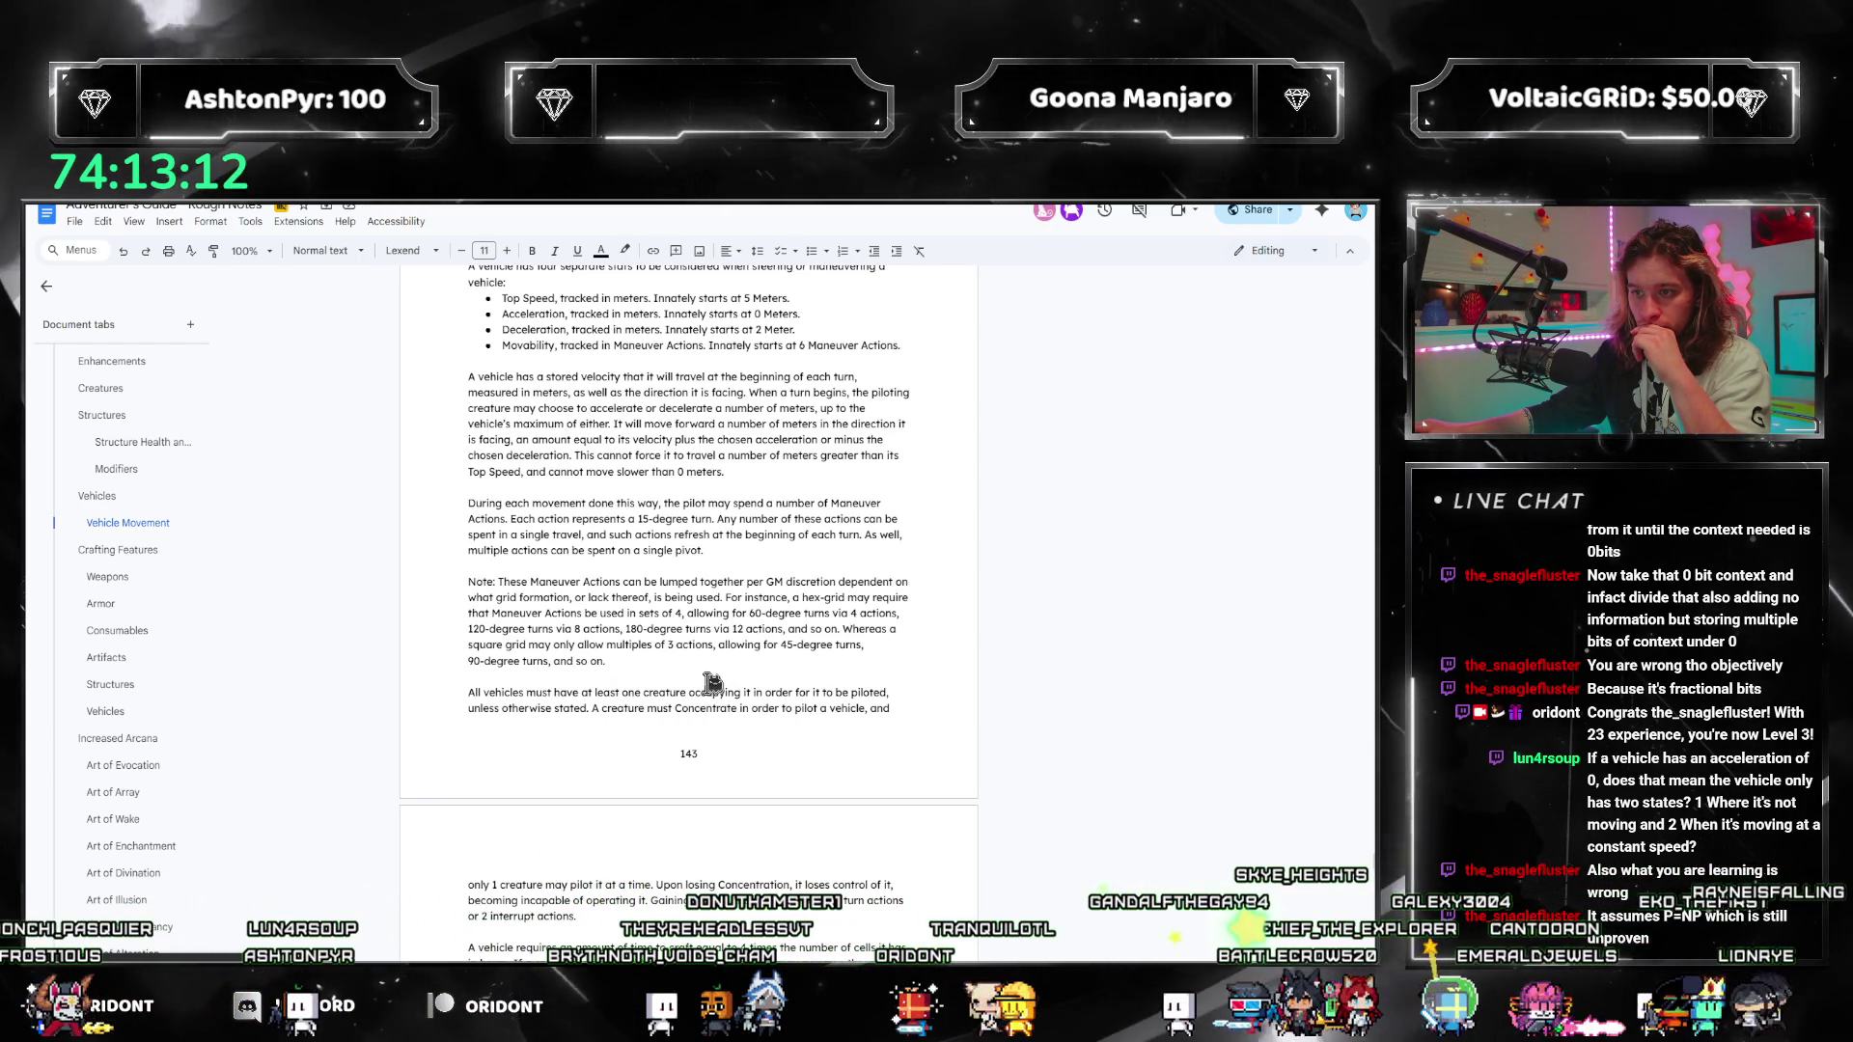
left_click(752, 545)
type(", maximum")
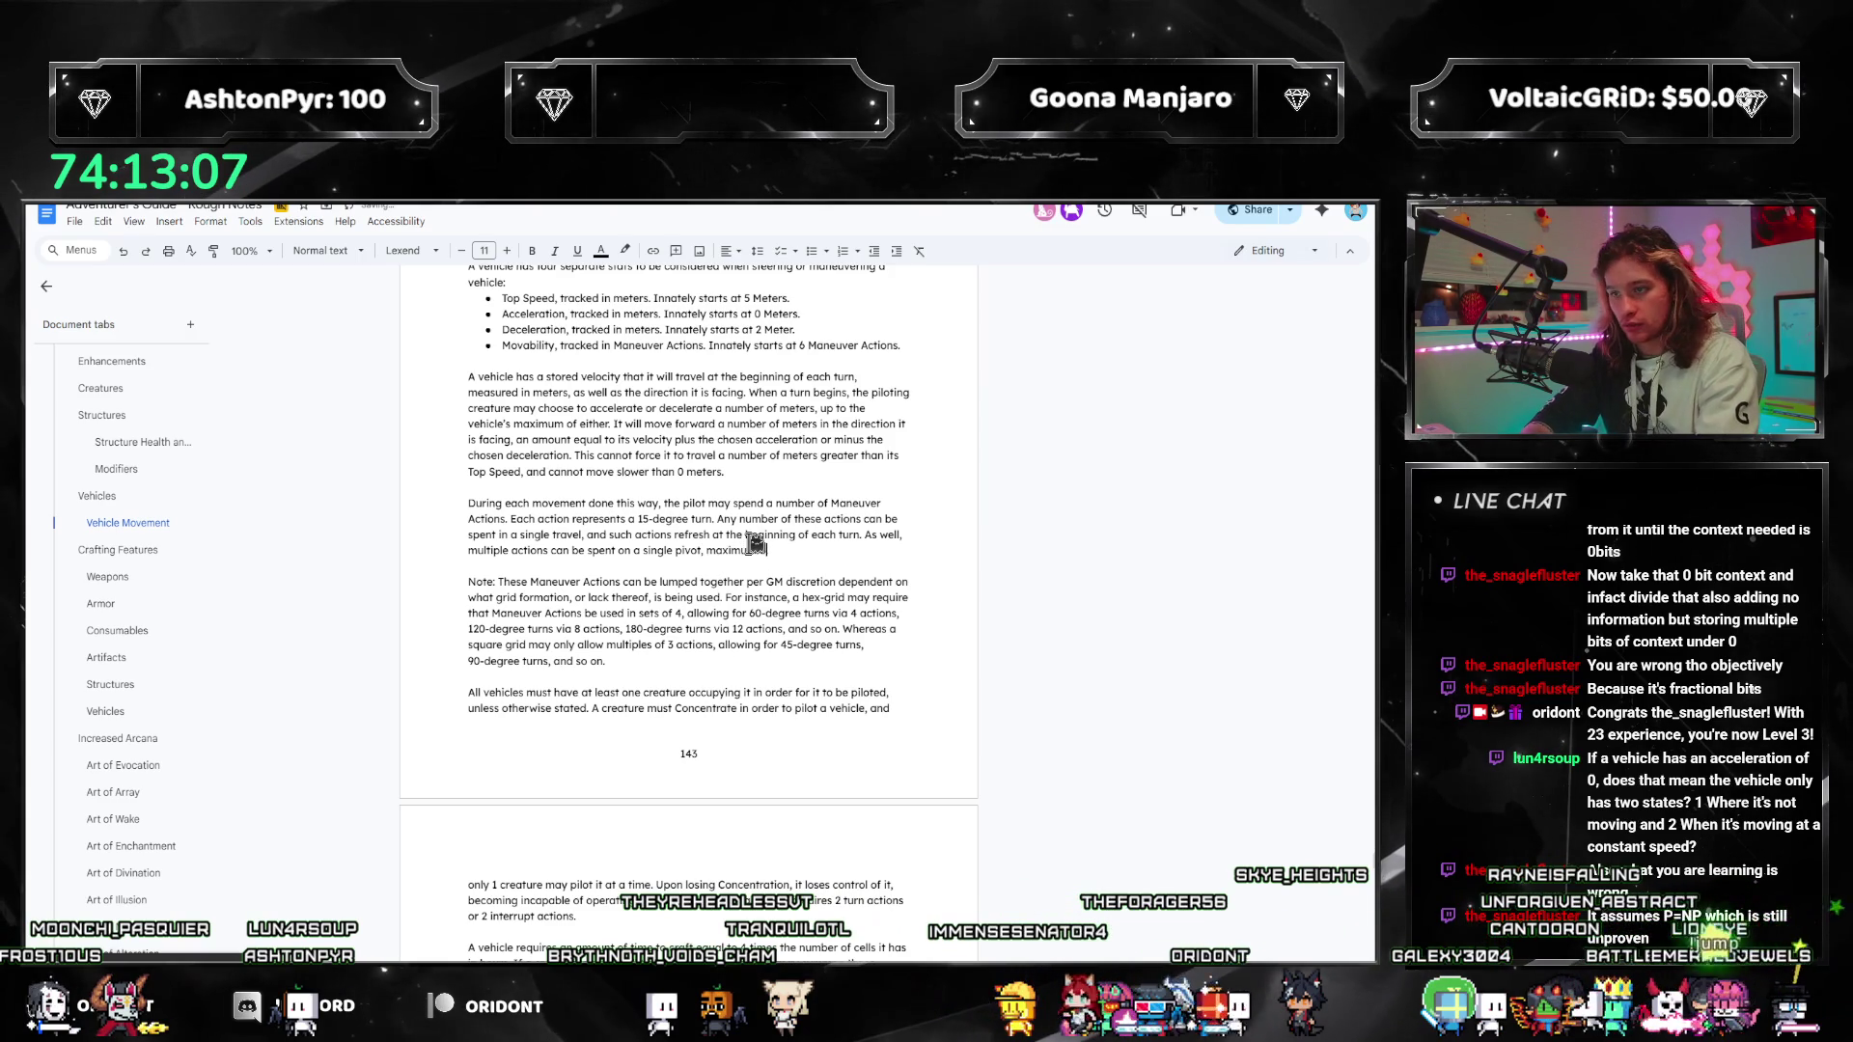
Step: End the single-pivot sentence with 'maximum of 12 at once.'
type("12 at ")
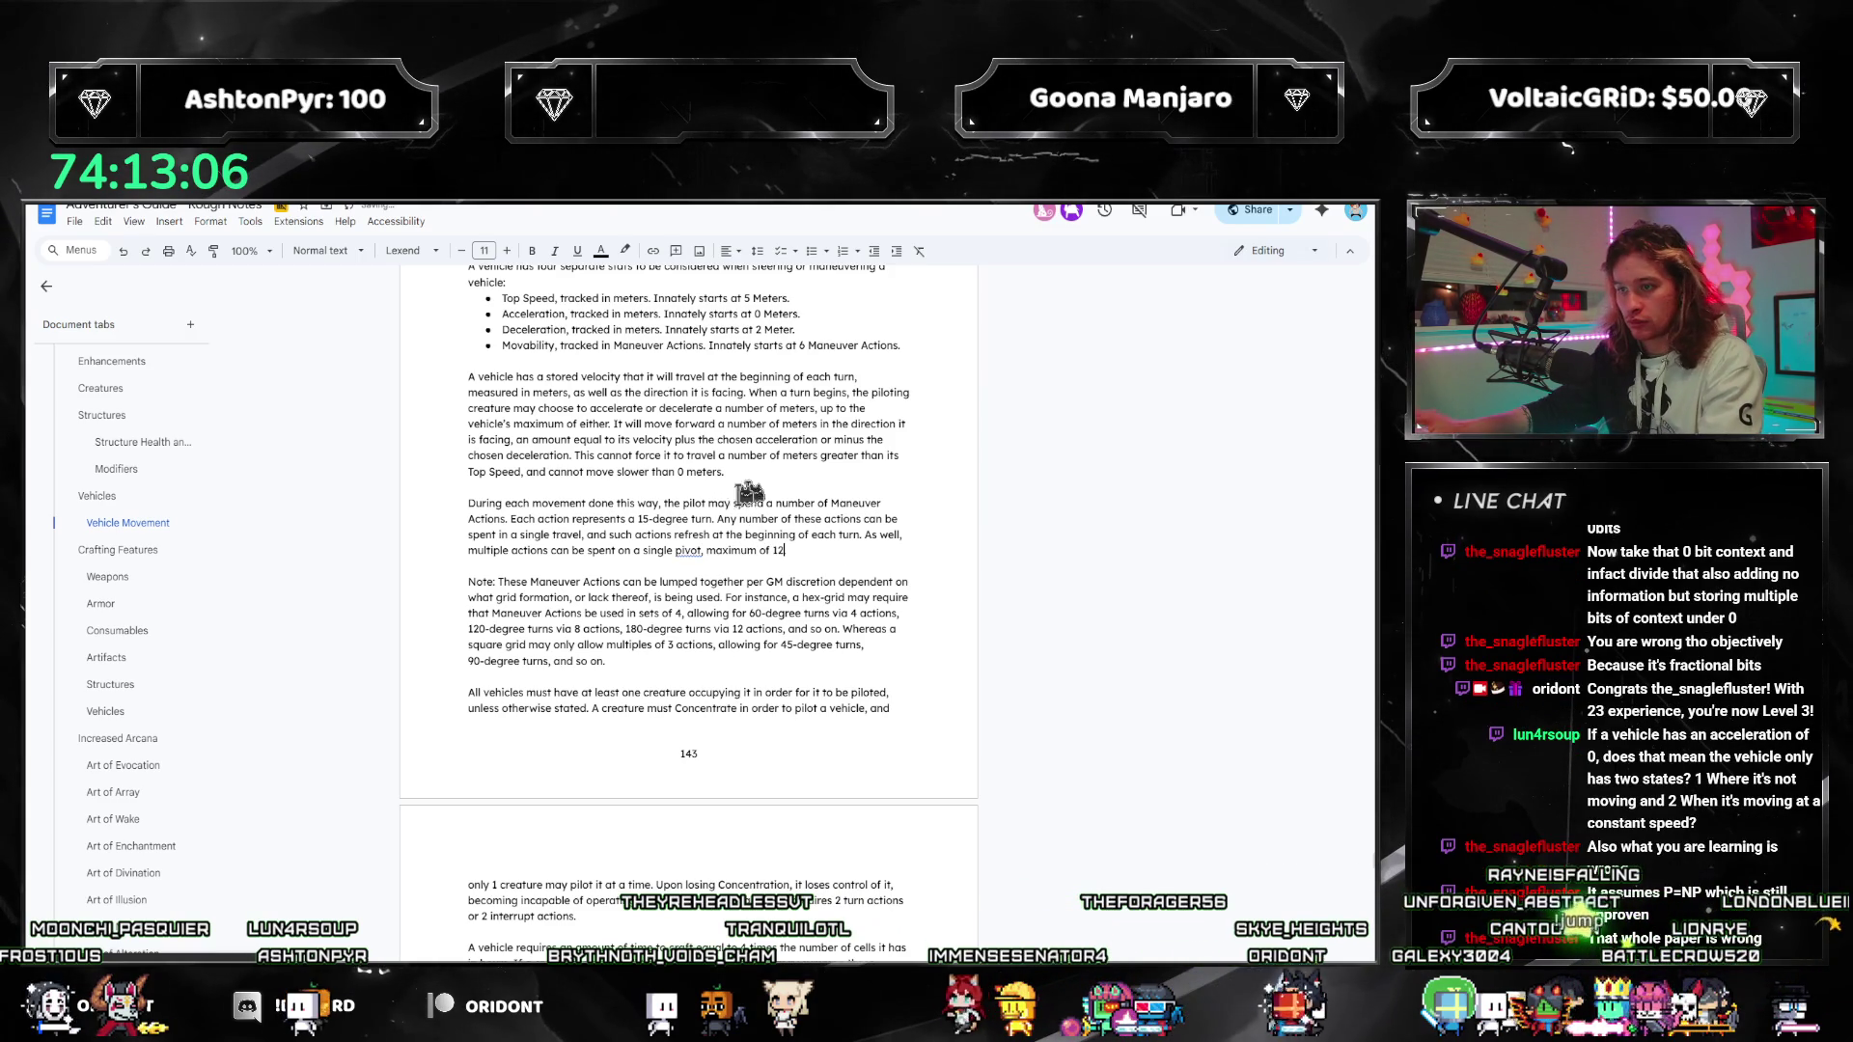
type("once")
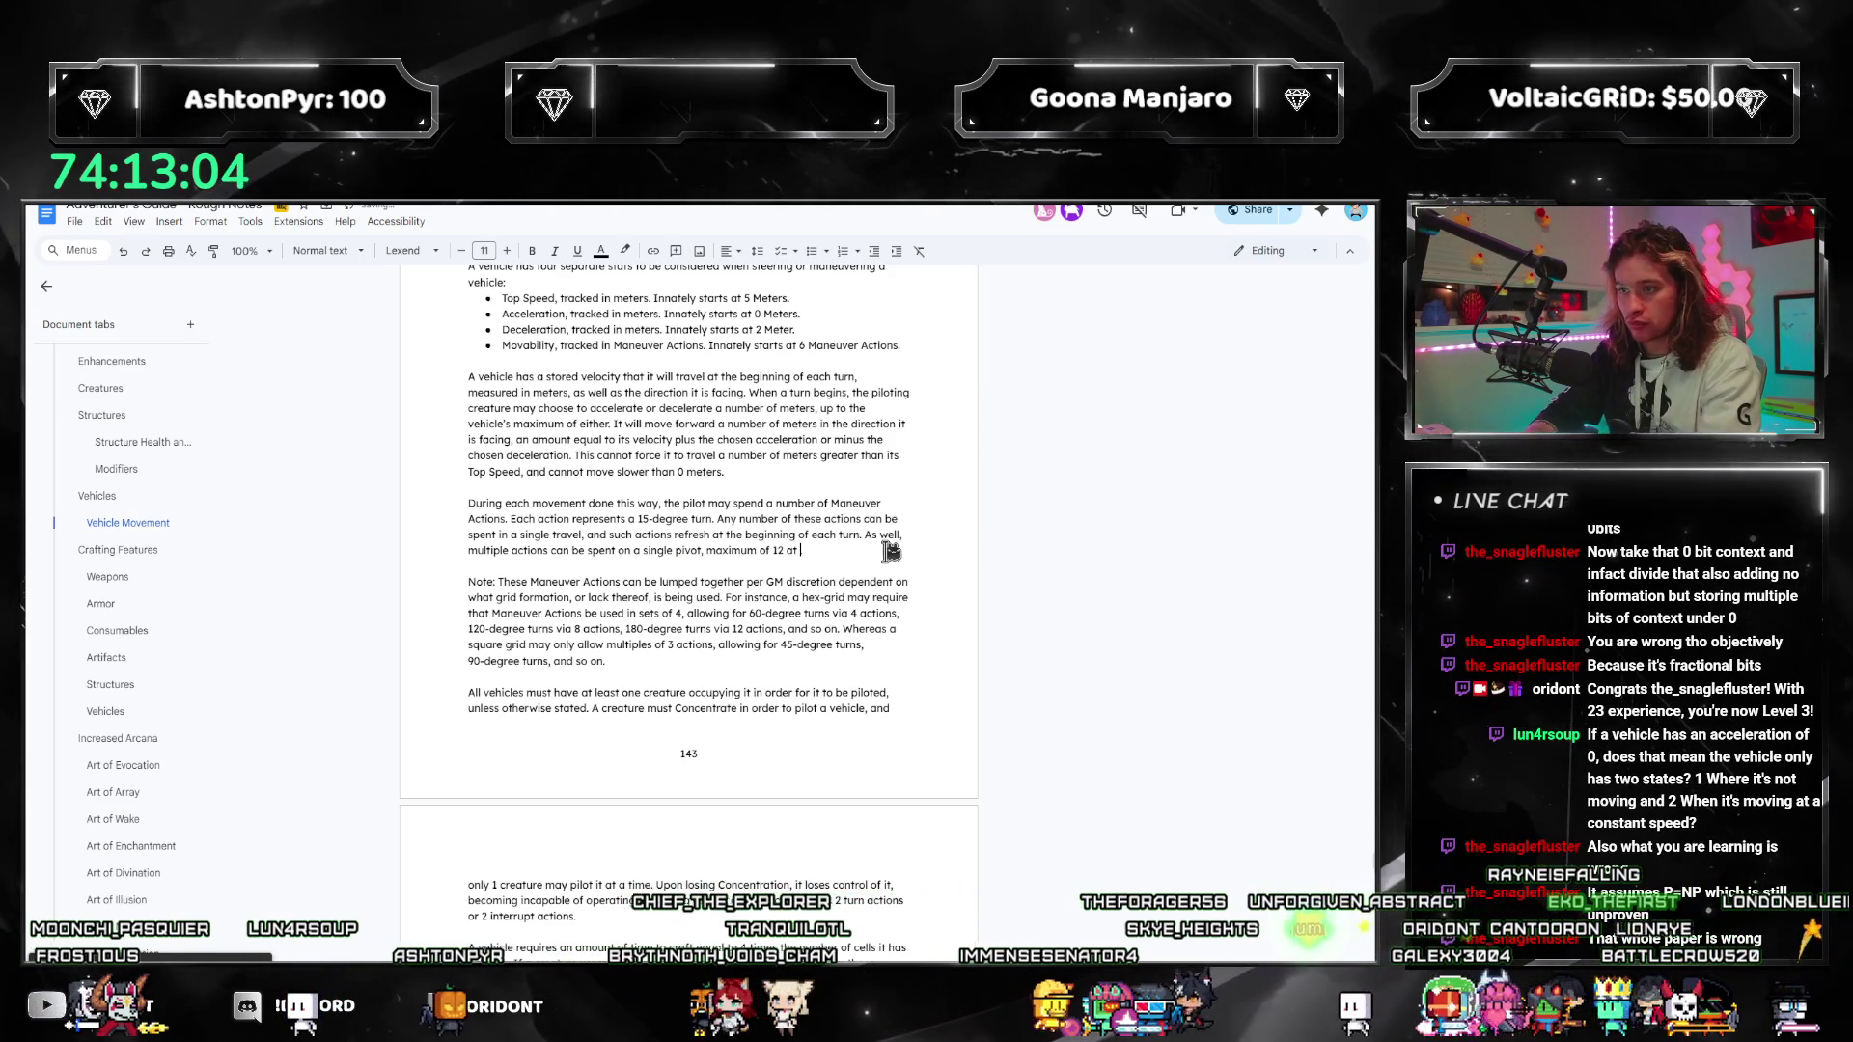
type(".")
left_click(758, 664)
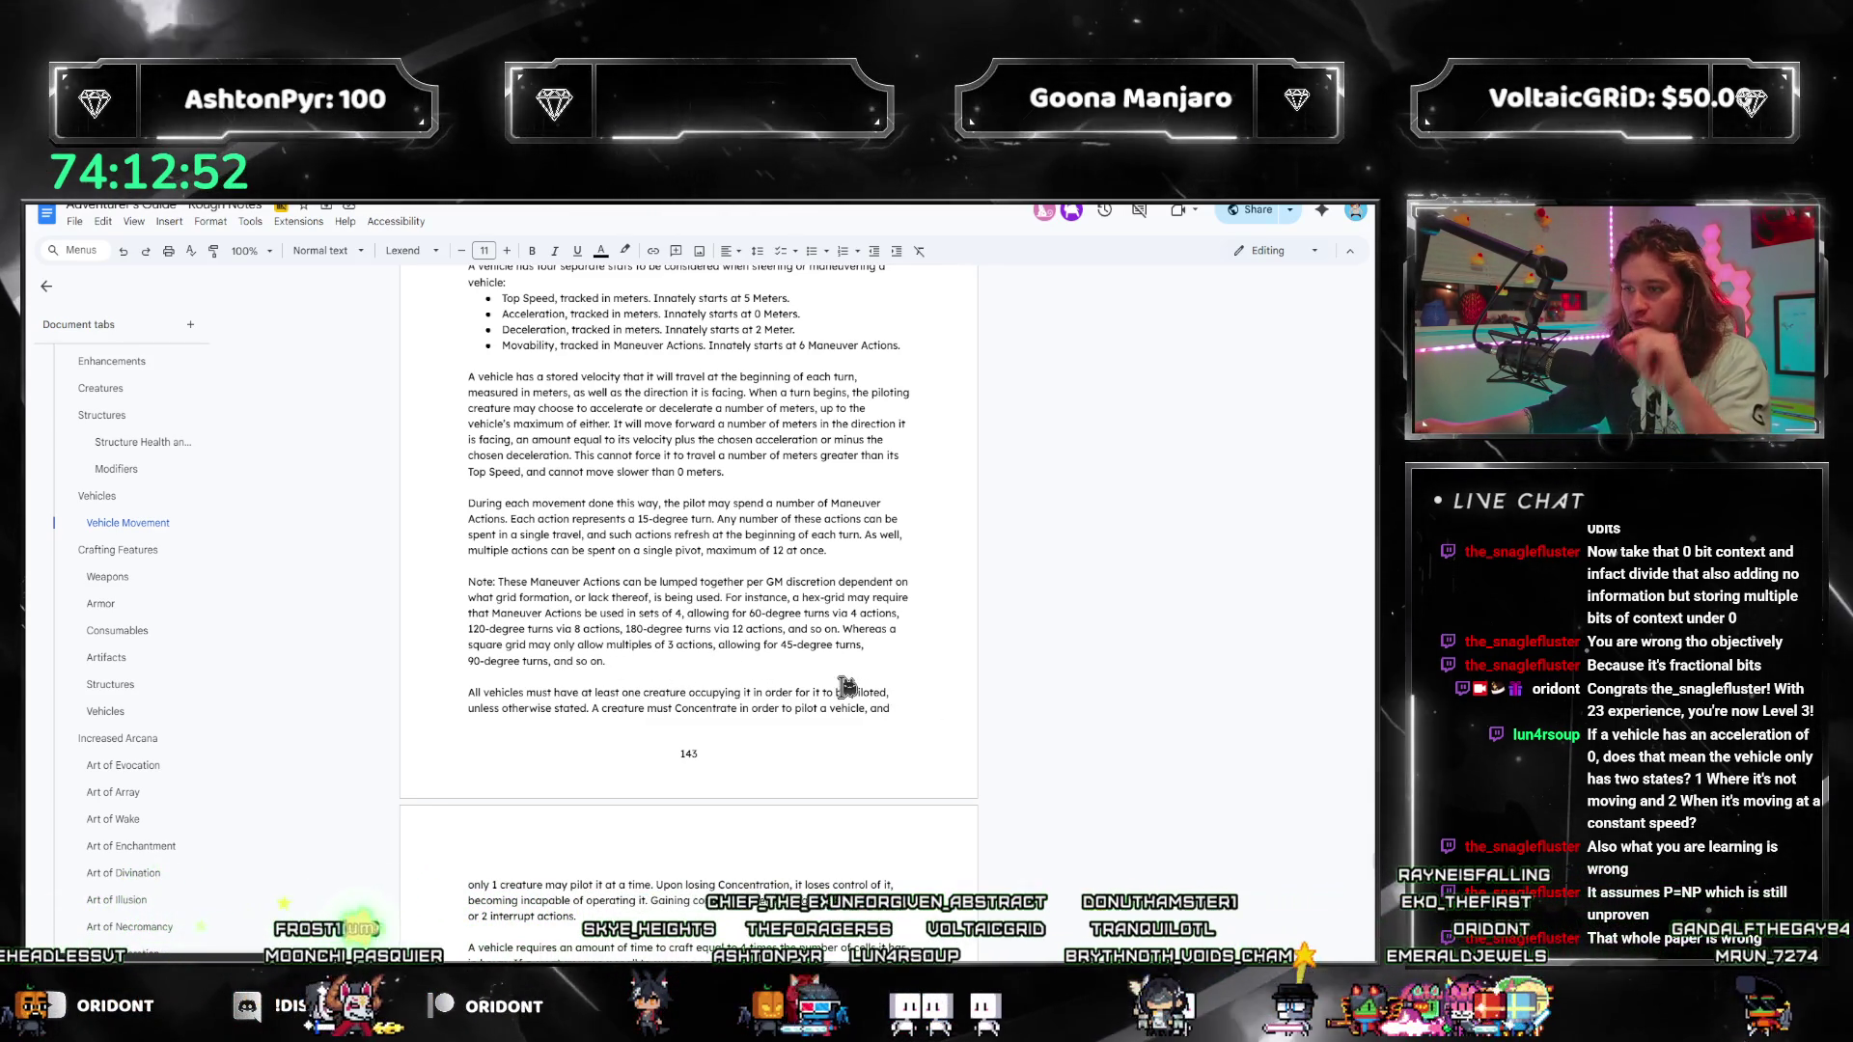
left_click(752, 669)
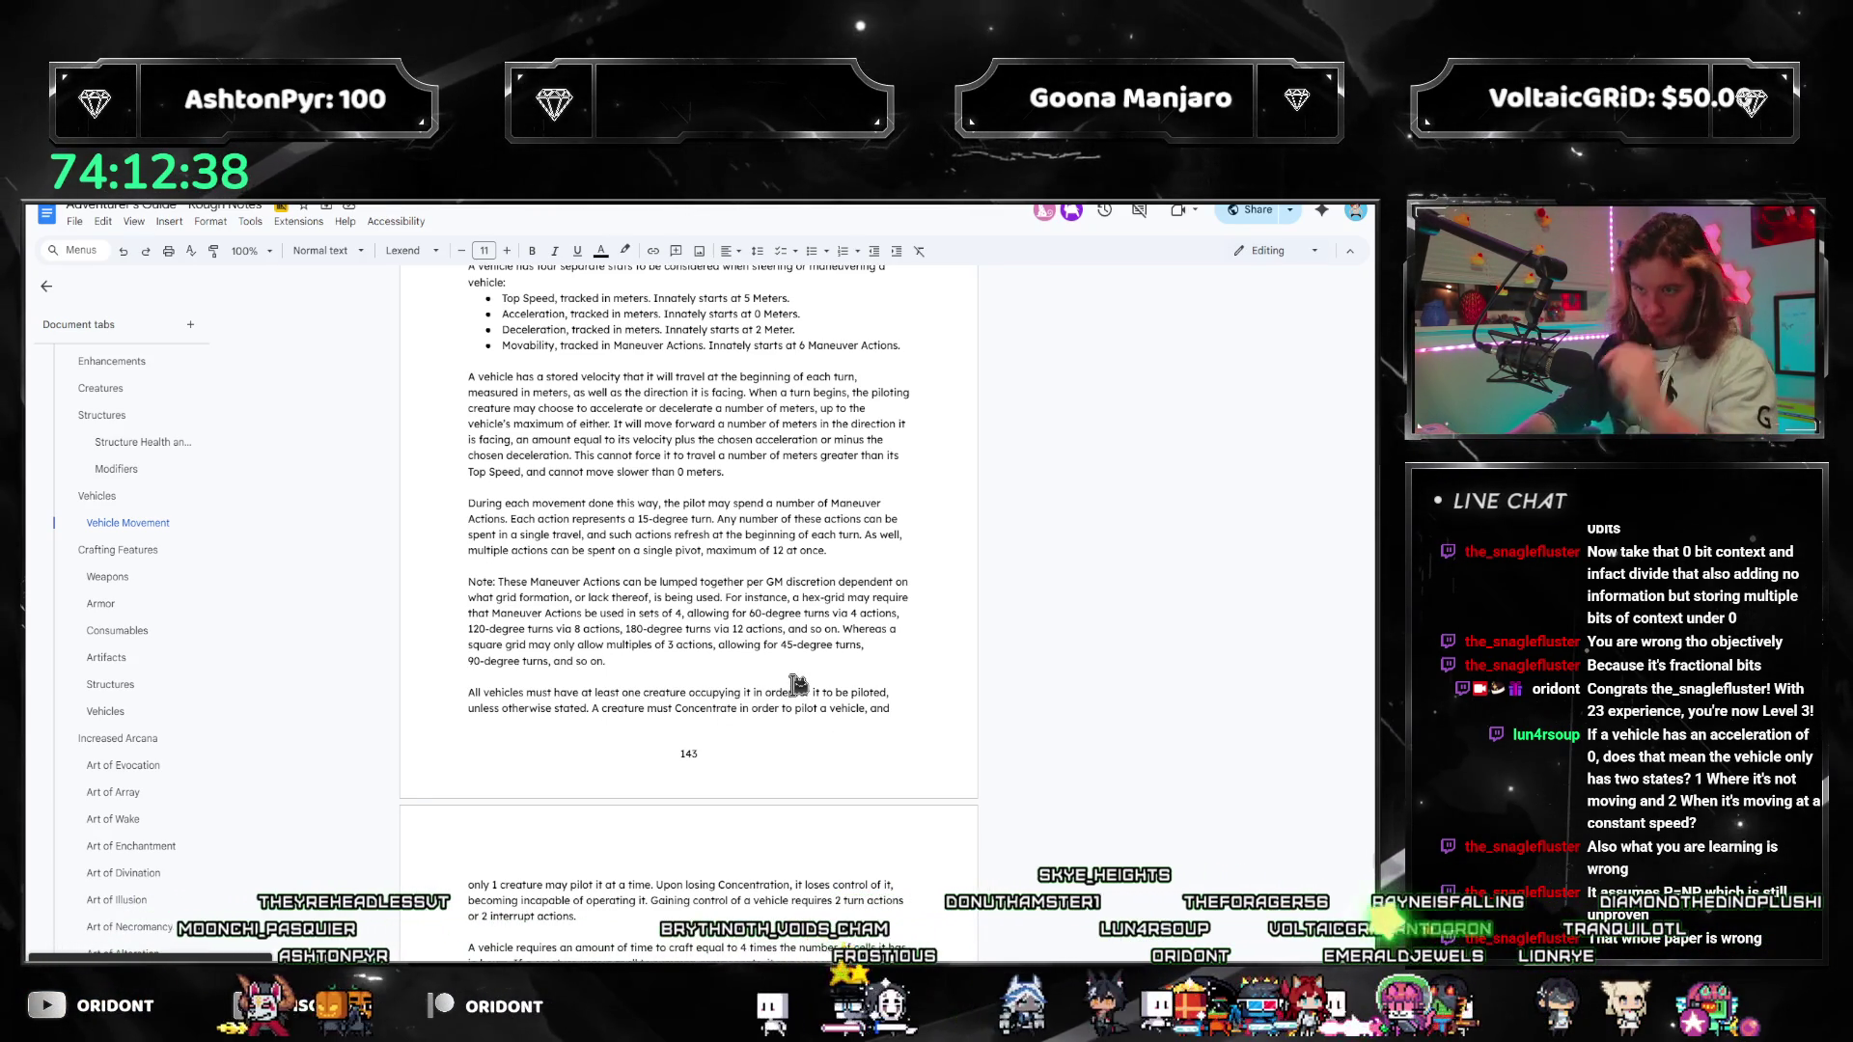
Step: Start a new paragraph: 'Pivots enacted this way can be done anywhere in the vehicle's movement.'
key("Return")
key("Return")
type("Movement")
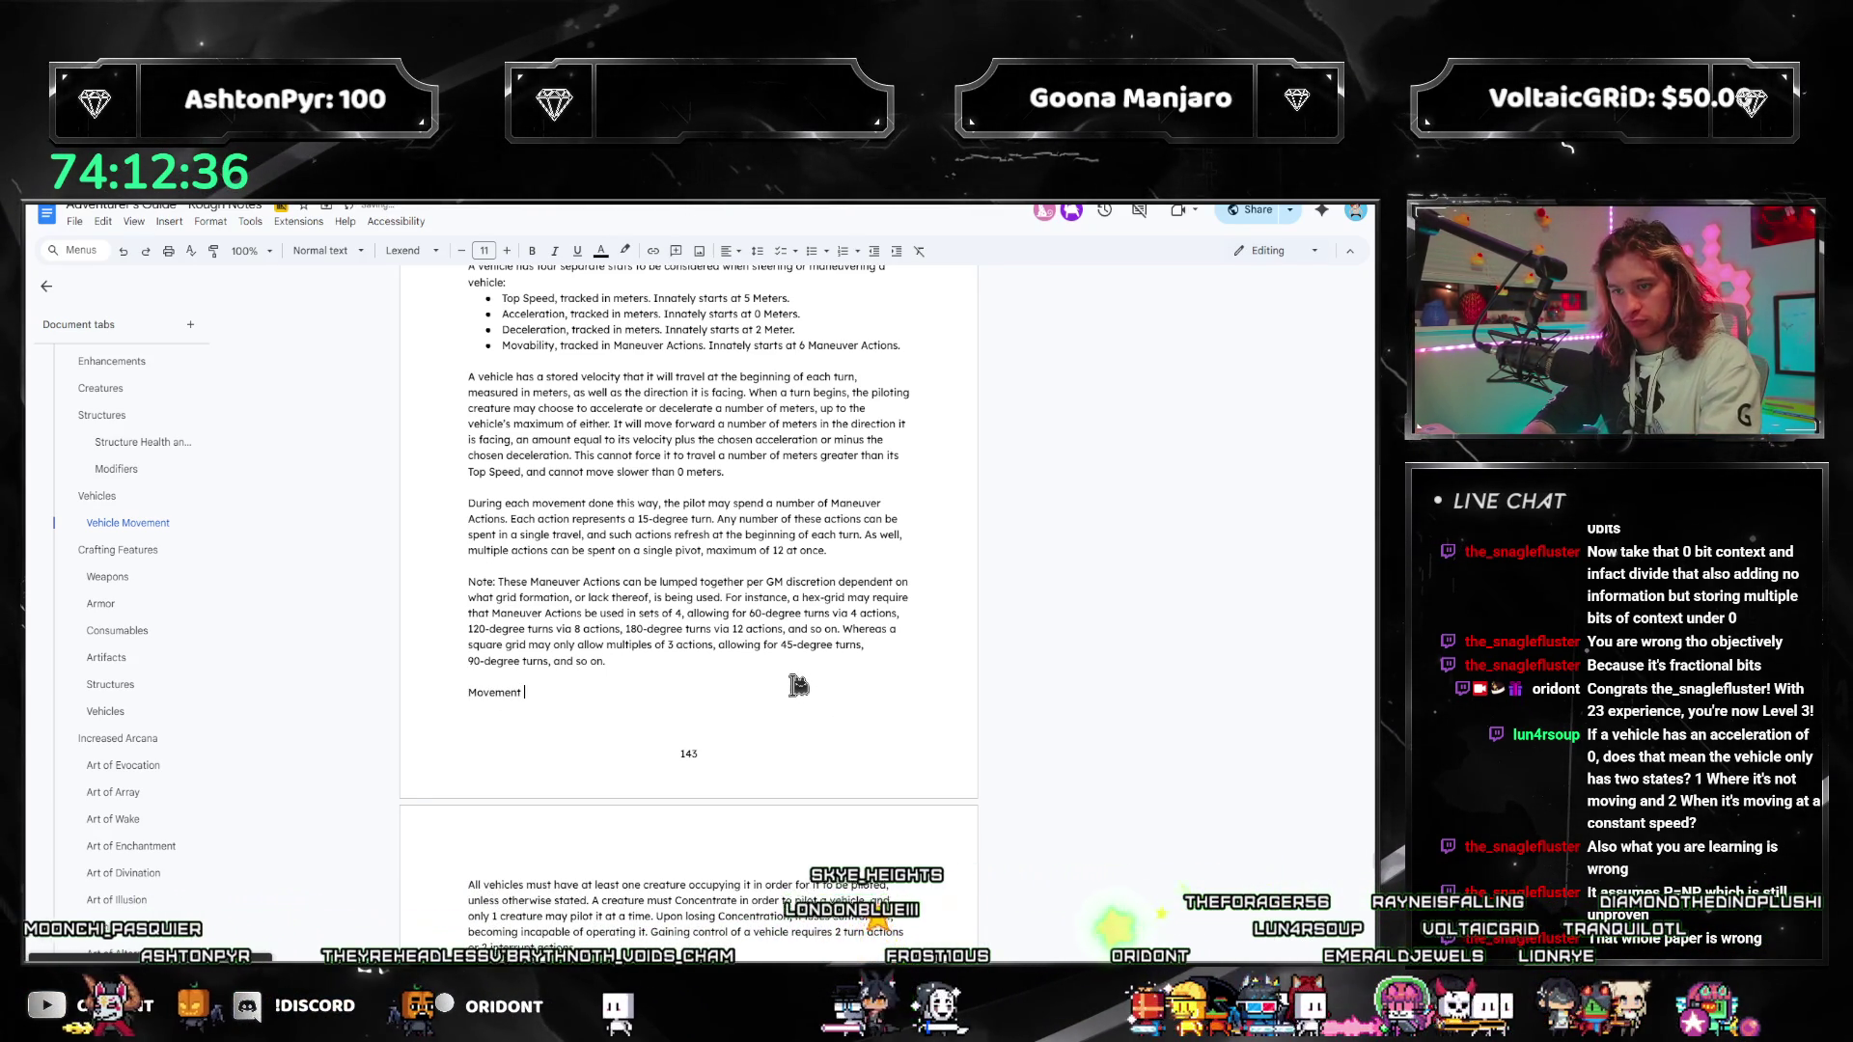
key("BackSpace")
key("BackSpace")
key("BackSpace")
key("BackSpace")
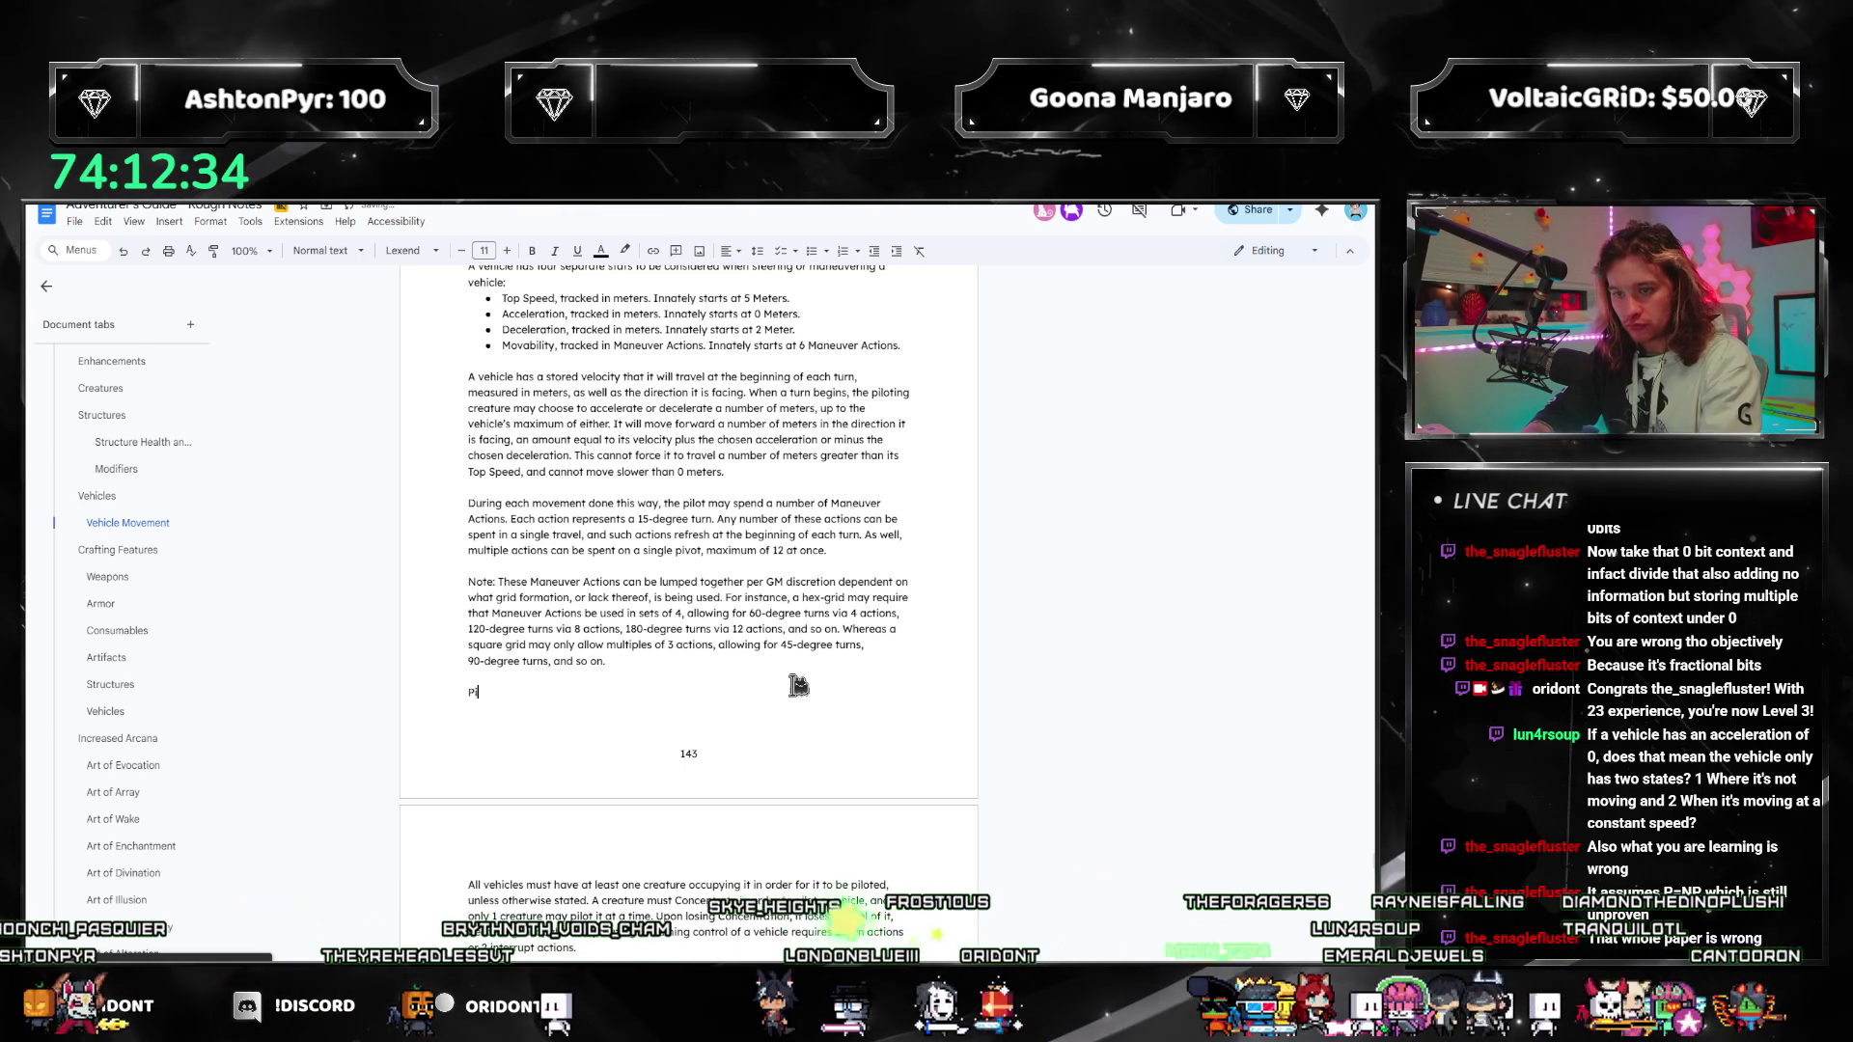
type("Pivots enacted thi")
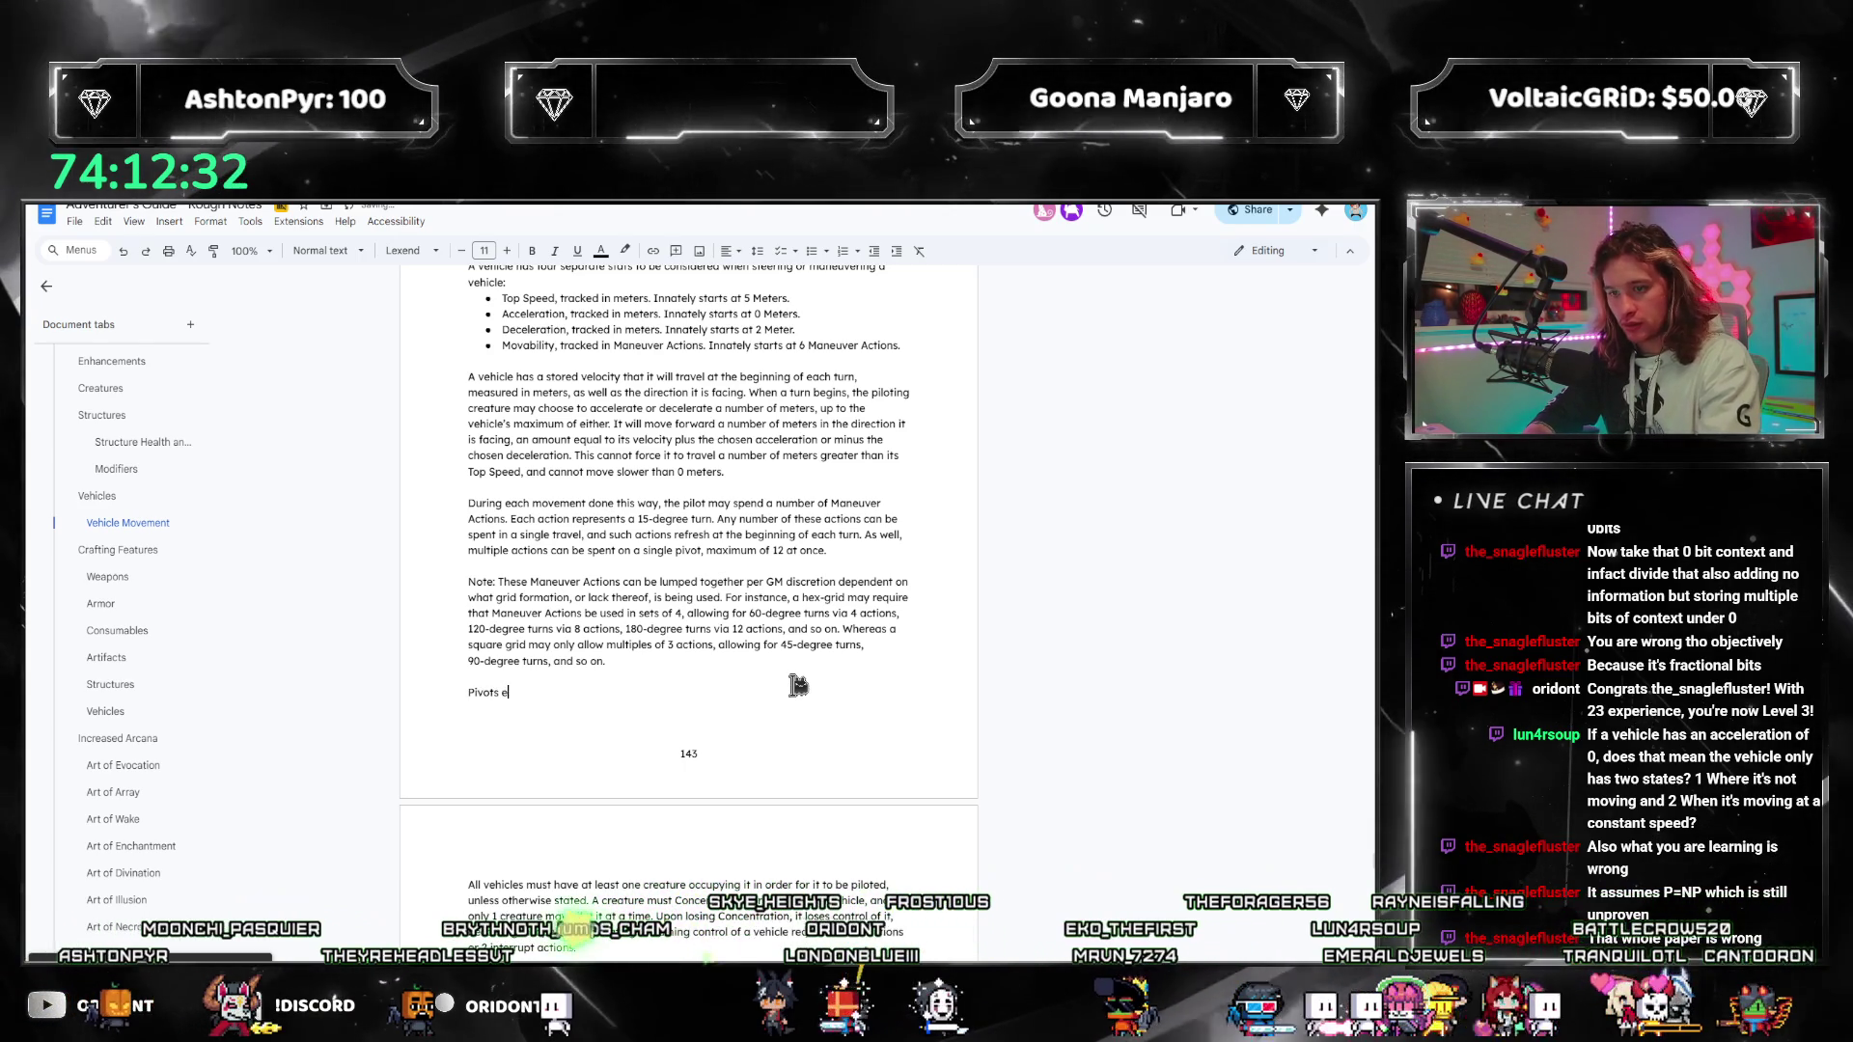
type("s way can be done a")
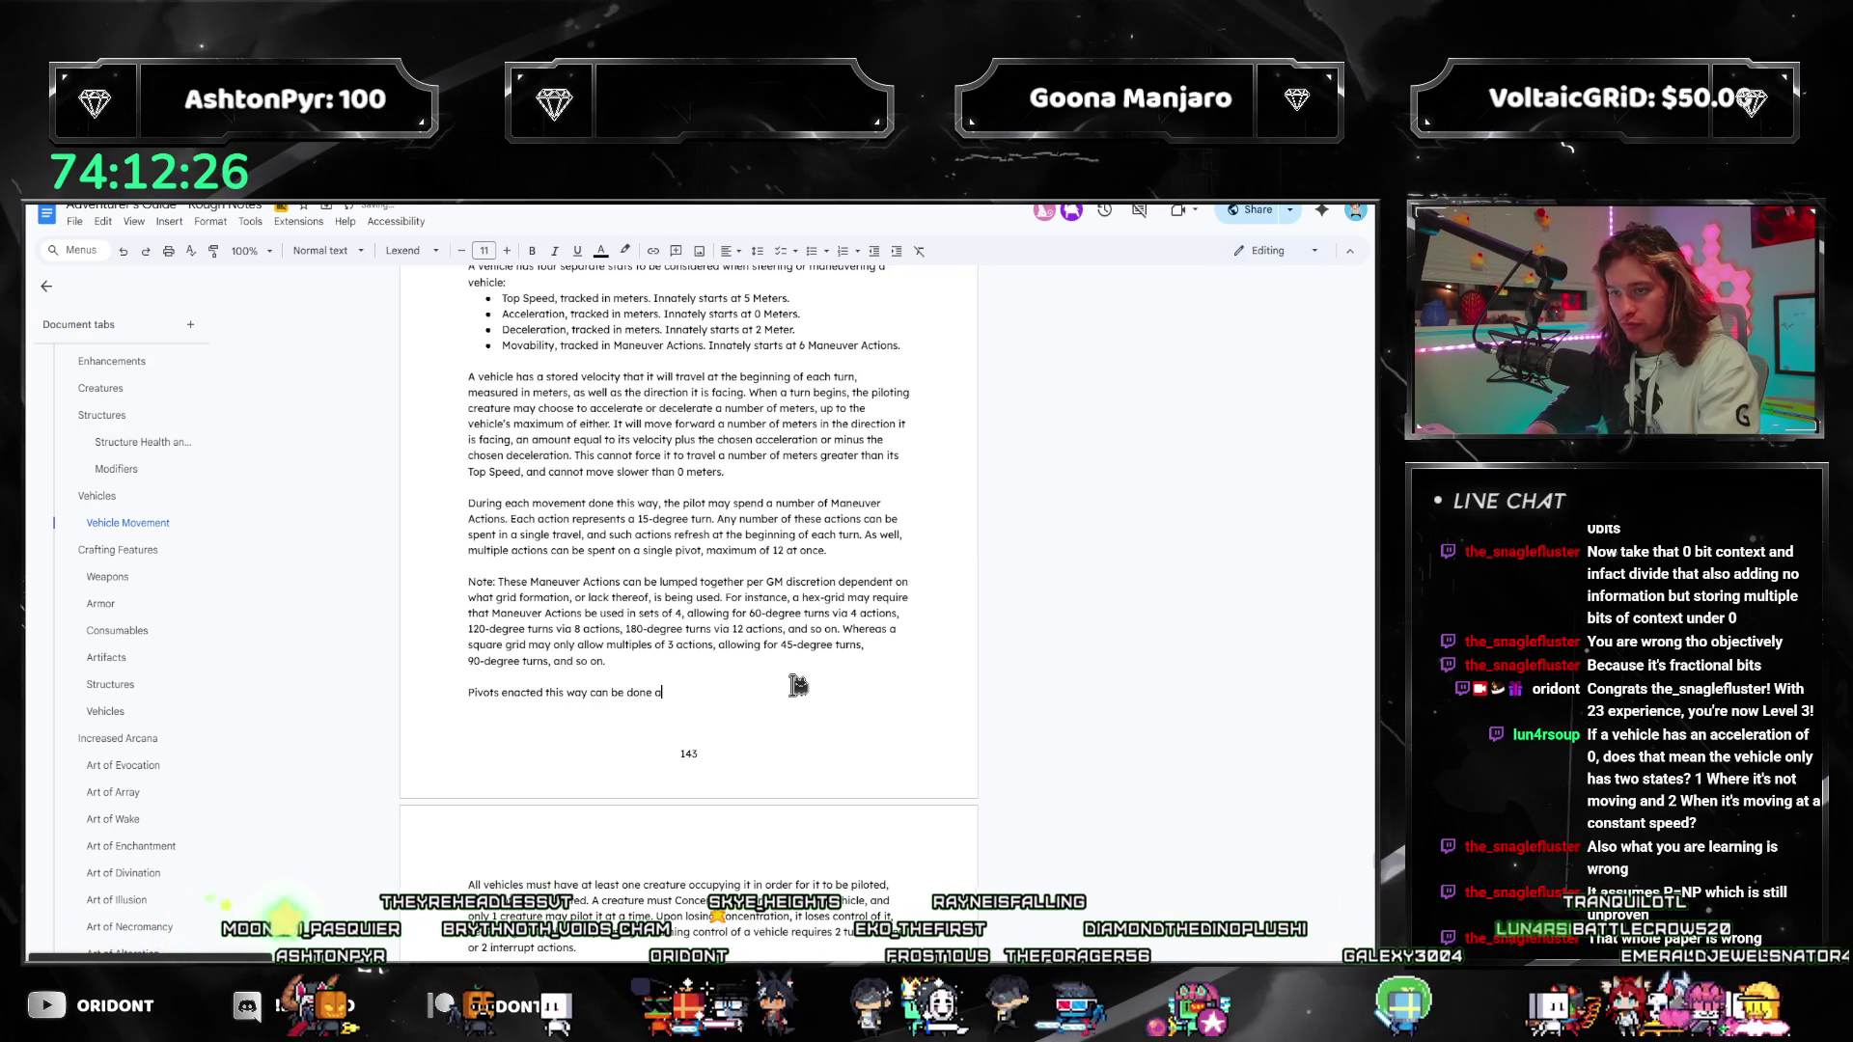
type("nywhere in the vehicle's movement")
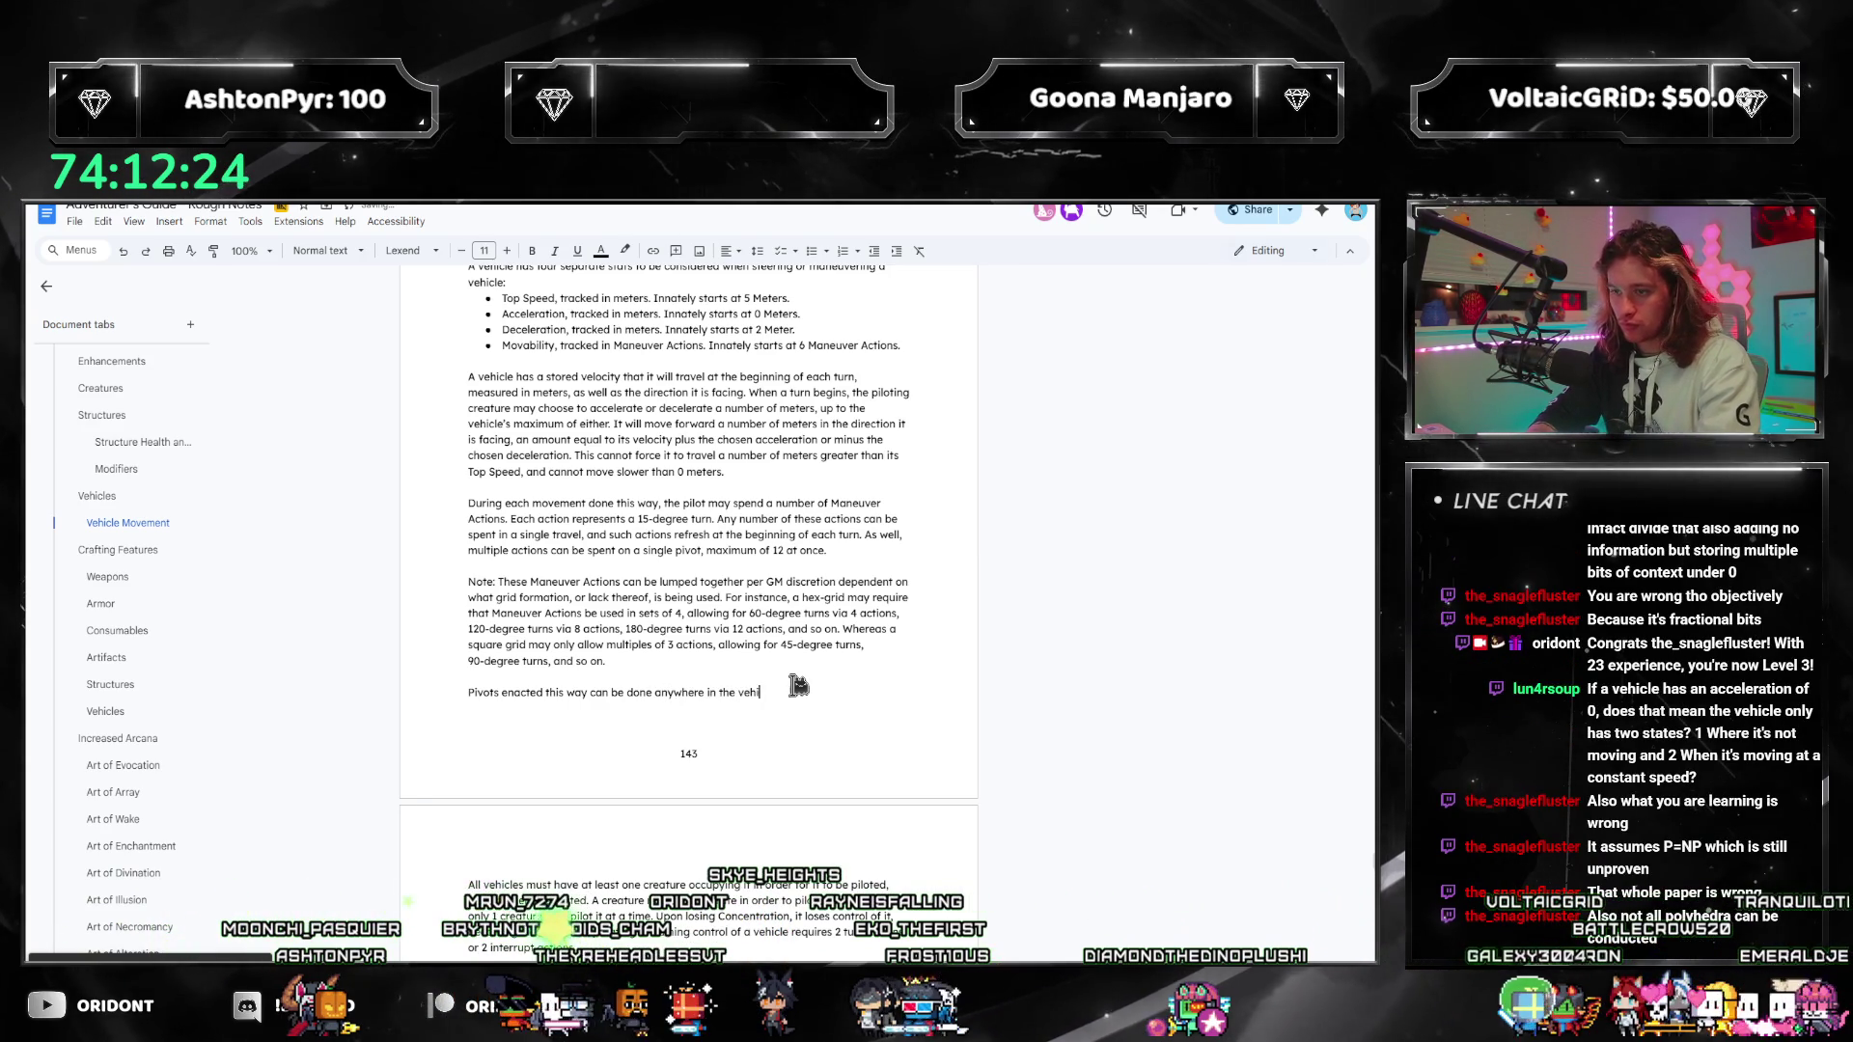
type(".")
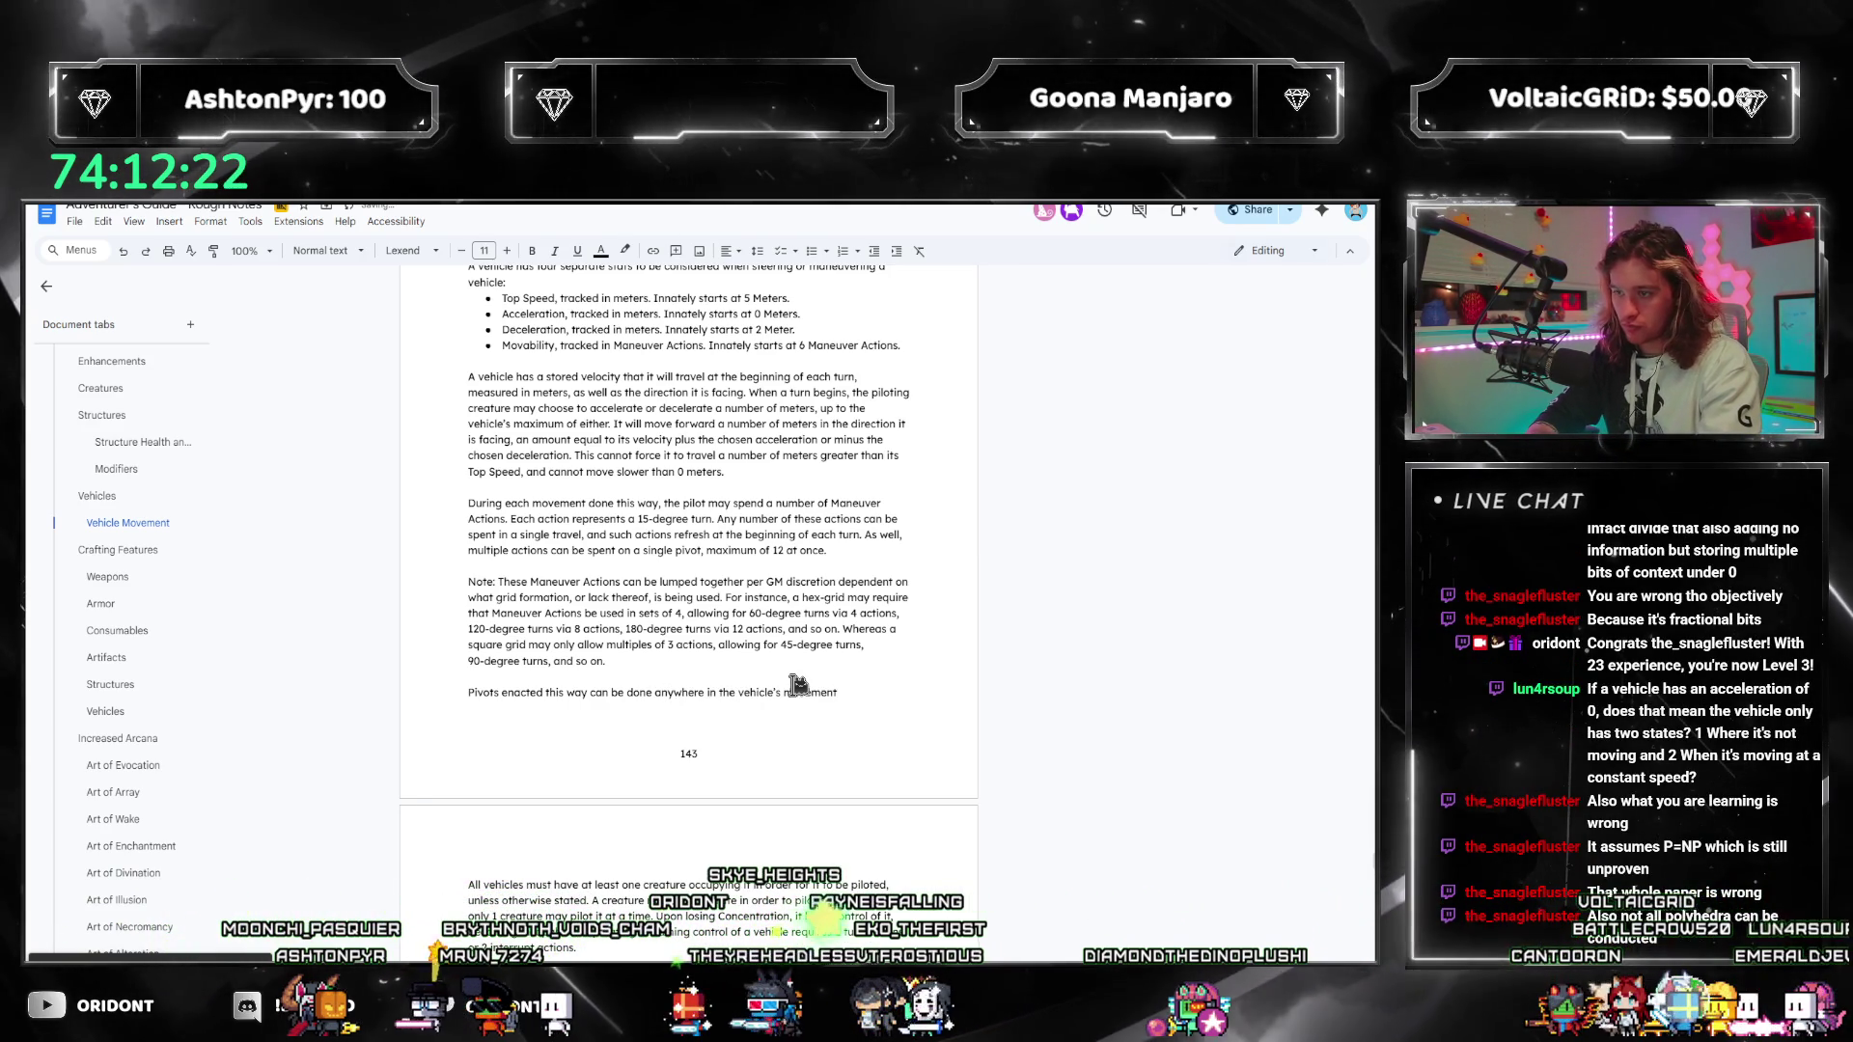
key("BackSpace")
type(". Whether it be at the very begi")
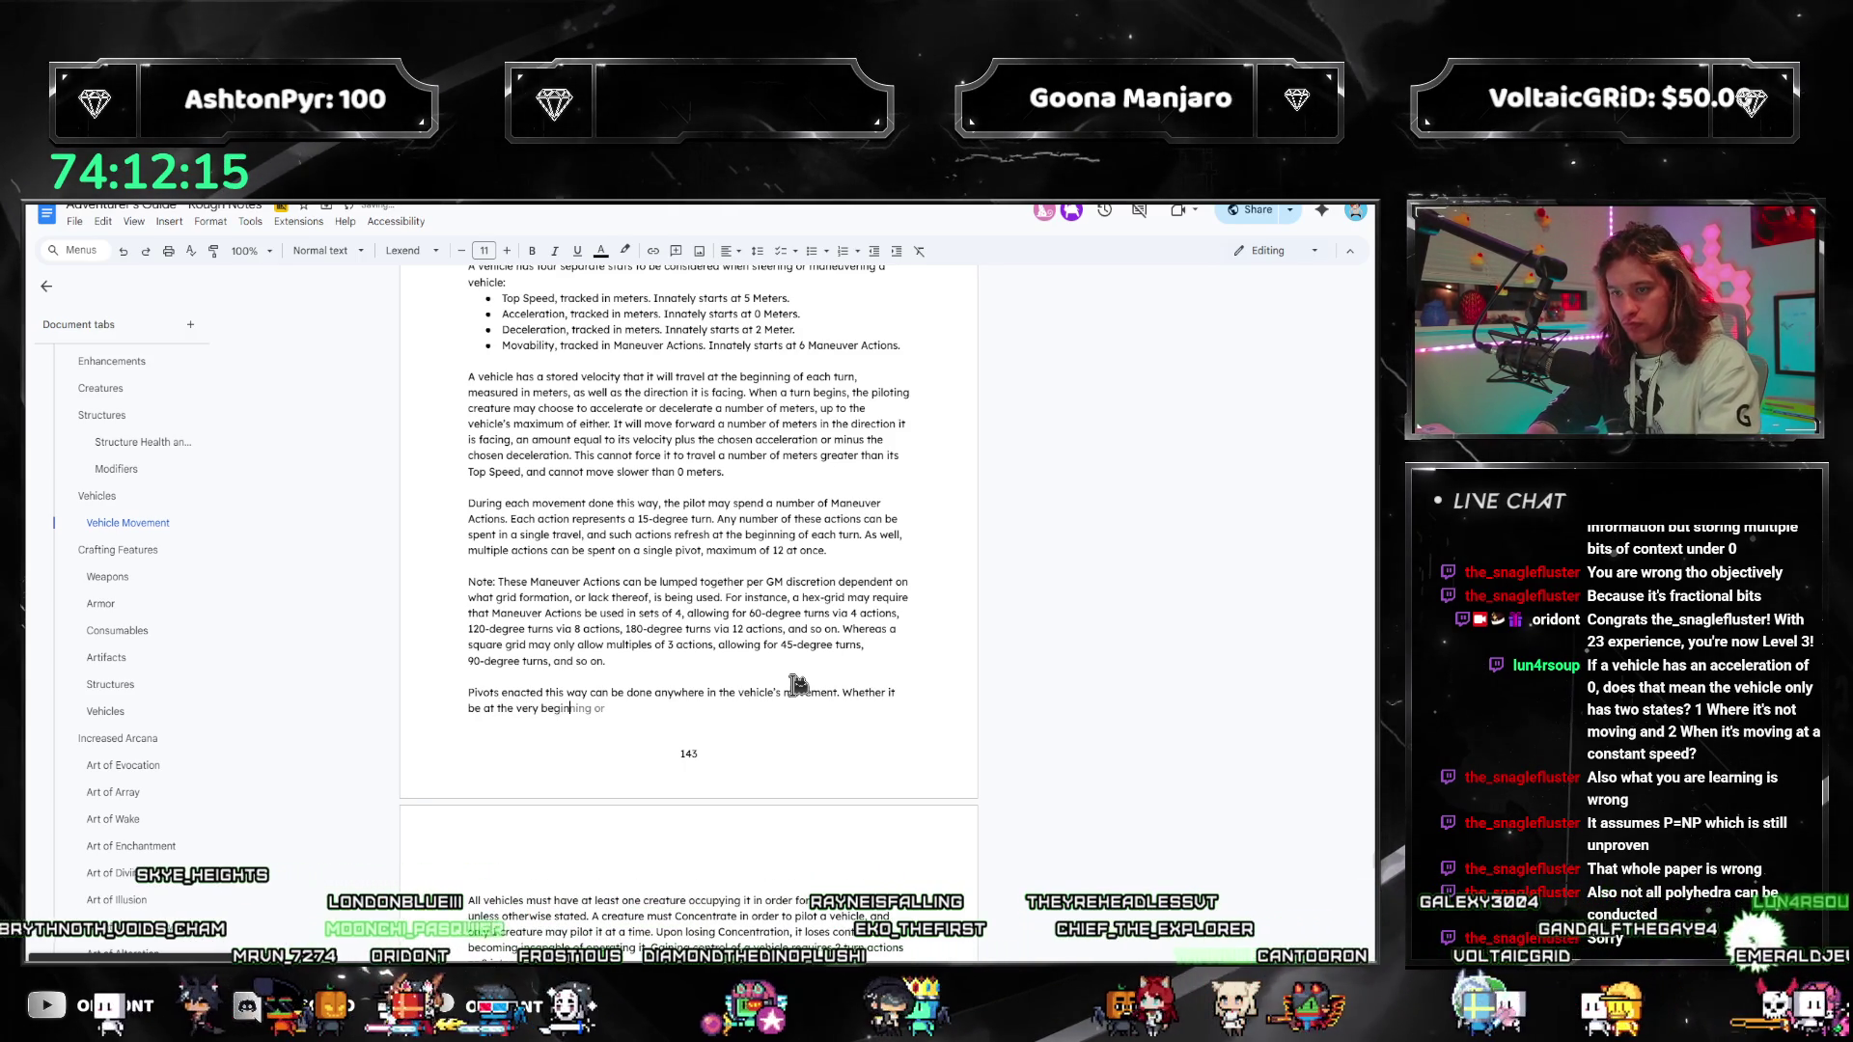
type("ning,")
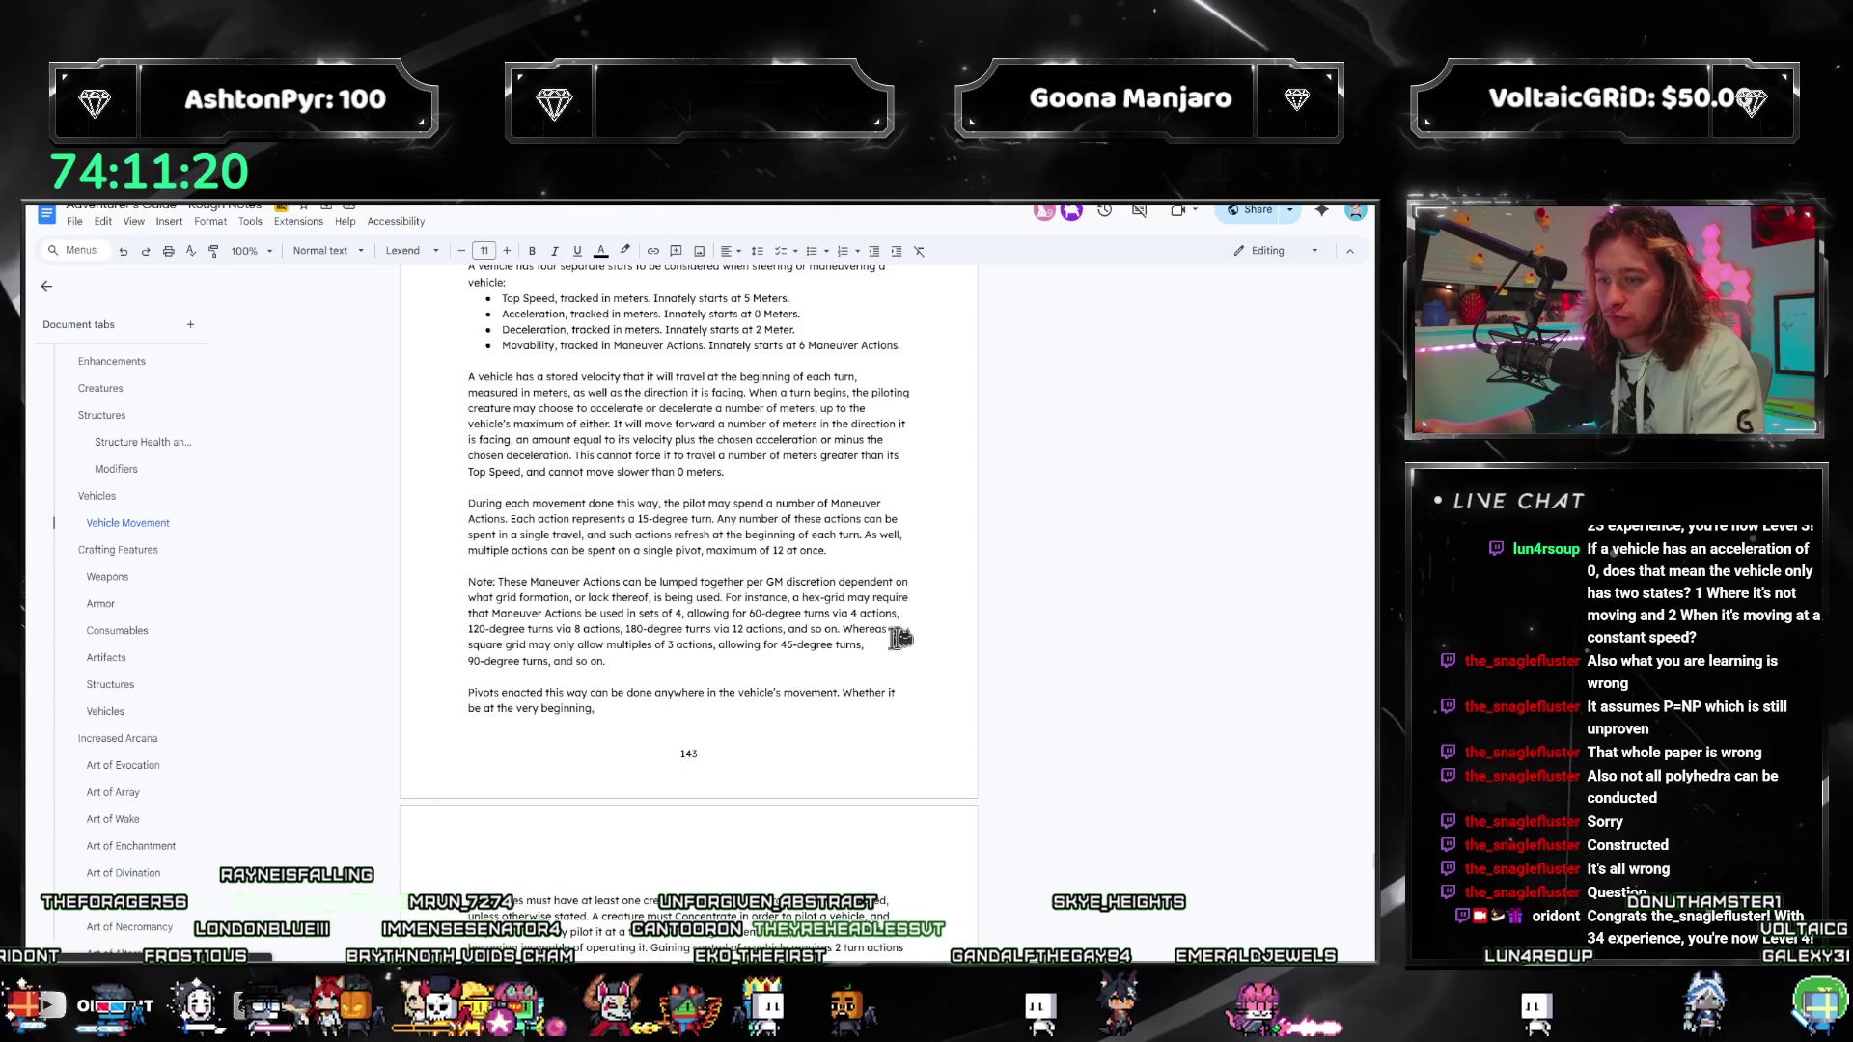
scroll(916, 633, "down", 1)
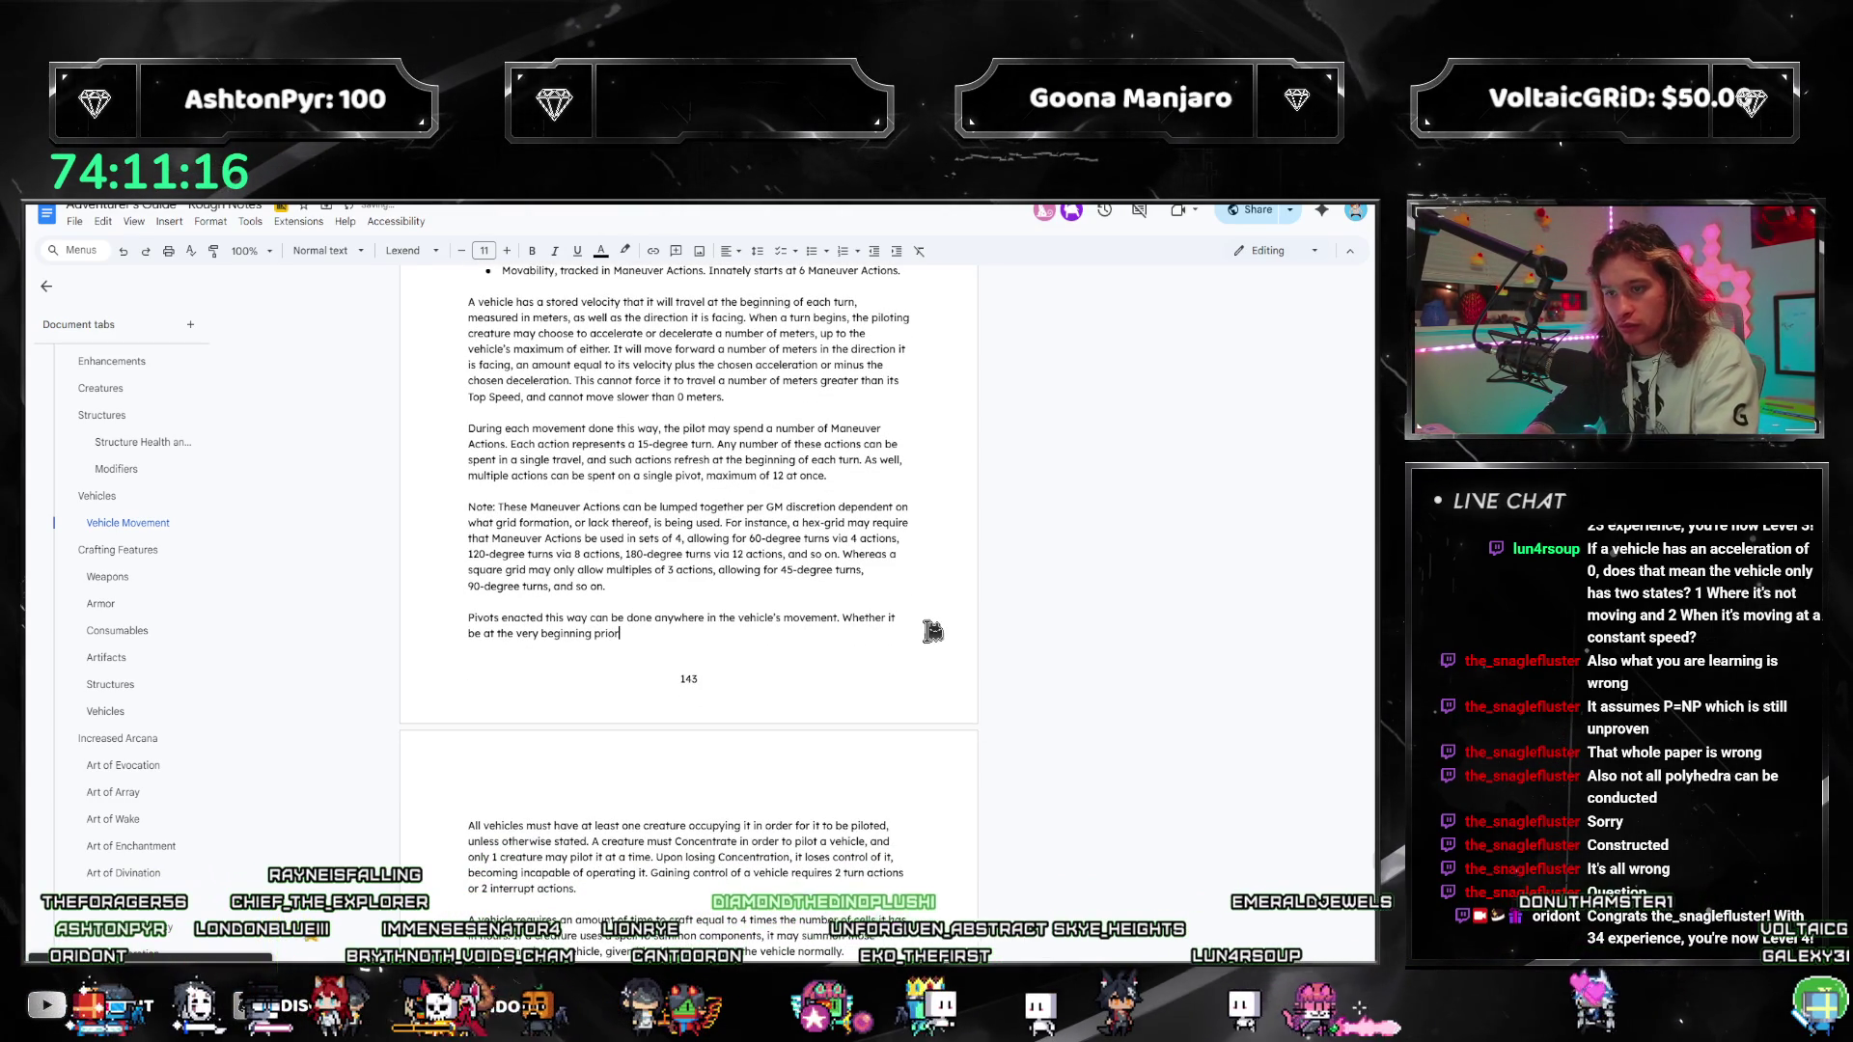
Step: List pivot timings: prior to movement, after 3 meters of travel, or some mix of multiple
type(" to movement,")
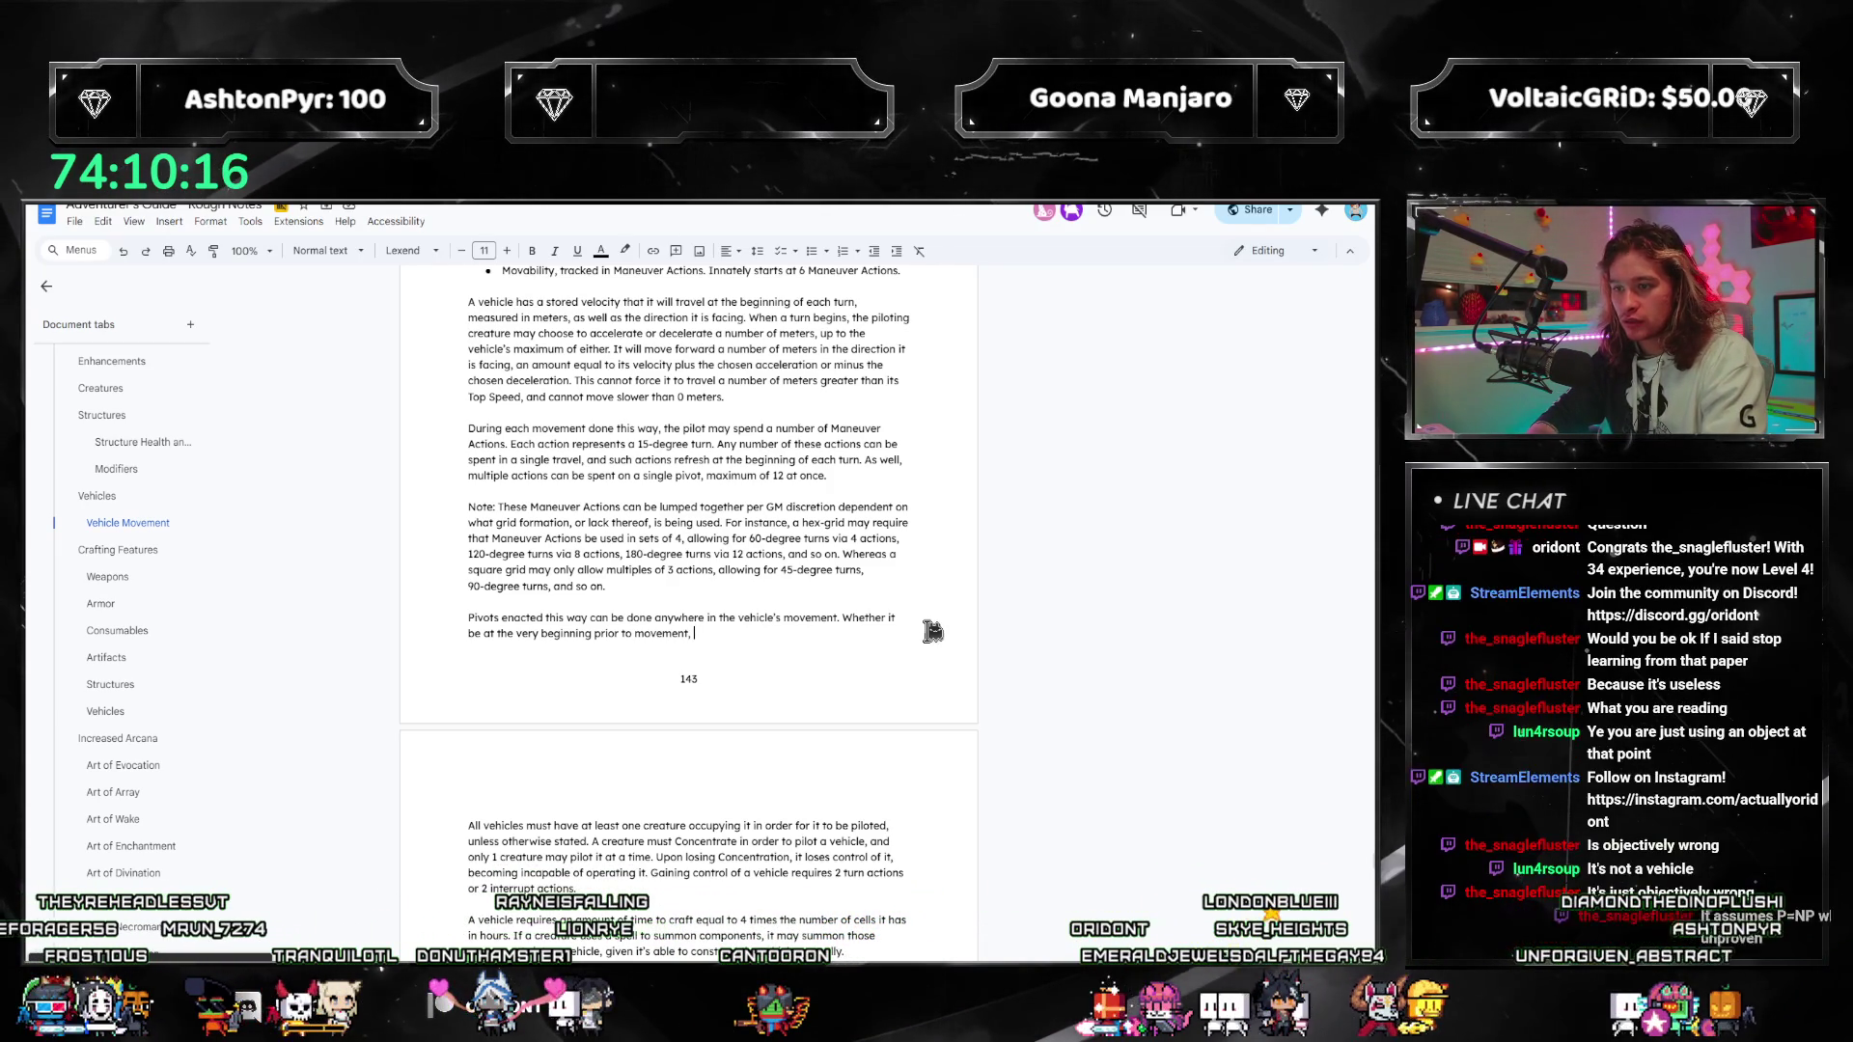
type("after 3 meter")
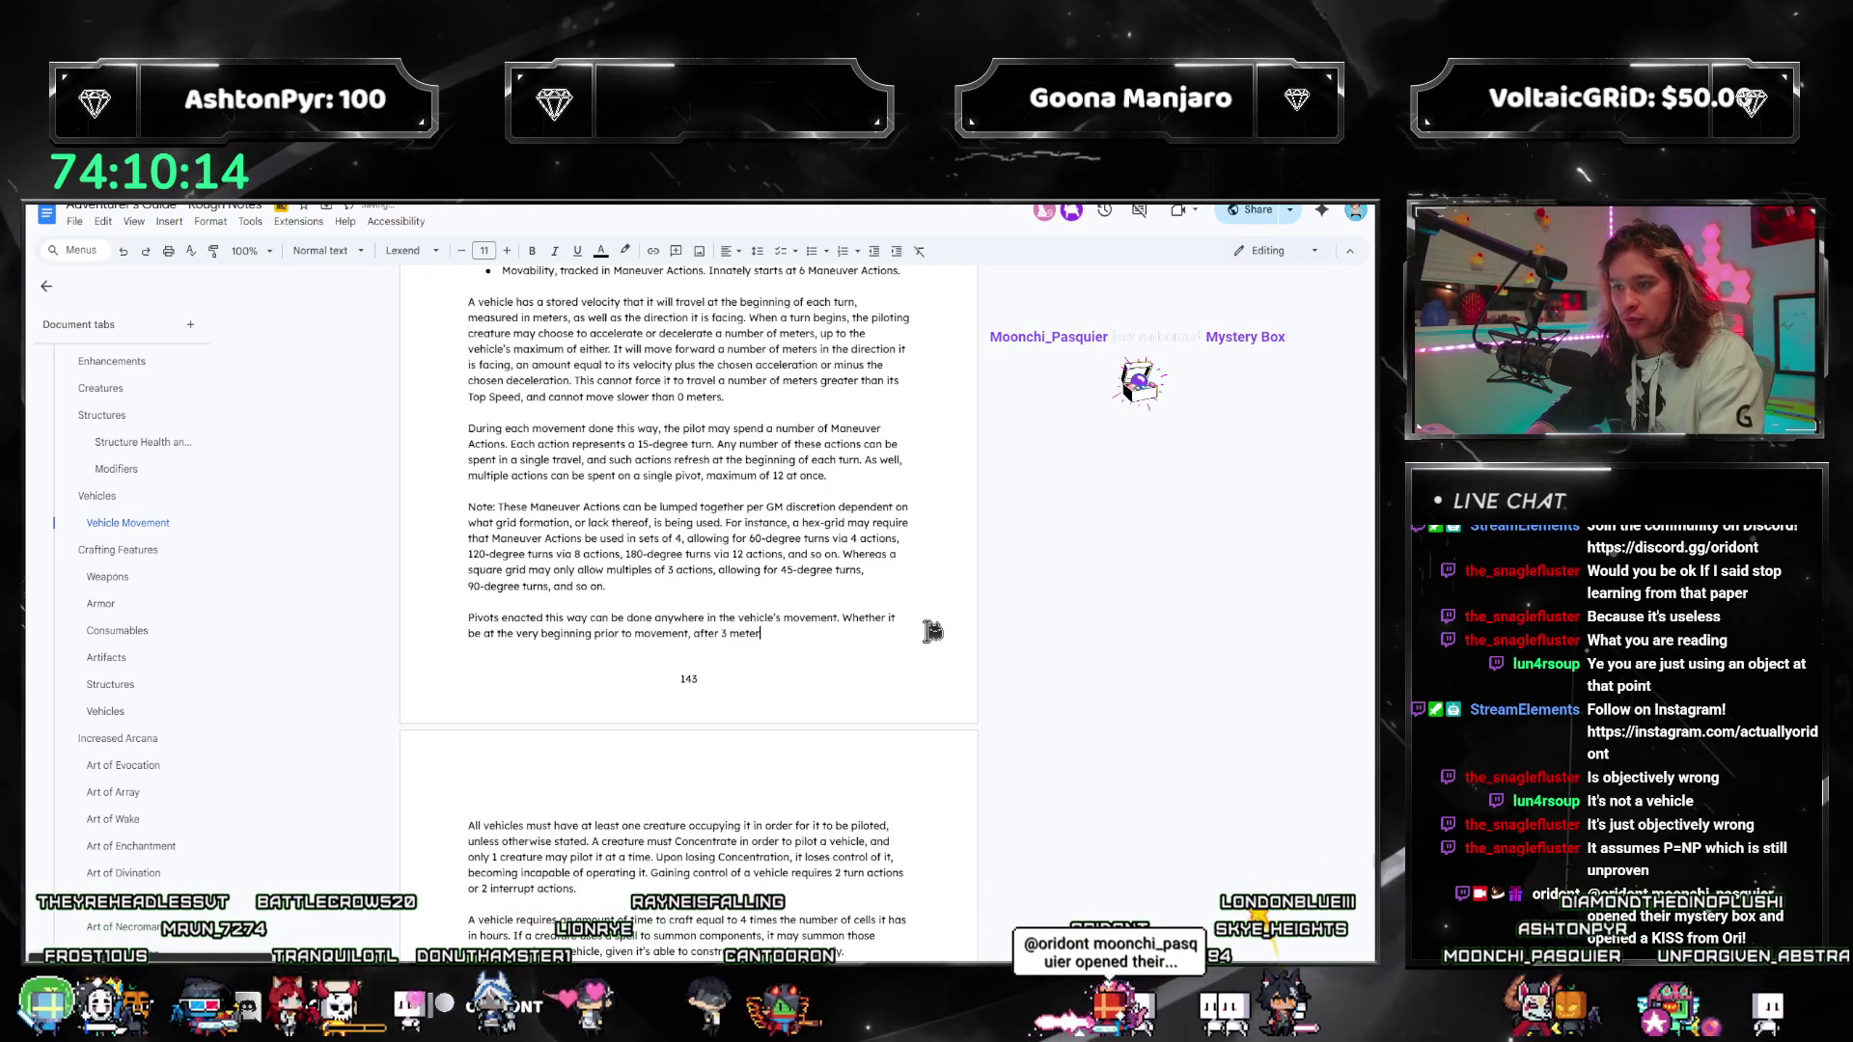
type("s of travel and befor")
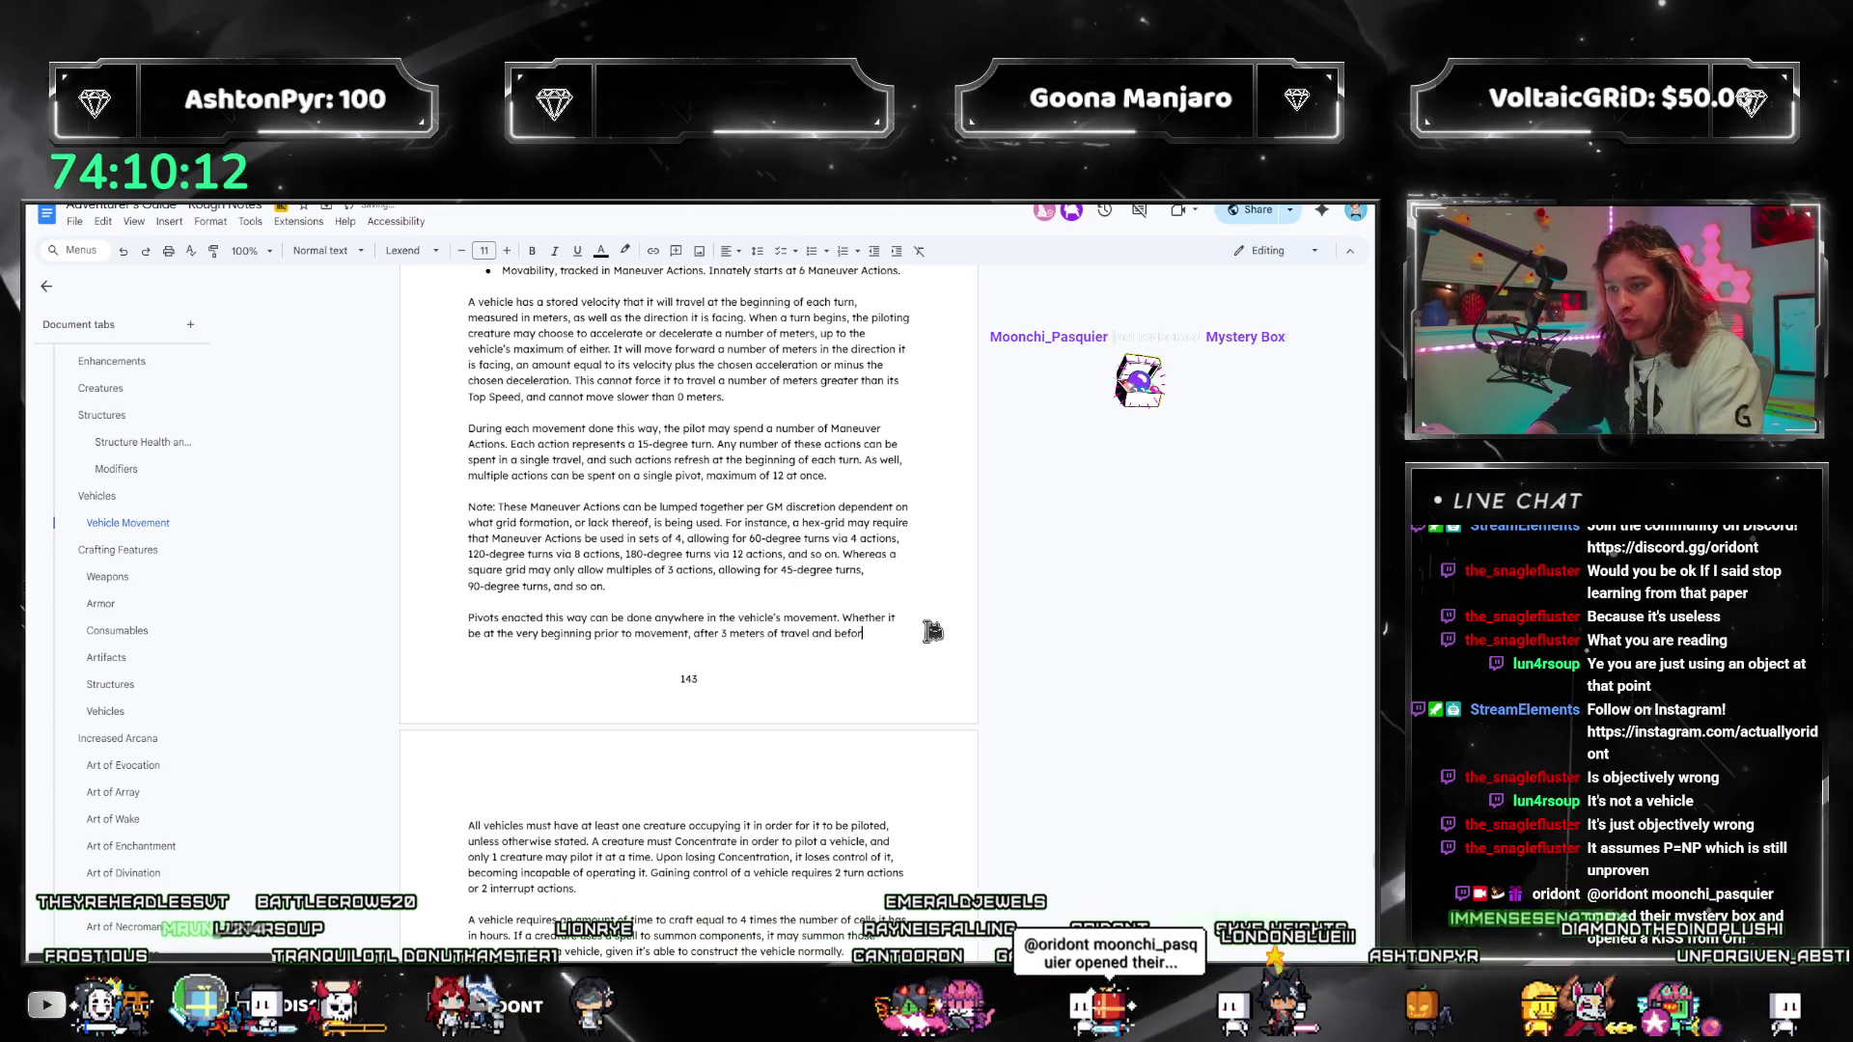
type("e the")
type("inder, or some mix of e")
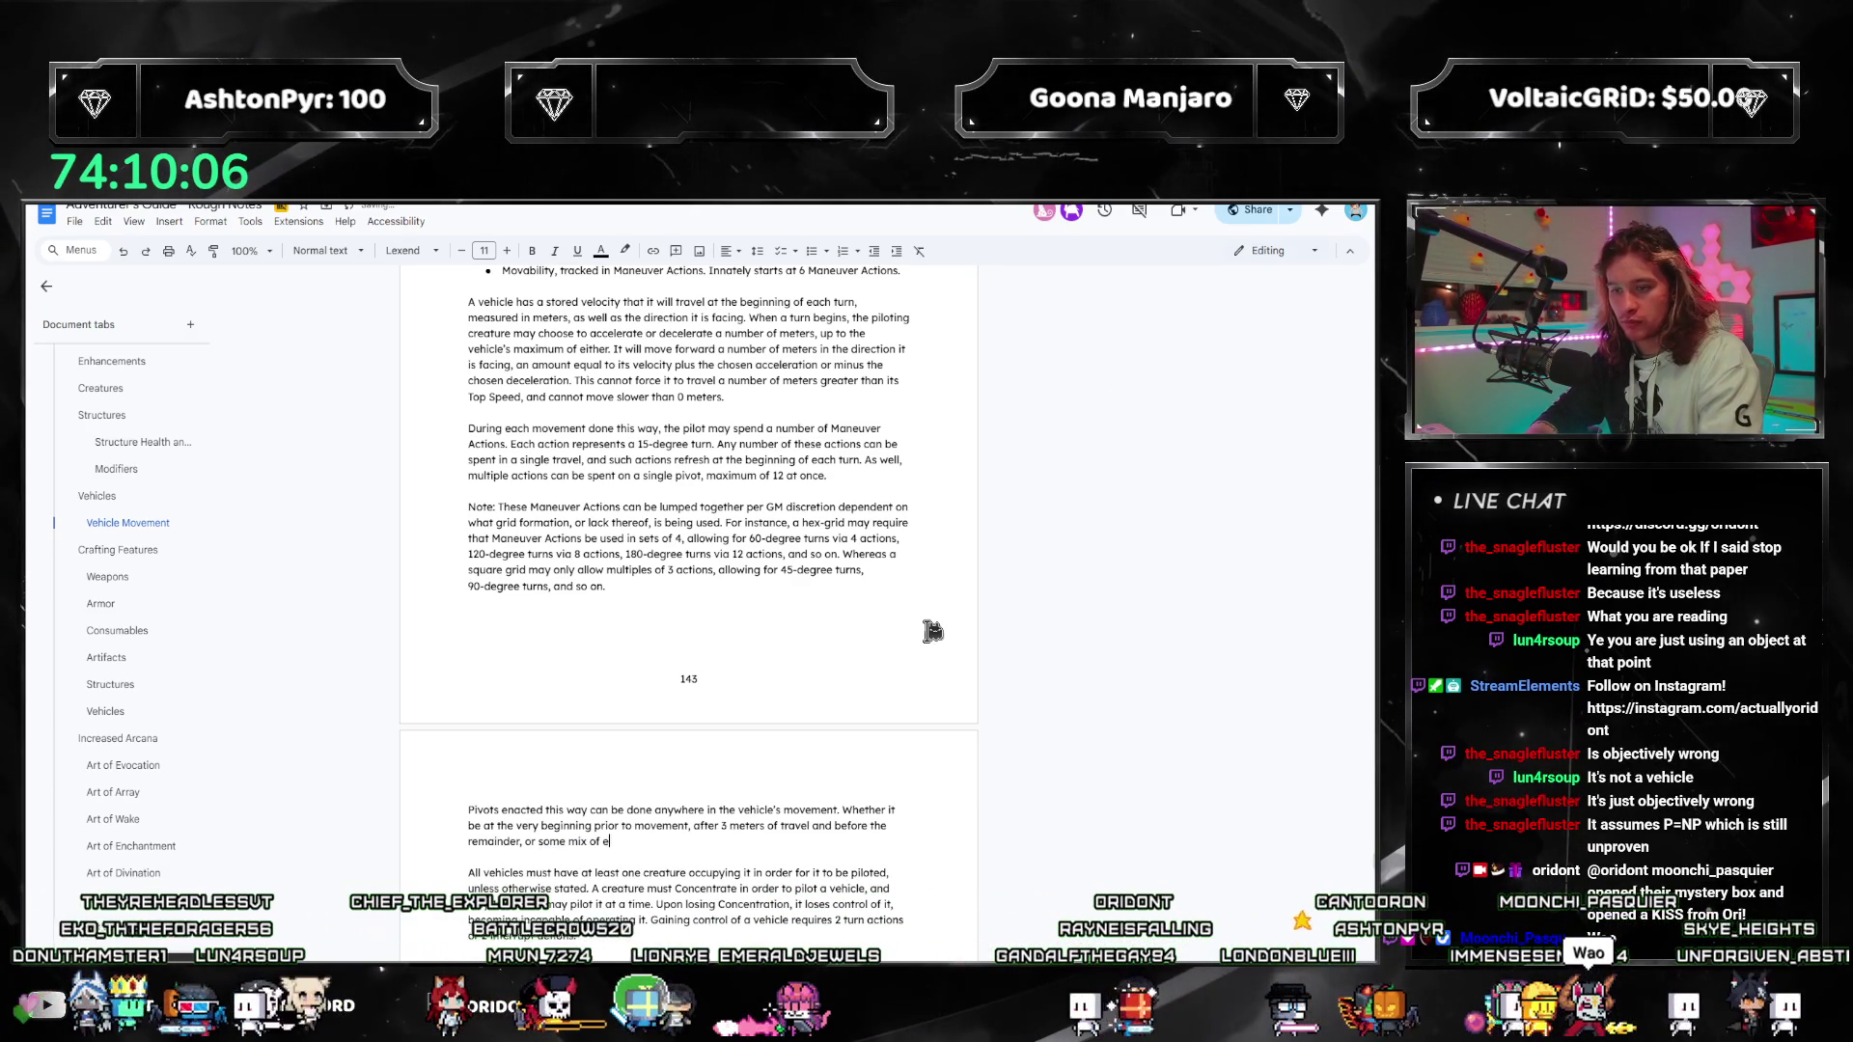
type("multiple.")
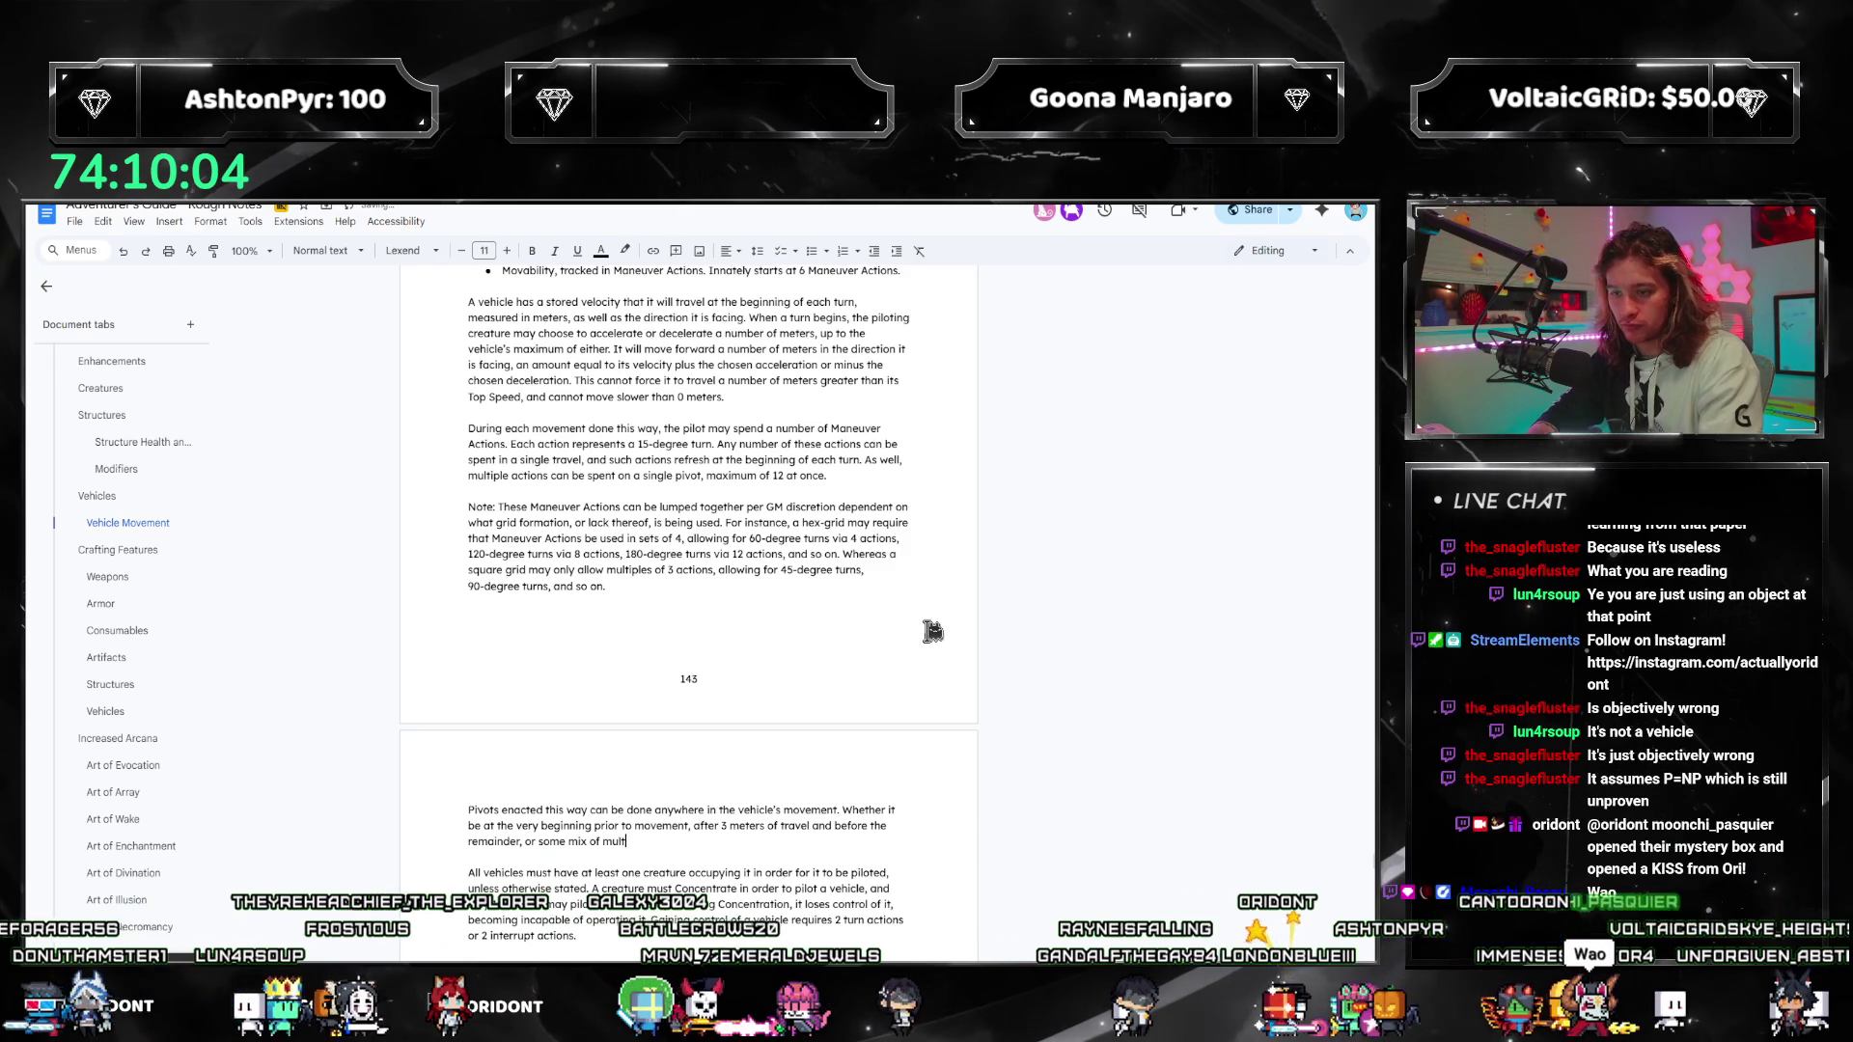
scroll(674, 646, "down", 1)
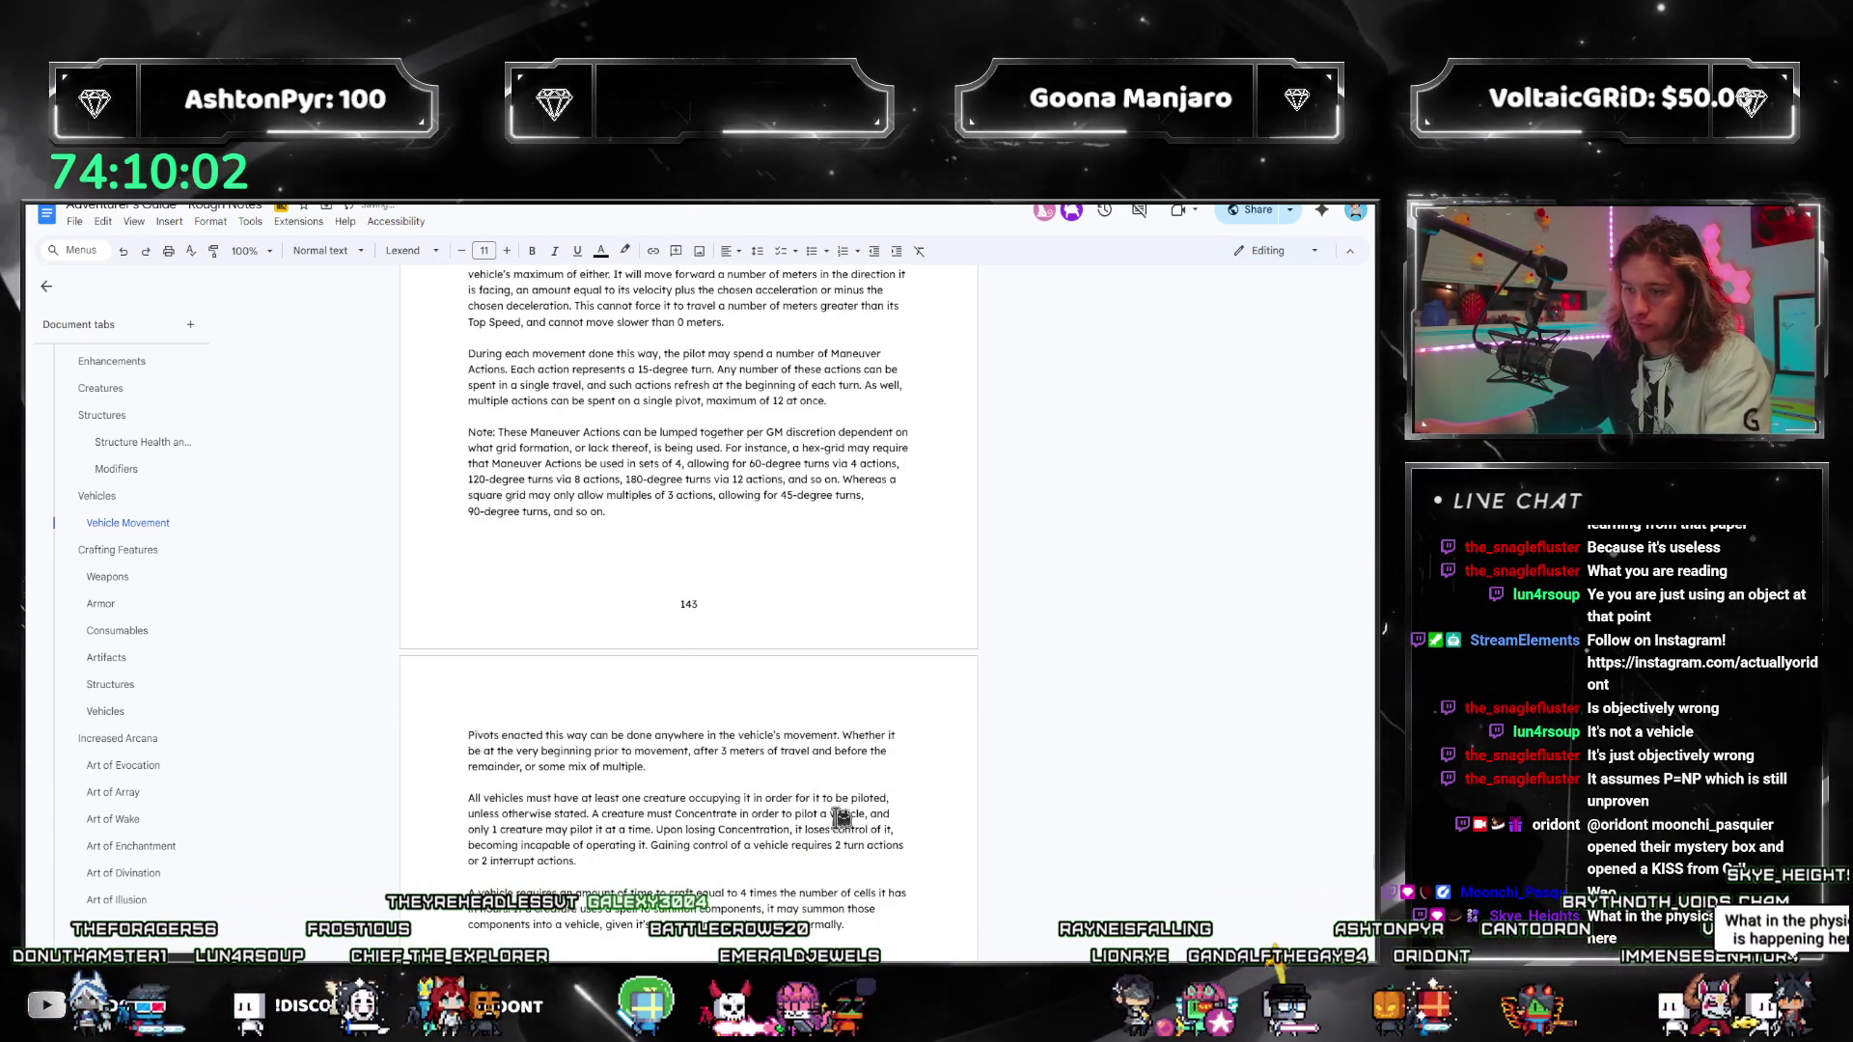
scroll(695, 783, "down", 1)
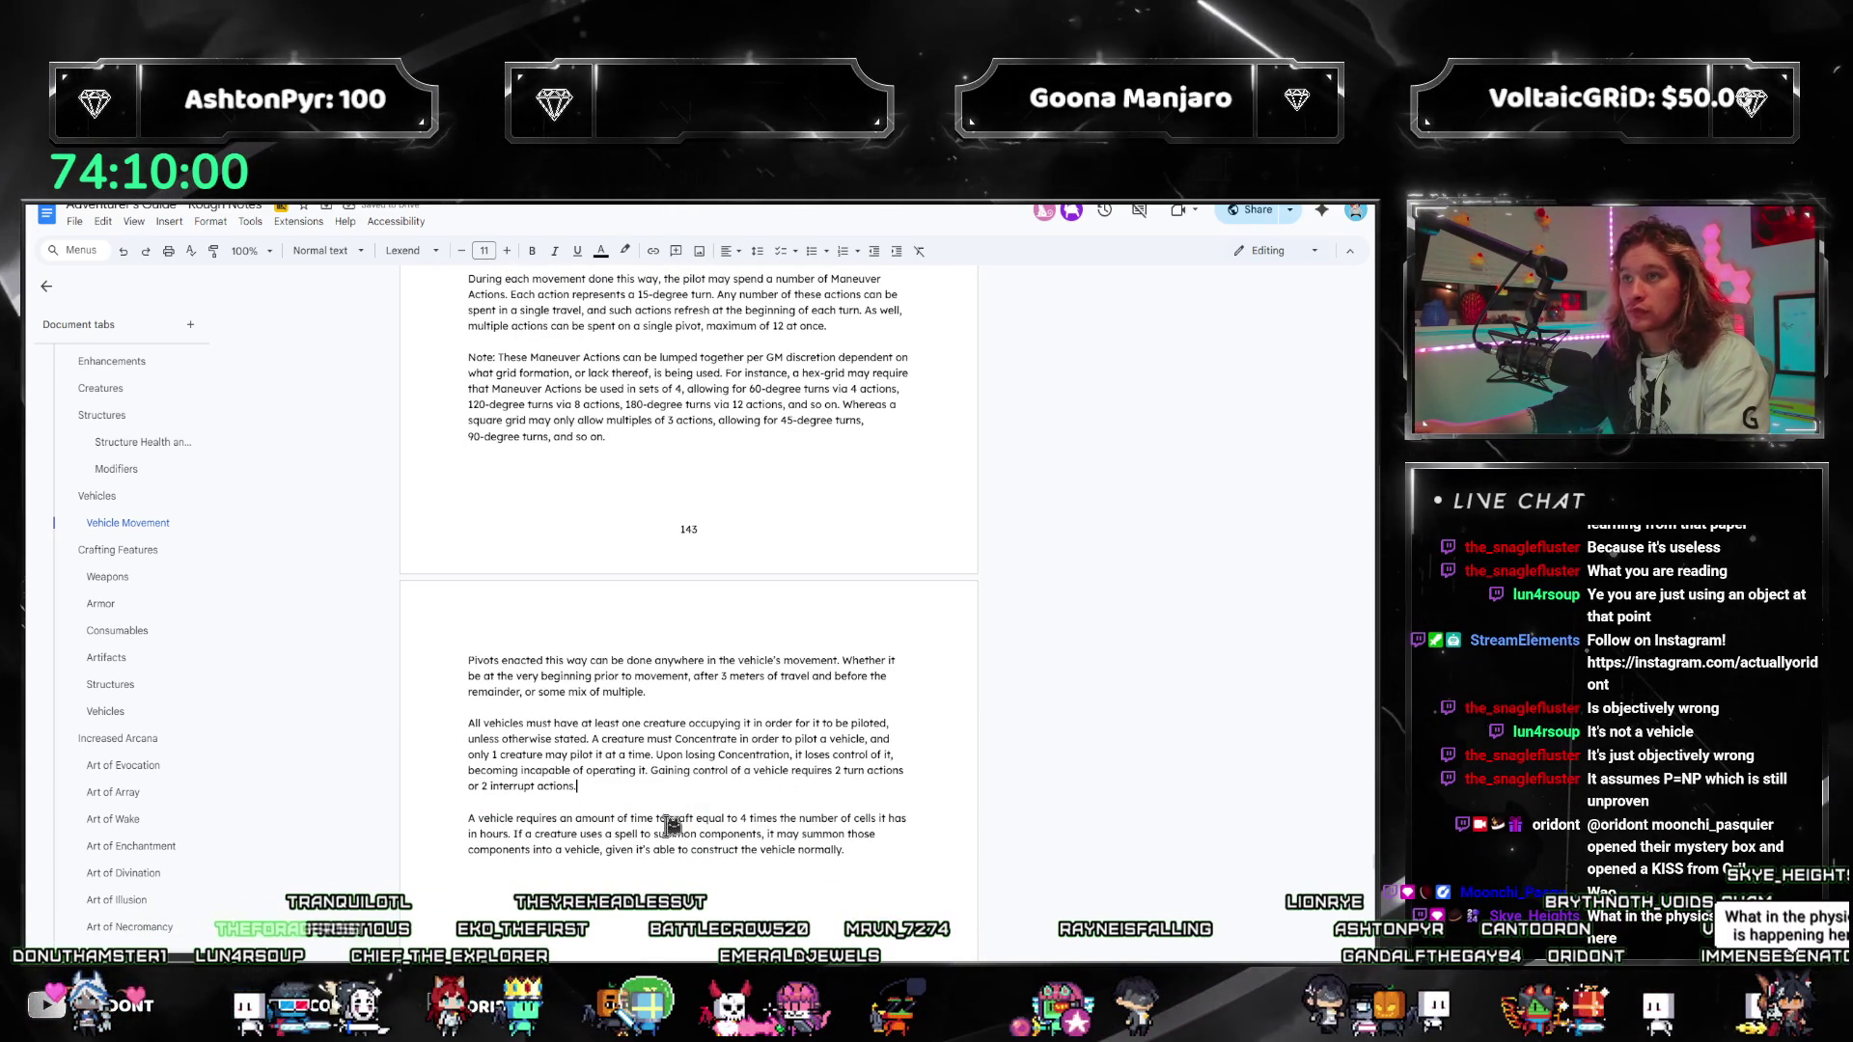
scroll(784, 637, "up", 1)
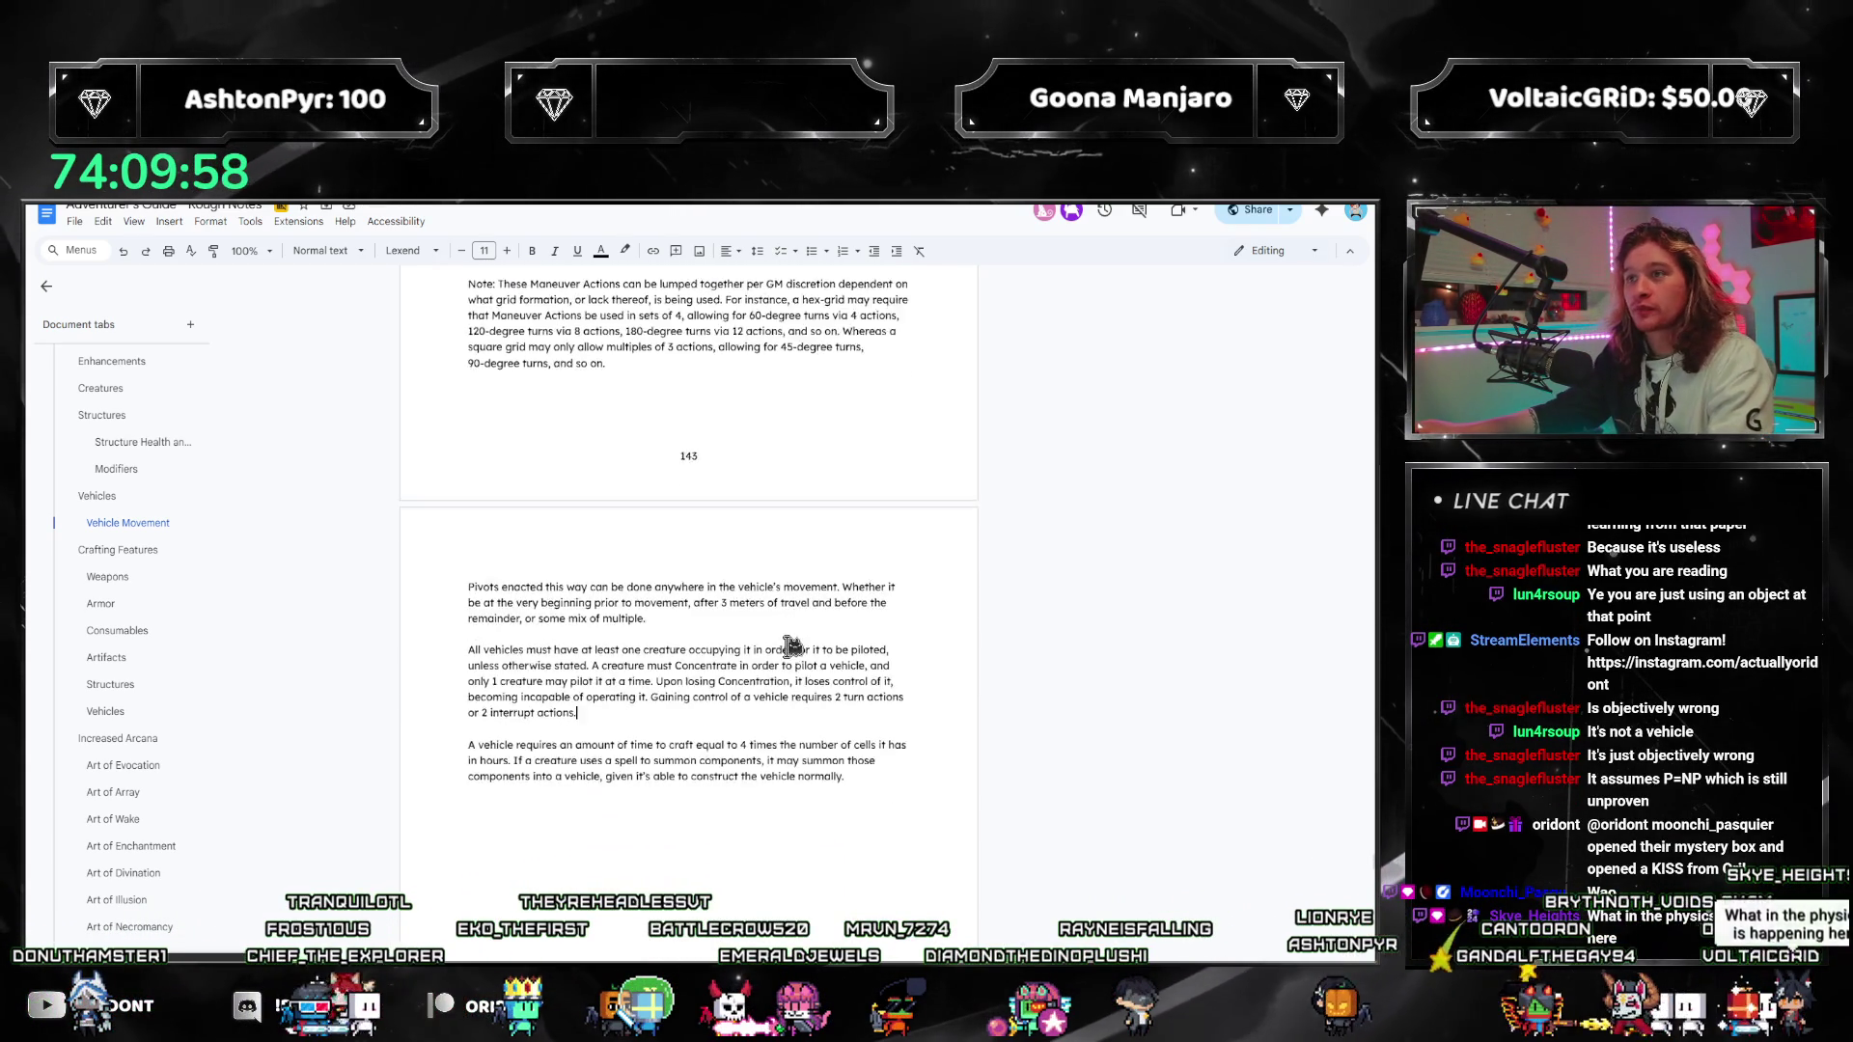
scroll(825, 689, "down", 1)
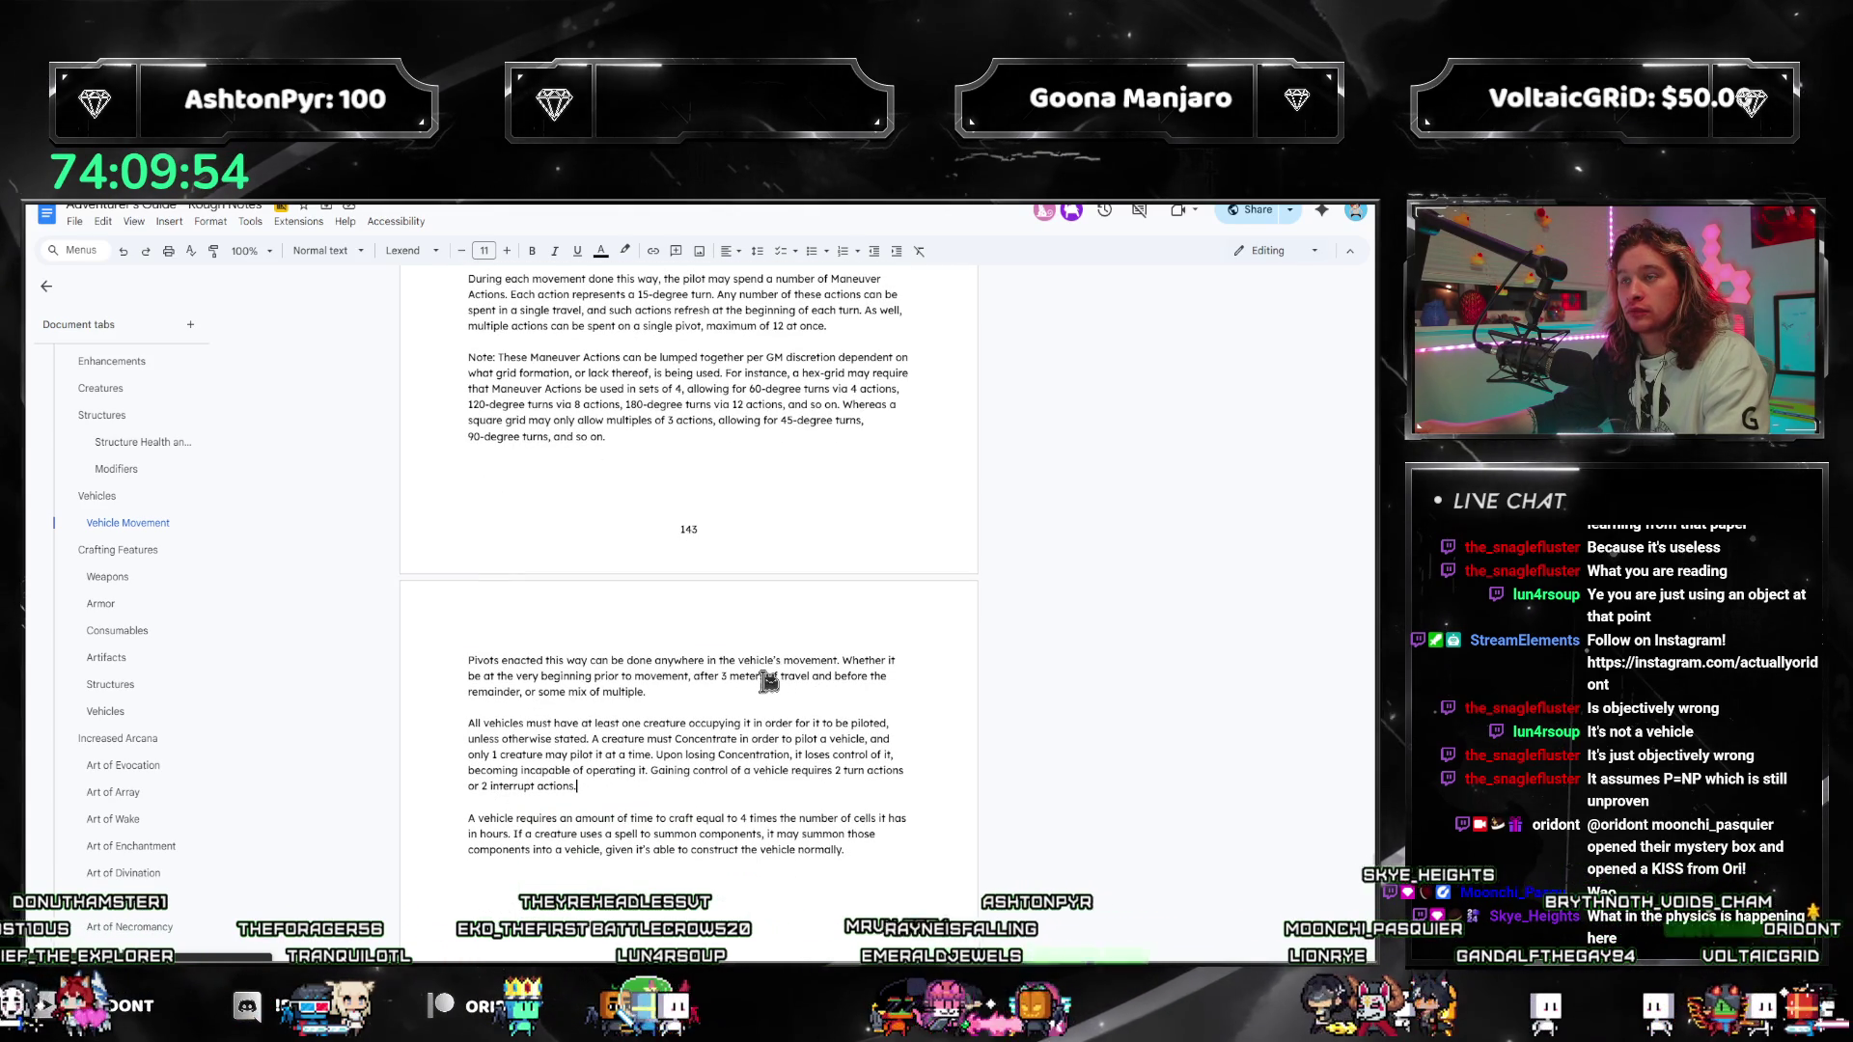
scroll(732, 689, "down", 1)
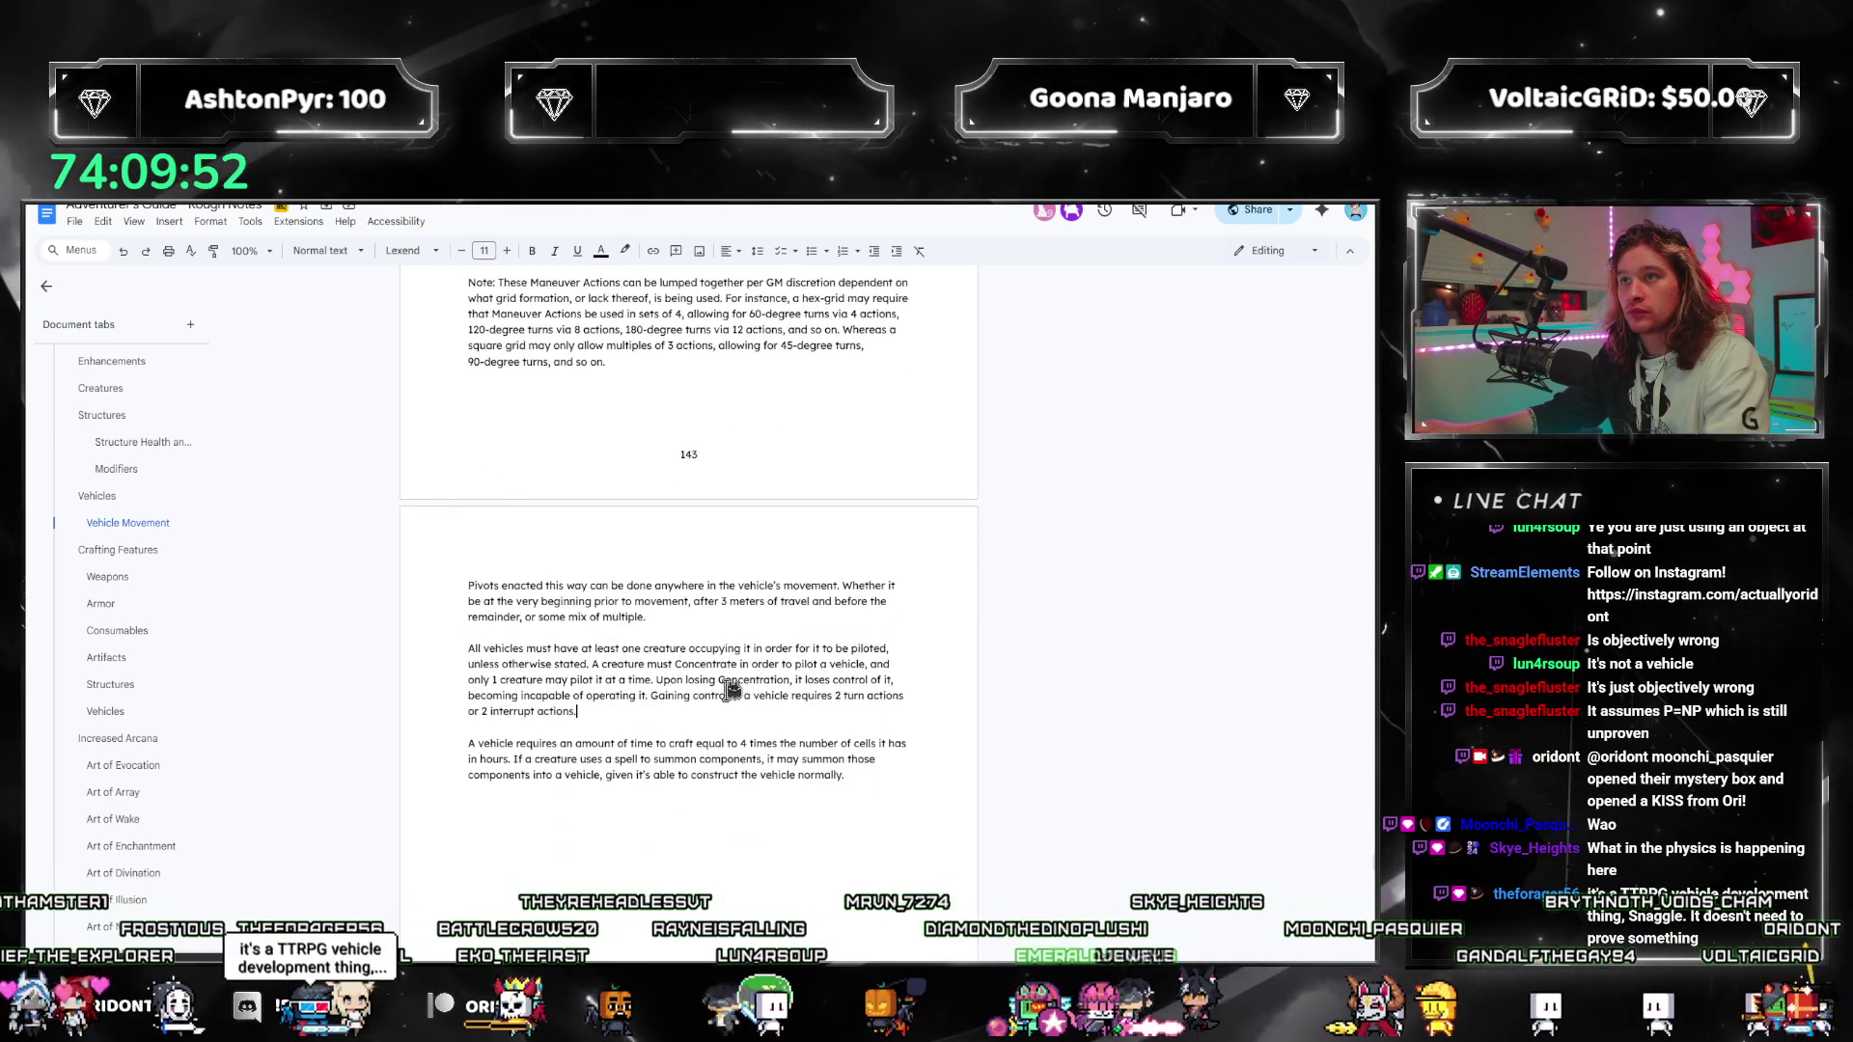
scroll(732, 689, "up", 1)
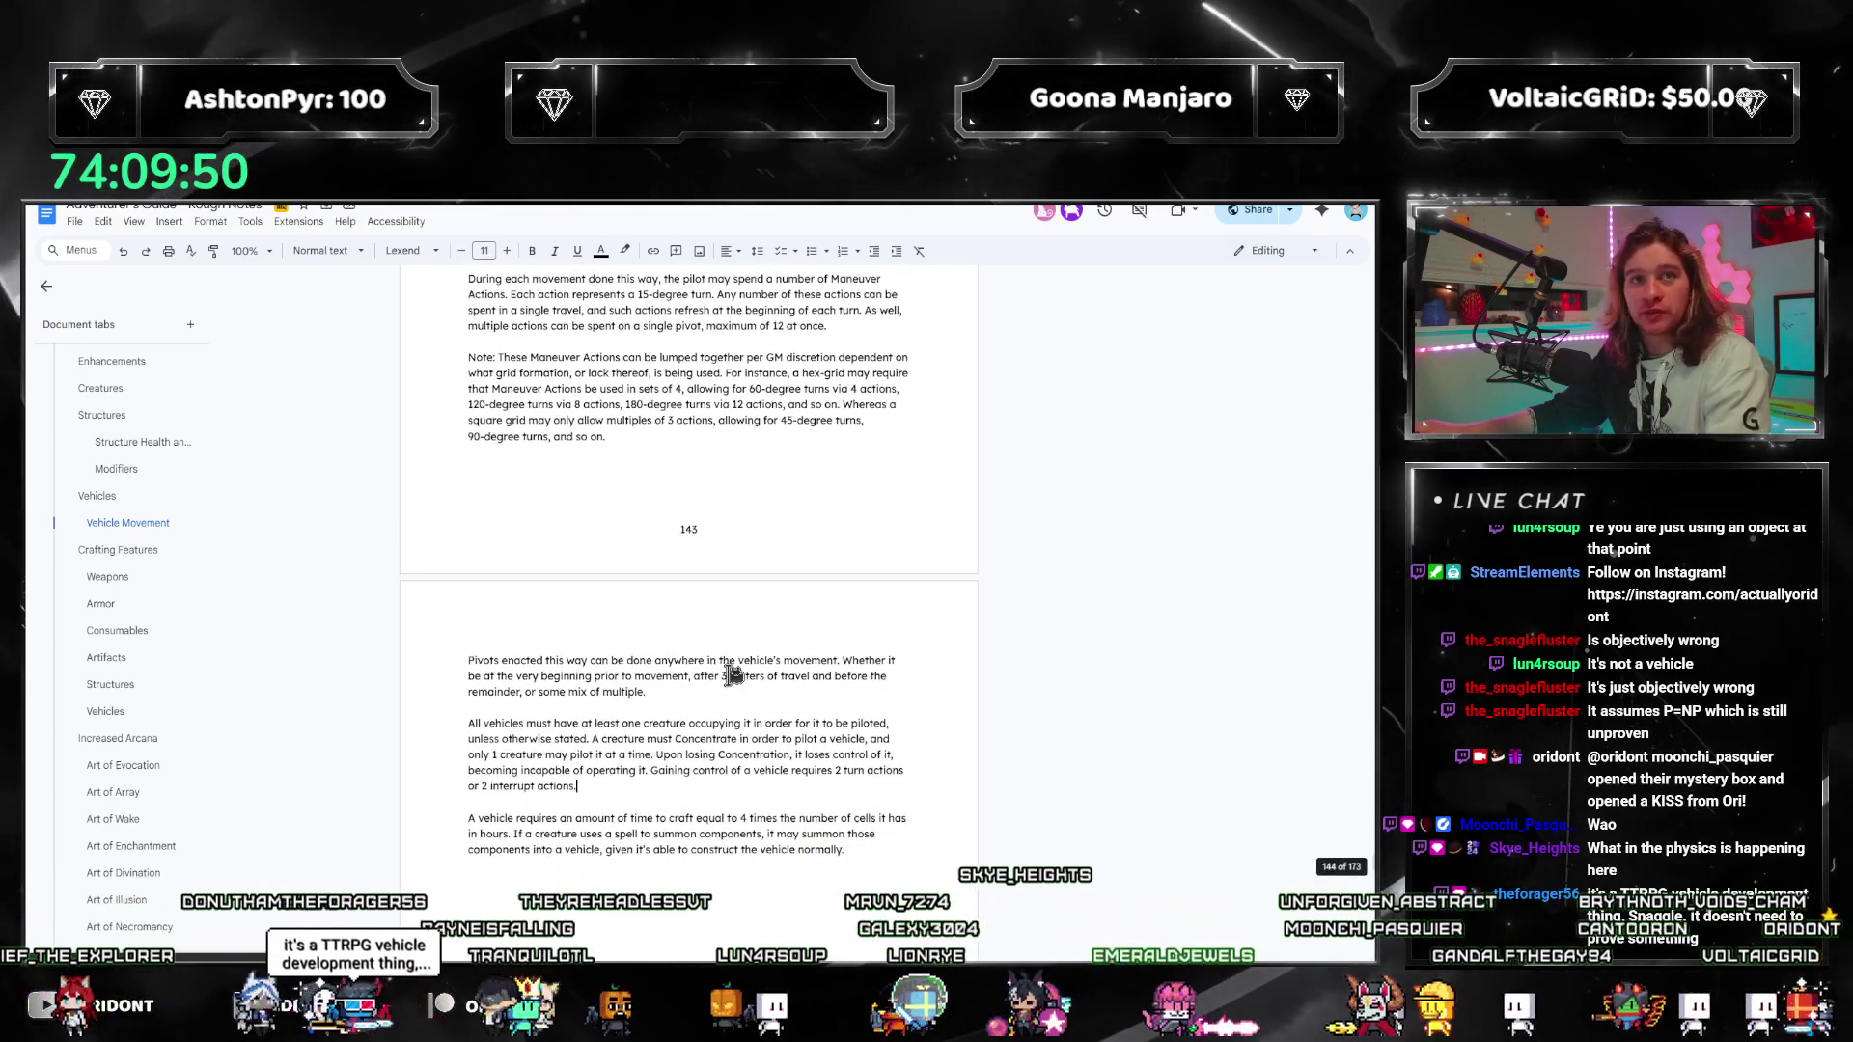
scroll(767, 744, "down", 2)
scroll(762, 748, "up", 2)
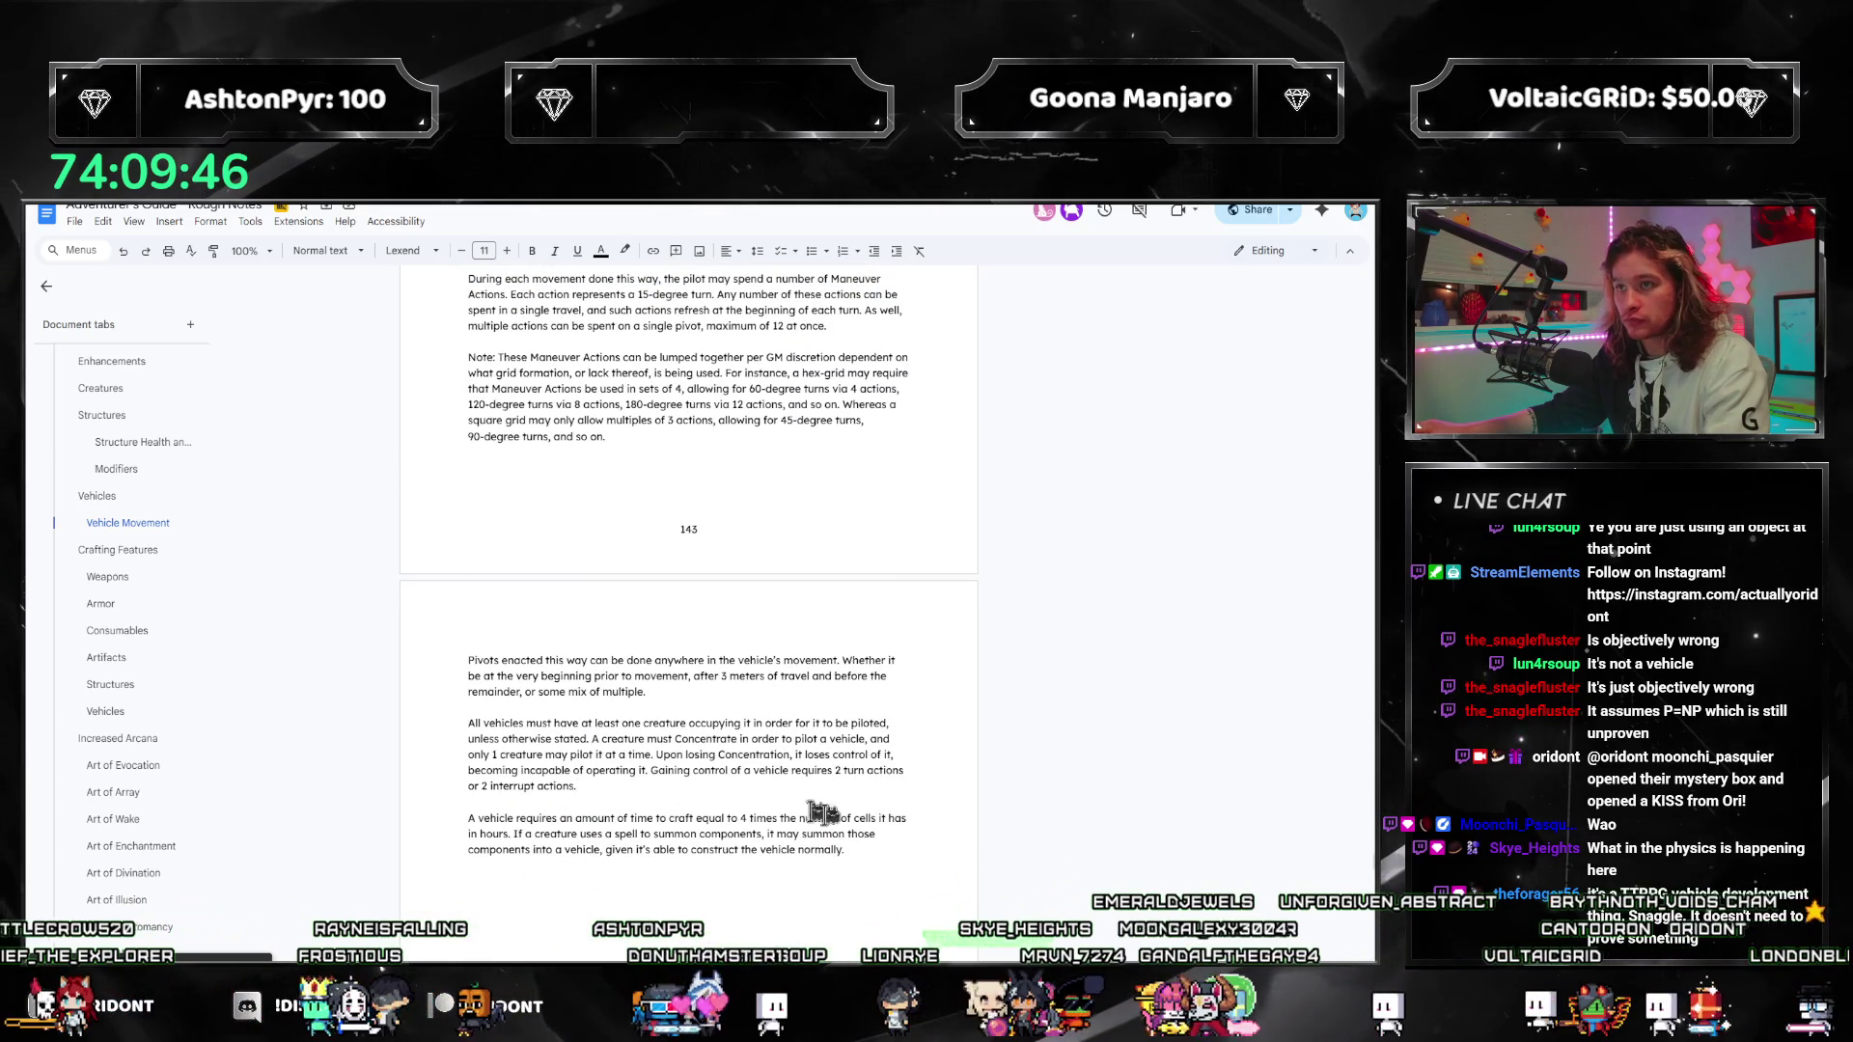